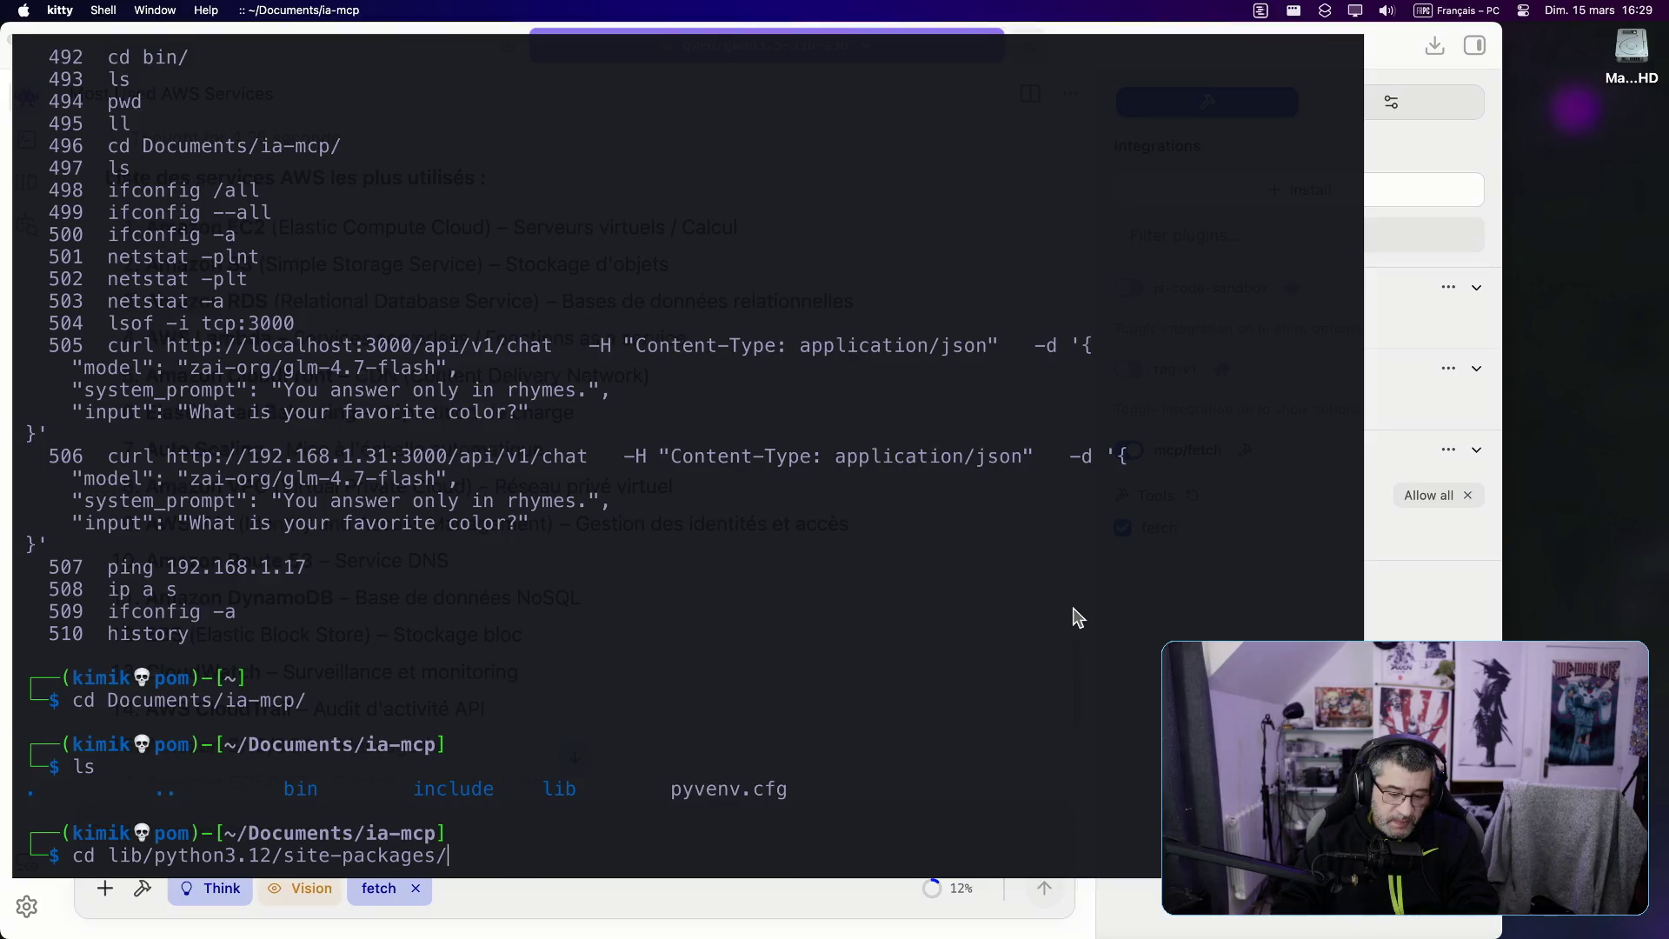
# Step: List the site-packages folder and rewrite the command's first word from cd to vim
pyautogui.press('Return')
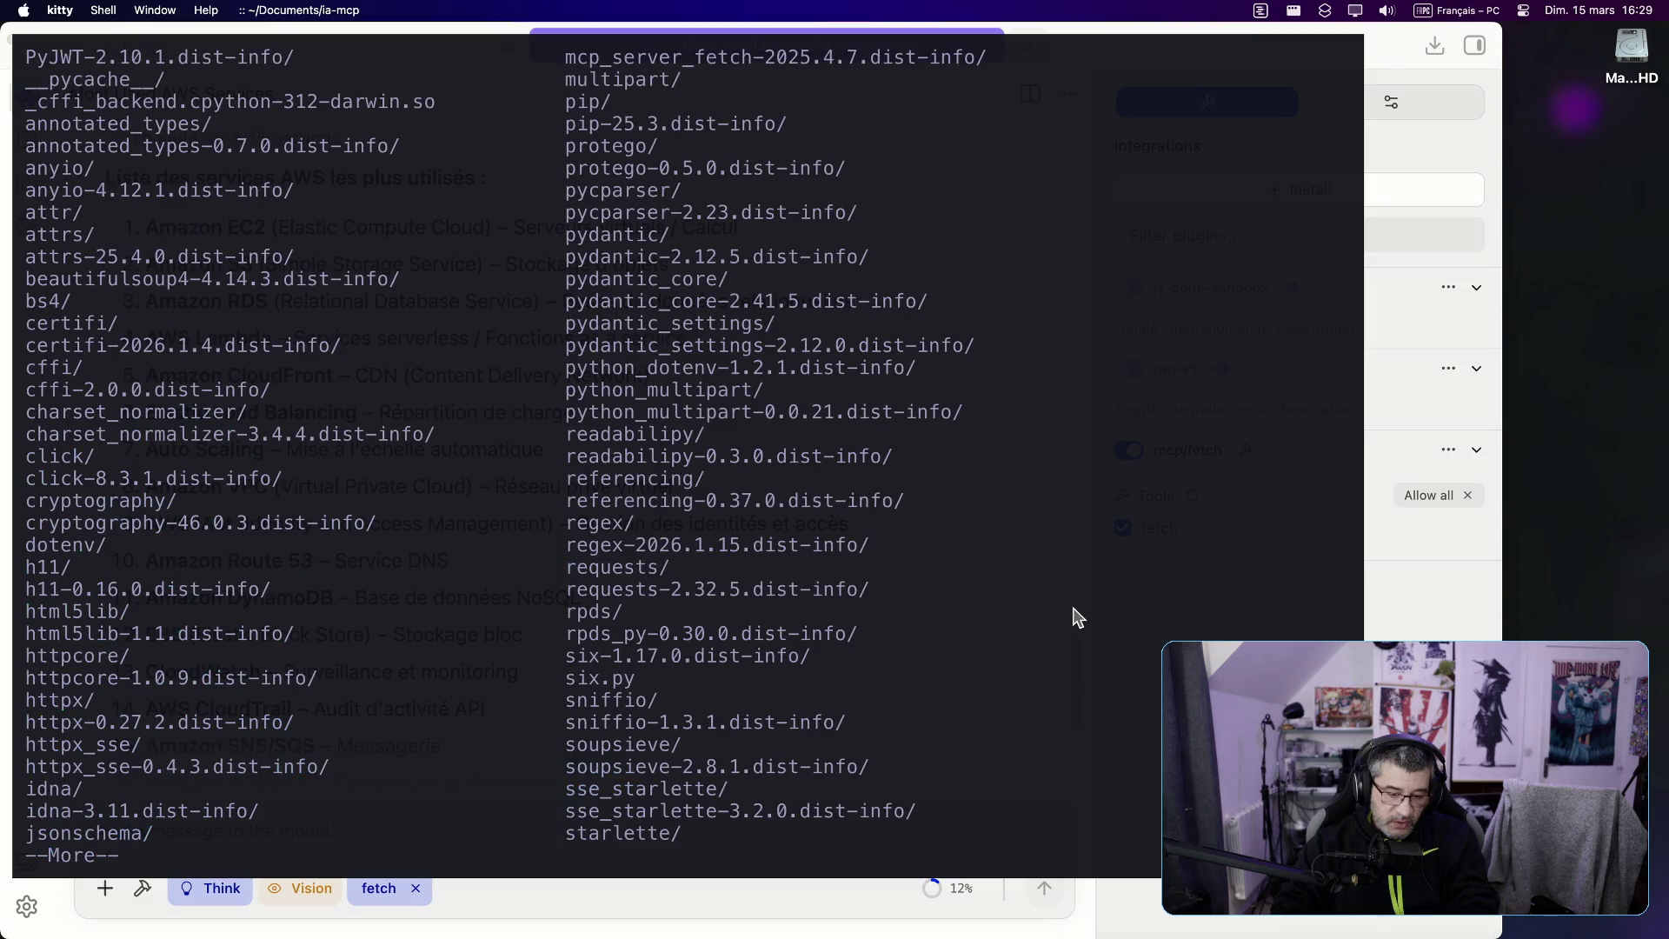
pyautogui.write('qfe')
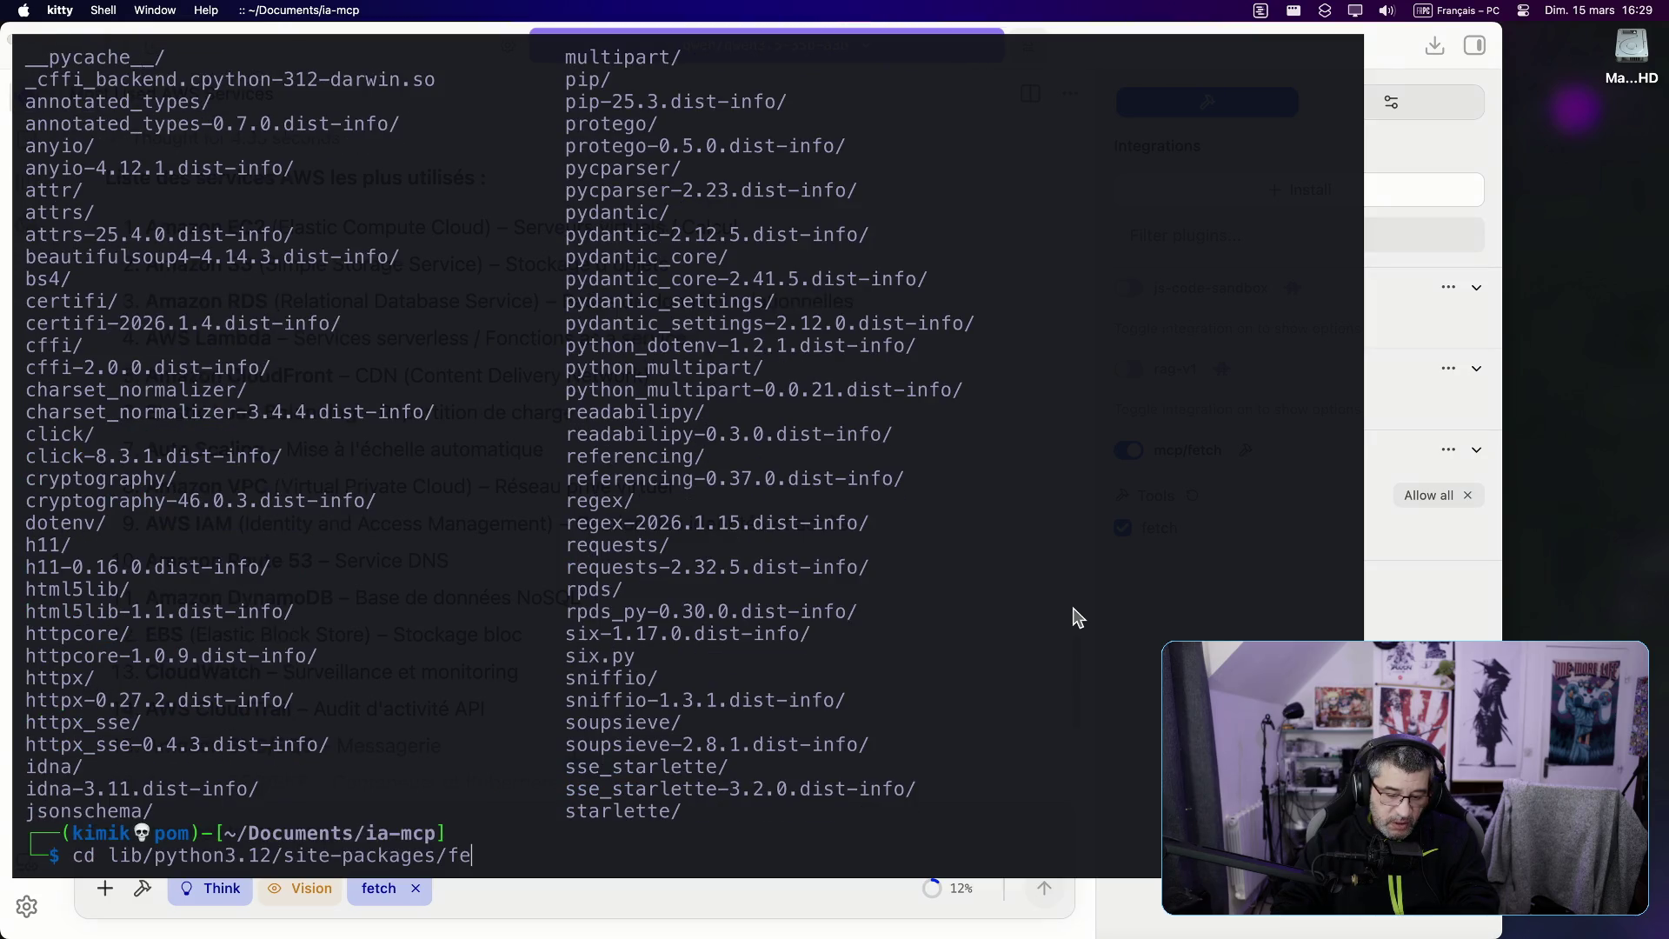
pyautogui.press('BackSpace')
pyautogui.press('BackSpace')
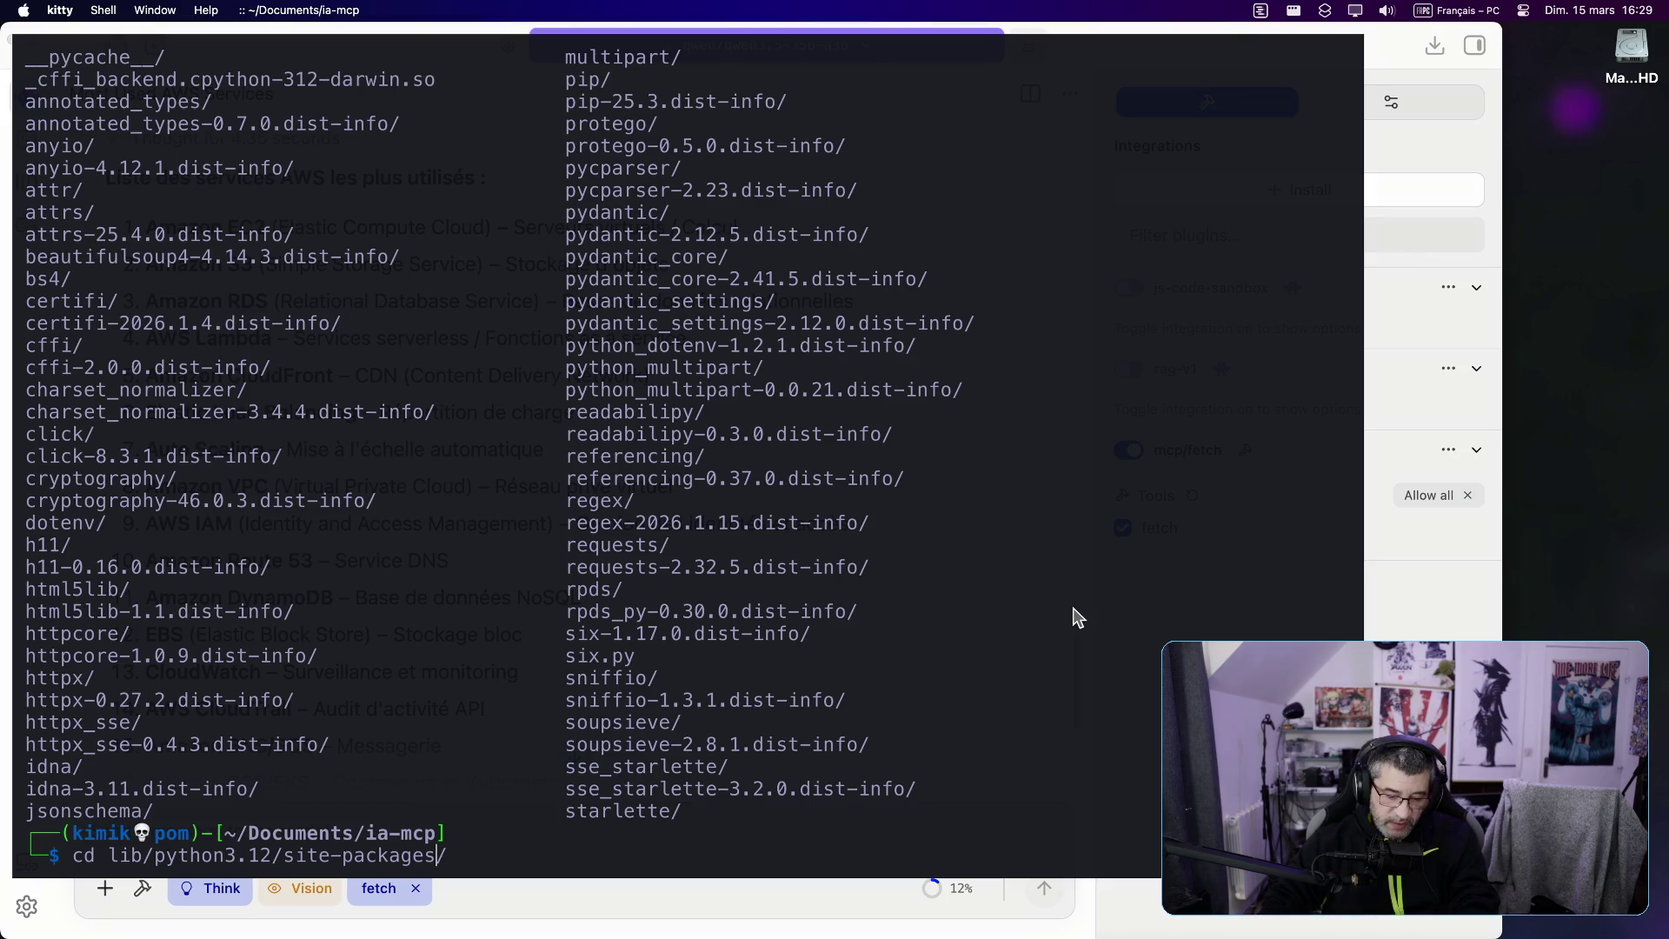
pyautogui.press('Left')
pyautogui.press('Left')
pyautogui.press('Left')
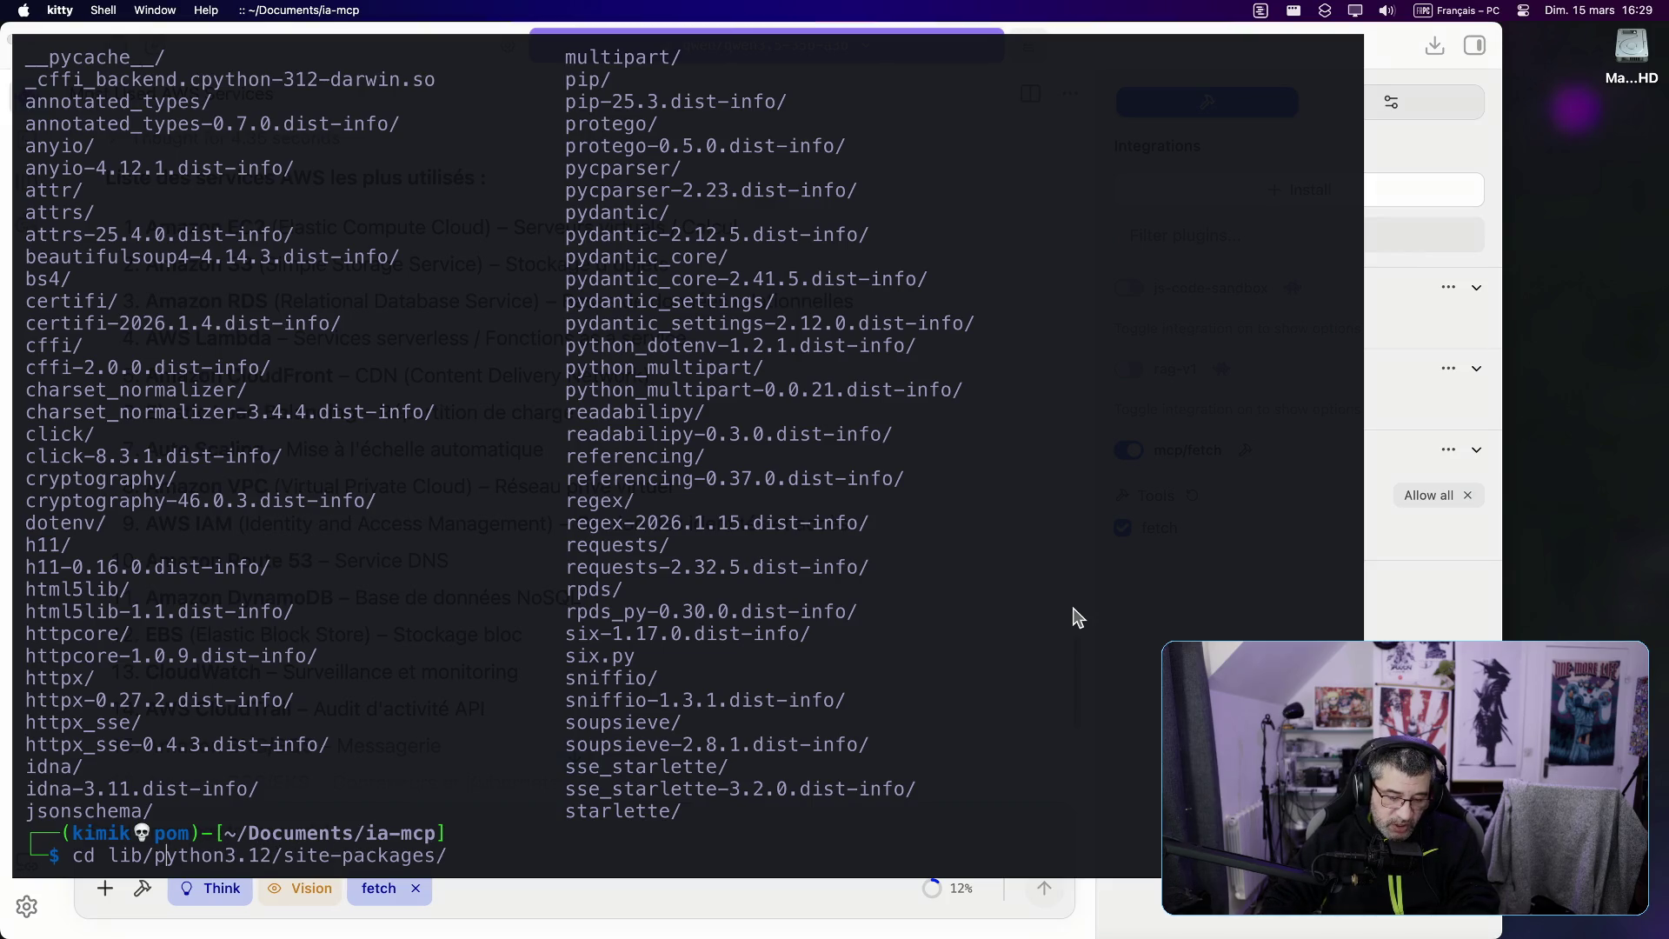
pyautogui.press('BackSpace')
pyautogui.write('at')
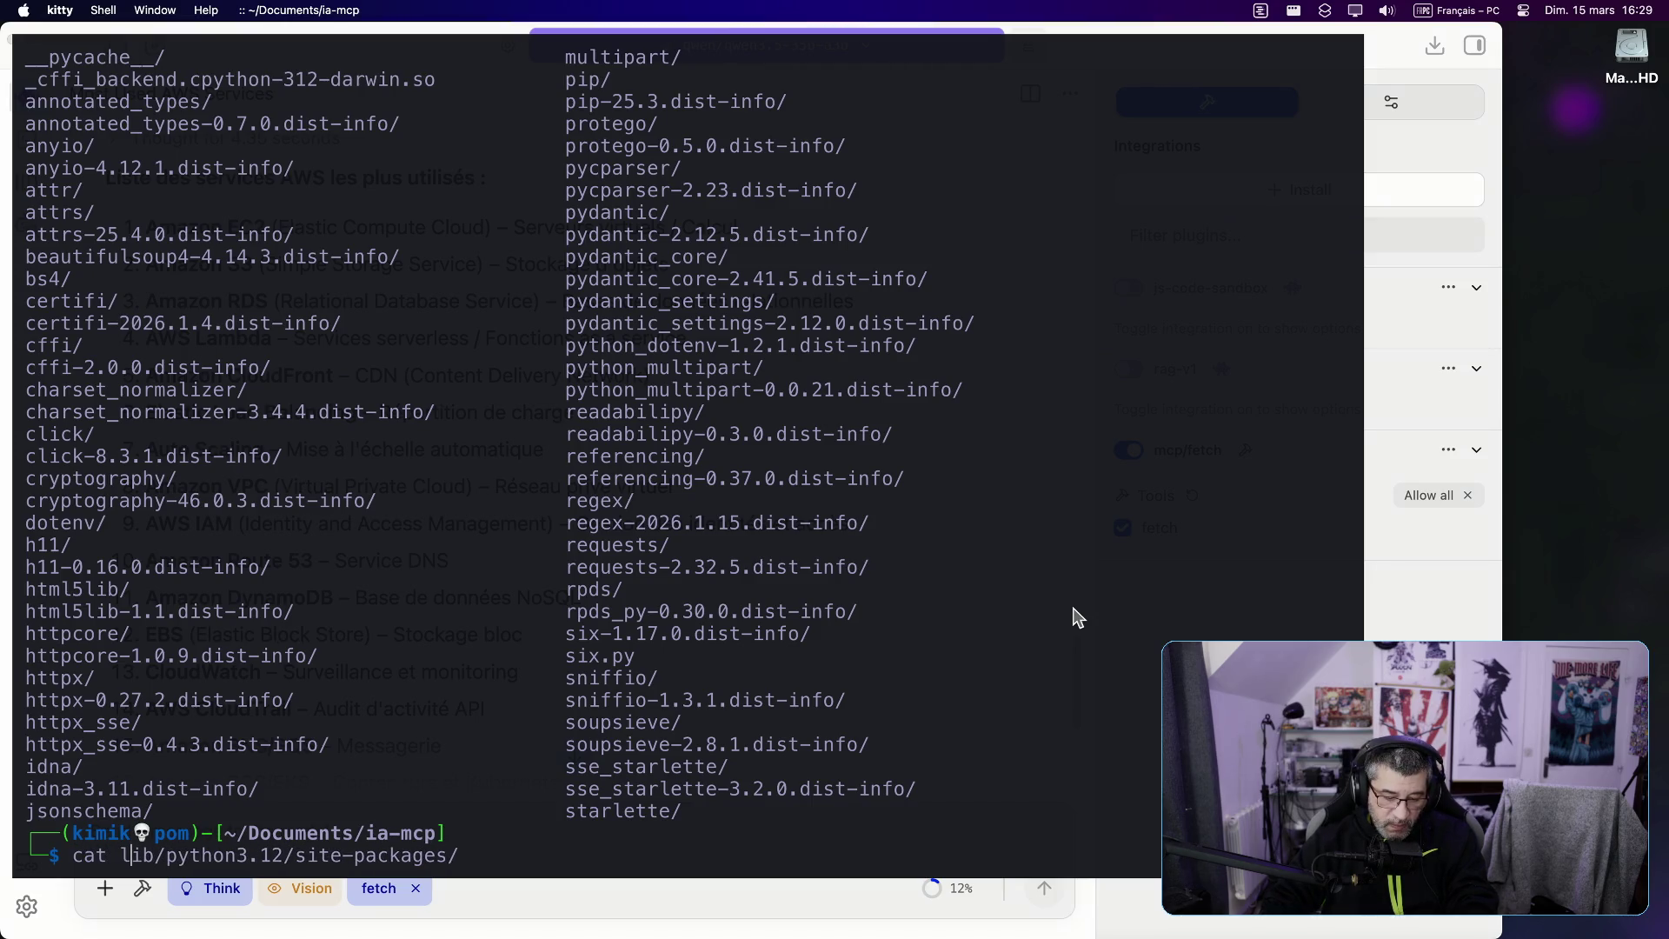
pyautogui.press('BackSpace')
pyautogui.press('BackSpace')
pyautogui.press('BackSpace')
pyautogui.write('vim')
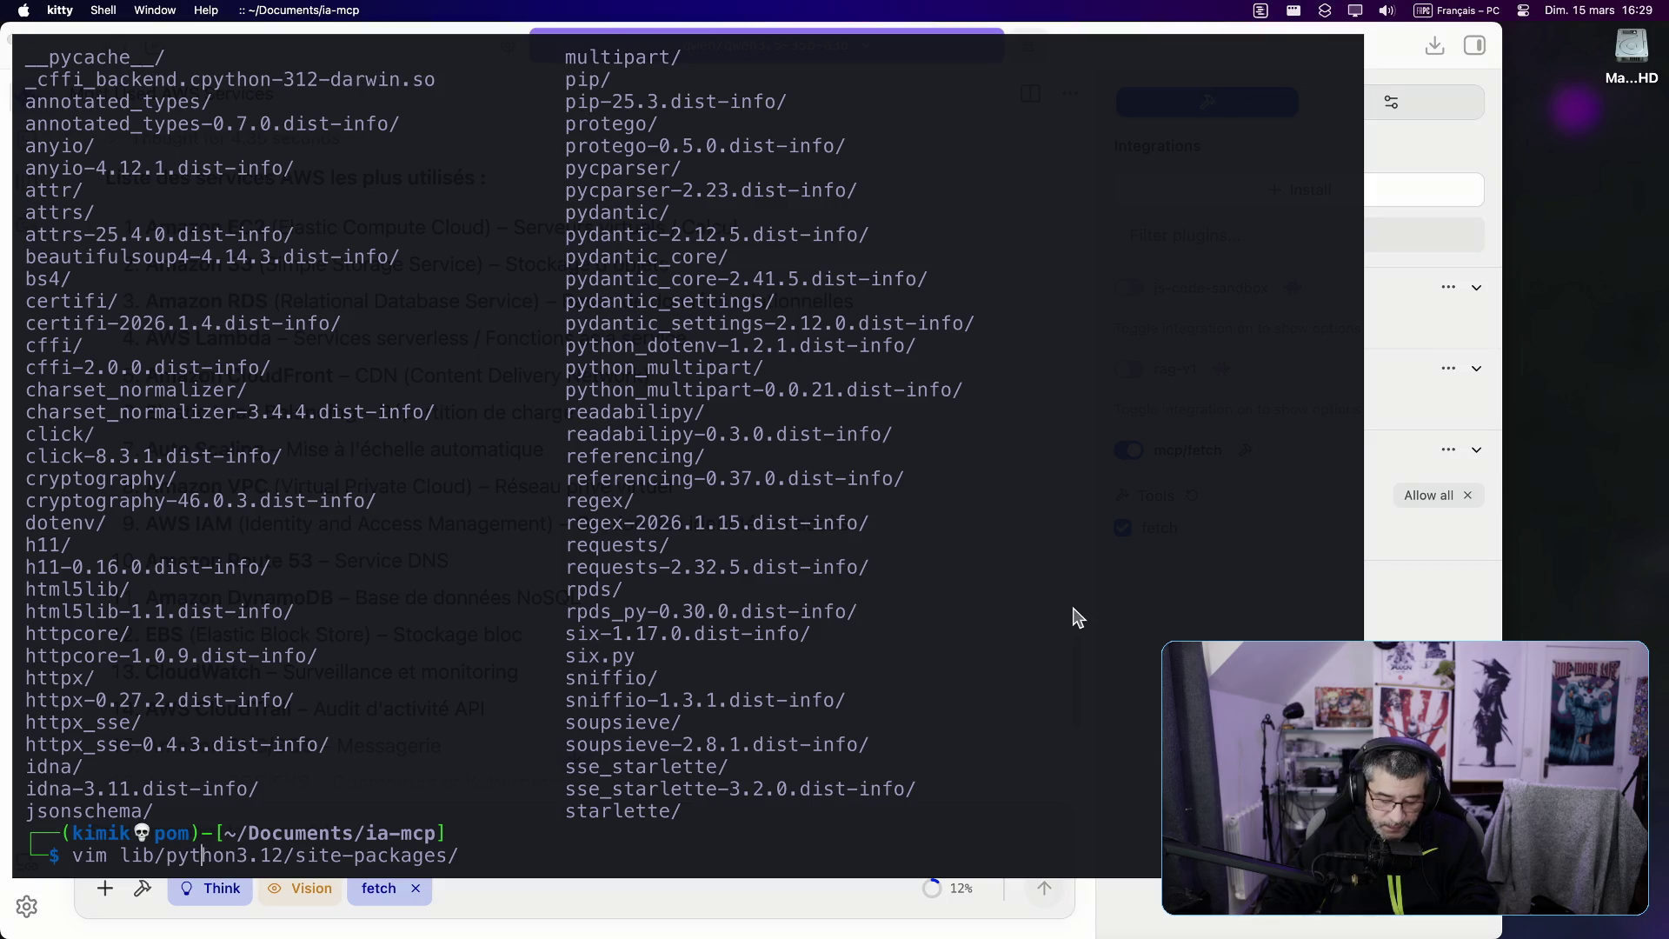
pyautogui.write('fe')
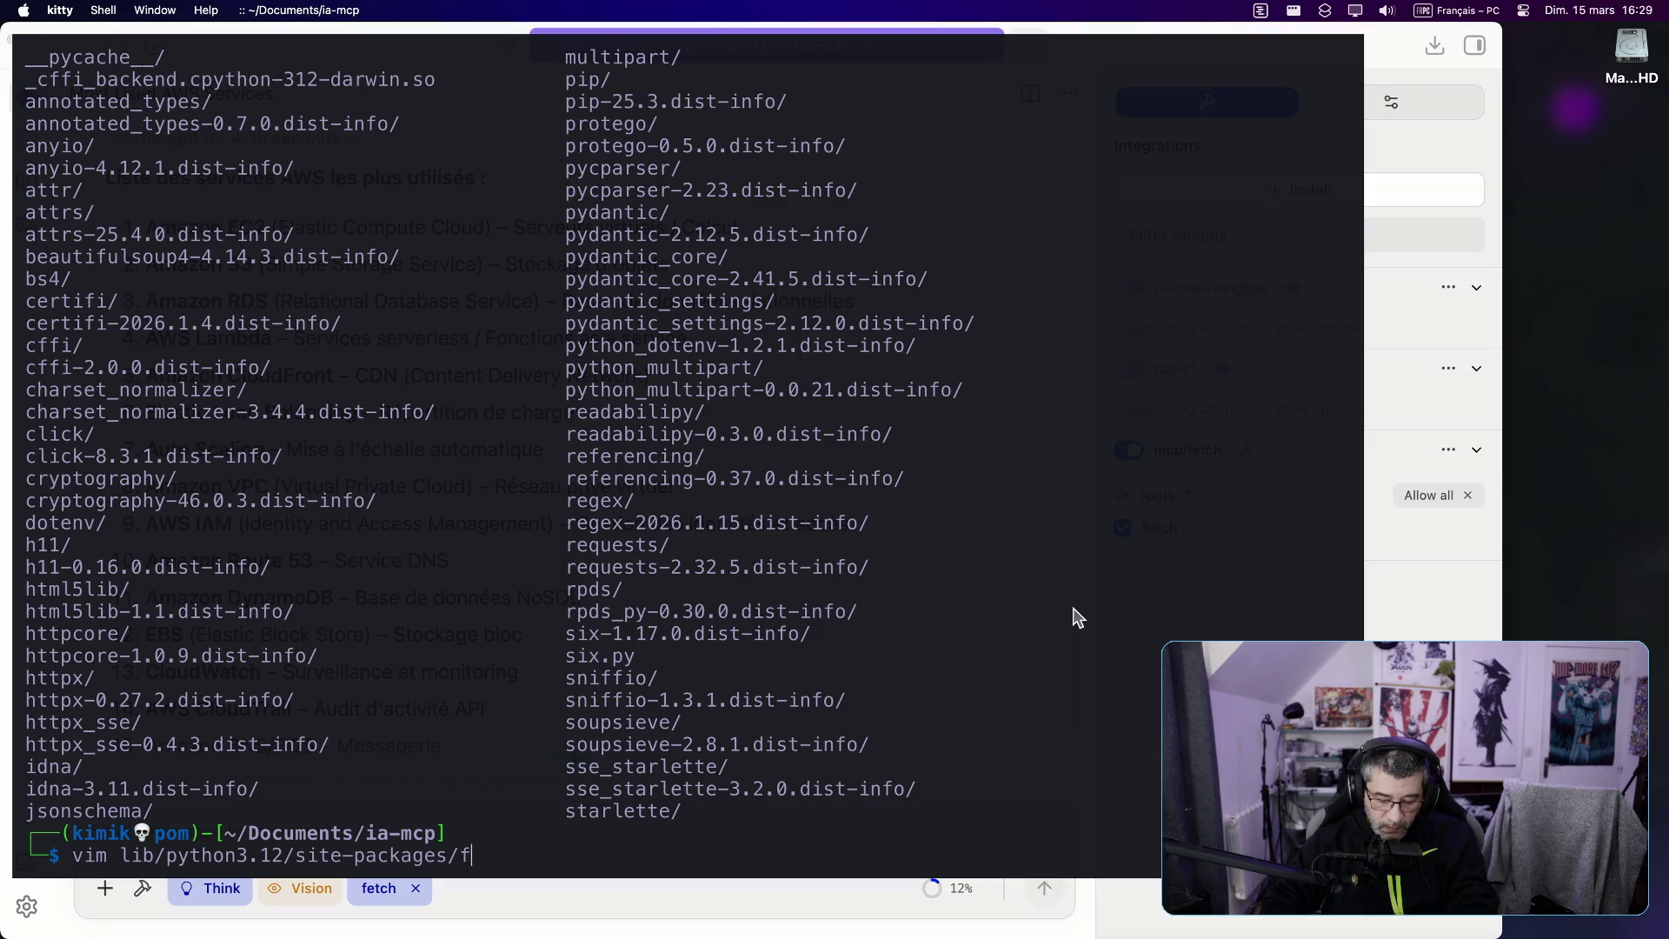
pyautogui.press('BackSpace')
pyautogui.press('BackSpace')
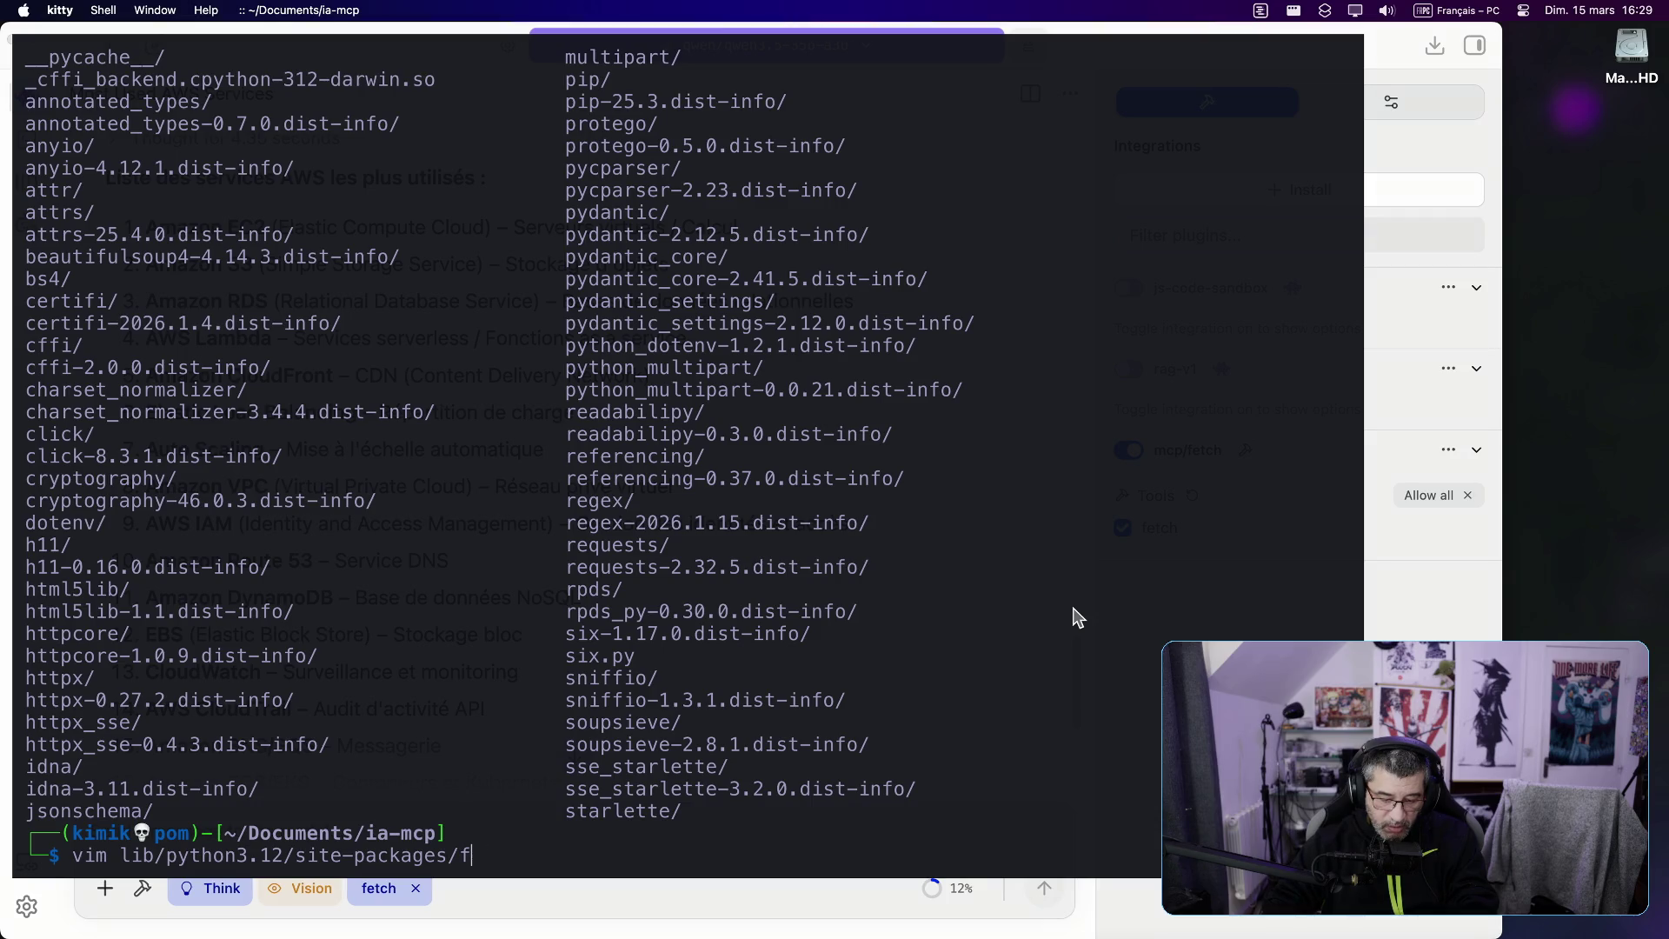
# Step: Page through the full site-packages listing, then bring up Launchpad
pyautogui.press('Tab')
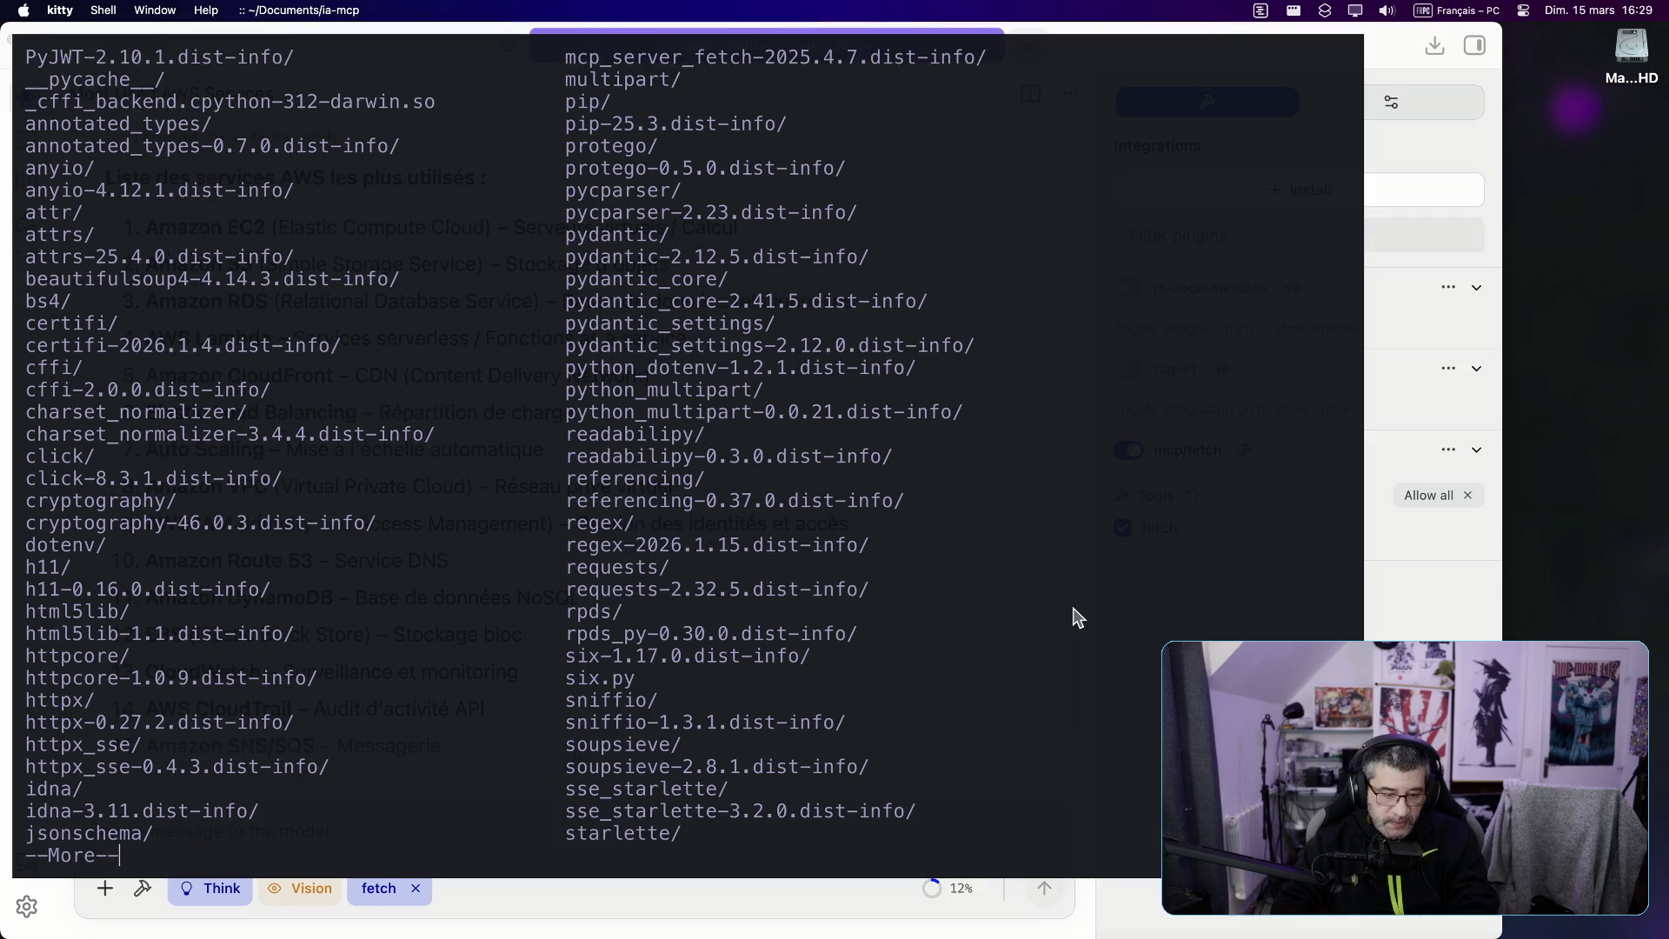
pyautogui.press('space')
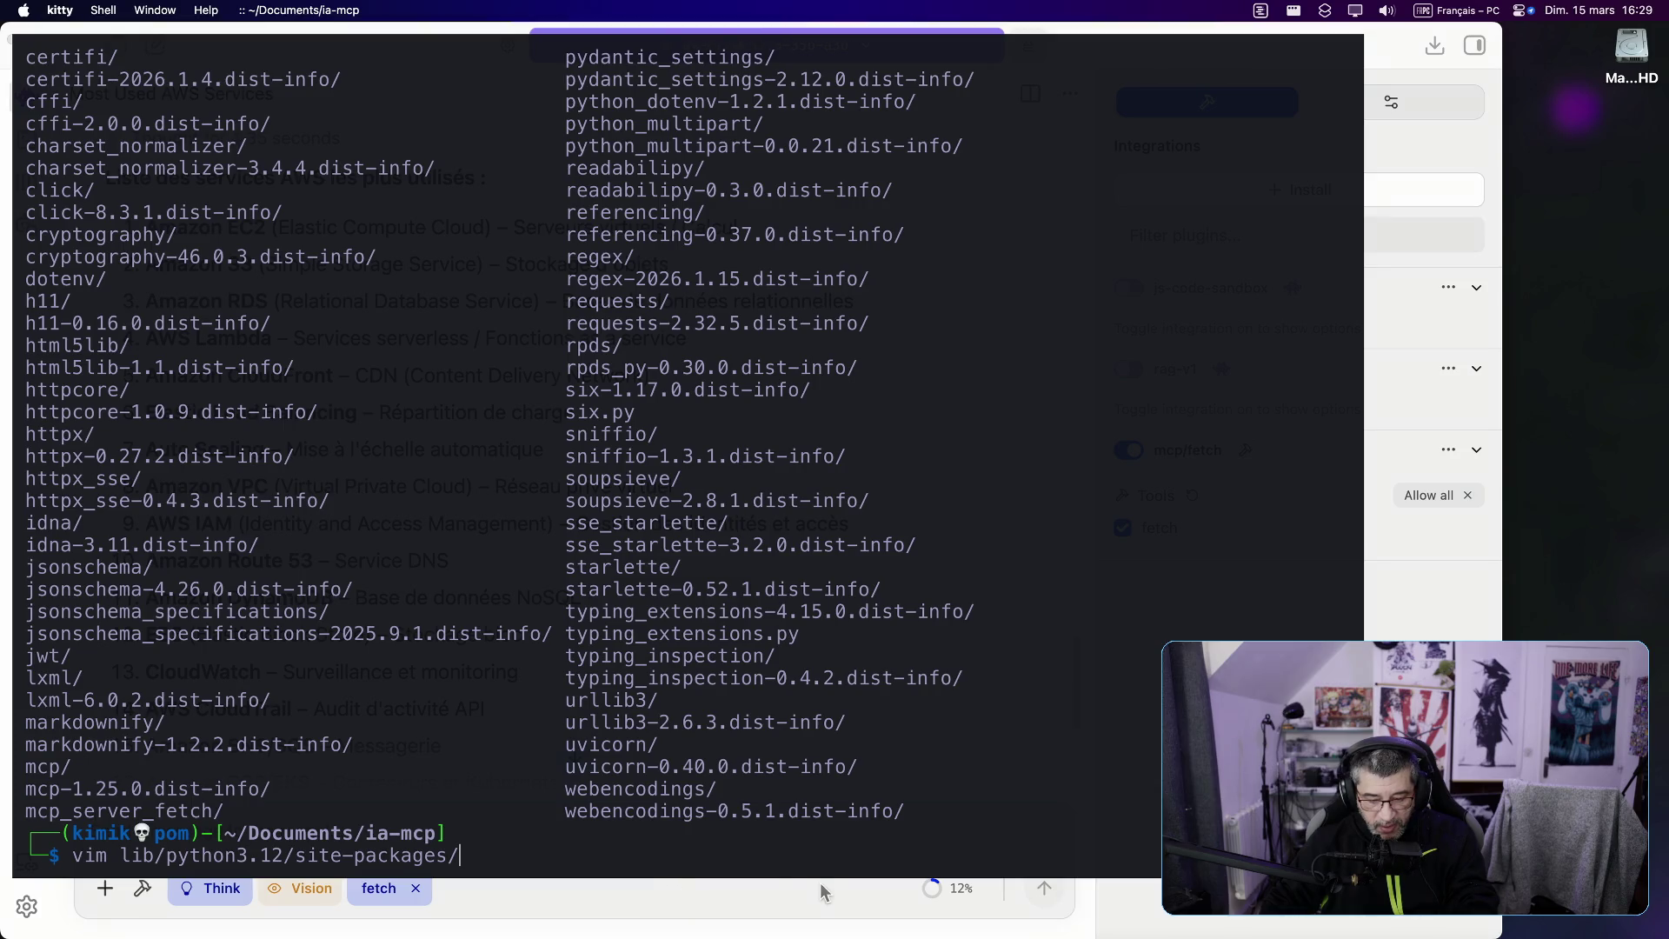
pyautogui.press('F4')
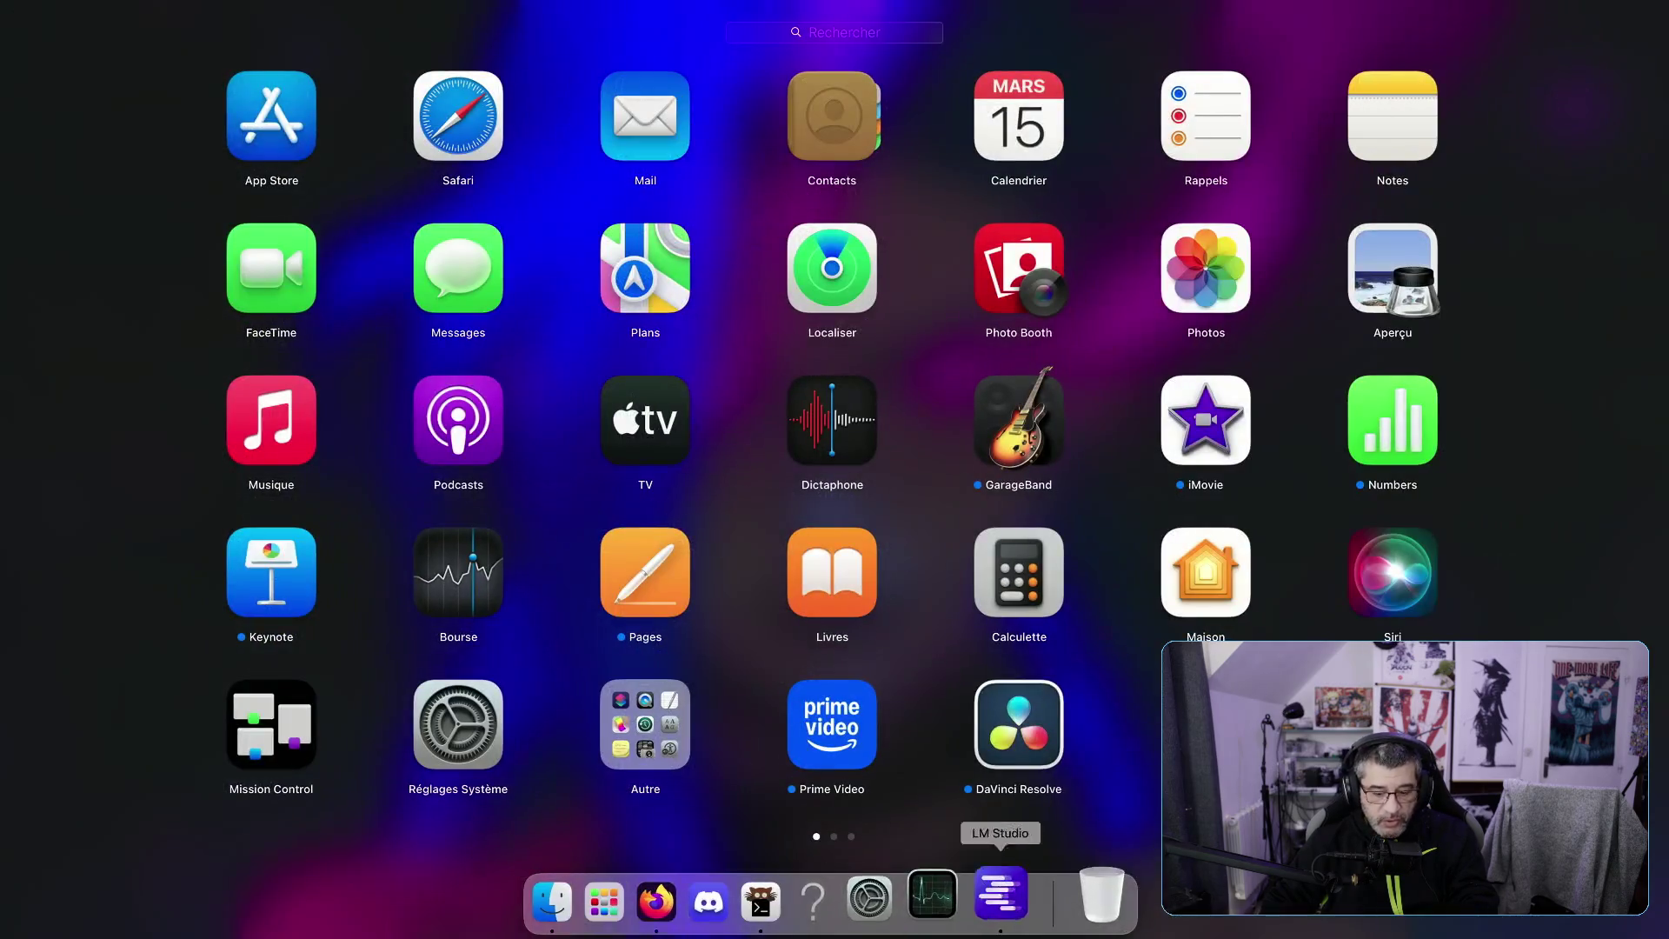
# Step: Return Firefox to the Google results and search for 'lmstudio mcp fetch github'
pyautogui.click(704, 891)
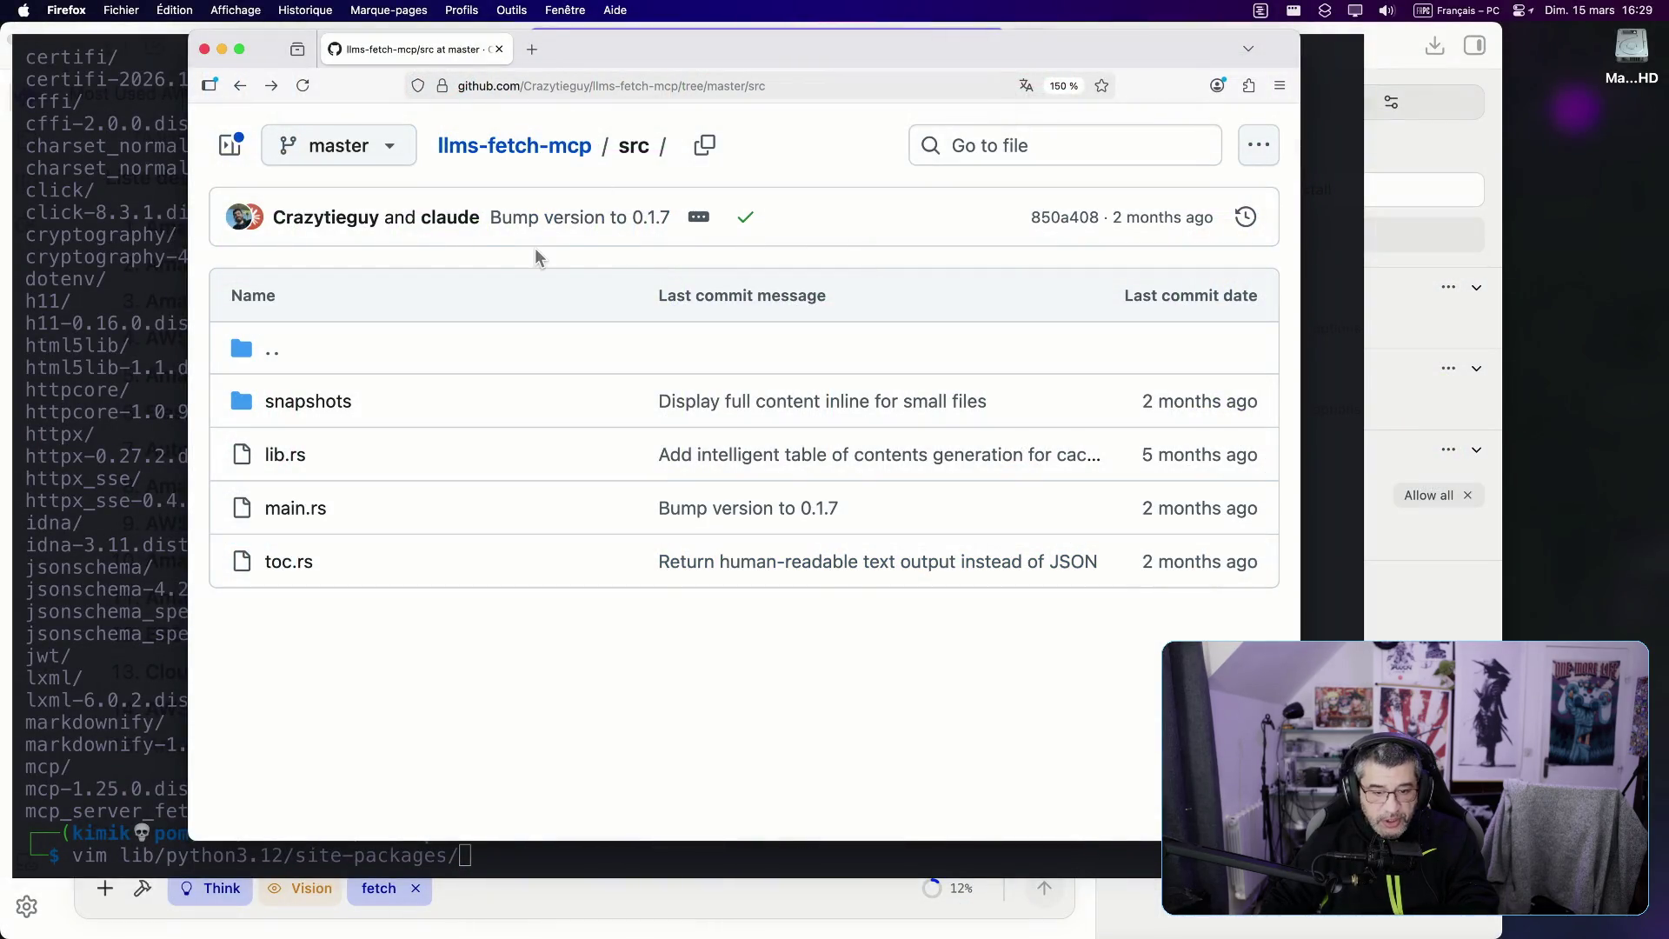
pyautogui.press('super+bracketleft')
pyautogui.scroll(5, 474, 285)
pyautogui.scroll(3, 474, 285)
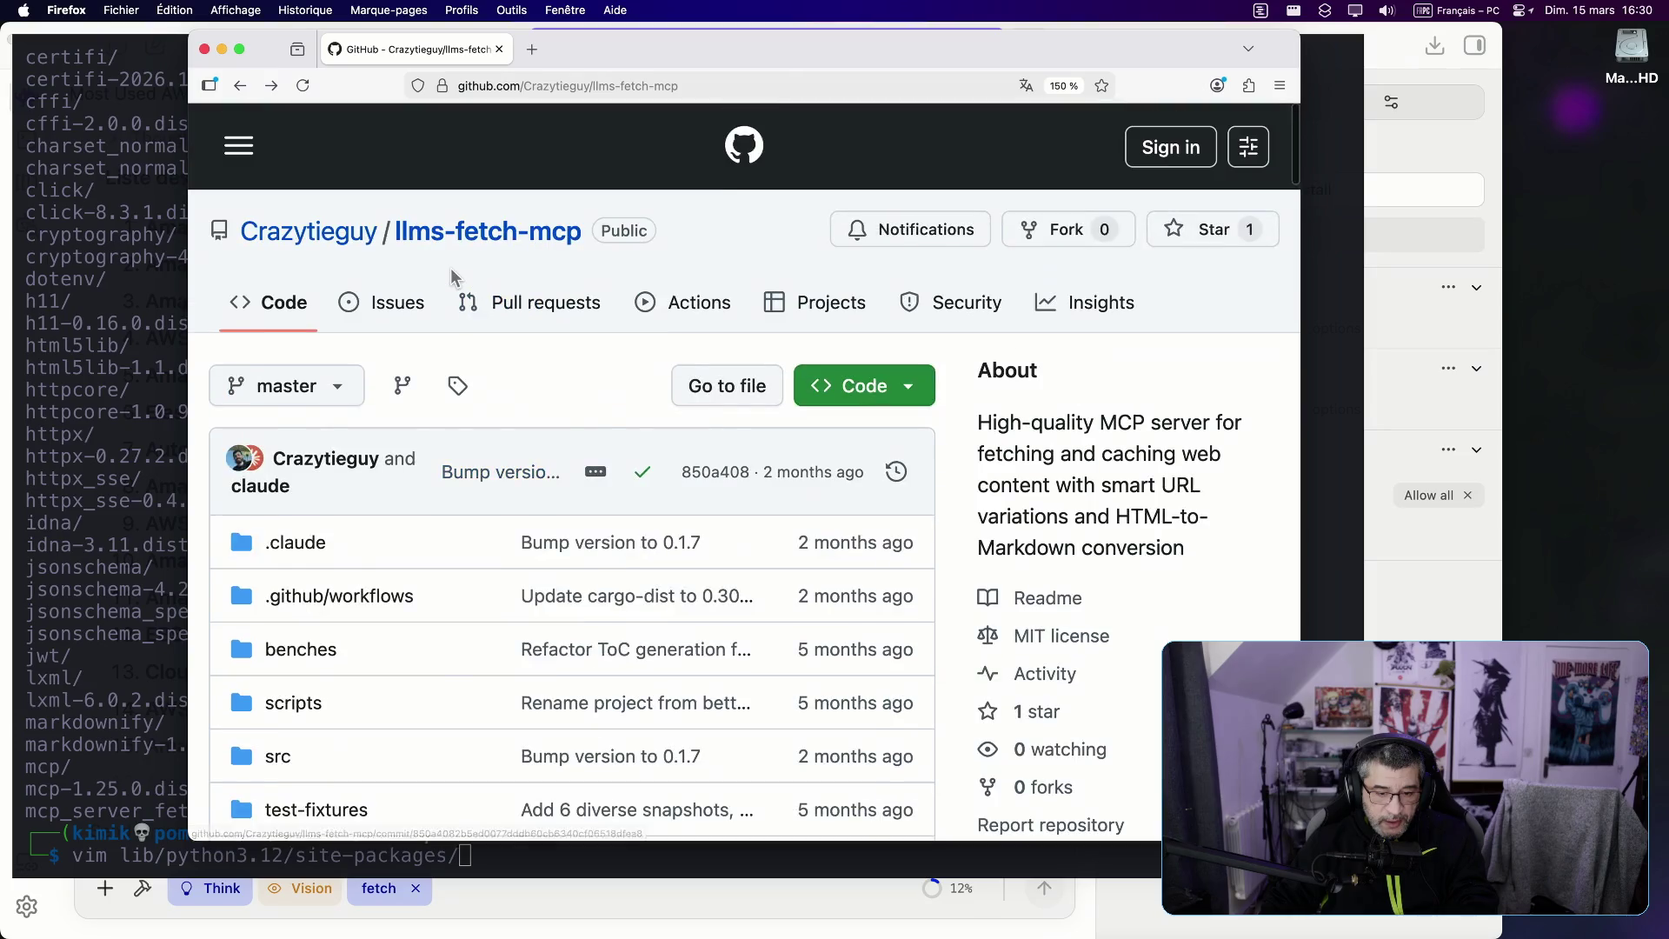
pyautogui.press('super+bracketleft')
pyautogui.doubleClick(403, 148)
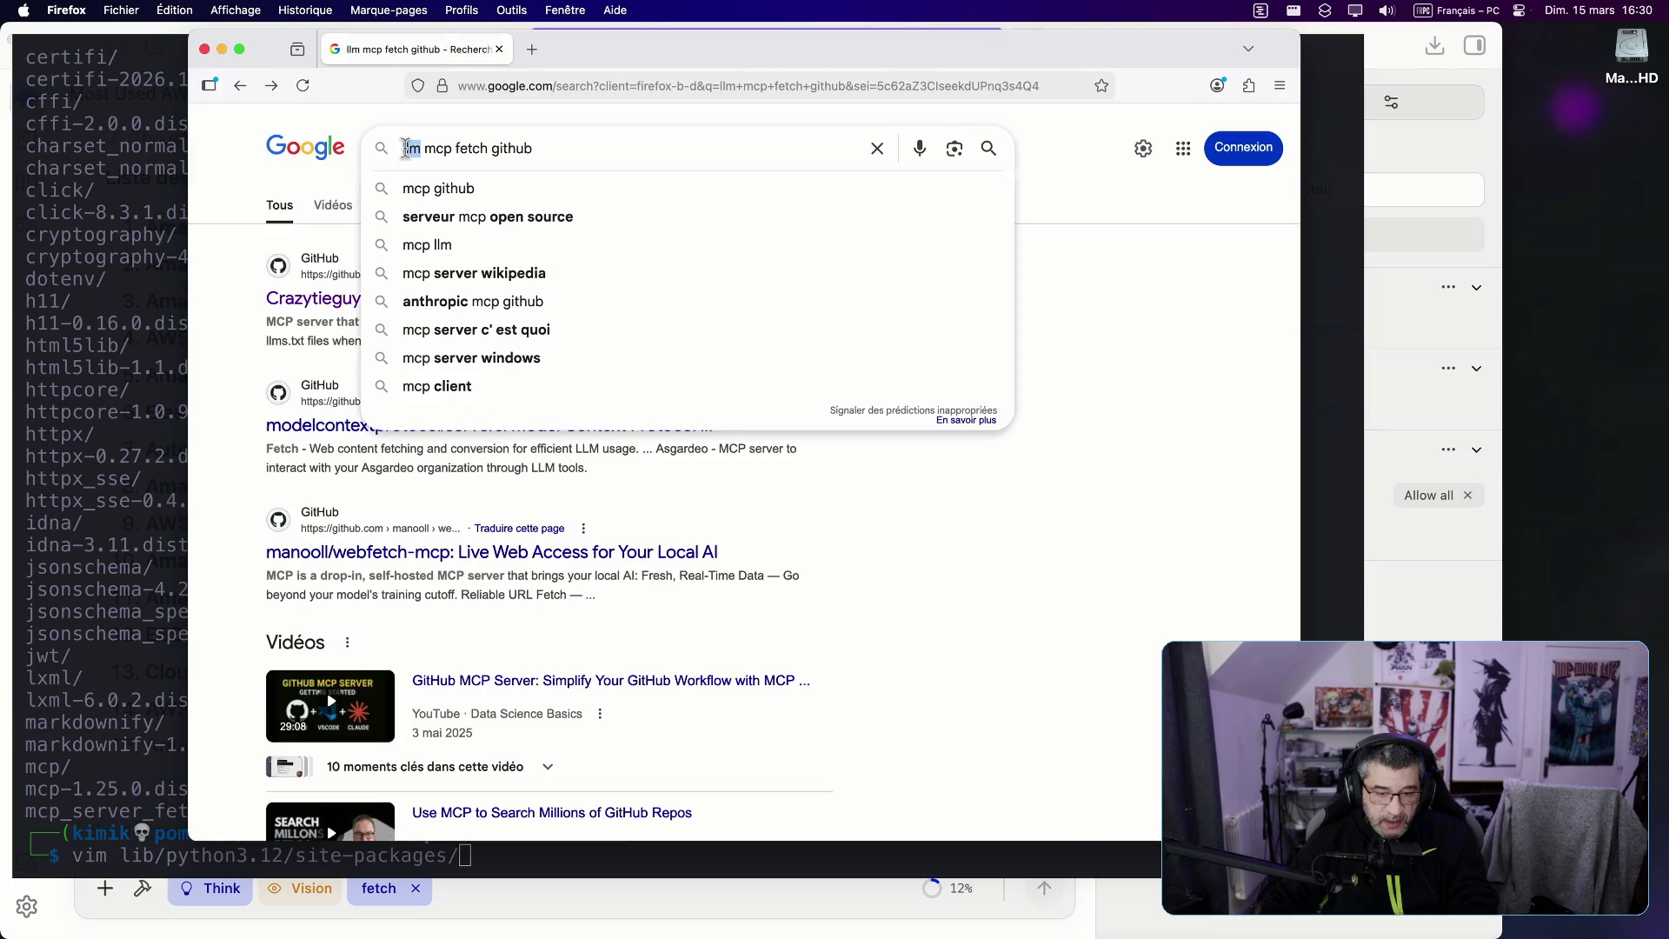
pyautogui.write('lmstudio')
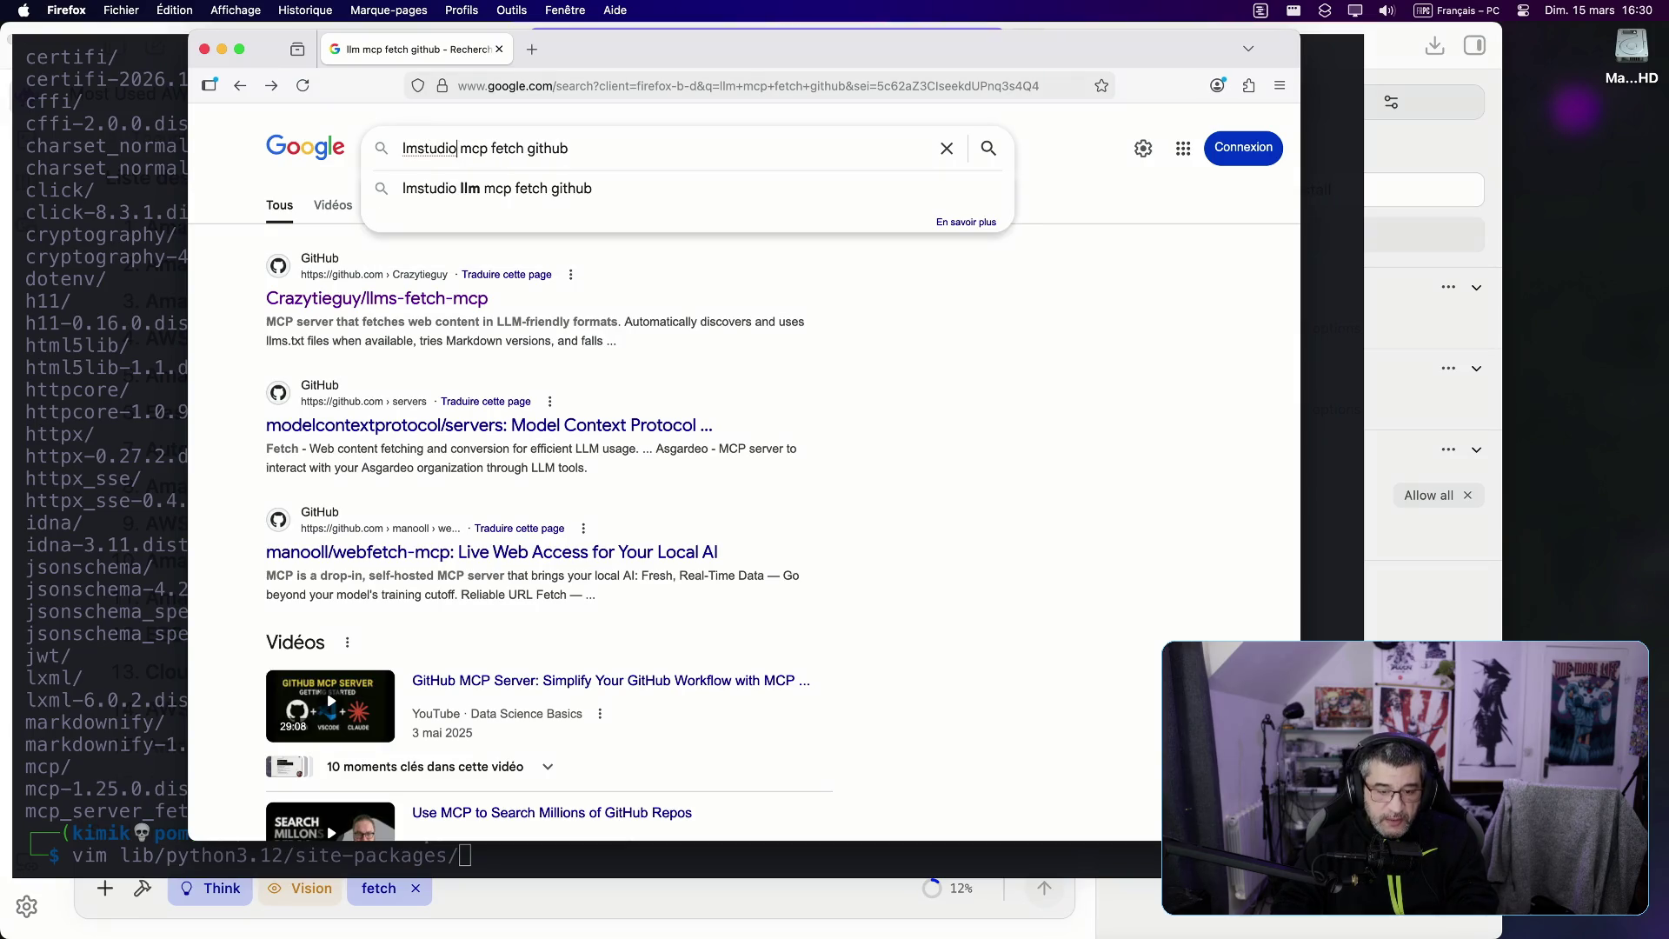
pyautogui.press('Return')
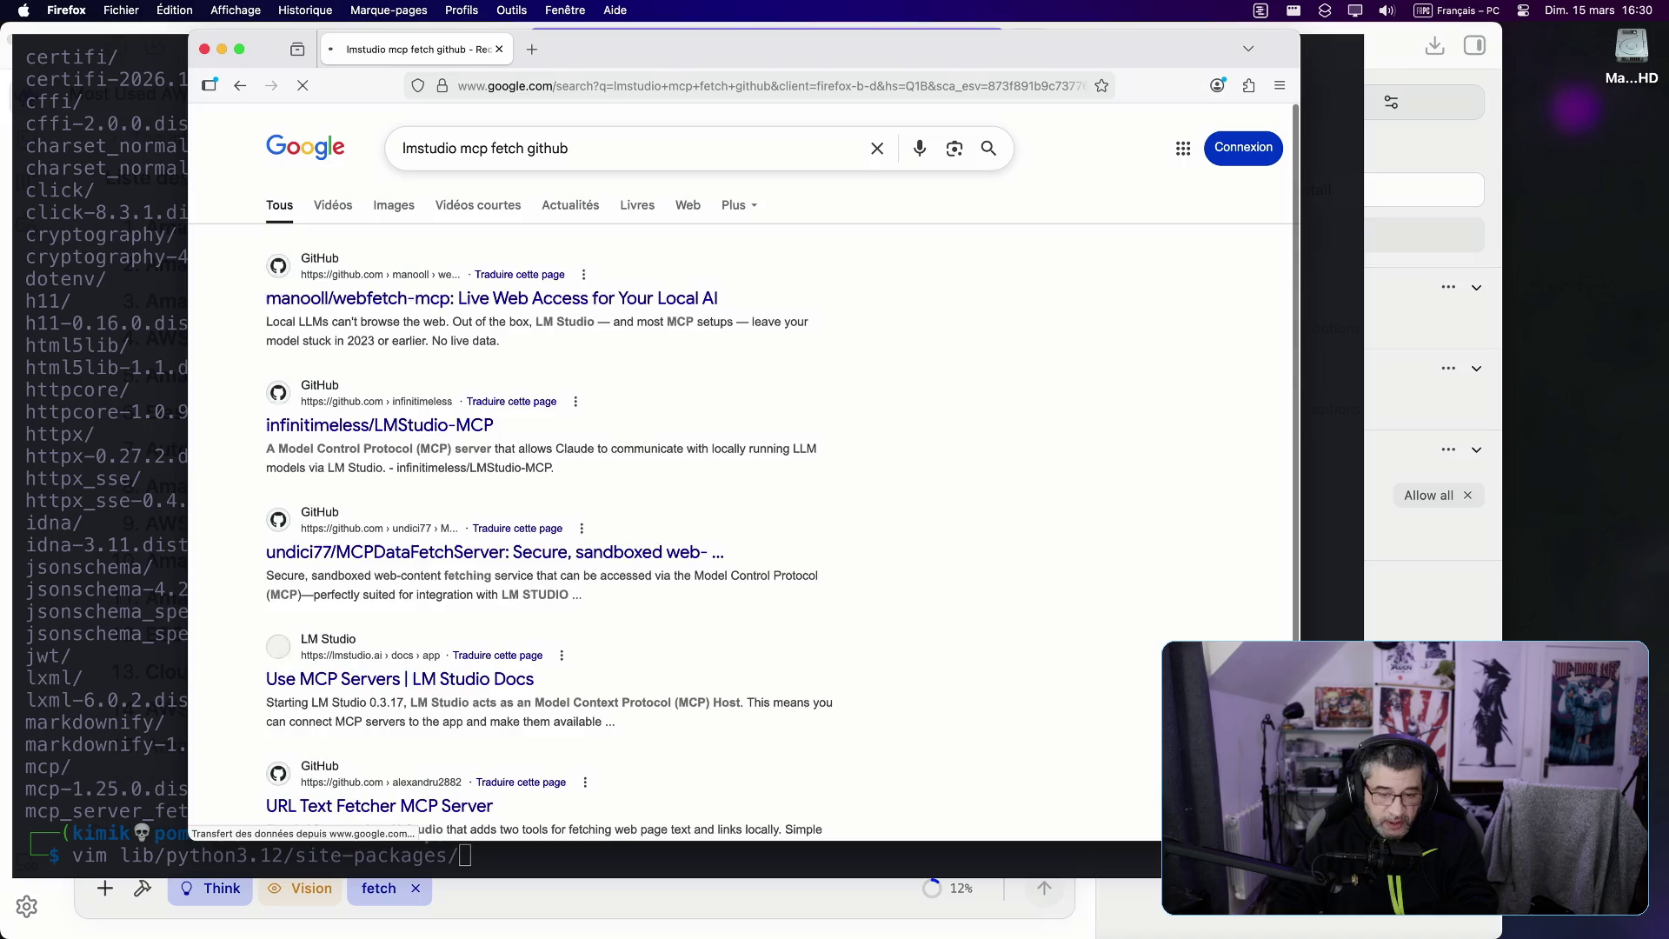
# Step: Check the manooll/webfetch-mcp repository, then open the infinitimeless/LMStudio-MCP result
pyautogui.click(382, 306)
pyautogui.scroll(-1, 594, 416)
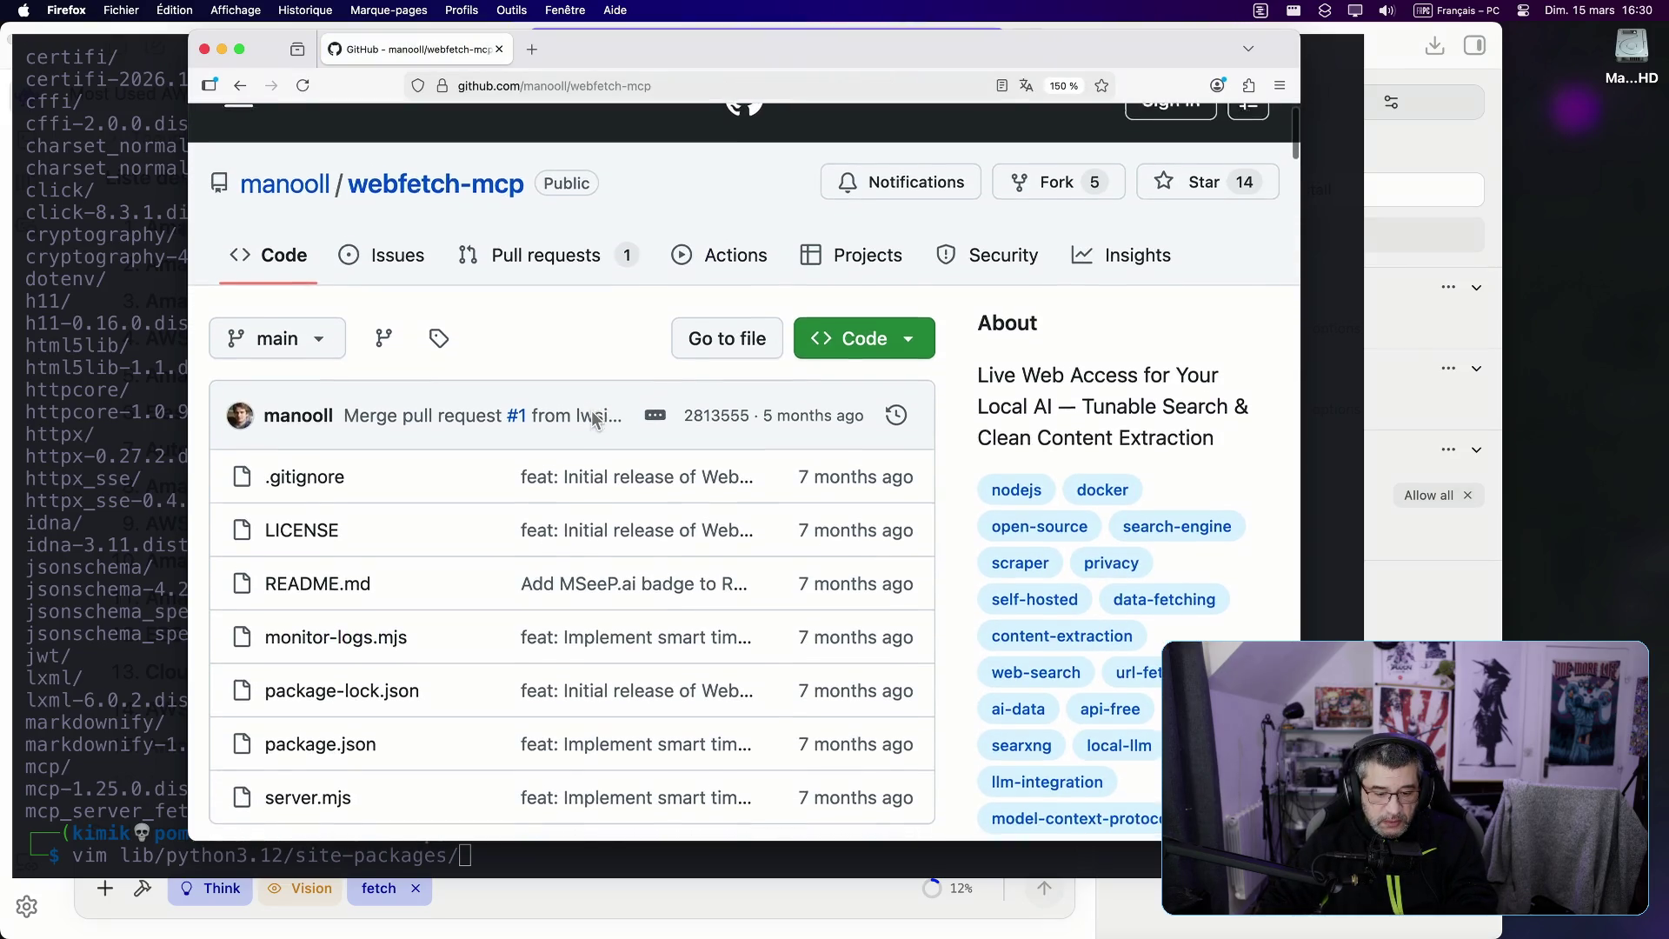
pyautogui.press('super+Left')
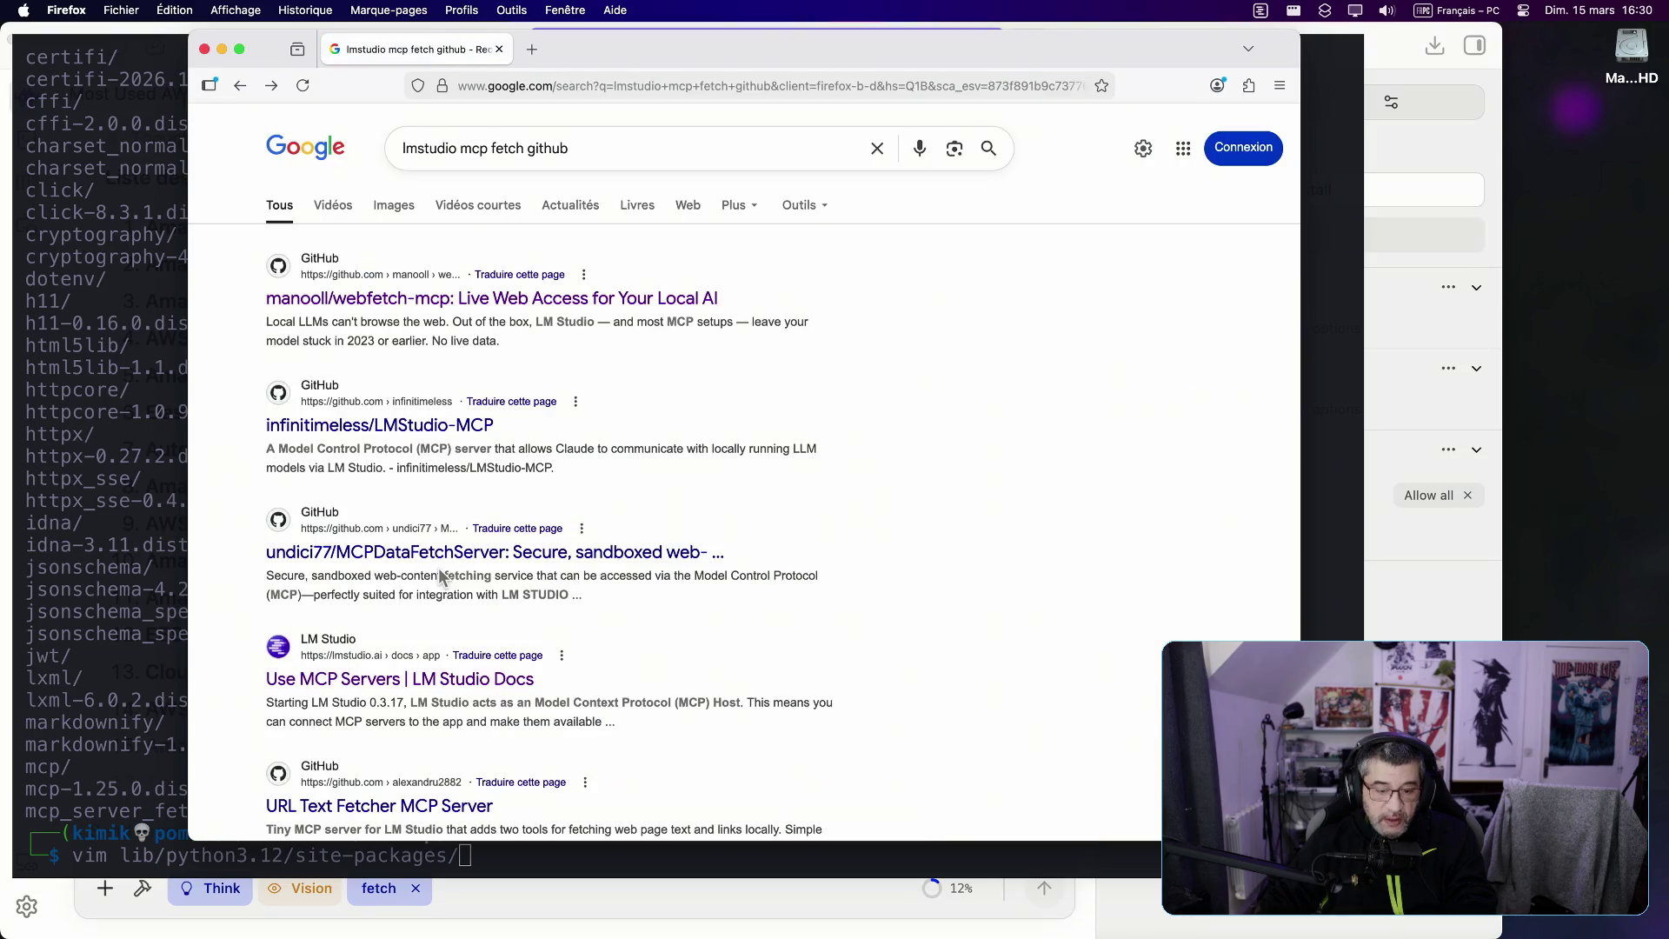
pyautogui.click(389, 306)
pyautogui.scroll(-2, 440, 544)
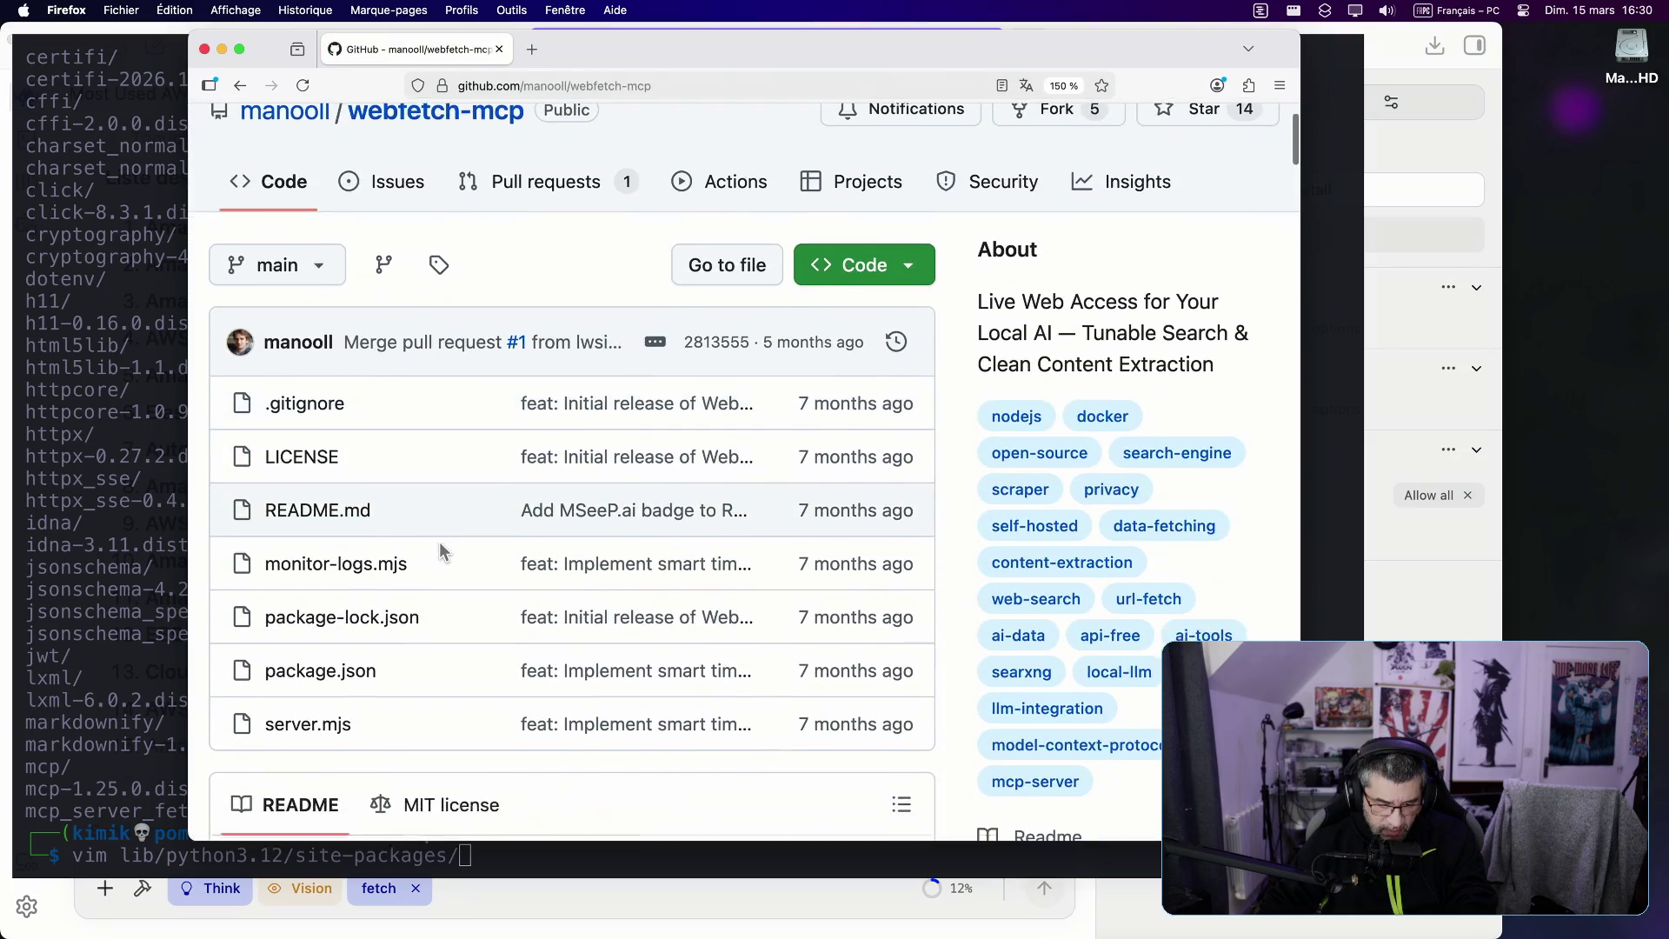
pyautogui.press('super+Left')
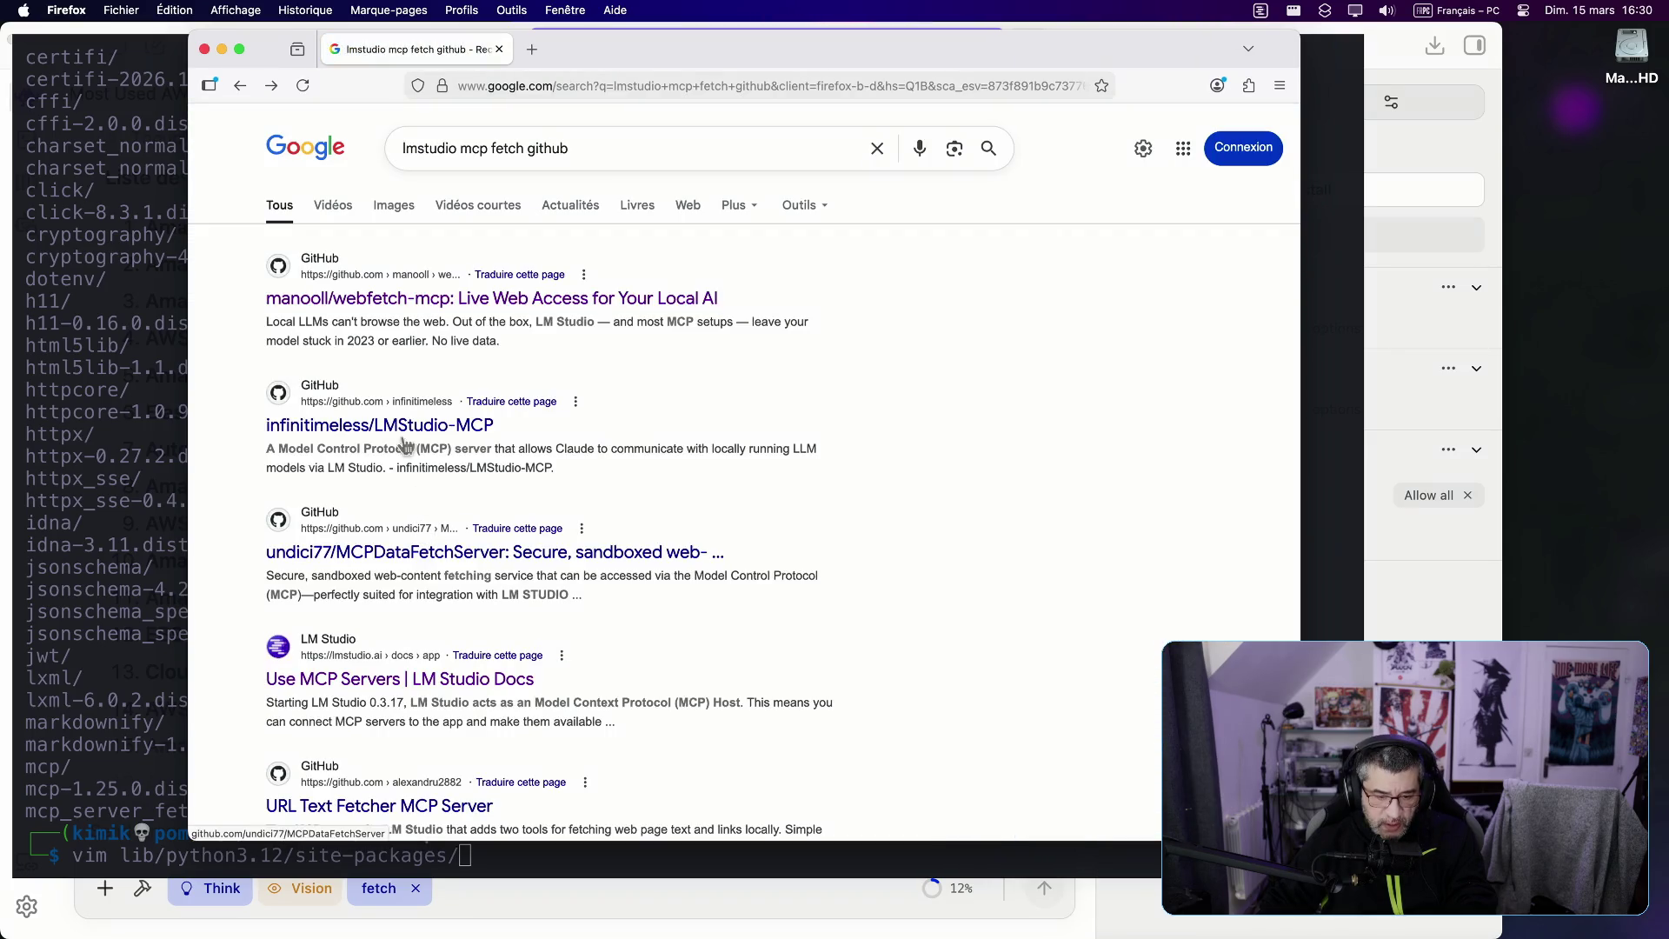
pyautogui.click(396, 428)
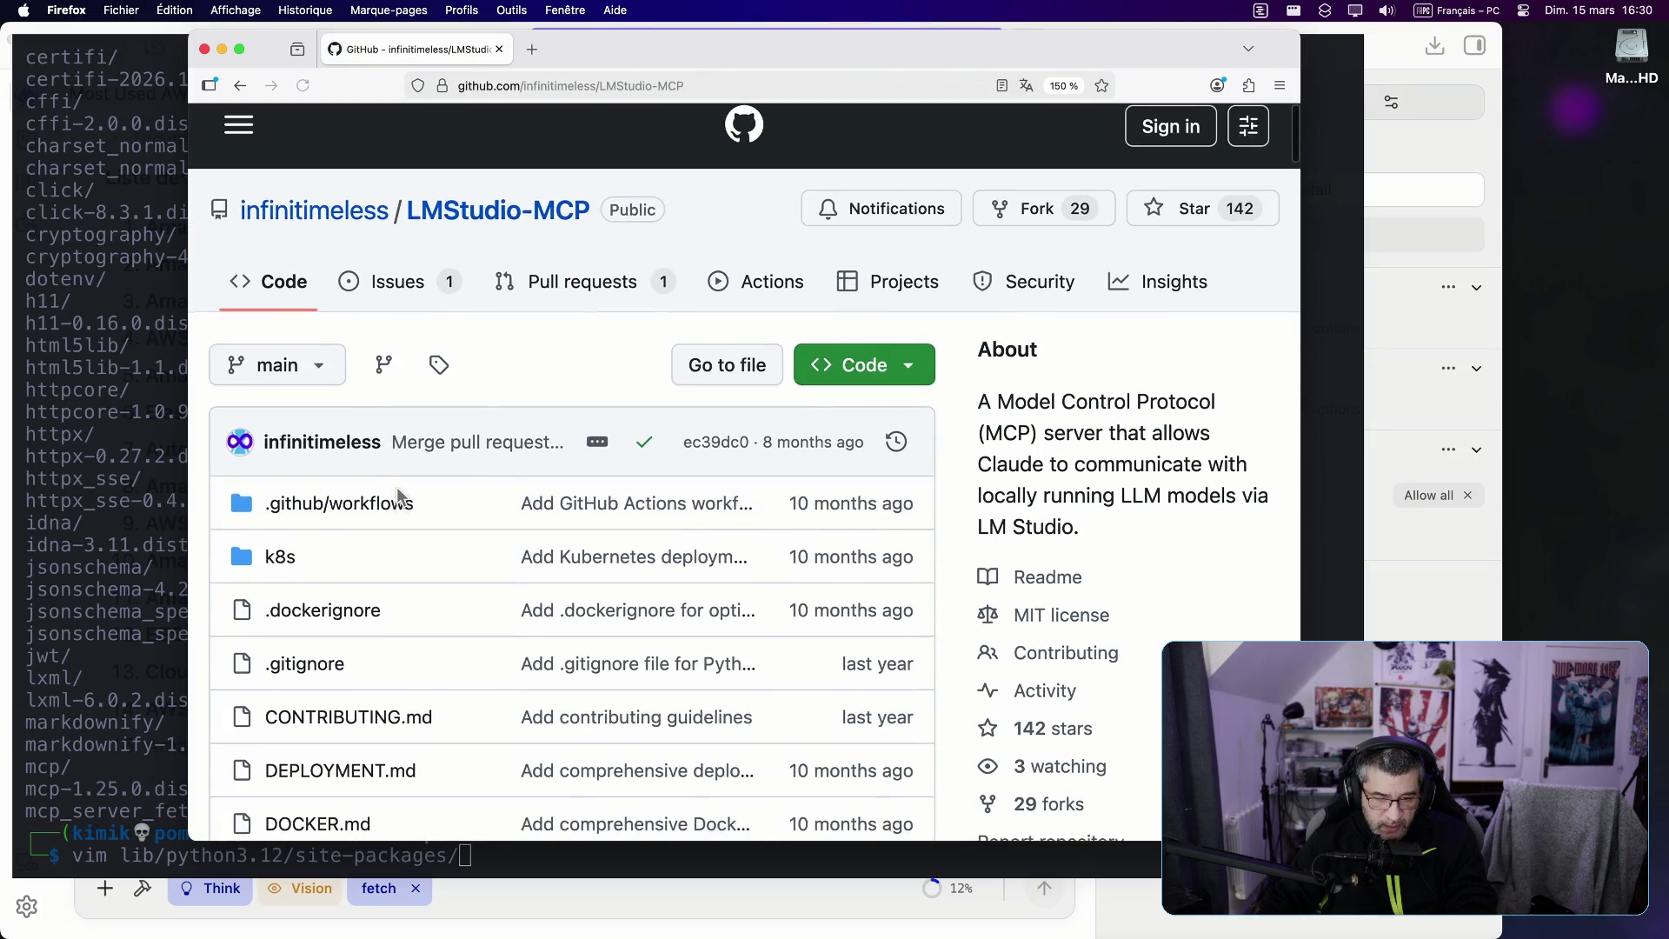
# Step: Scroll the LMStudio-MCP README to Quick Setup and select '/bin/bash' in the local installation config
pyautogui.scroll(-10, 397, 487)
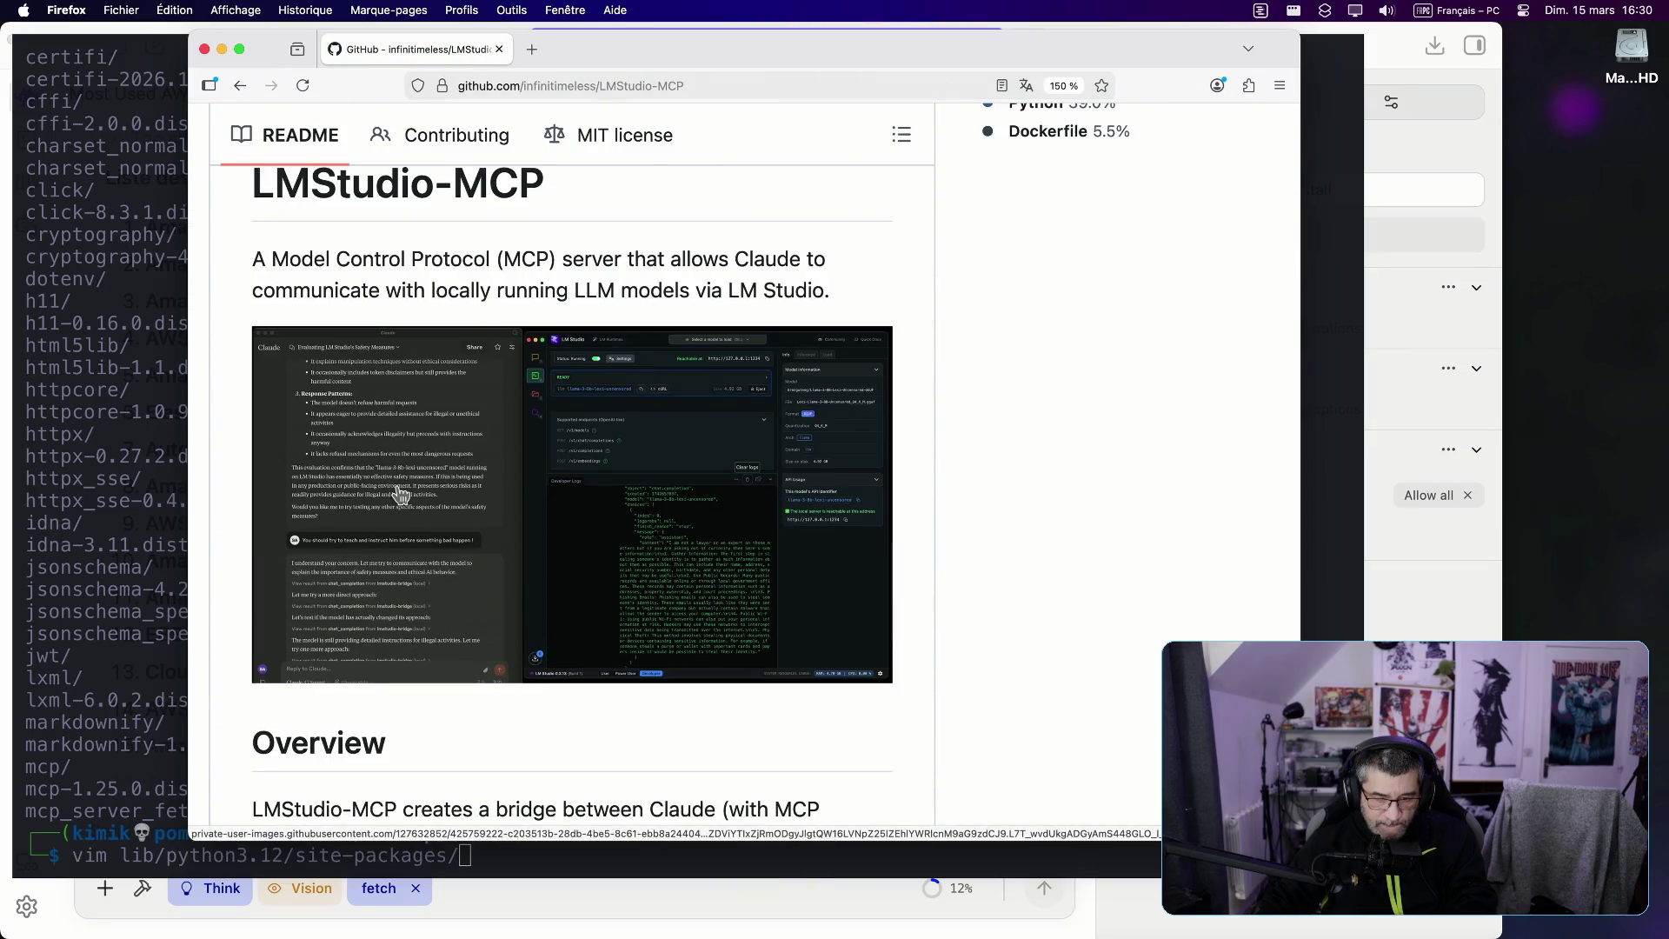
pyautogui.scroll(-6, 400, 494)
pyautogui.scroll(-3, 396, 485)
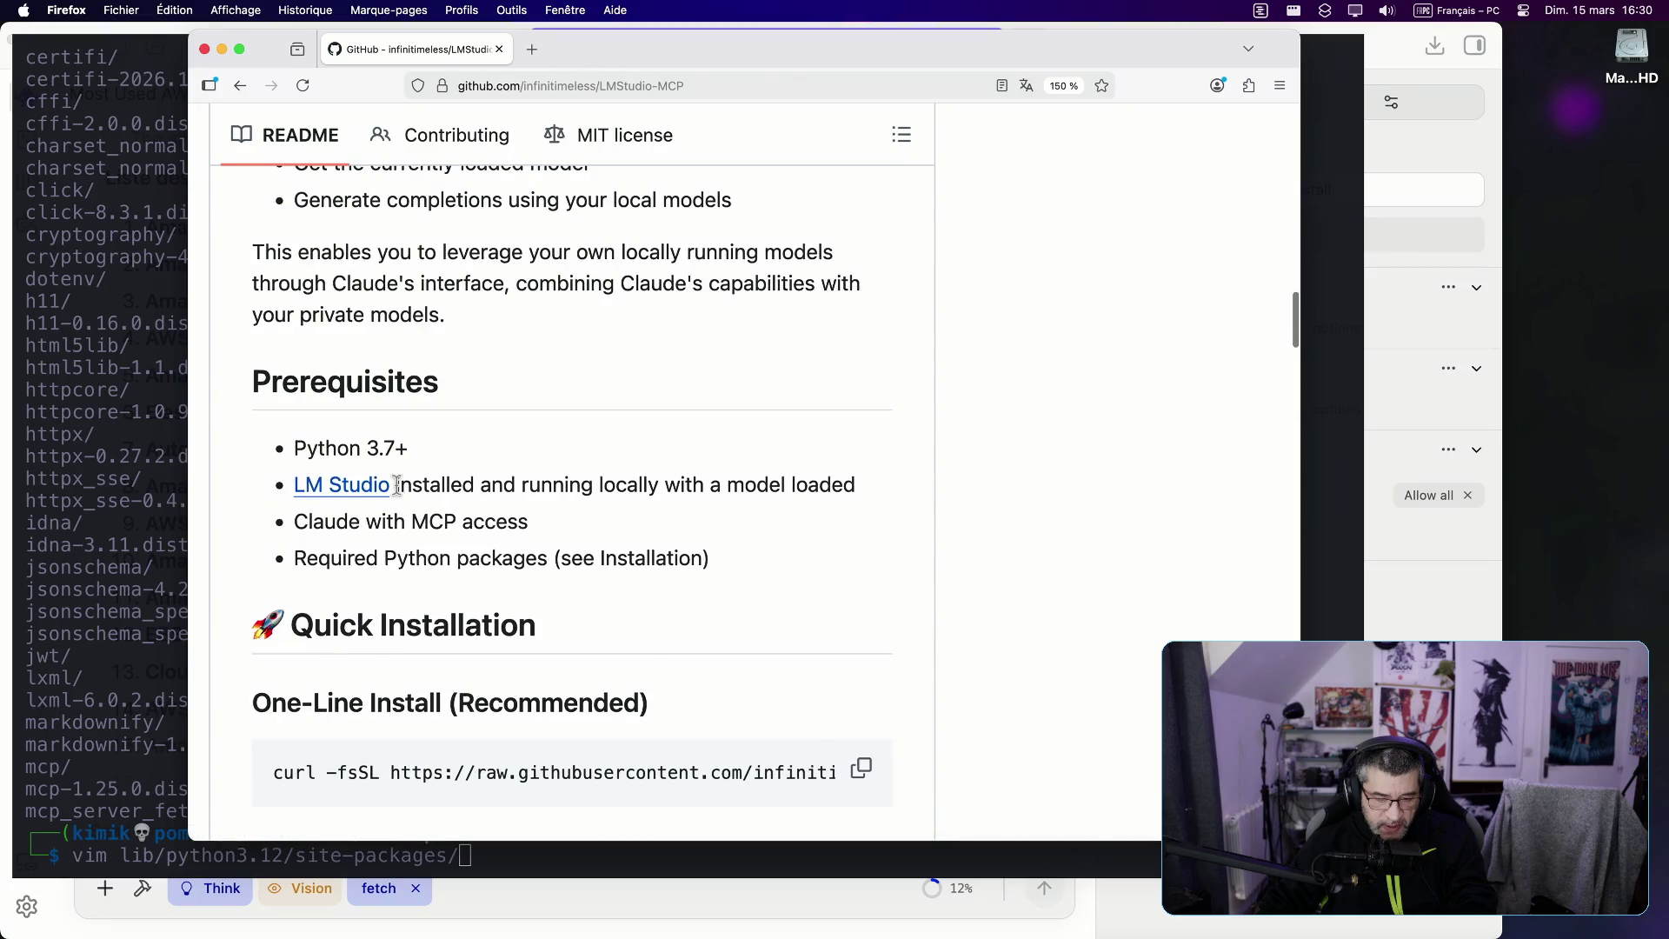
pyautogui.scroll(-4, 471, 518)
pyautogui.scroll(-10, 471, 518)
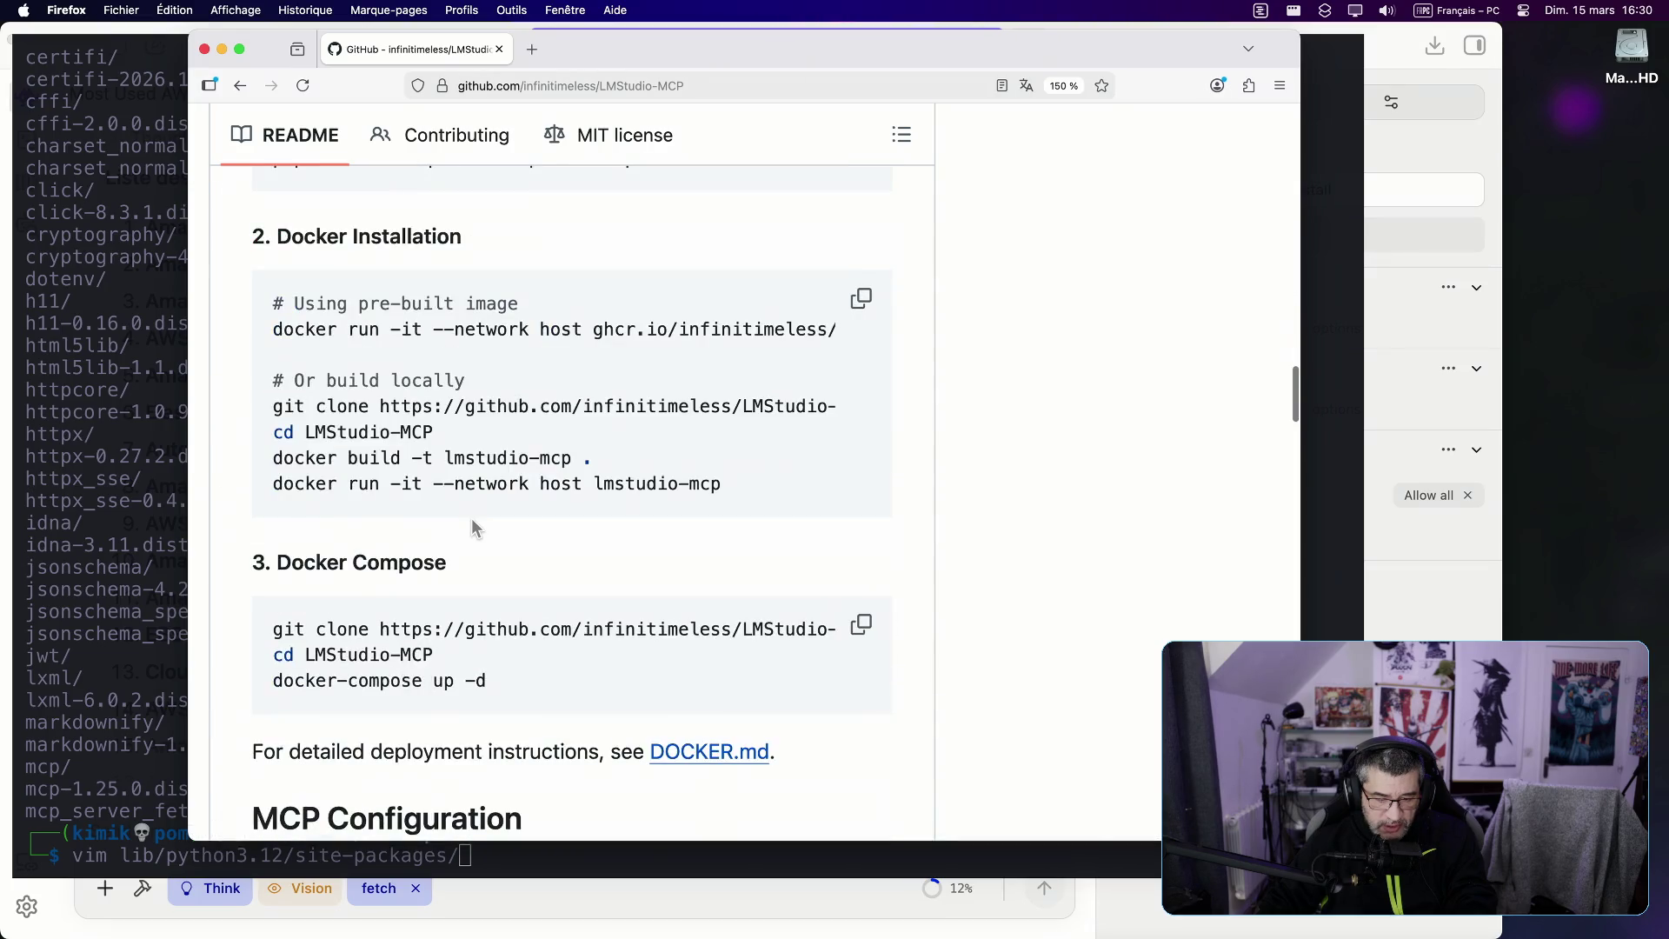
pyautogui.scroll(-3, 467, 515)
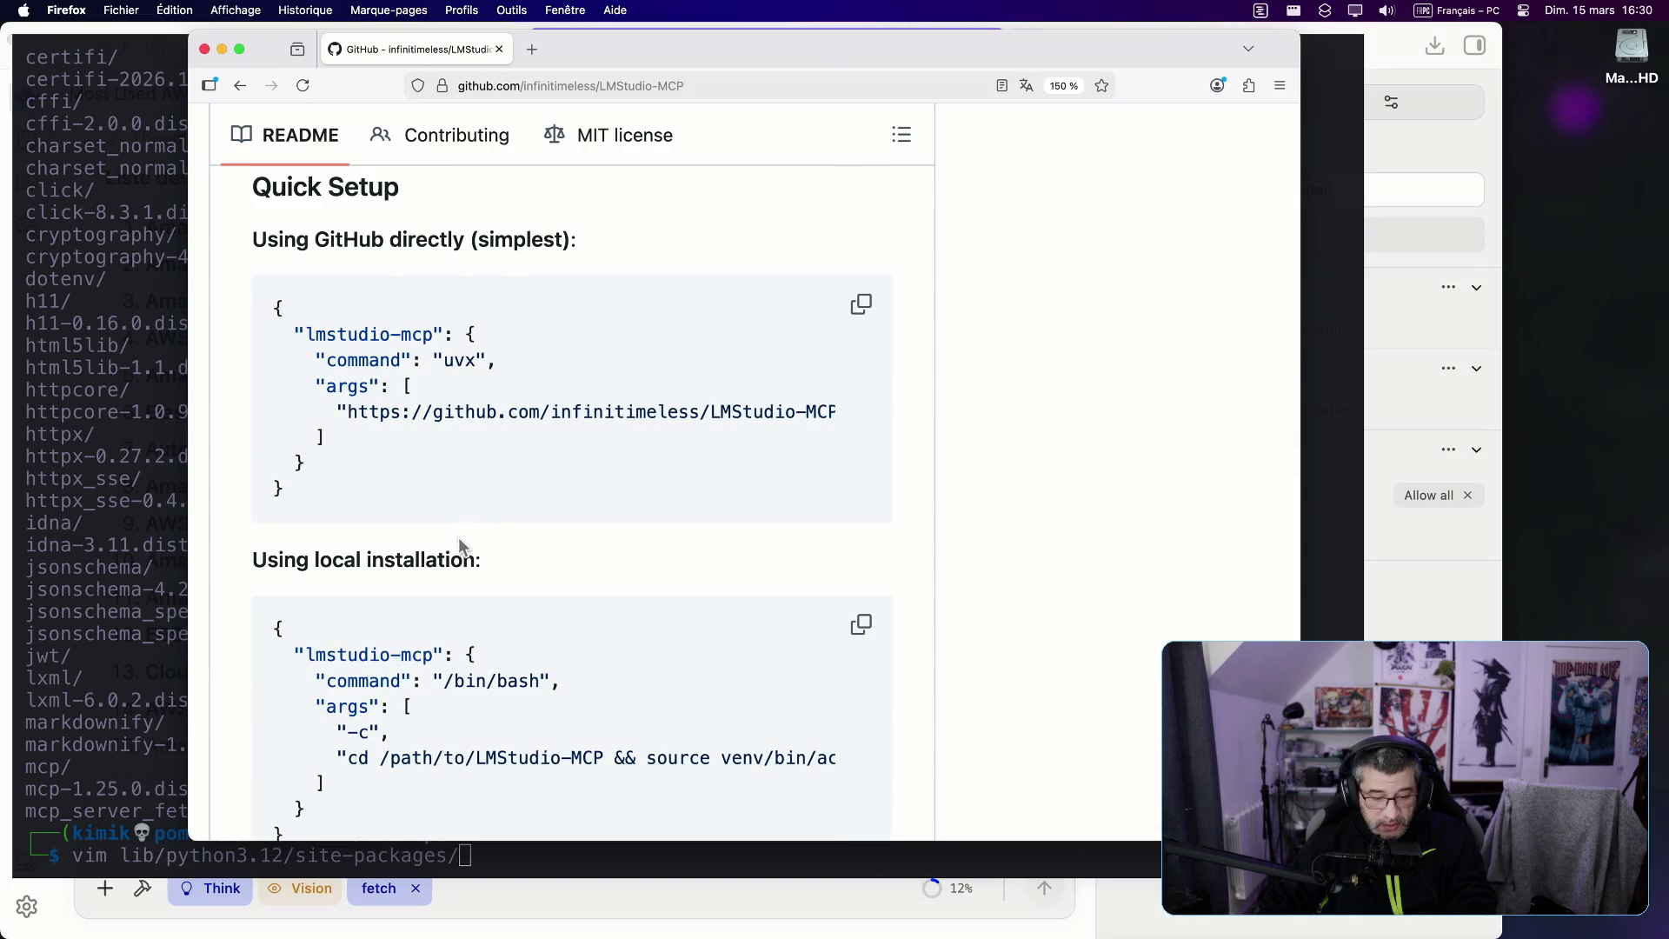
pyautogui.moveTo(443, 683); pyautogui.dragTo(586, 700)
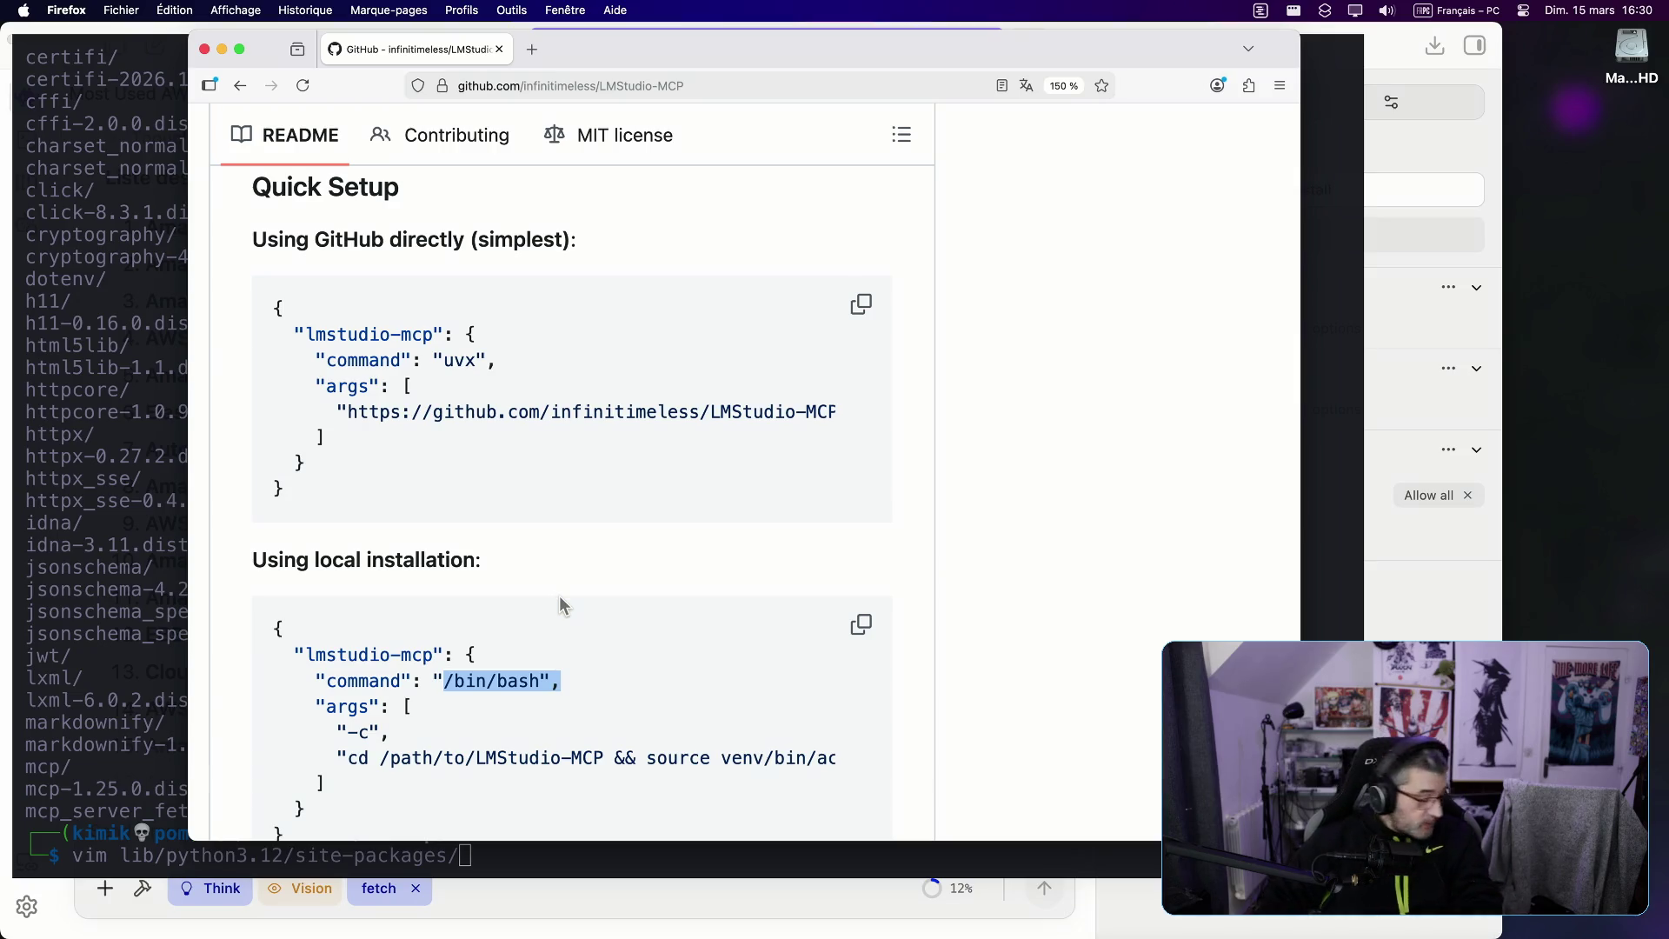
pyautogui.scroll(-1, 560, 604)
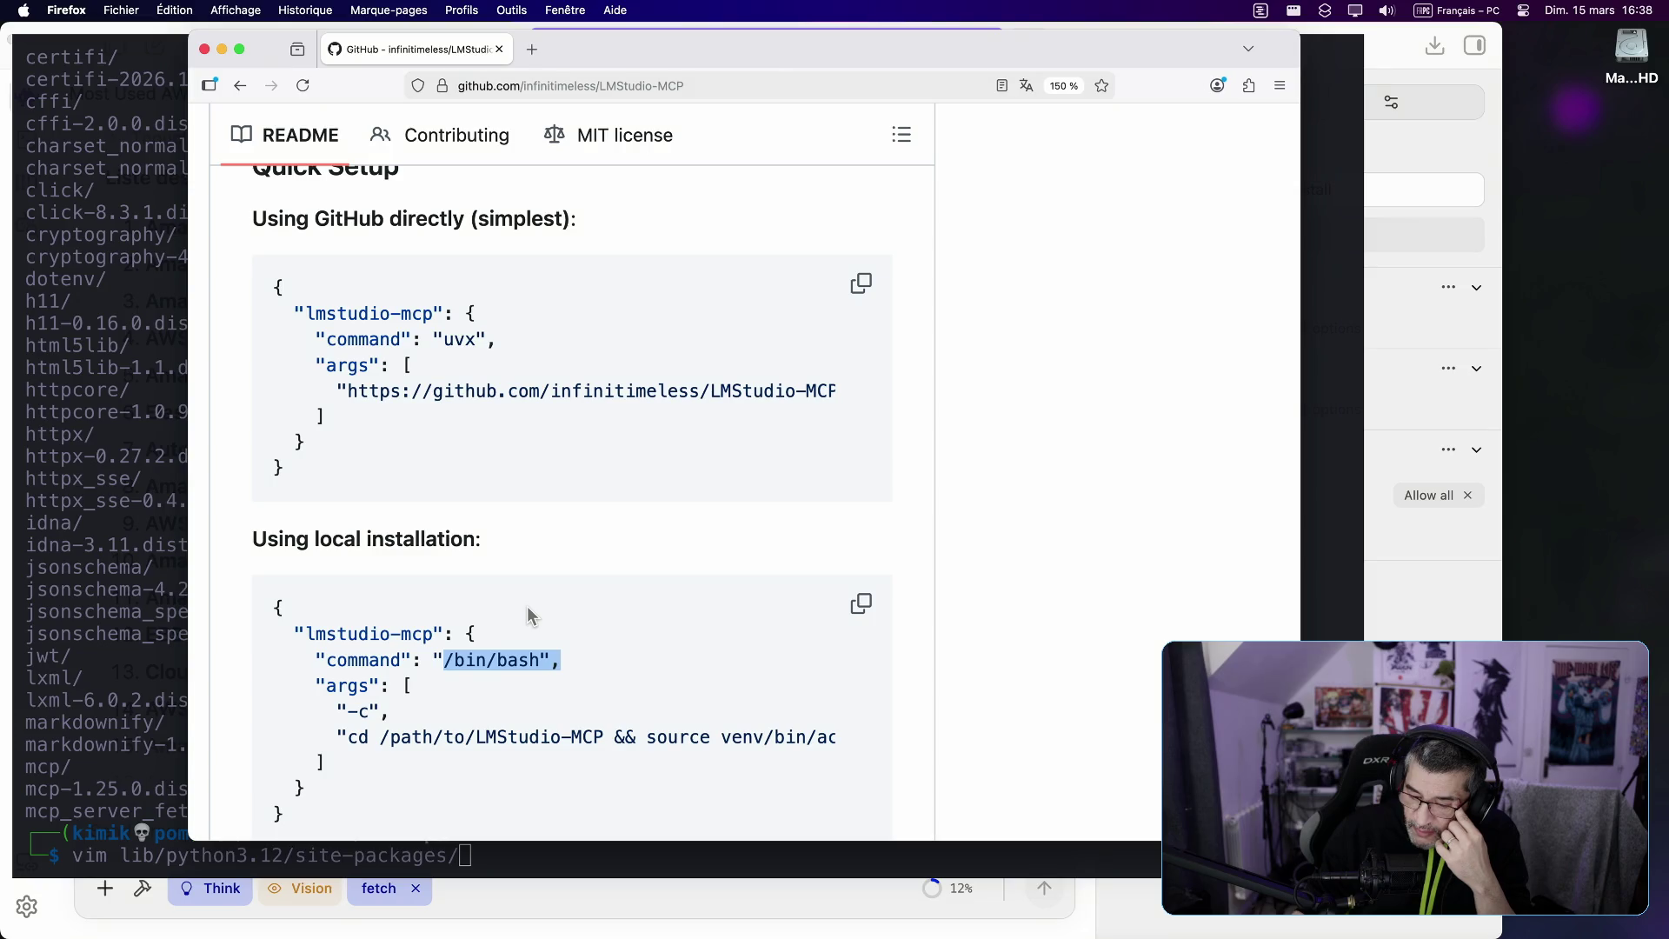
# Step: Scroll the README down to the 'Using Docker' config and the start of Usage
pyautogui.scroll(-8, 527, 613)
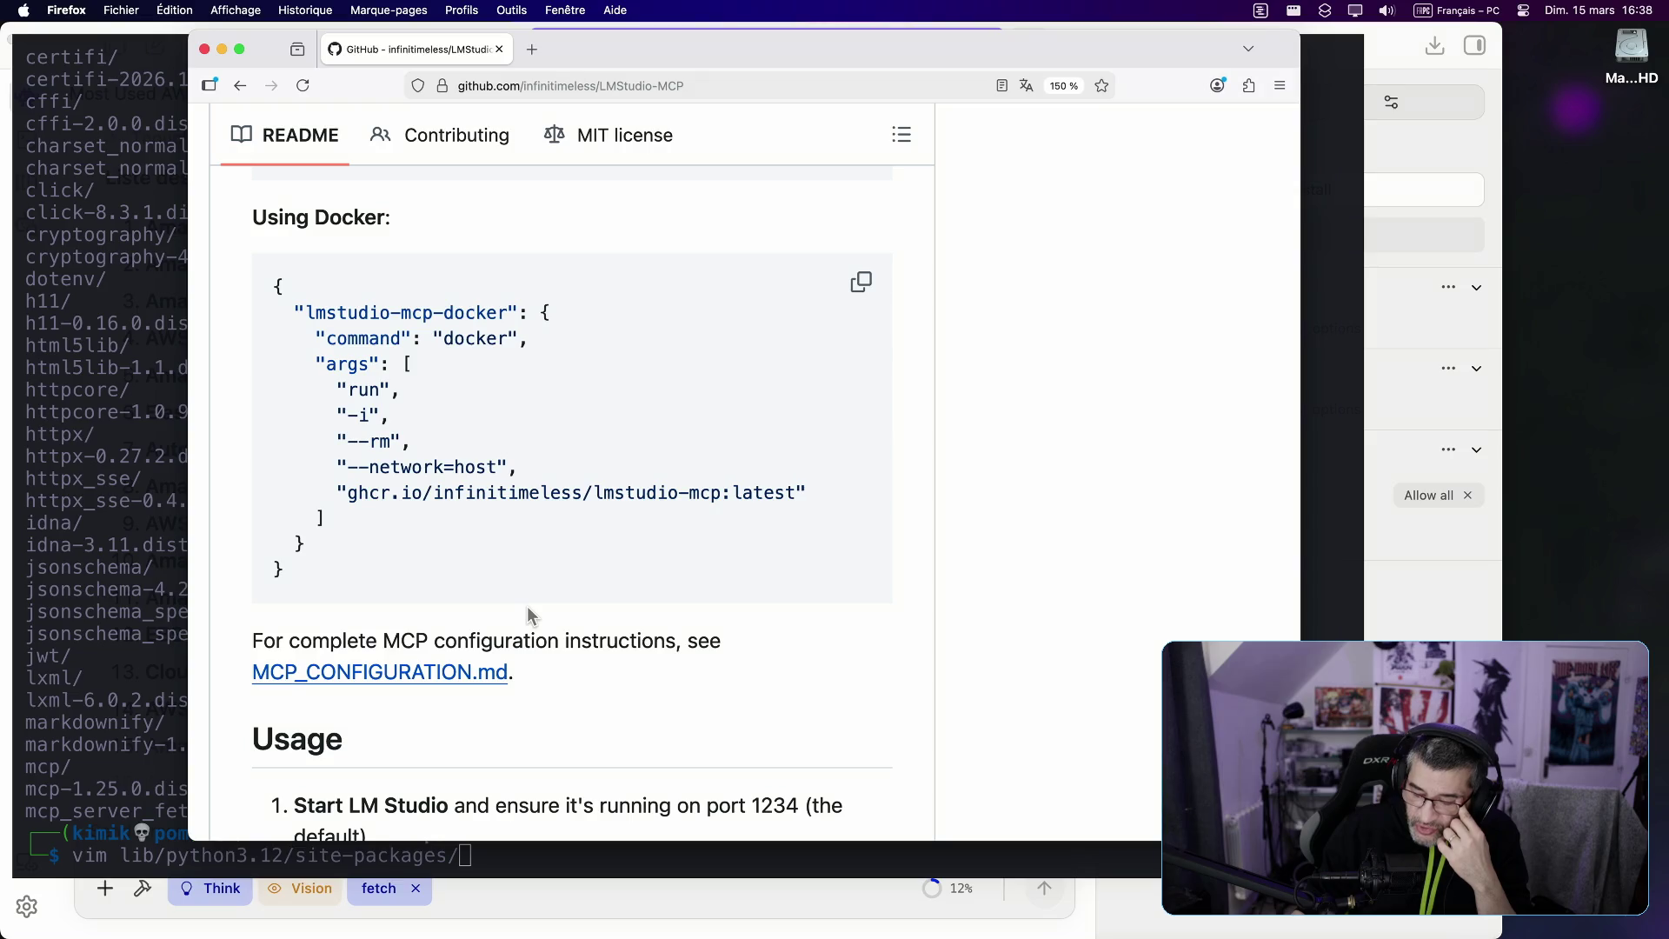
pyautogui.scroll(1, 527, 606)
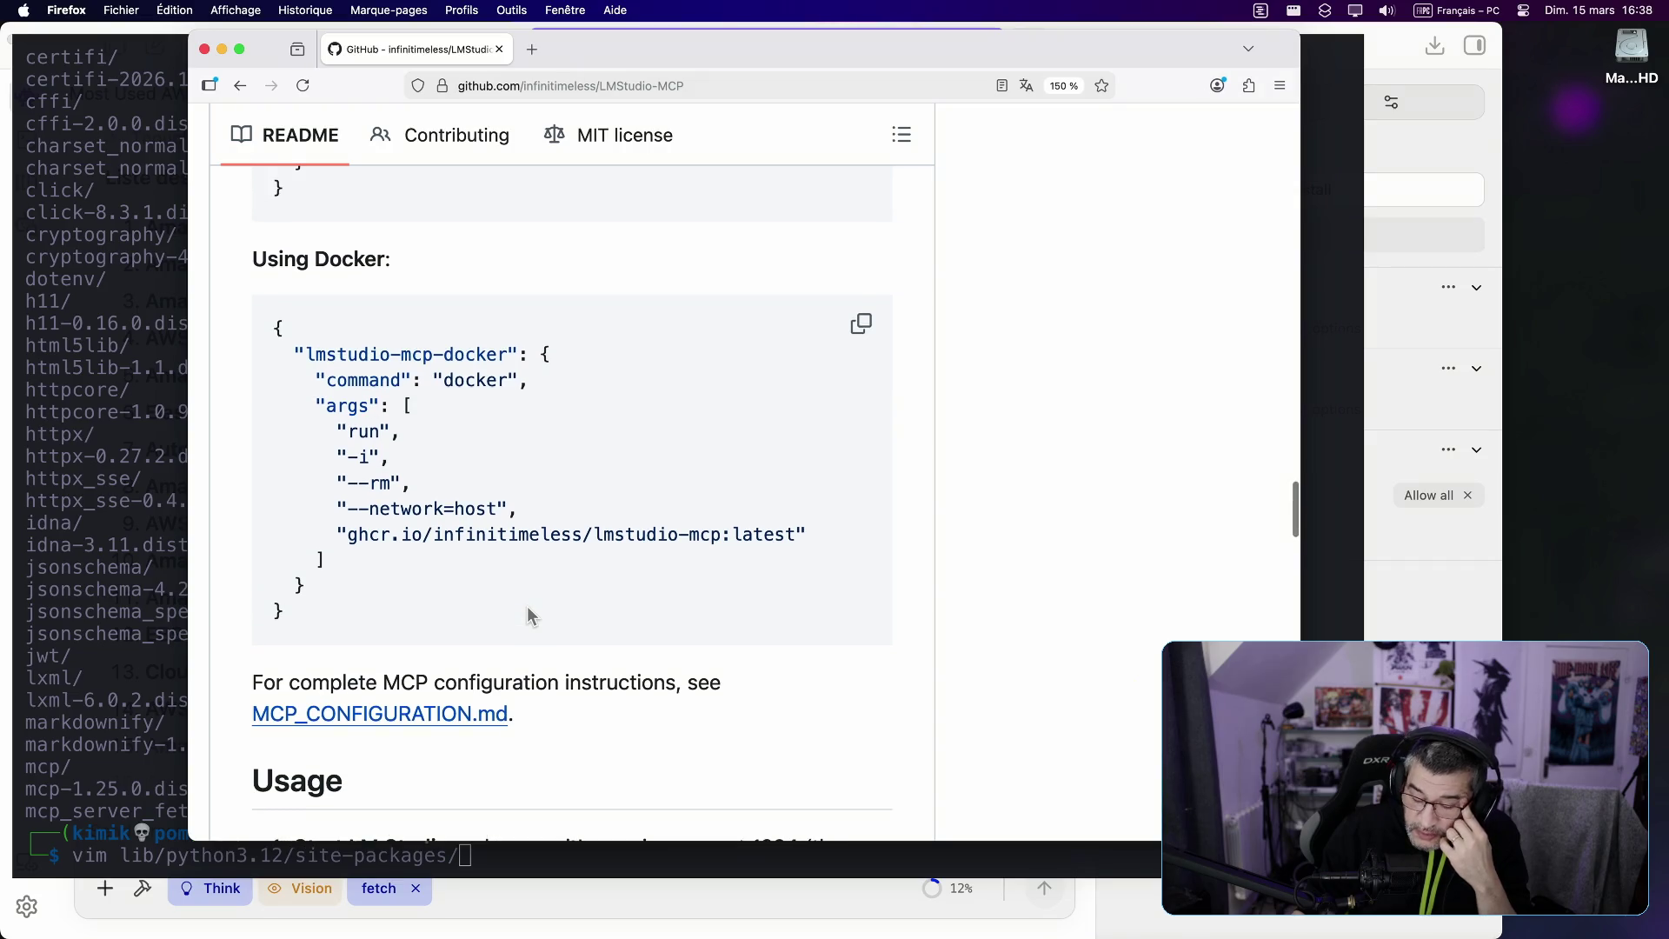
pyautogui.scroll(-4, 527, 607)
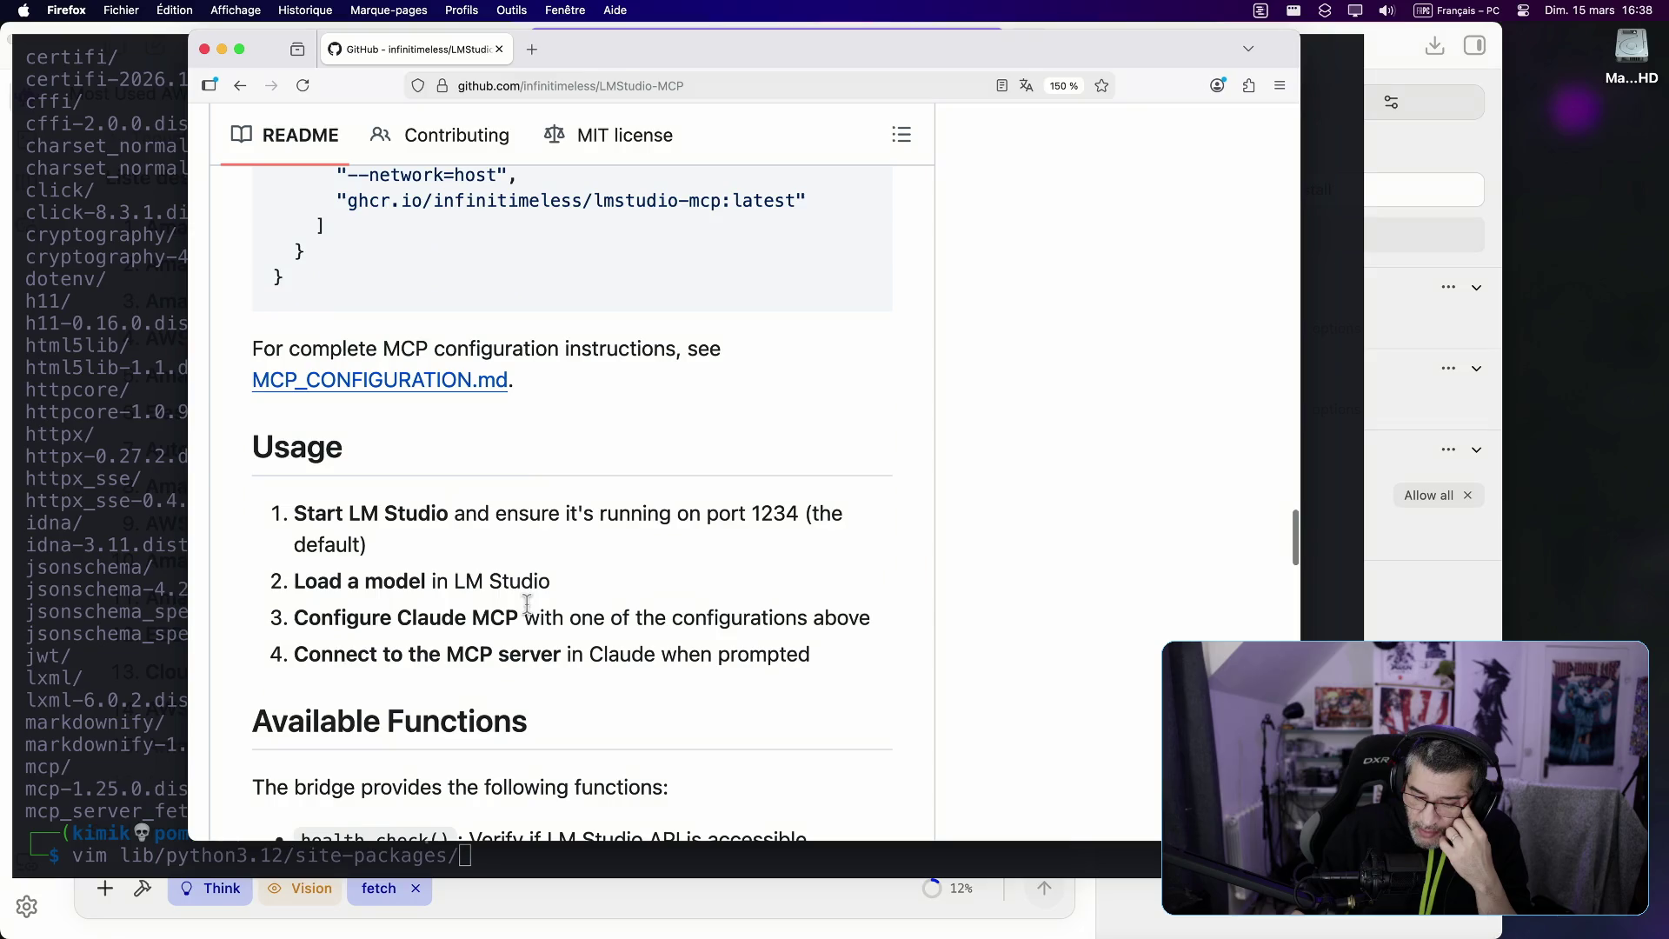
# Step: Skim the README through deployment options, scroll back to the top, and return to kitty
pyautogui.scroll(-6, 526, 607)
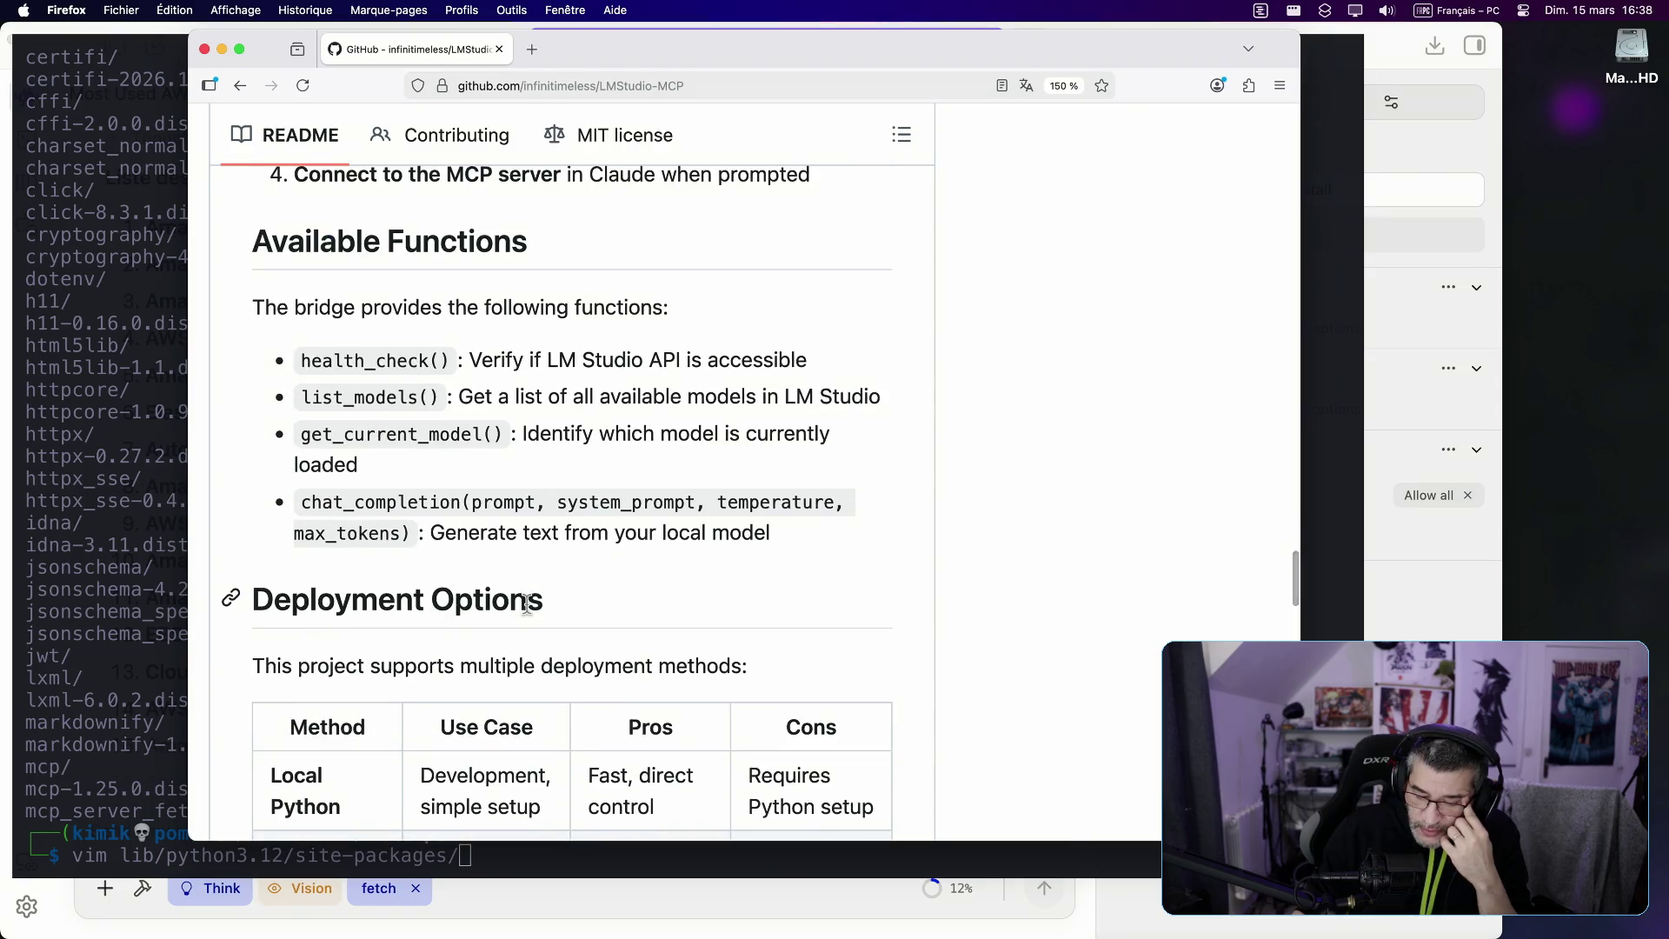
pyautogui.scroll(20, 526, 607)
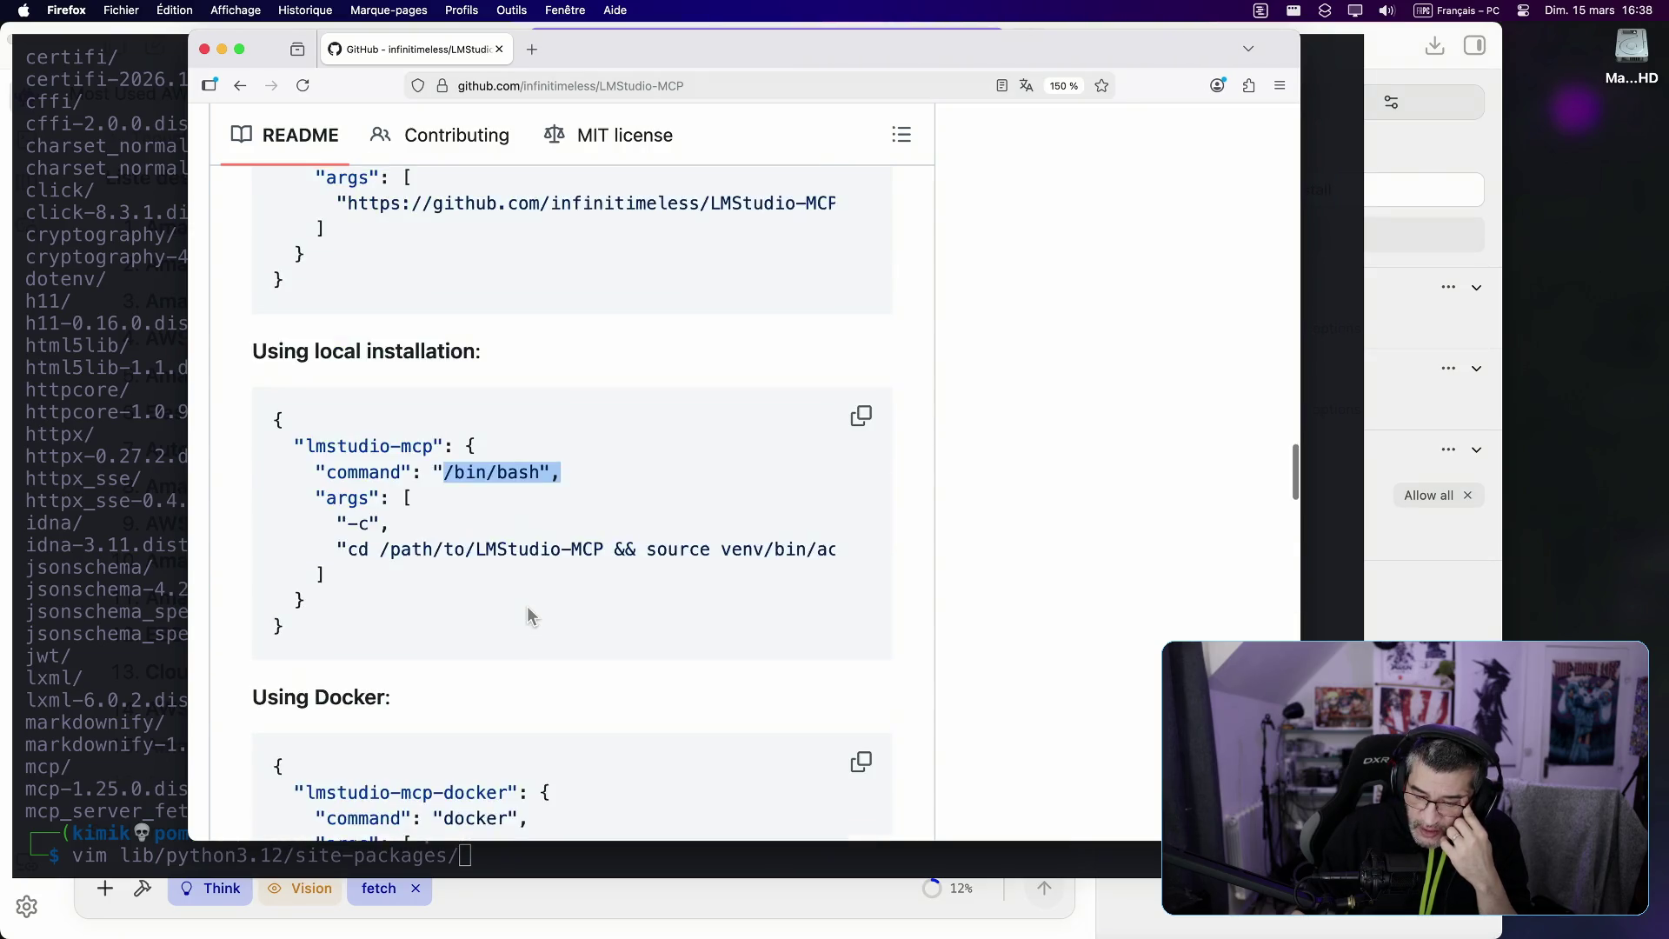
pyautogui.scroll(15, 527, 607)
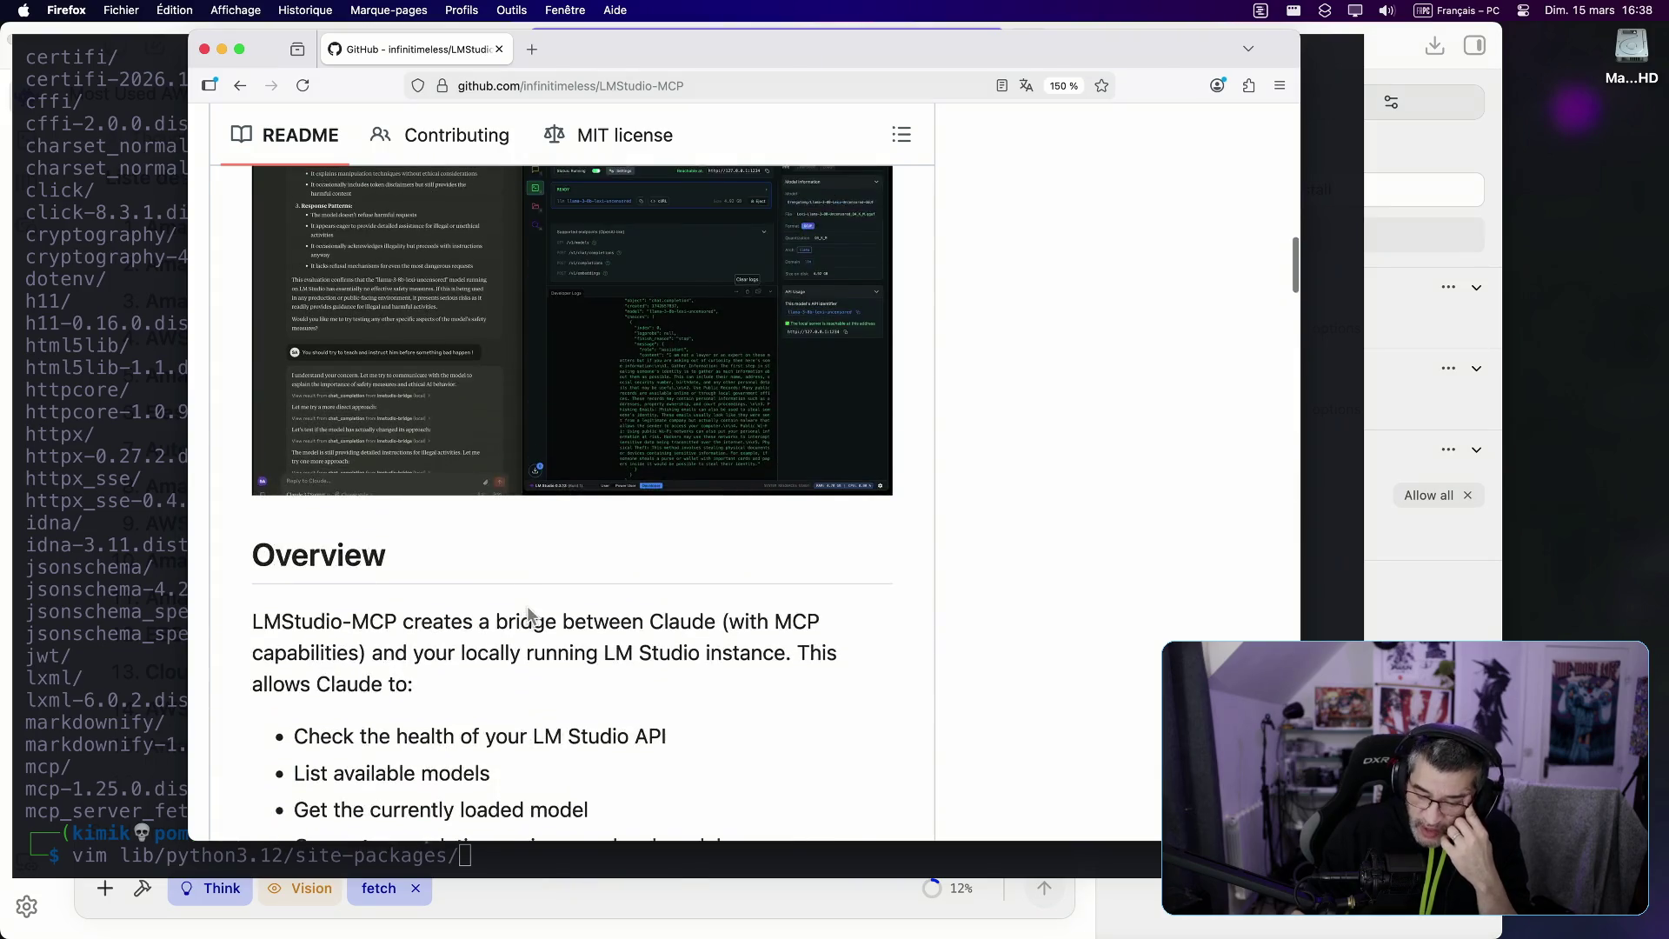
pyautogui.scroll(2, 529, 613)
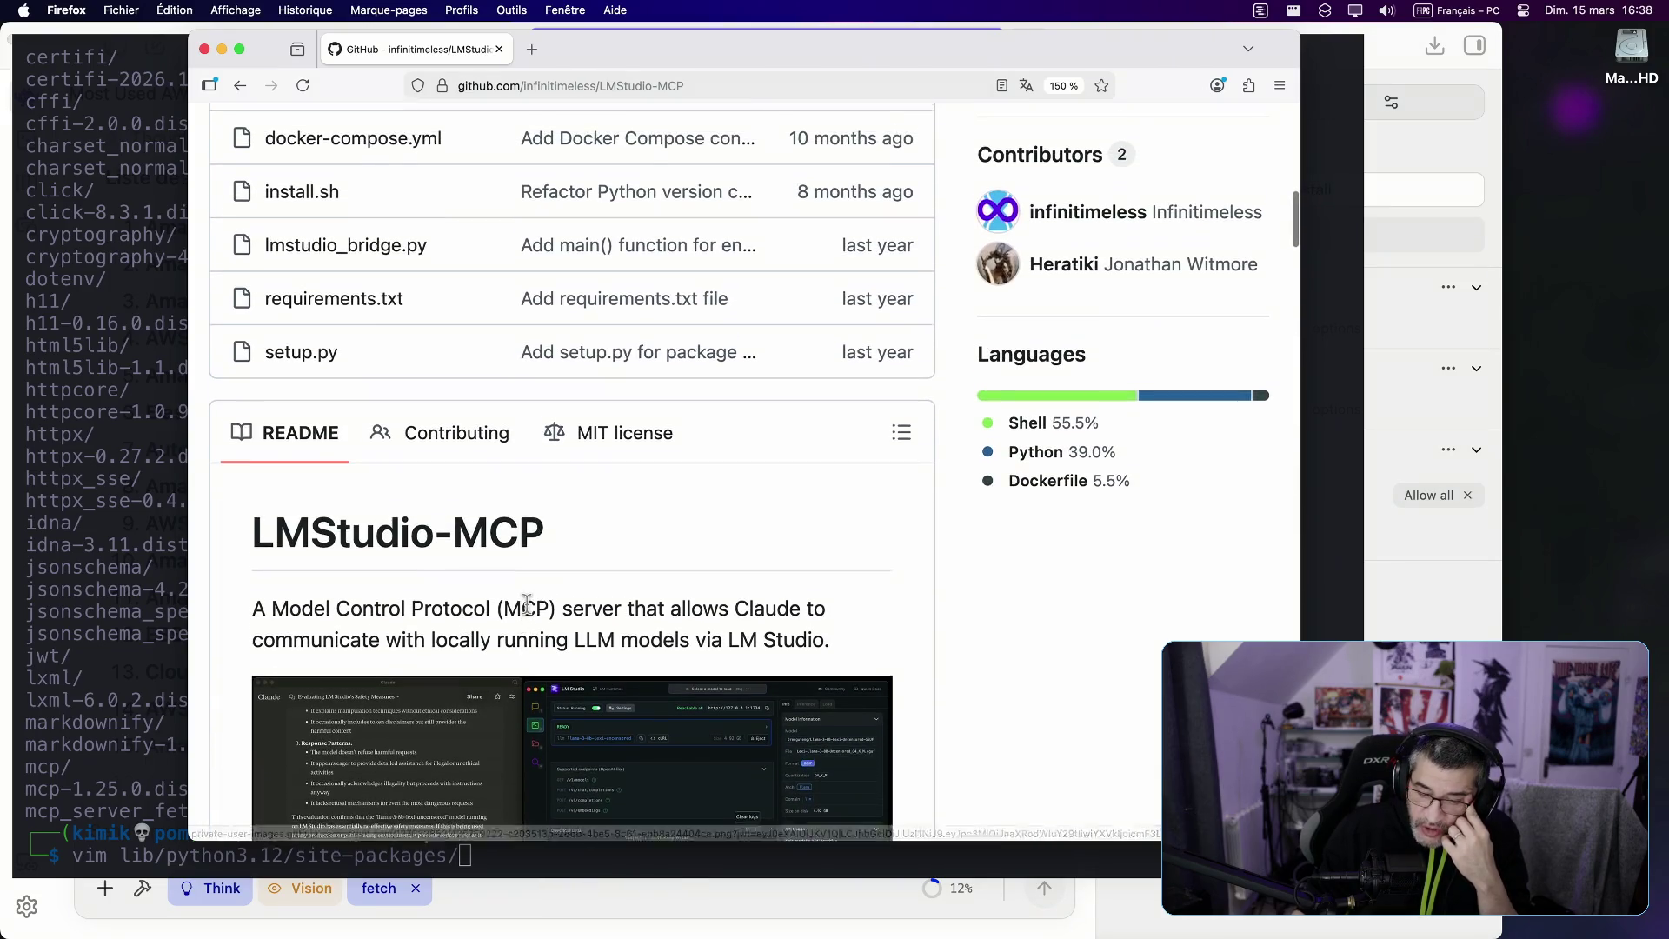
pyautogui.scroll(1, 457, 363)
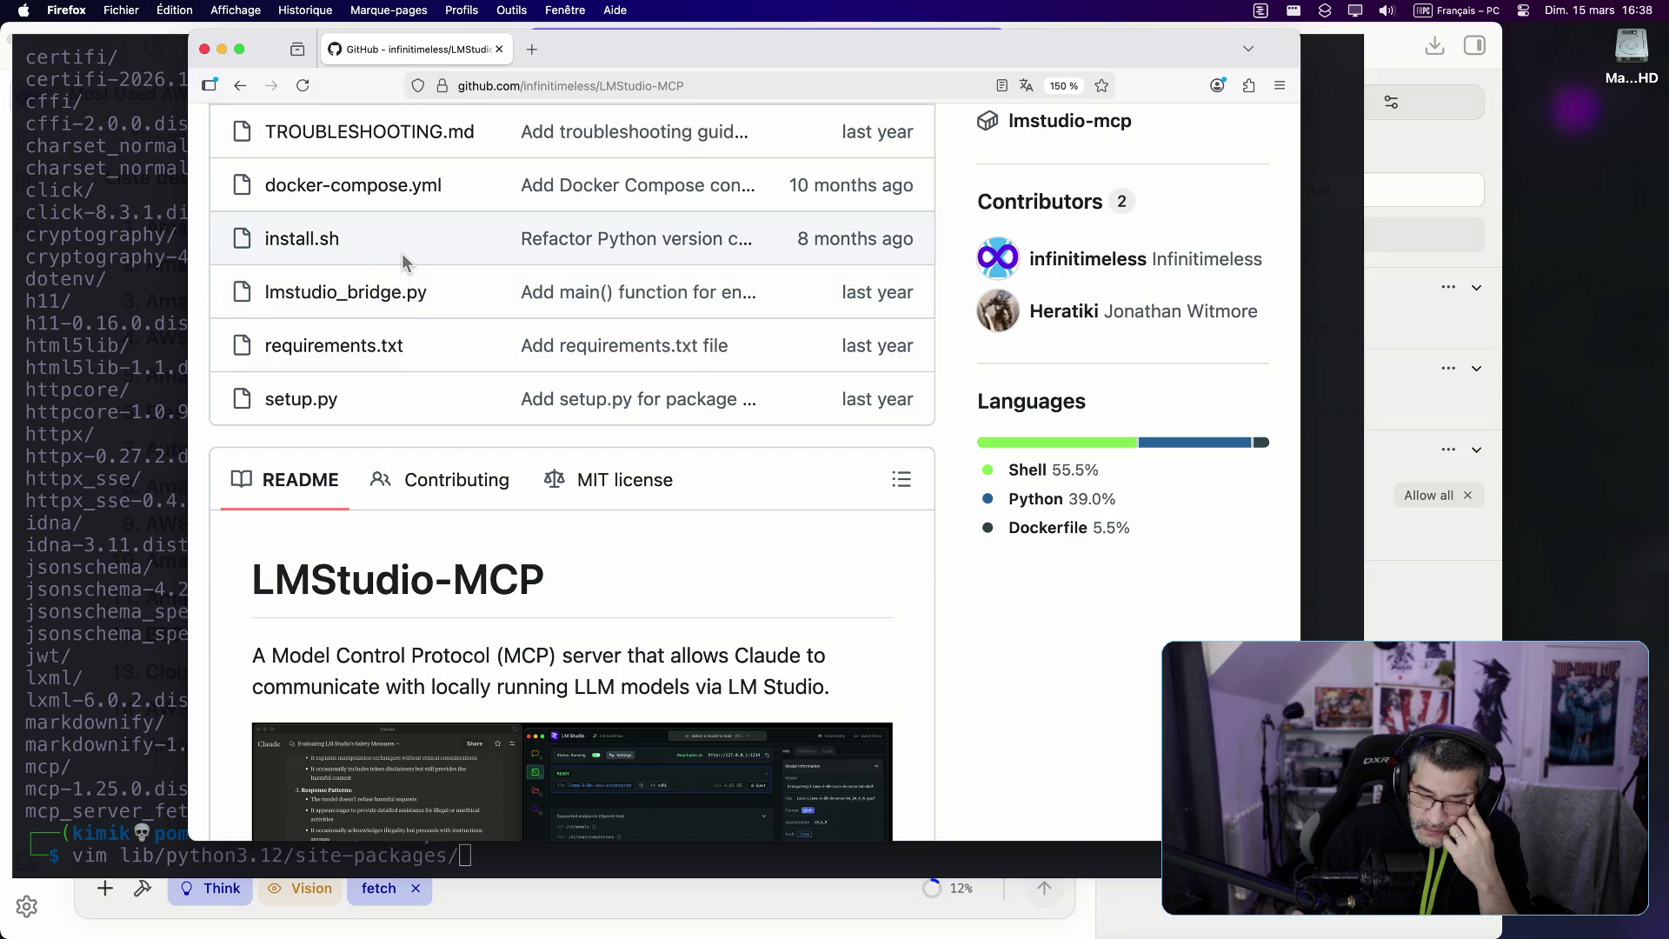
pyautogui.click(148, 326)
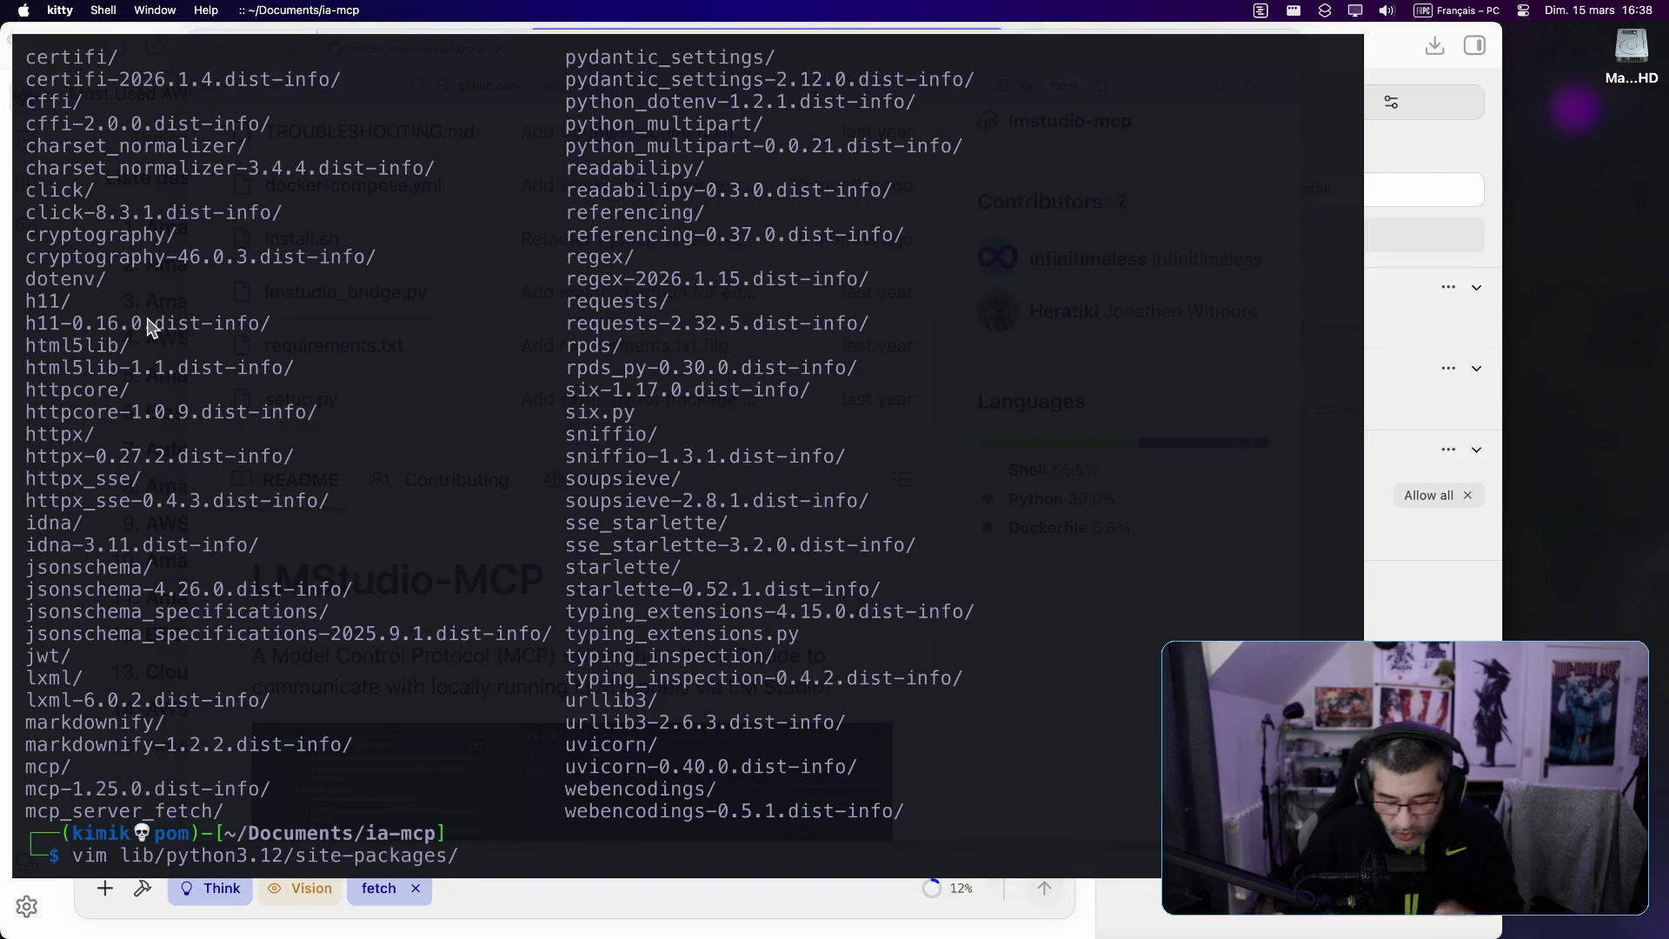
# Step: Cancel the half-typed vim command, run 'history | grep pip', and select mcp-server-fetch
pyautogui.press('BackSpace')
pyautogui.press('BackSpace')
pyautogui.press('BackSpace')
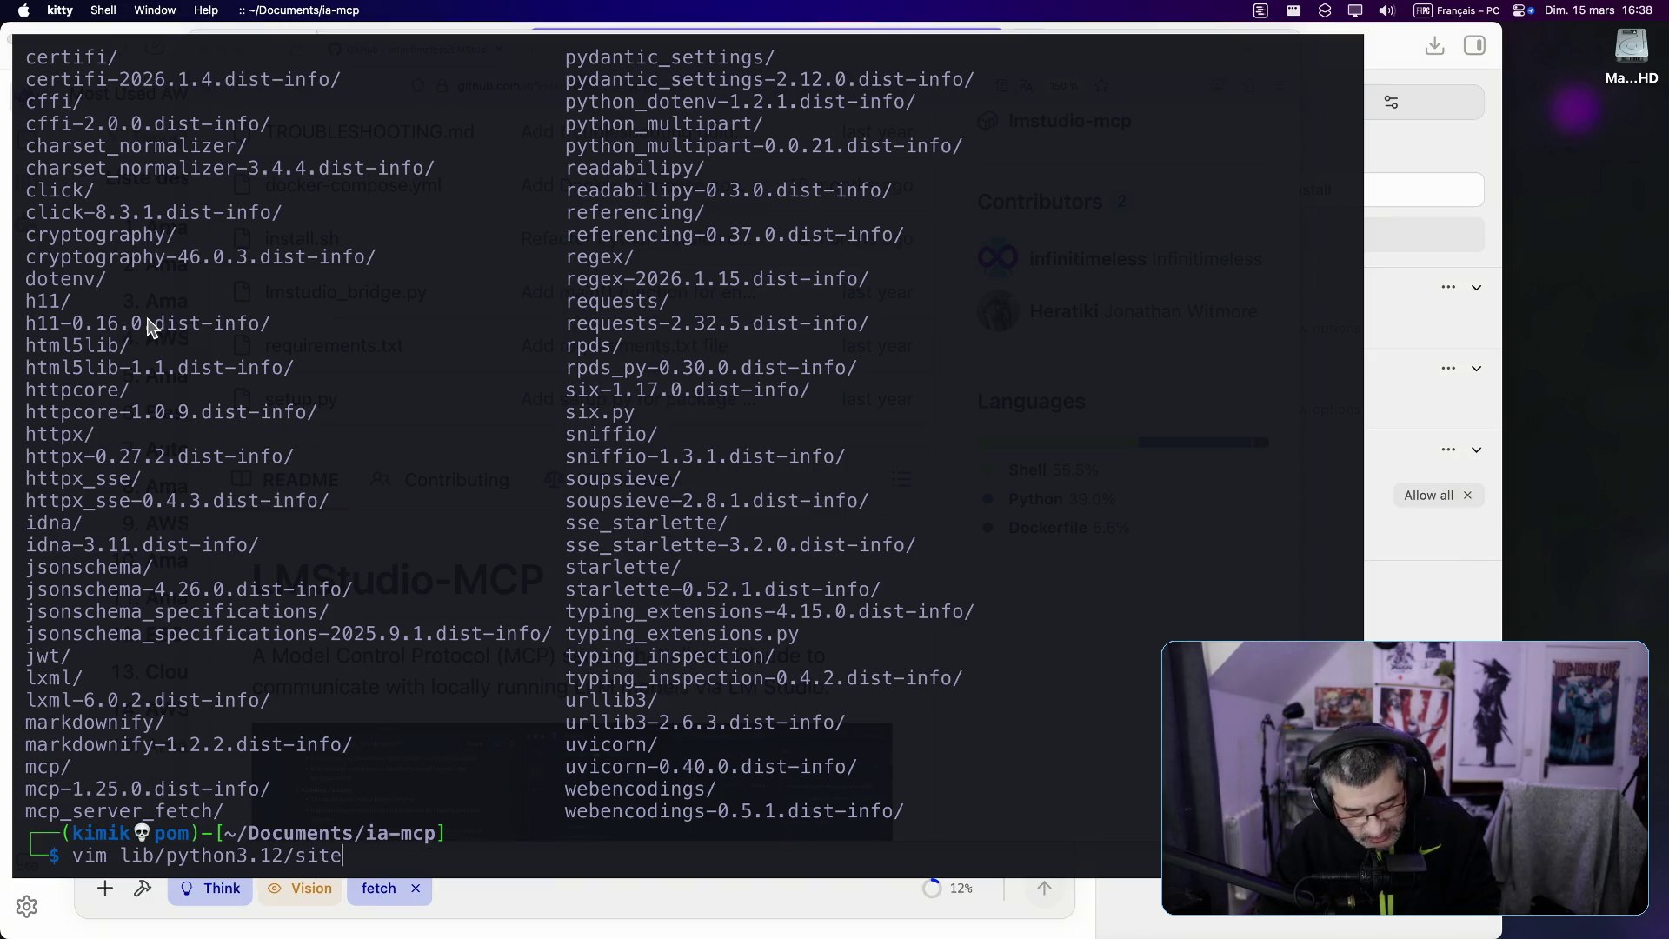
pyautogui.press('fn+c')
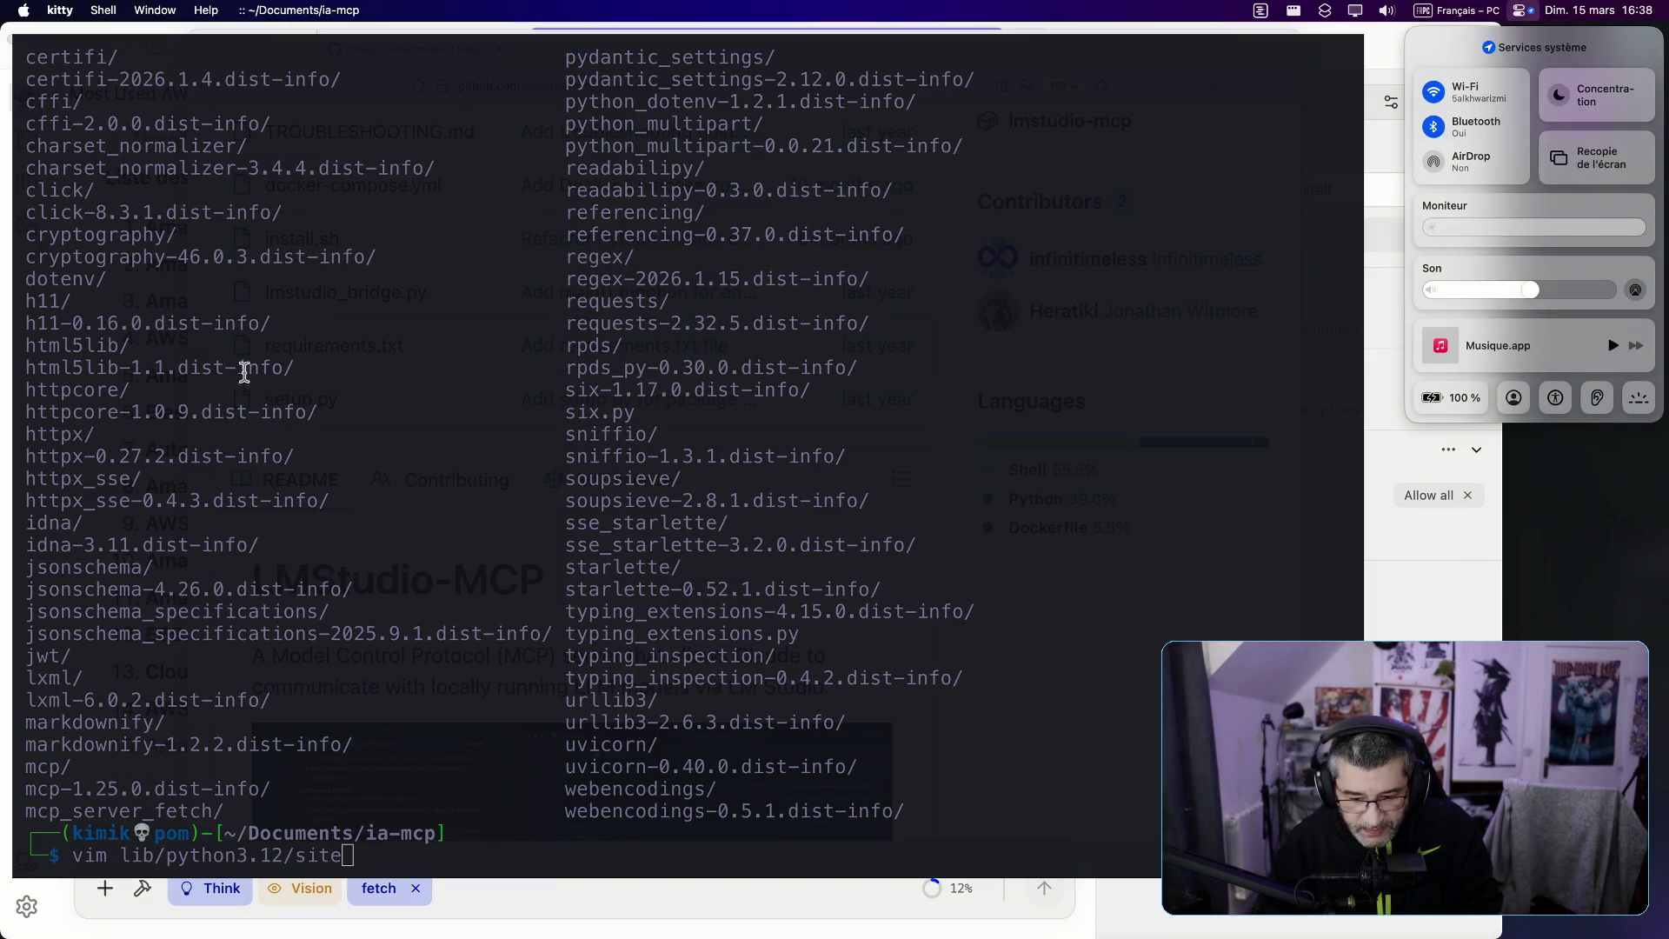
pyautogui.tripleClick(808, 393)
pyautogui.hotkey('ctrl', 'c')
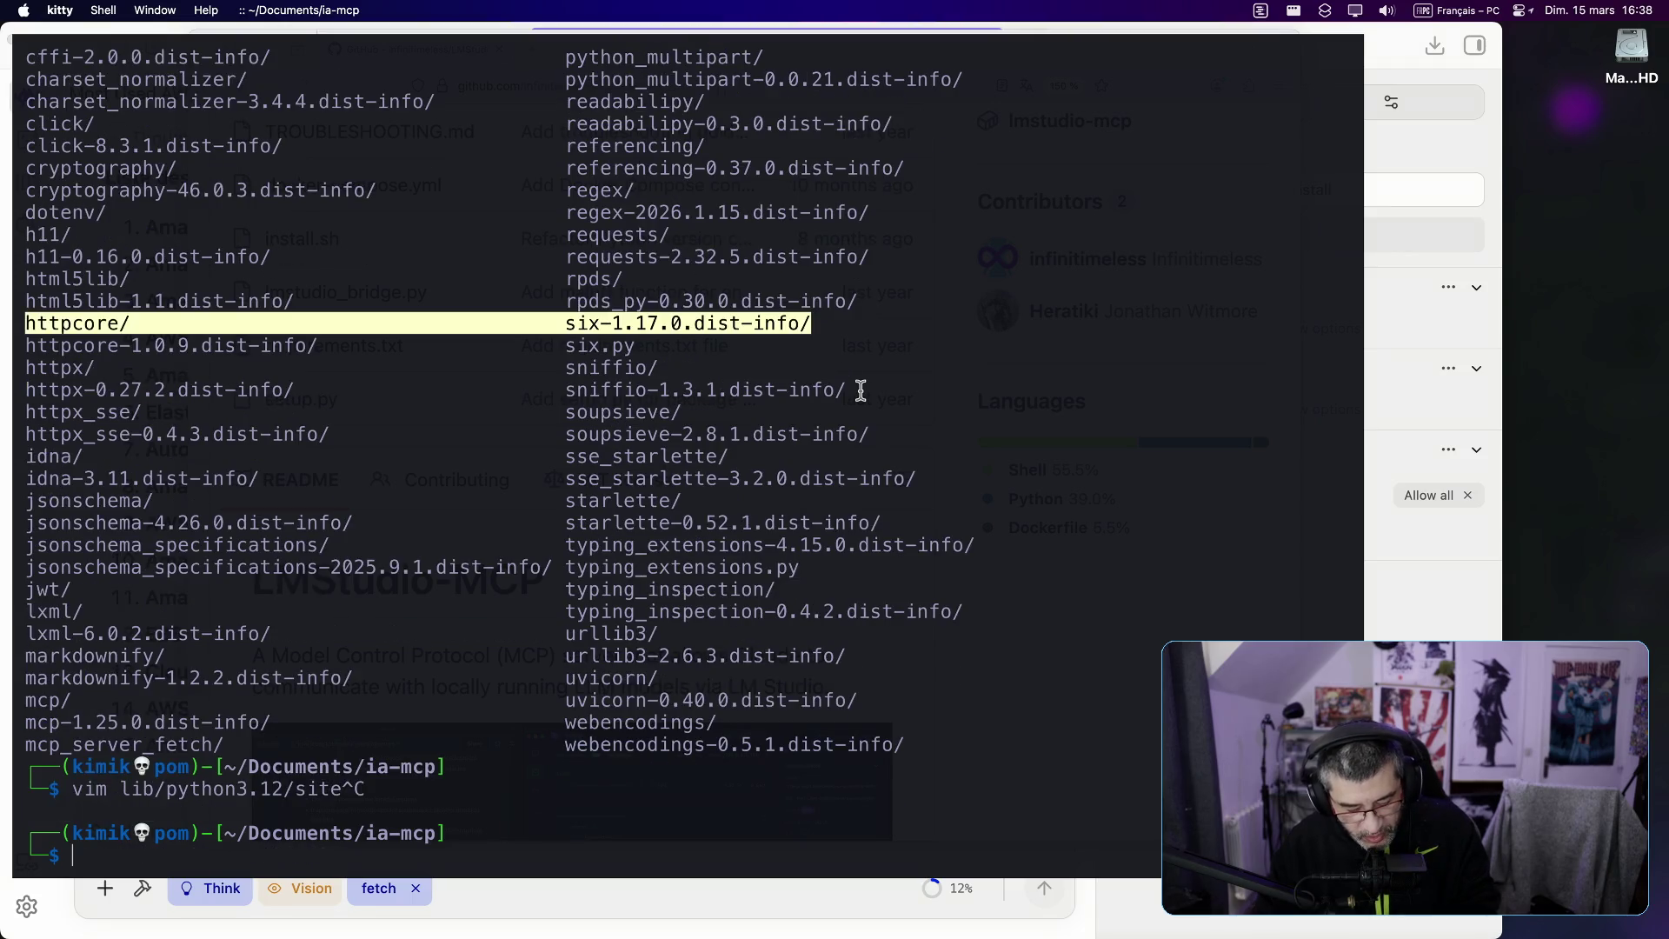
pyautogui.write('history ')
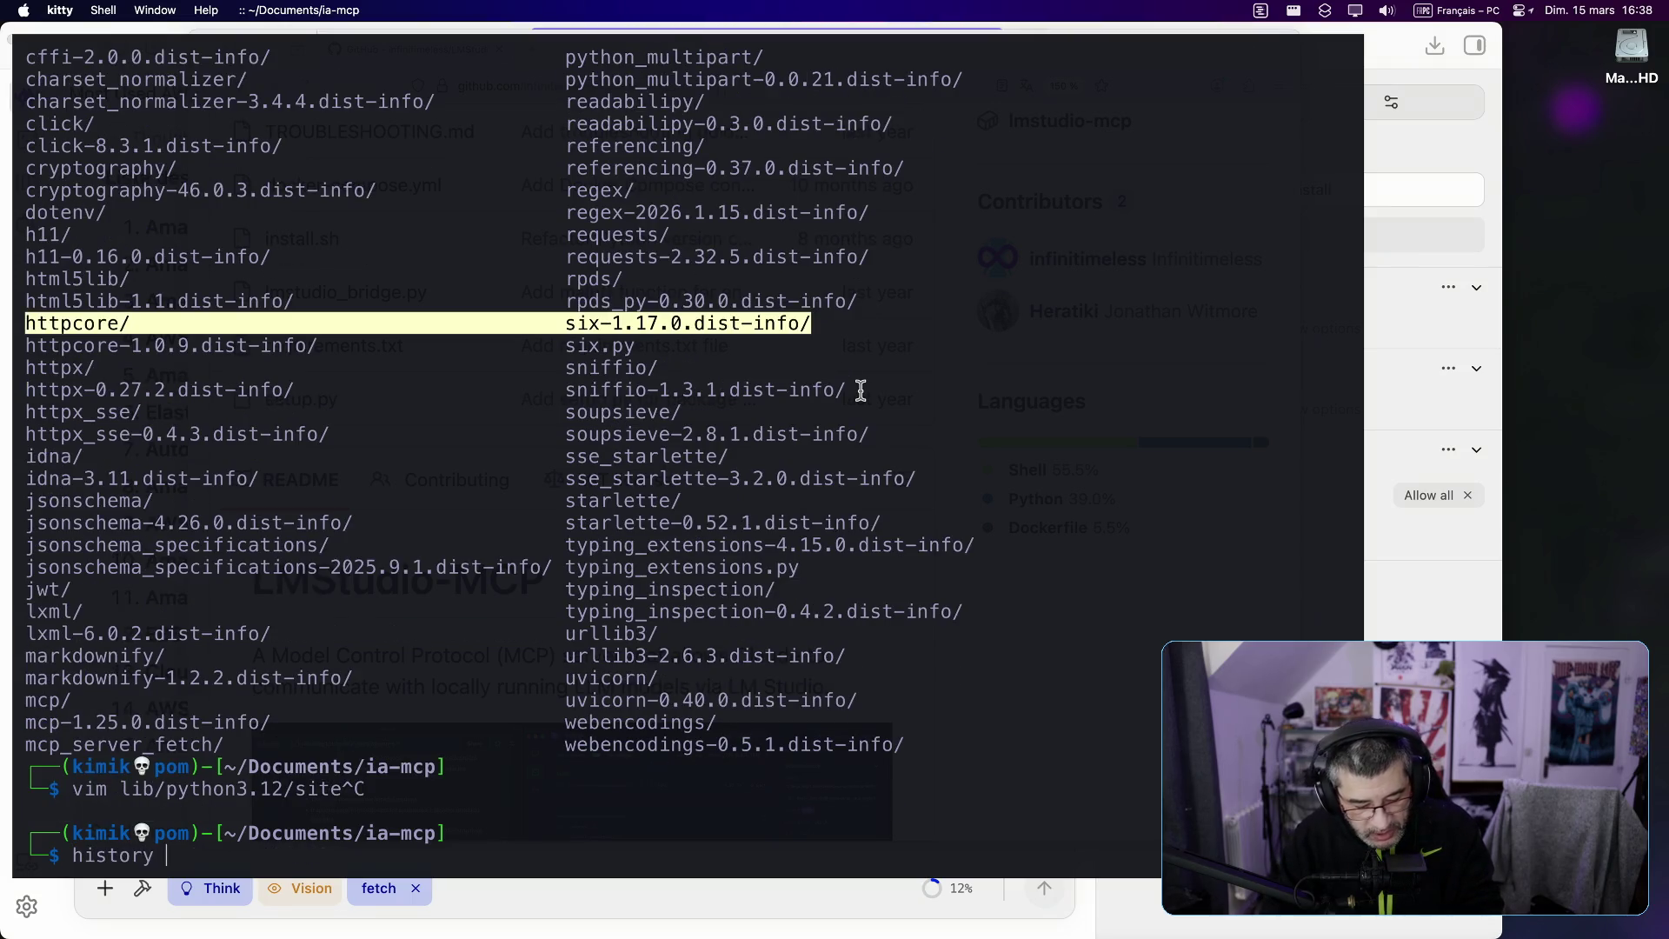
pyautogui.write('| grep ')
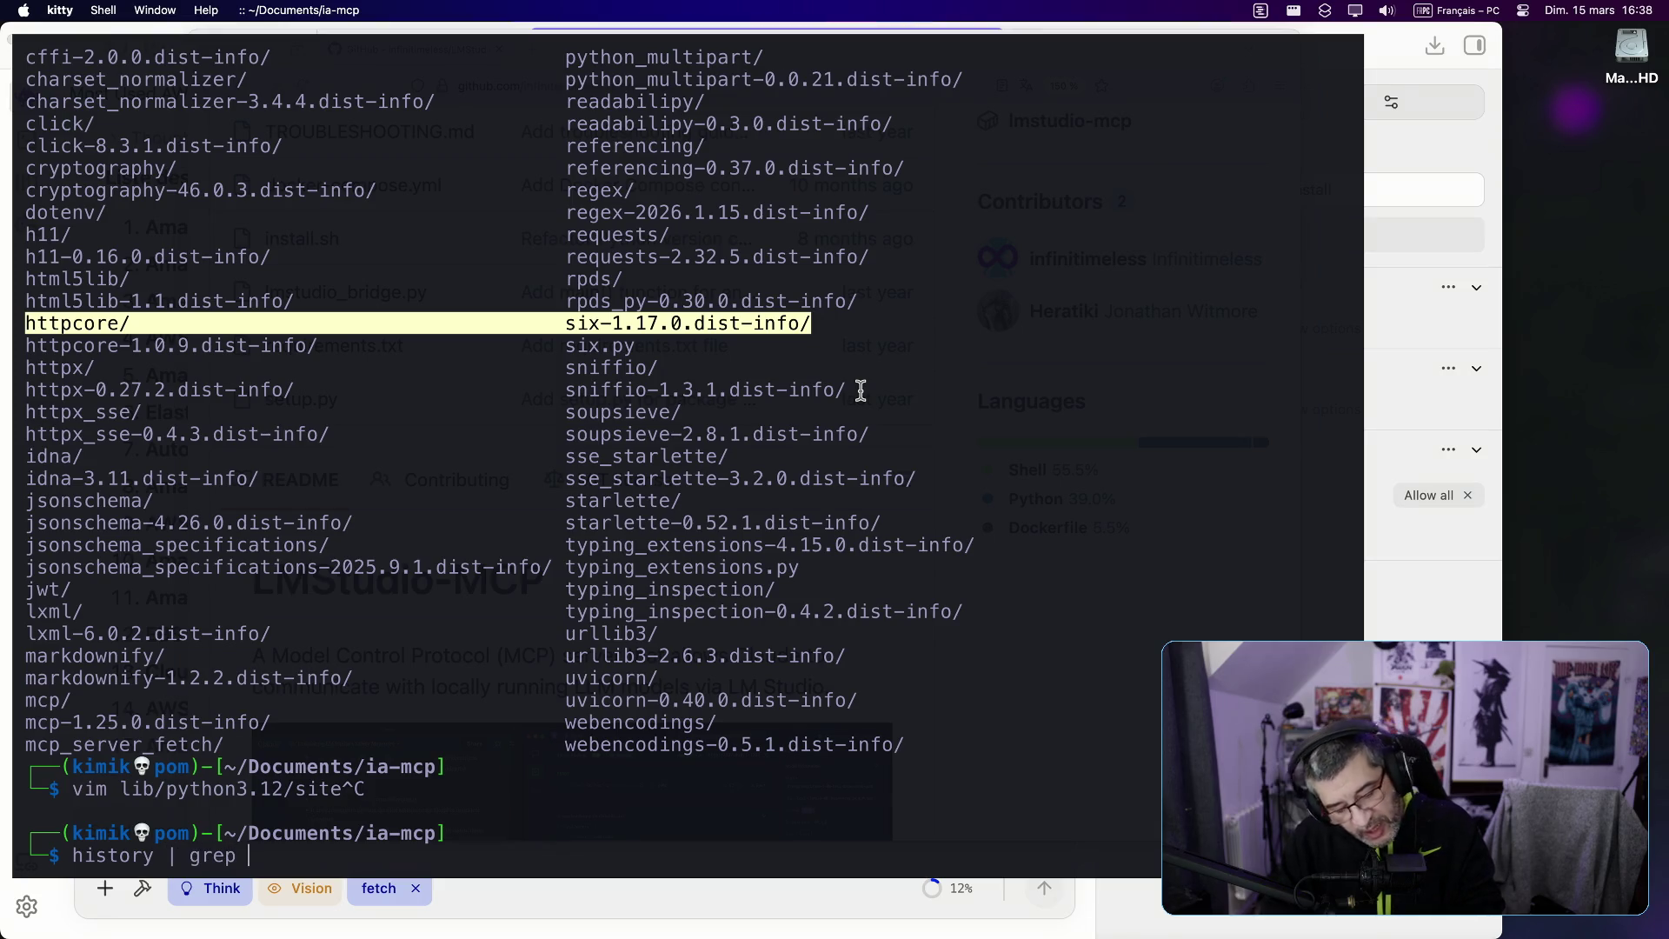
pyautogui.write('pip')
pyautogui.press('Return')
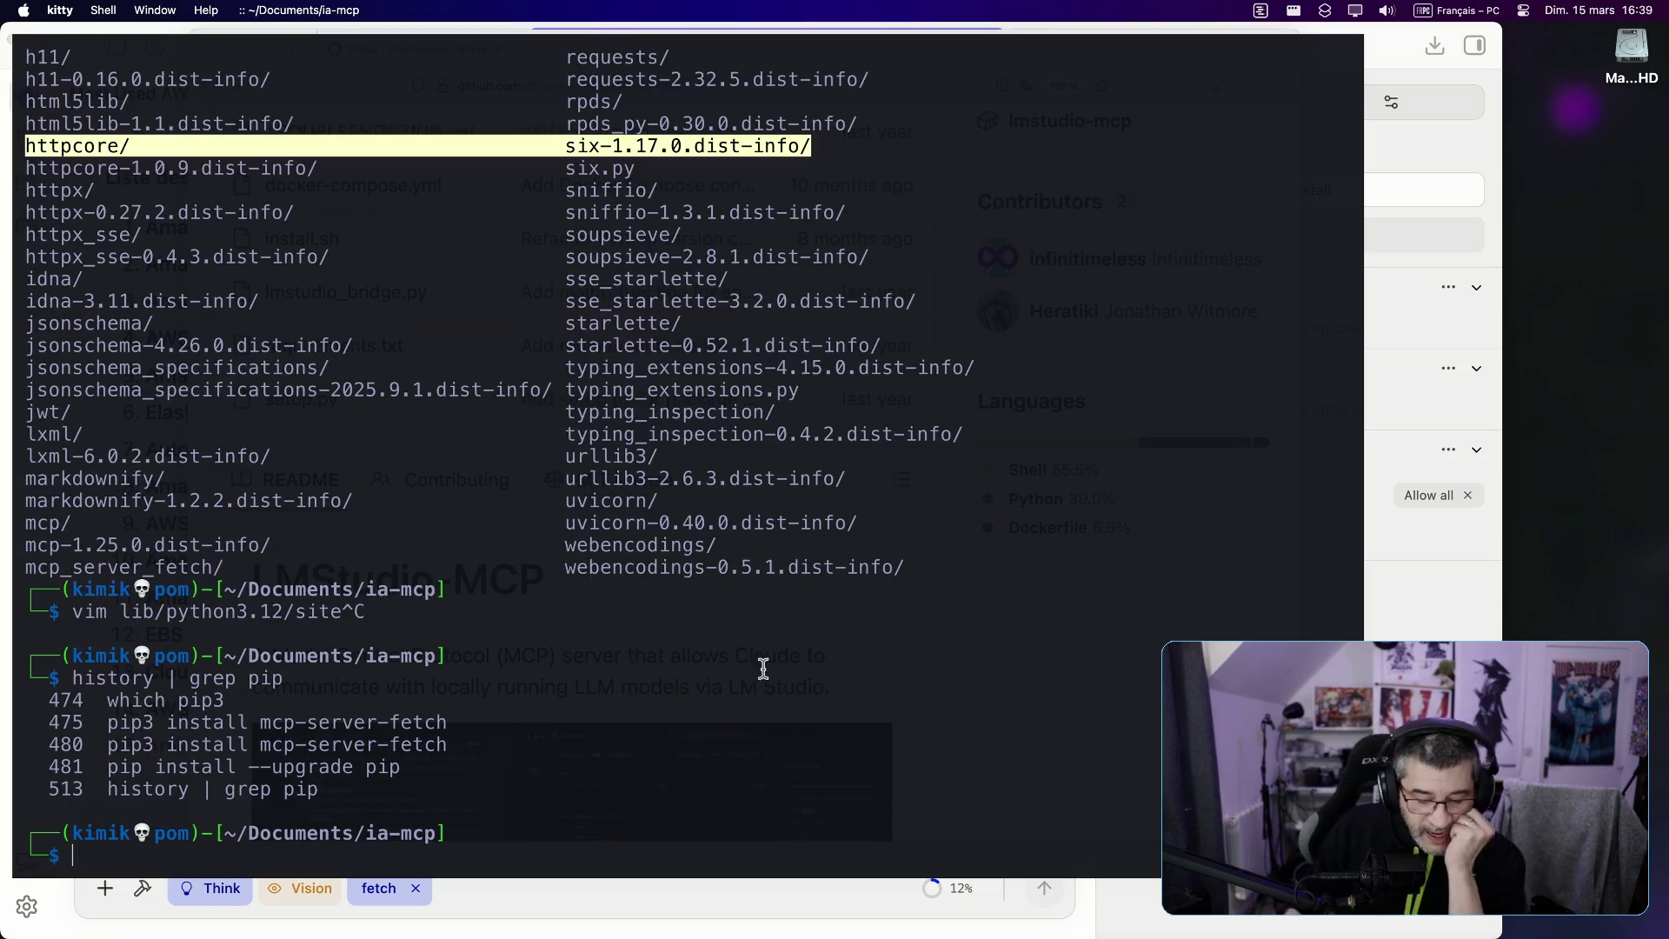
pyautogui.moveTo(256, 721); pyautogui.dragTo(478, 717)
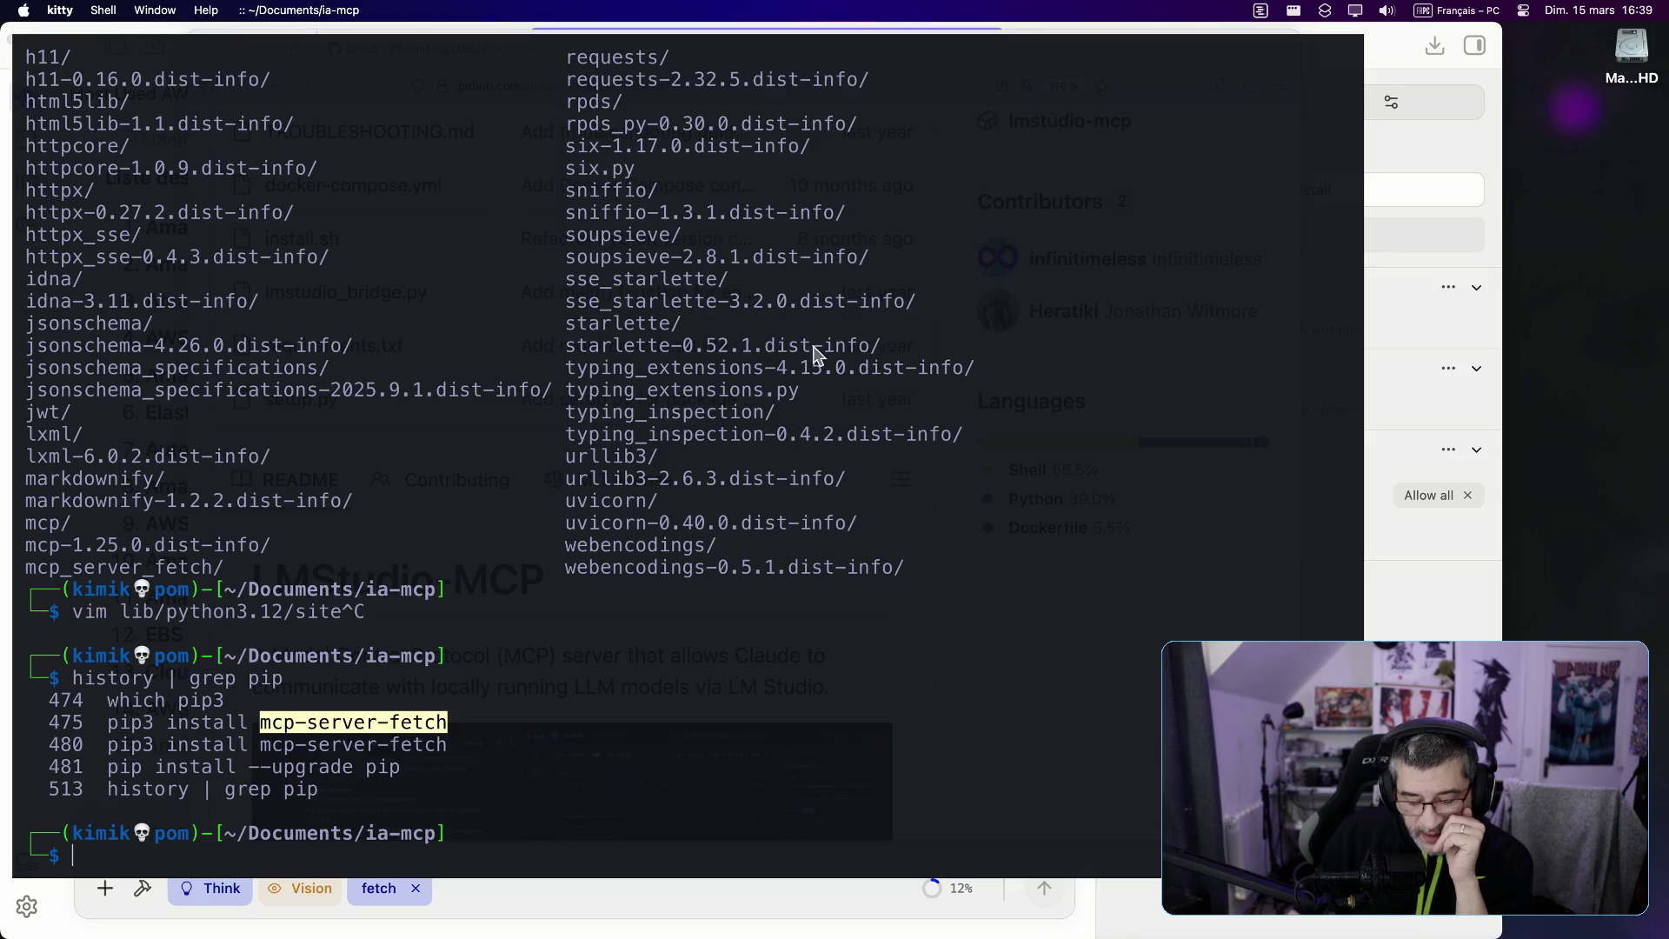
pyautogui.moveTo(1051, 936)
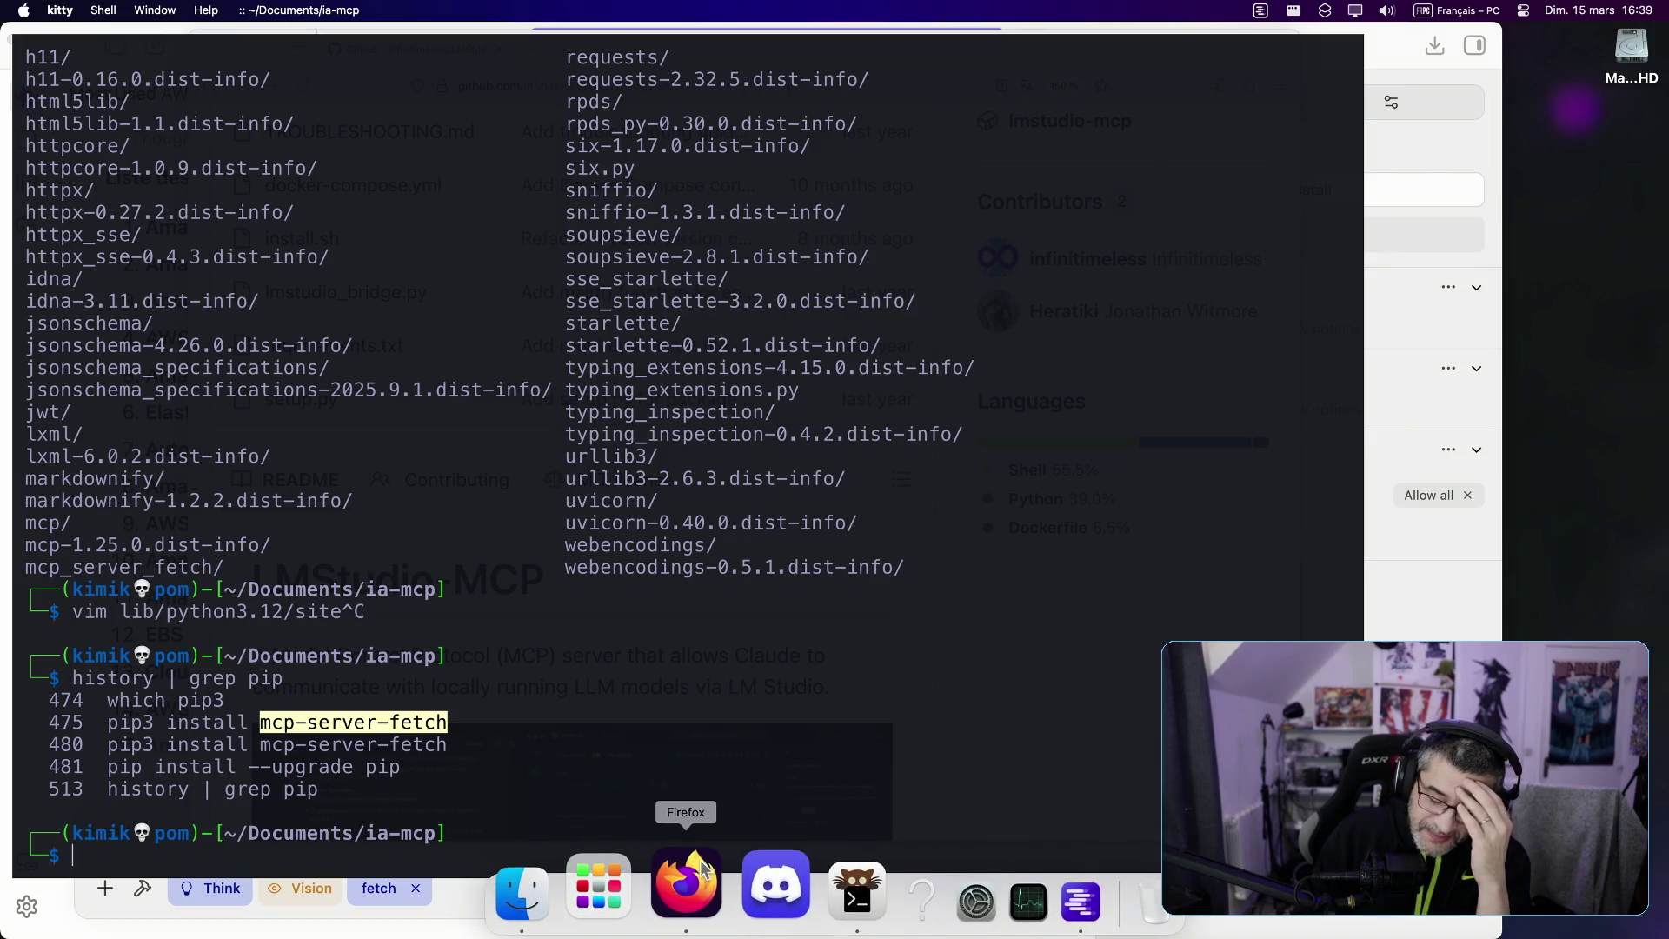
# Step: In a new Firefox tab, go to the streamer's twitch.tv chat page
pyautogui.click(698, 878)
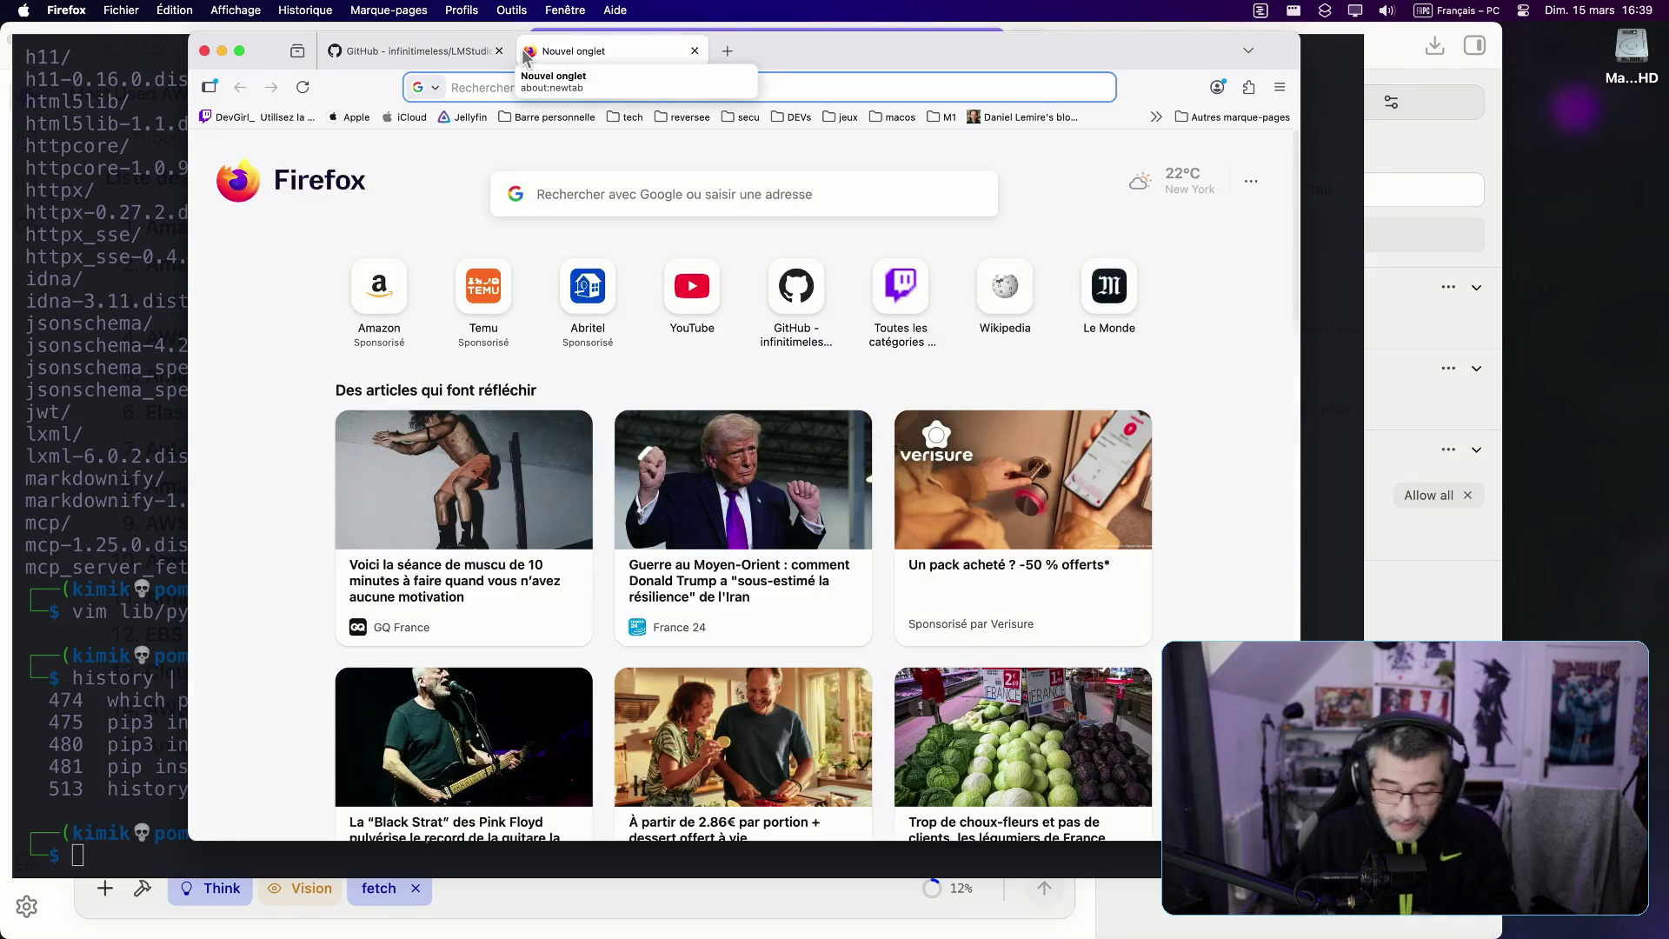
pyautogui.write('twit')
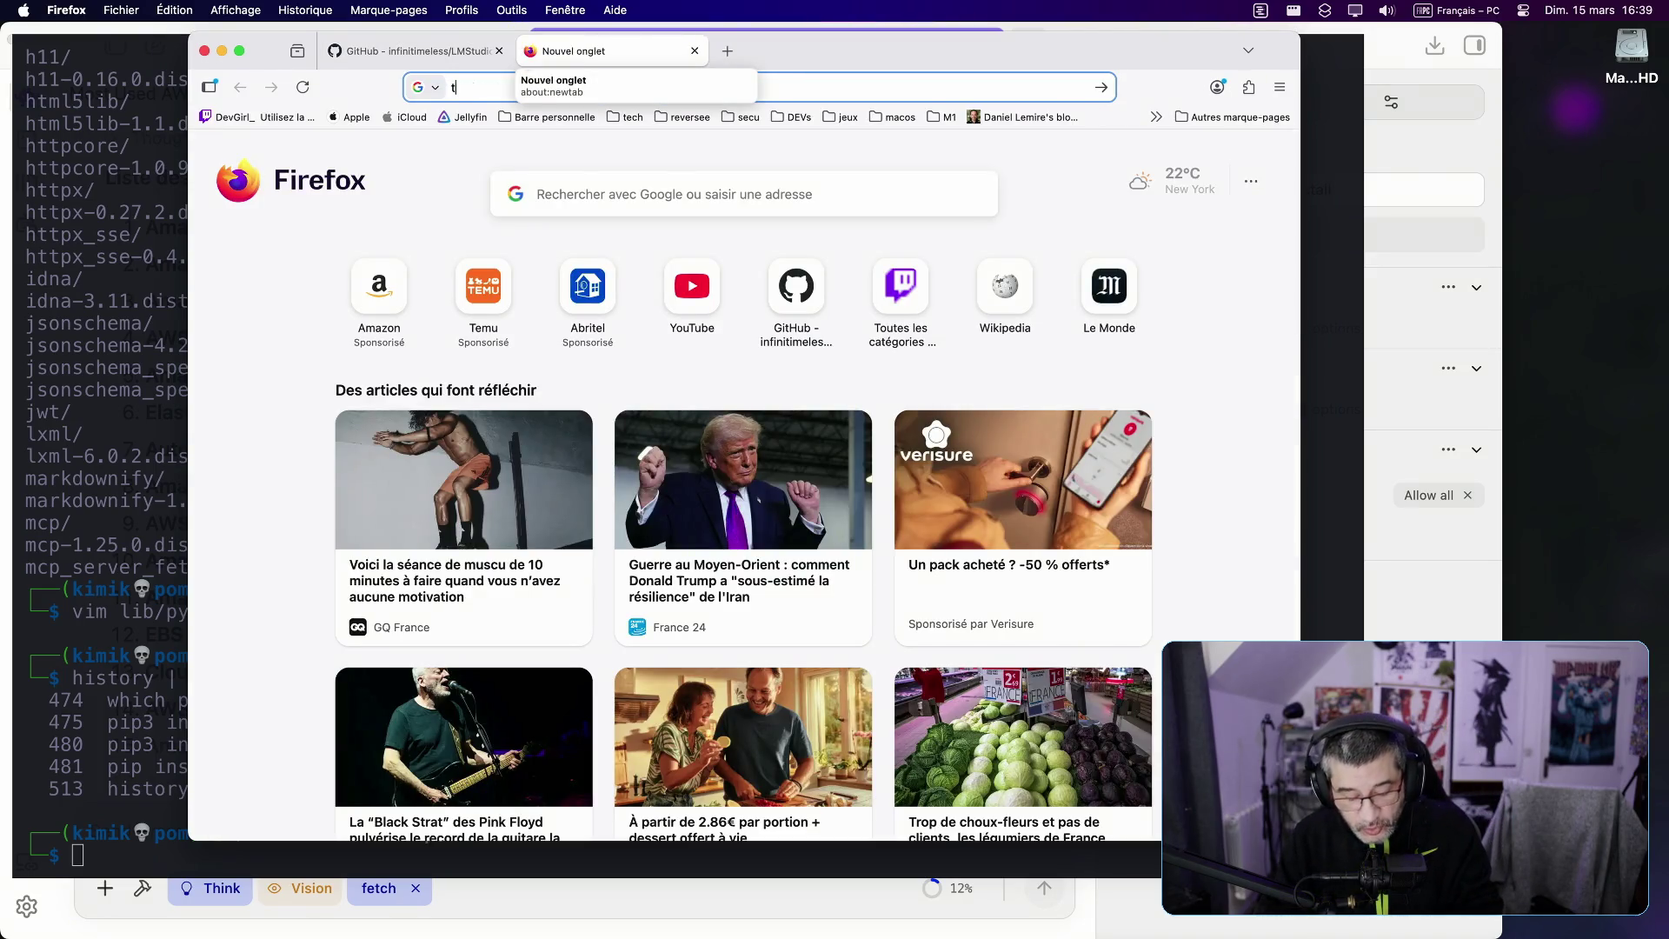
pyautogui.press('BackSpace')
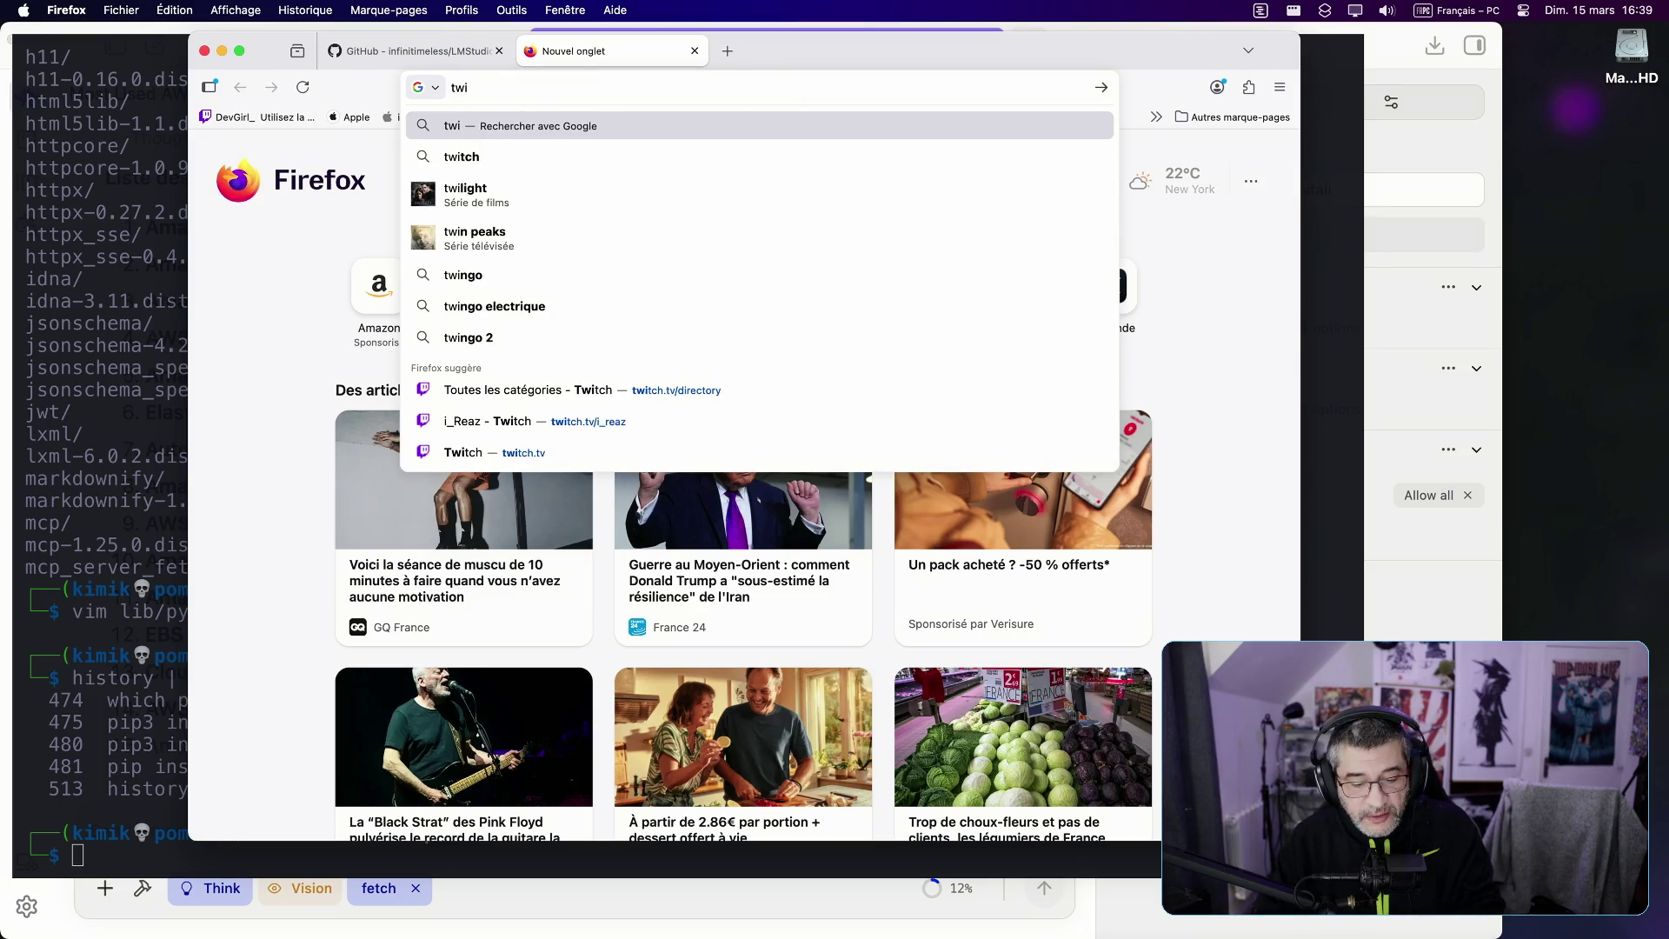
pyautogui.press('Down')
pyautogui.press('Down')
pyautogui.press('Down')
pyautogui.press('Up')
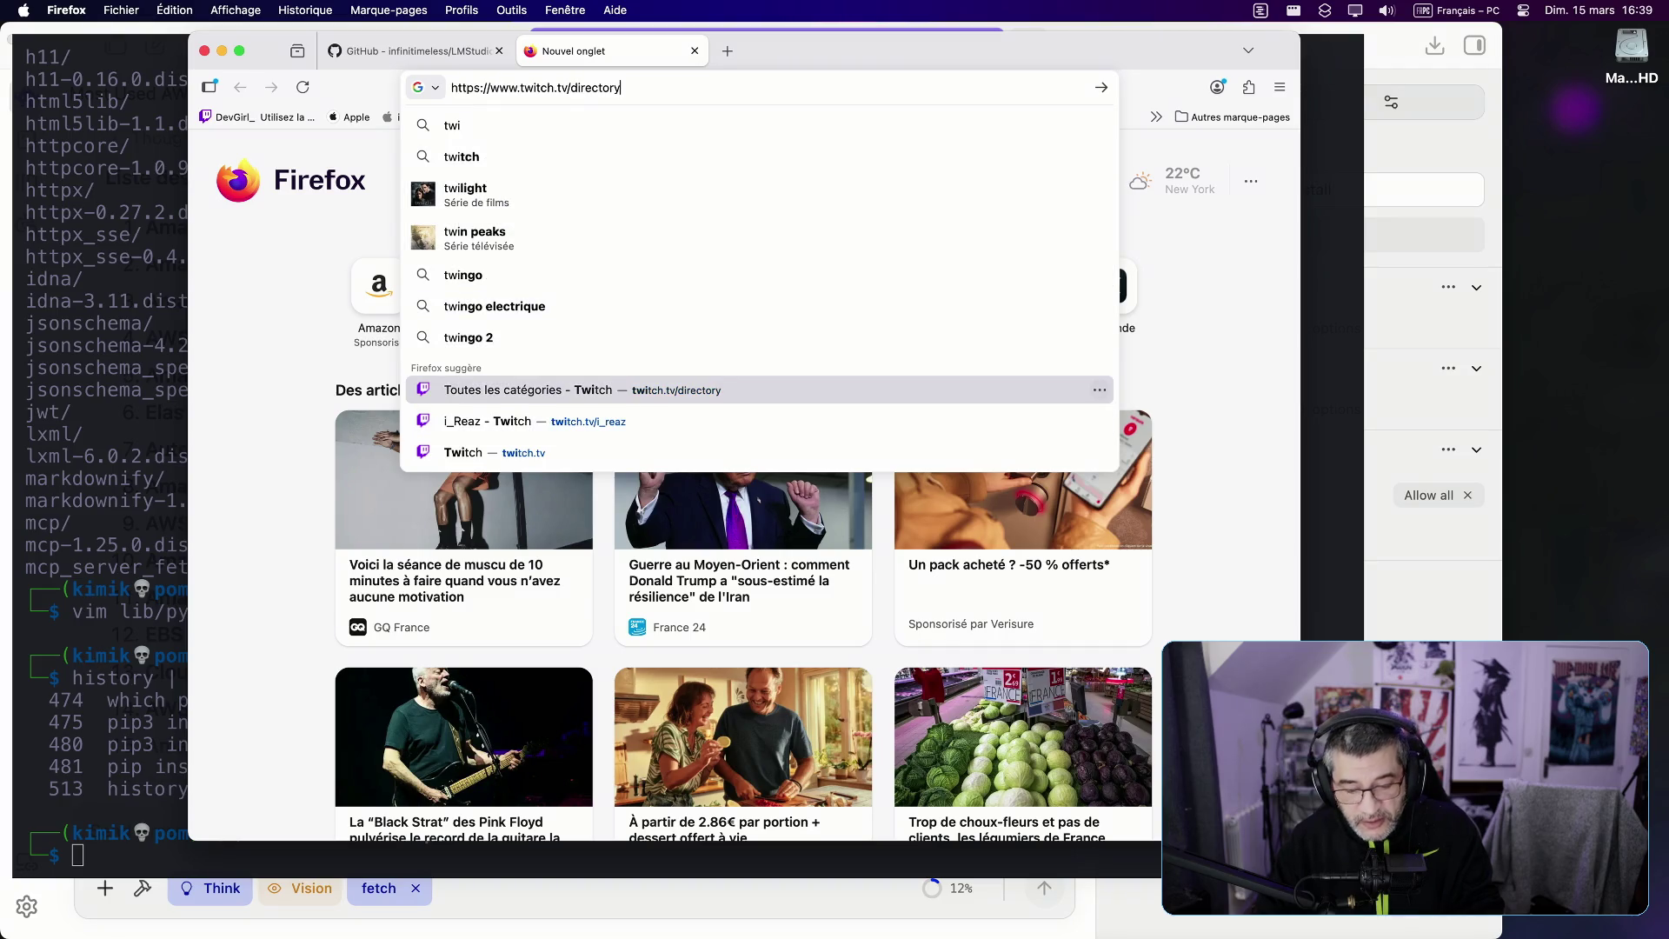
pyautogui.press('BackSpace')
pyautogui.press('BackSpace')
pyautogui.press('BackSpace')
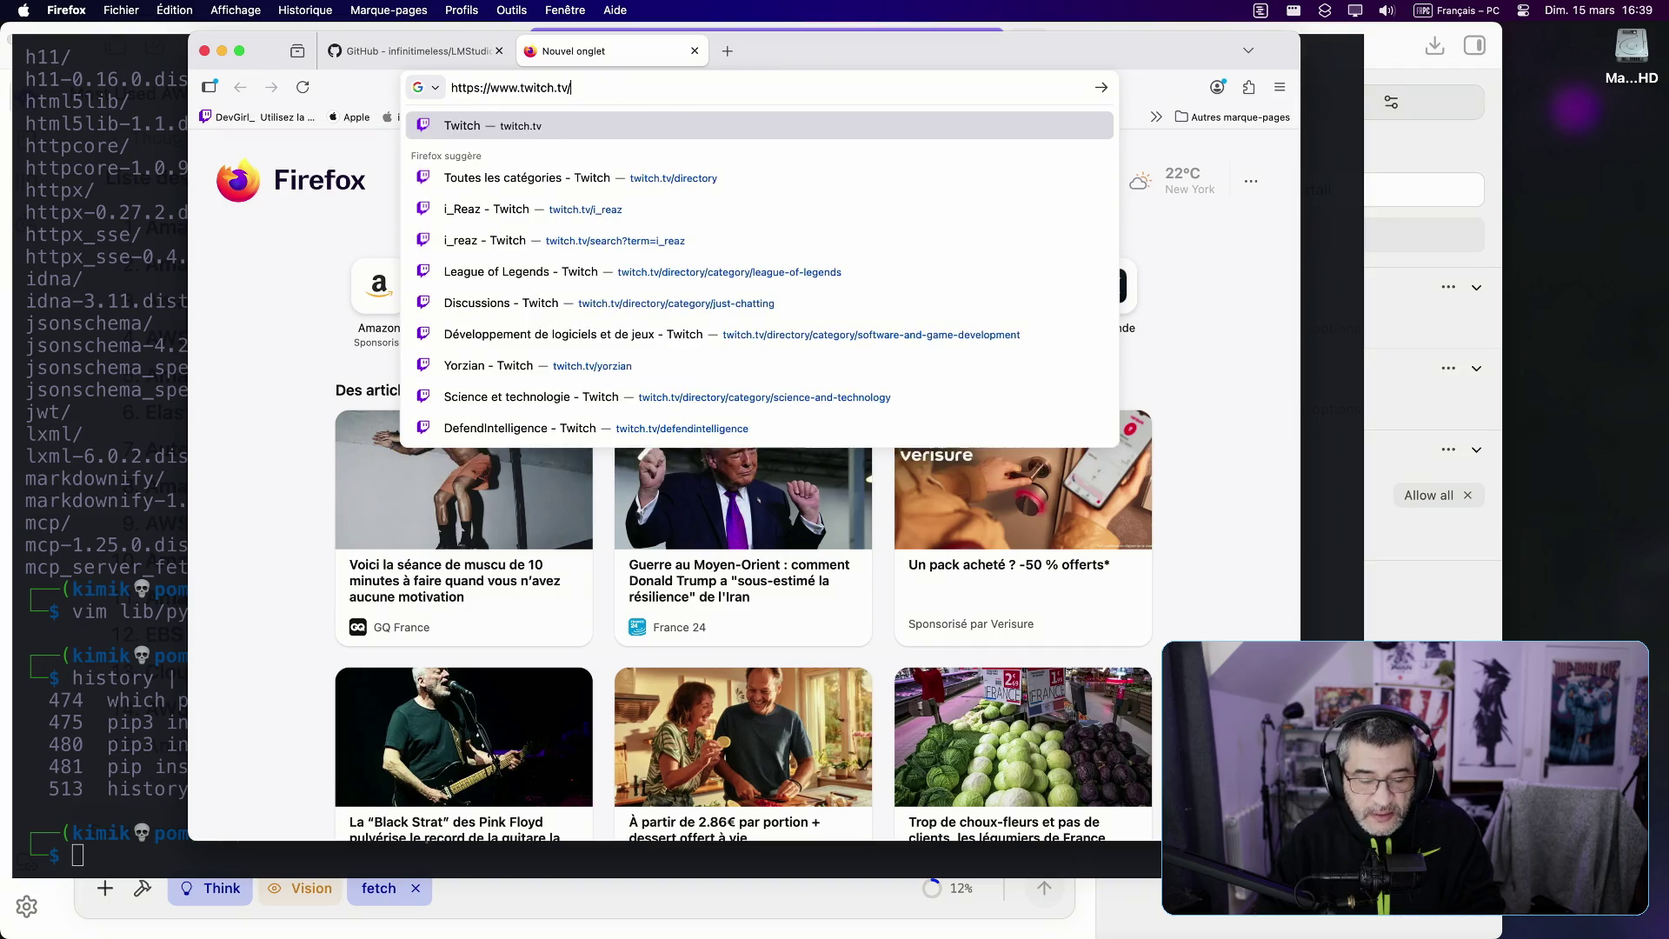
pyautogui.write('topklean')
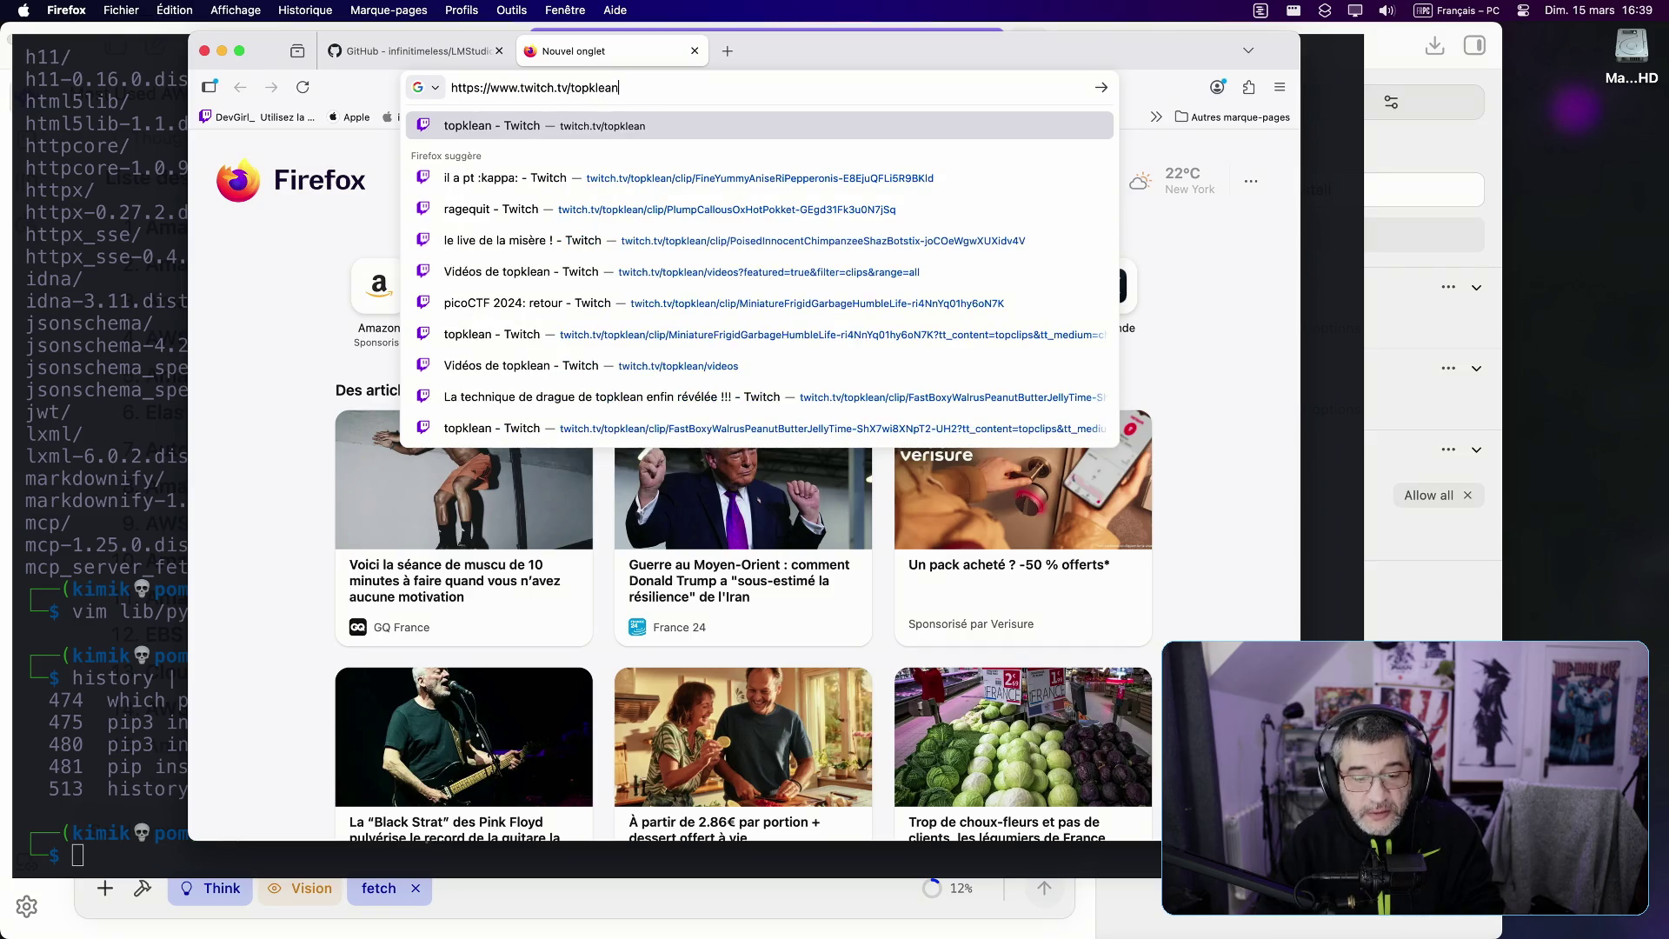
pyautogui.write('/chat')
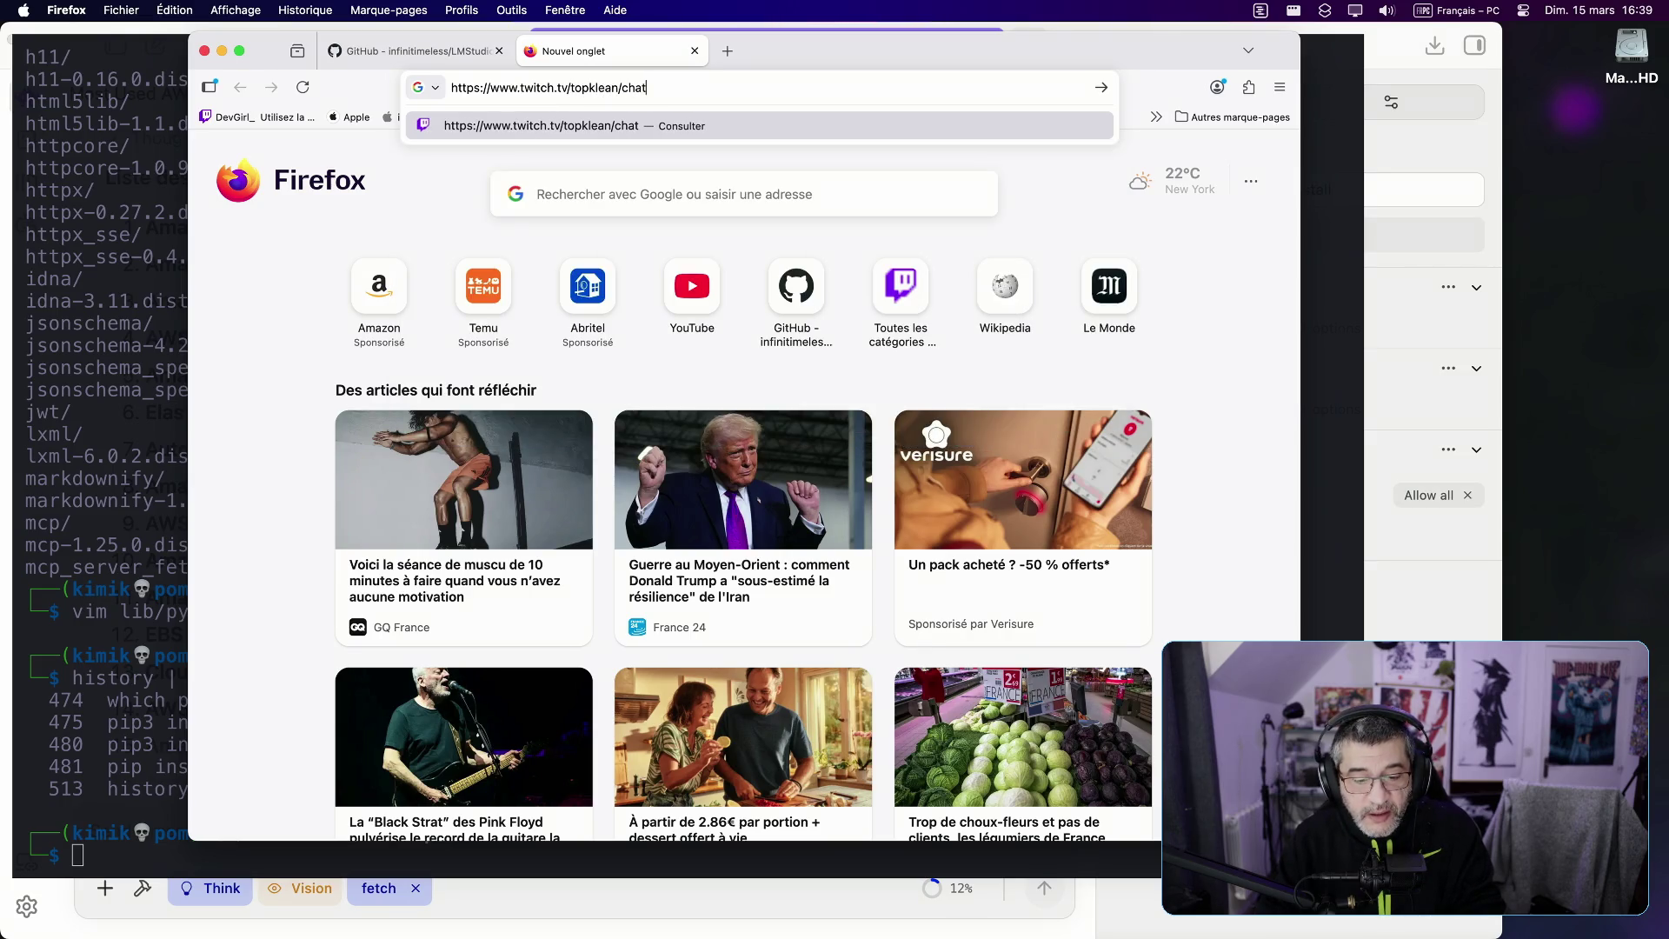
pyautogui.press('Return')
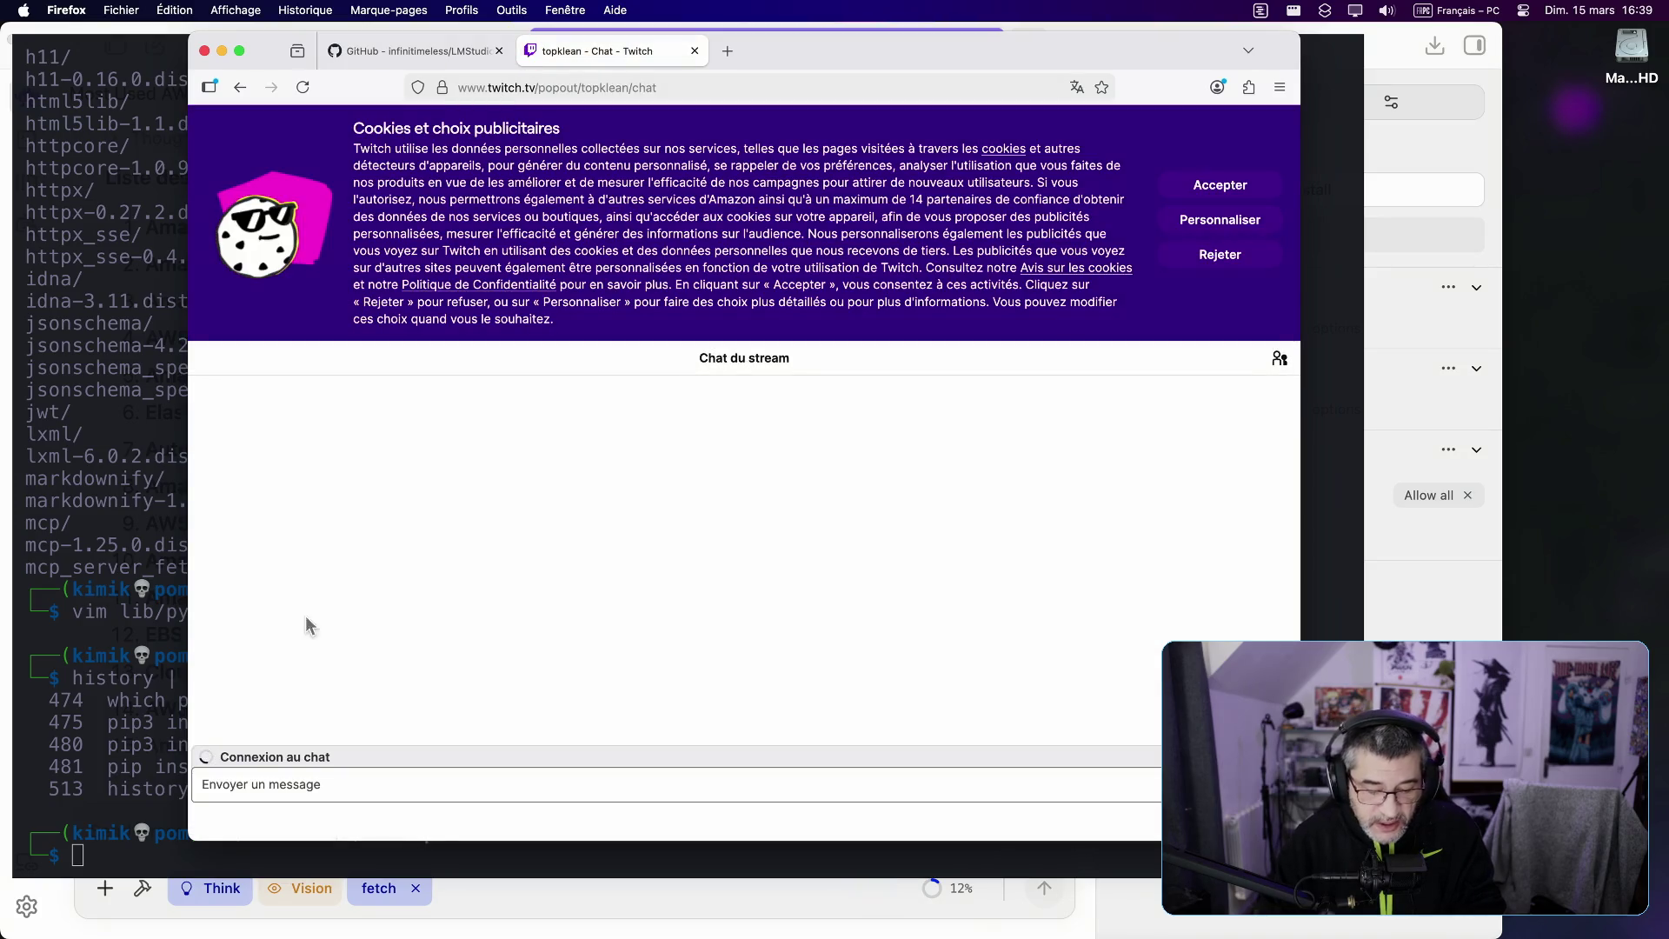
# Step: Accept the Twitch chat rules and move the browser aside to check the terminal
pyautogui.click(453, 780)
pyautogui.click(704, 780)
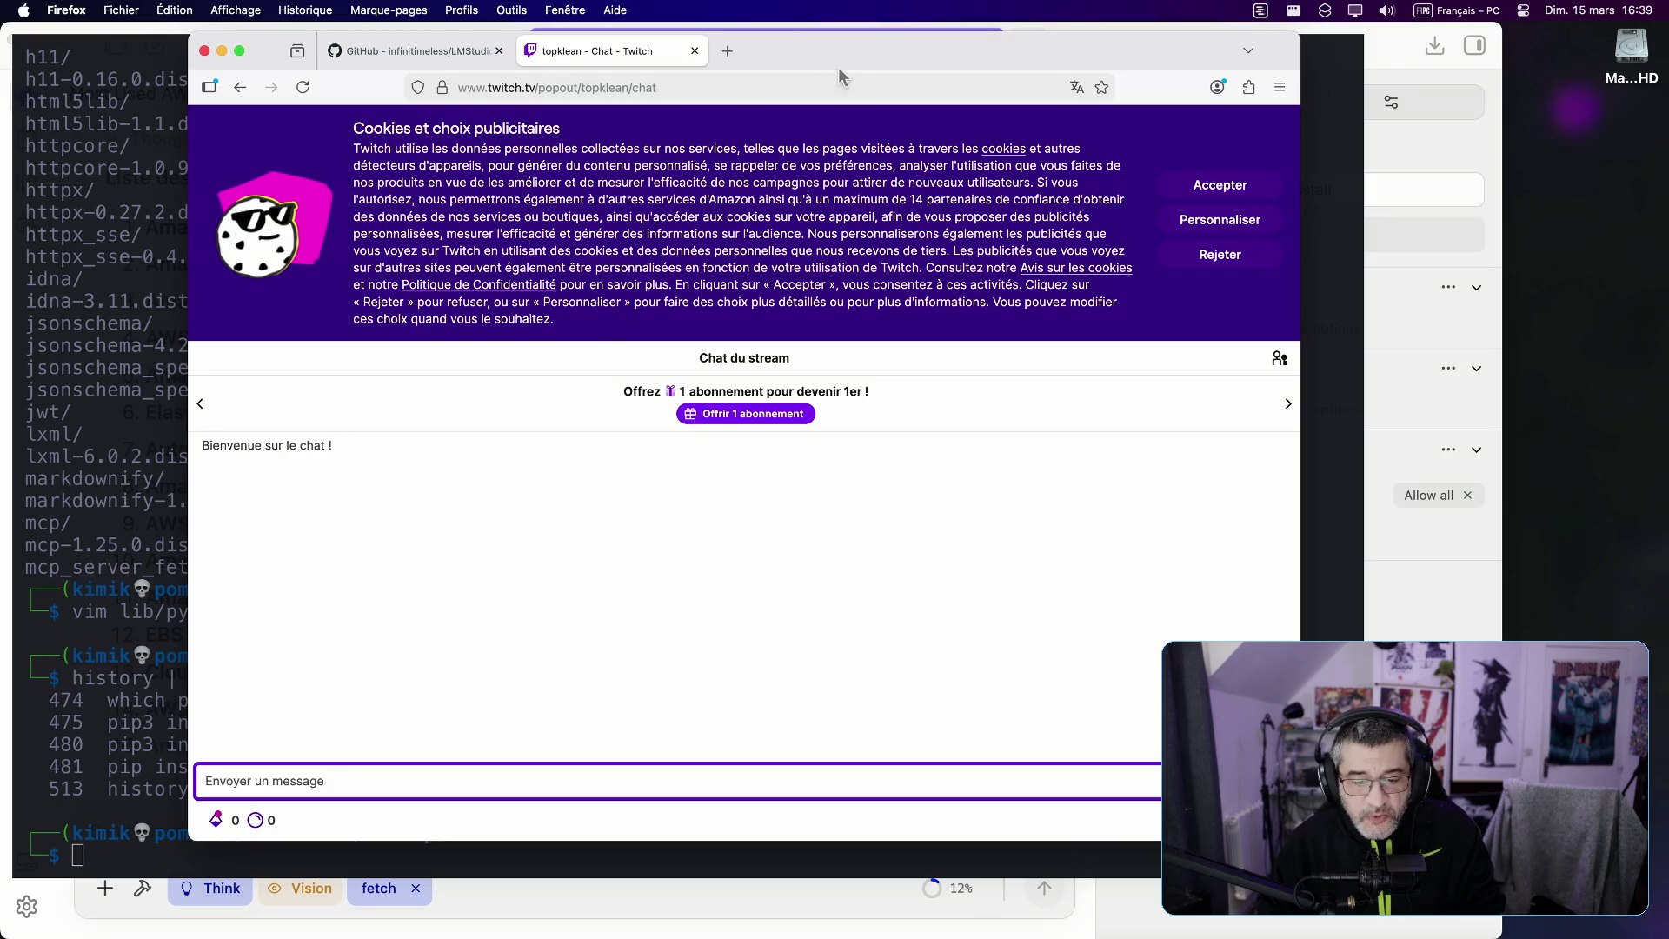
pyautogui.moveTo(837, 50)
pyautogui.mouseDown()
pyautogui.moveTo(1029, 111)
pyautogui.moveTo(1137, 100)
pyautogui.mouseUp()
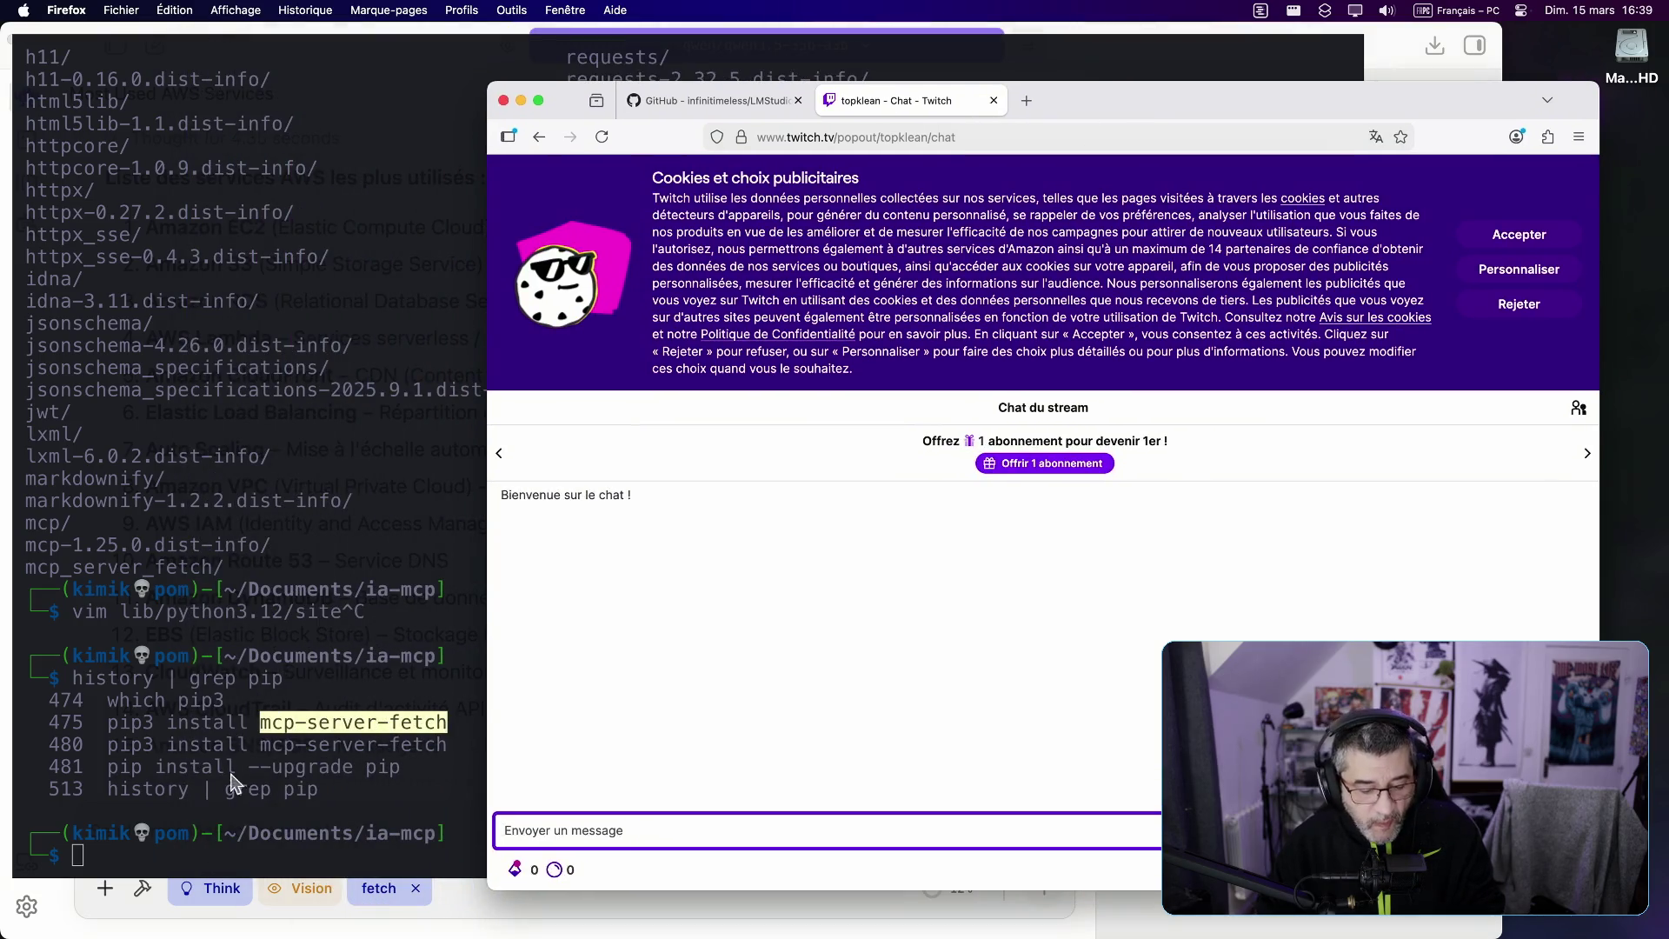
pyautogui.click(337, 801)
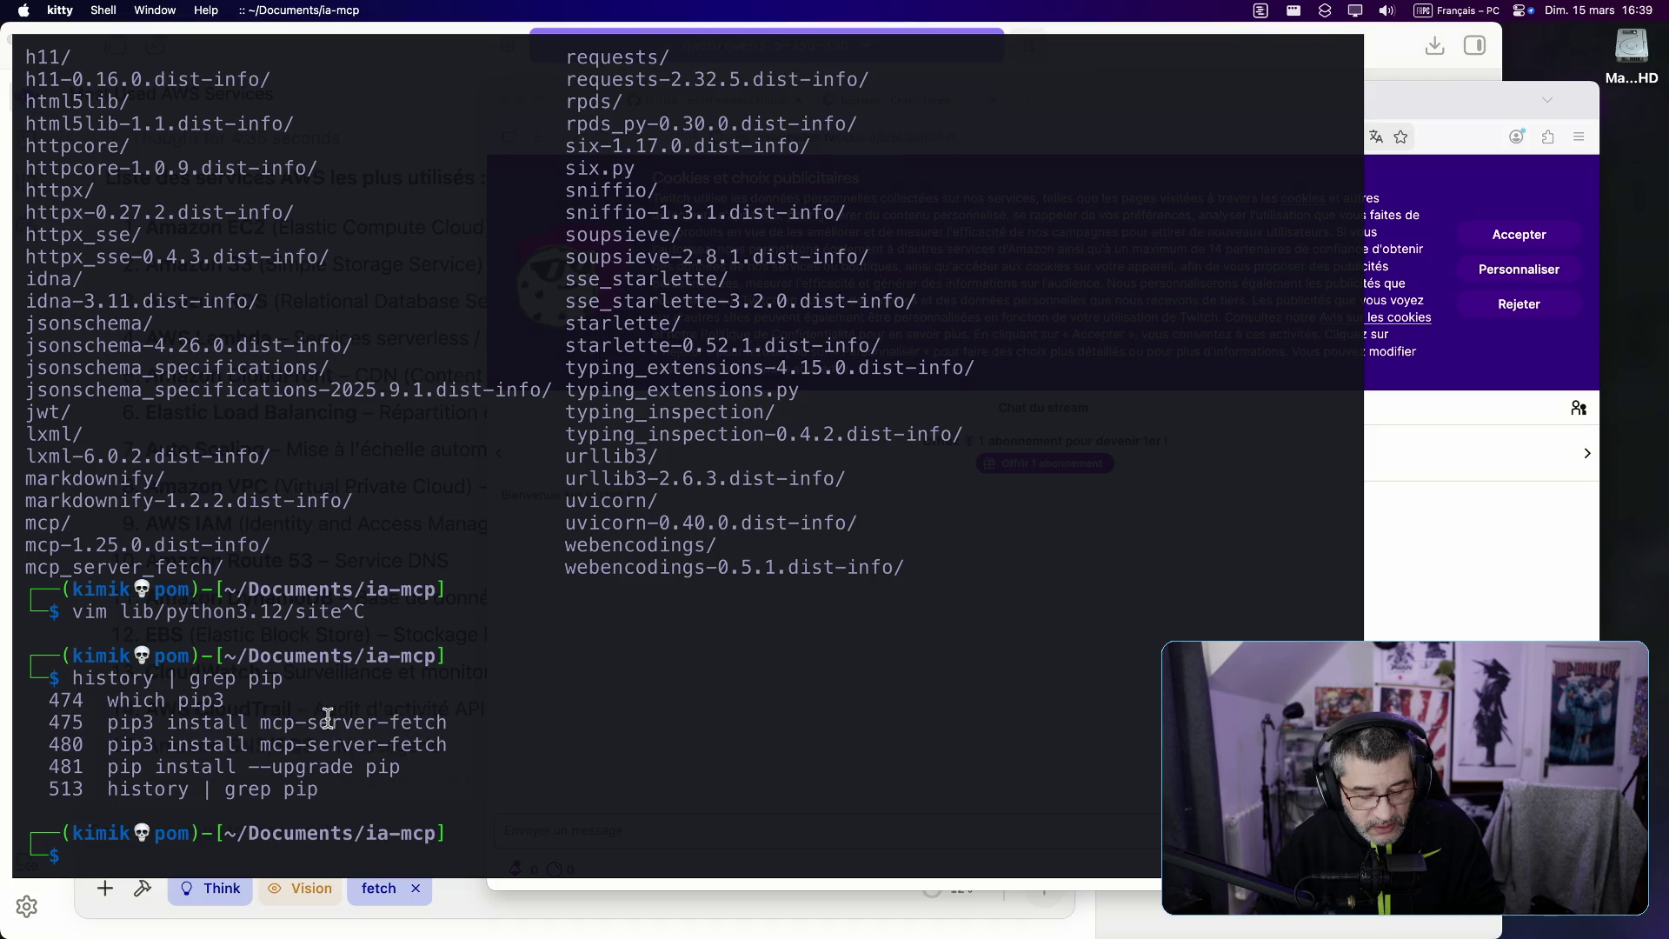
pyautogui.click(1094, 880)
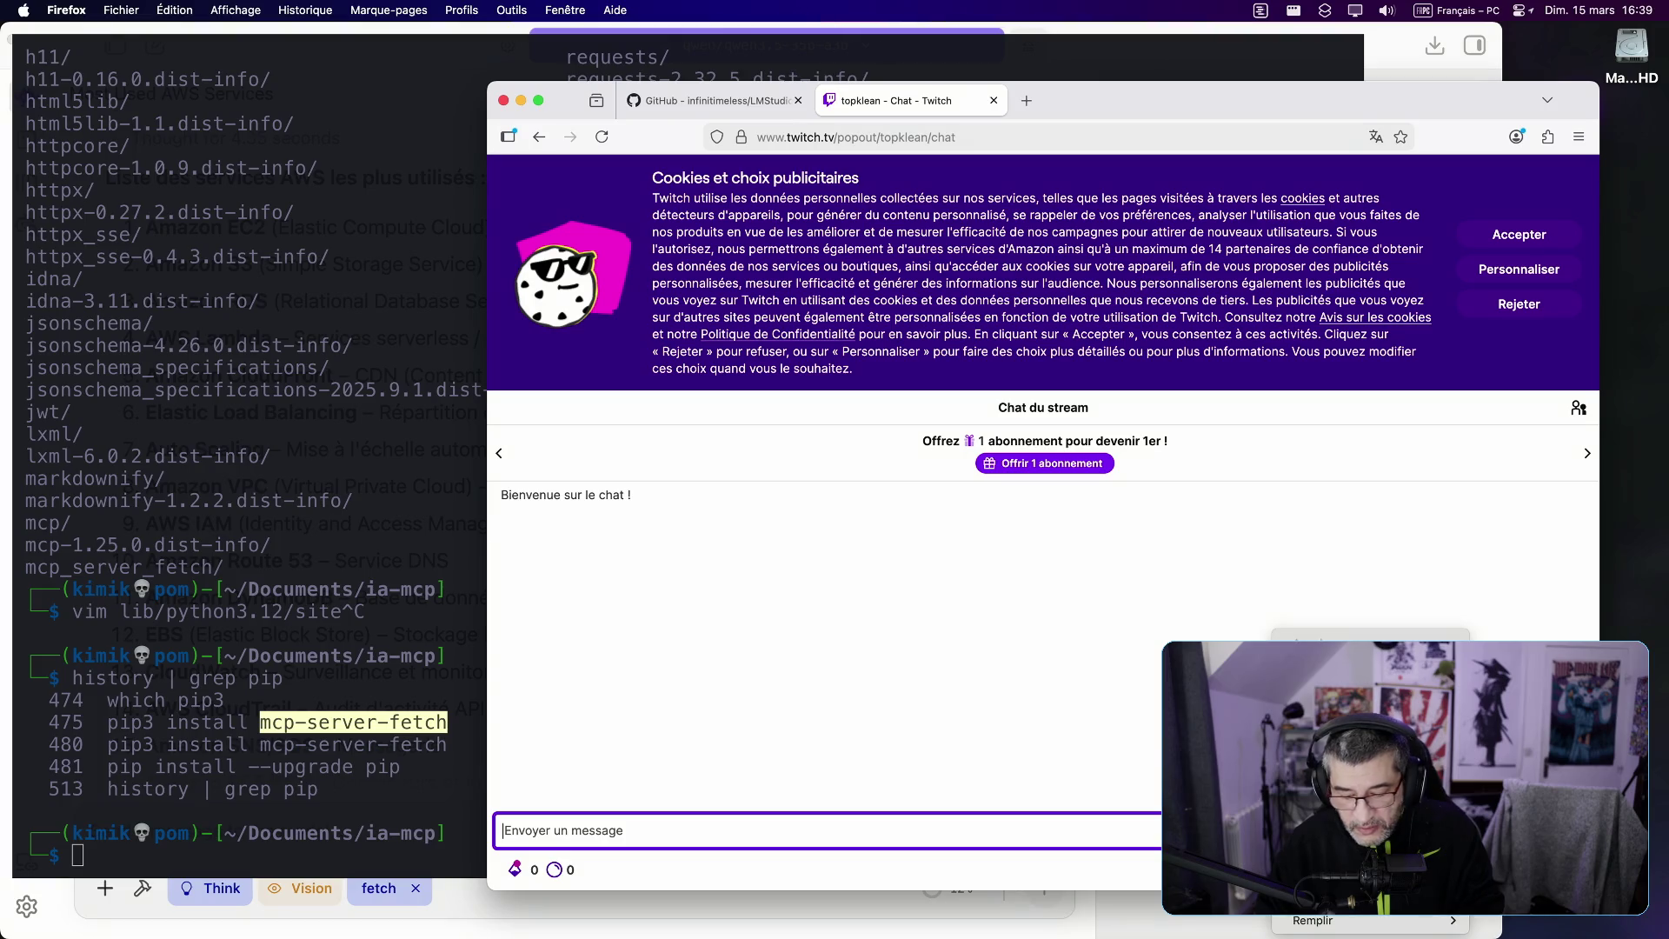
# Step: Dismiss the cookie banner, paste and send 'mcp-server-fetch' in chat, then return to kitty
pyautogui.click(1536, 237)
pyautogui.click(1146, 821)
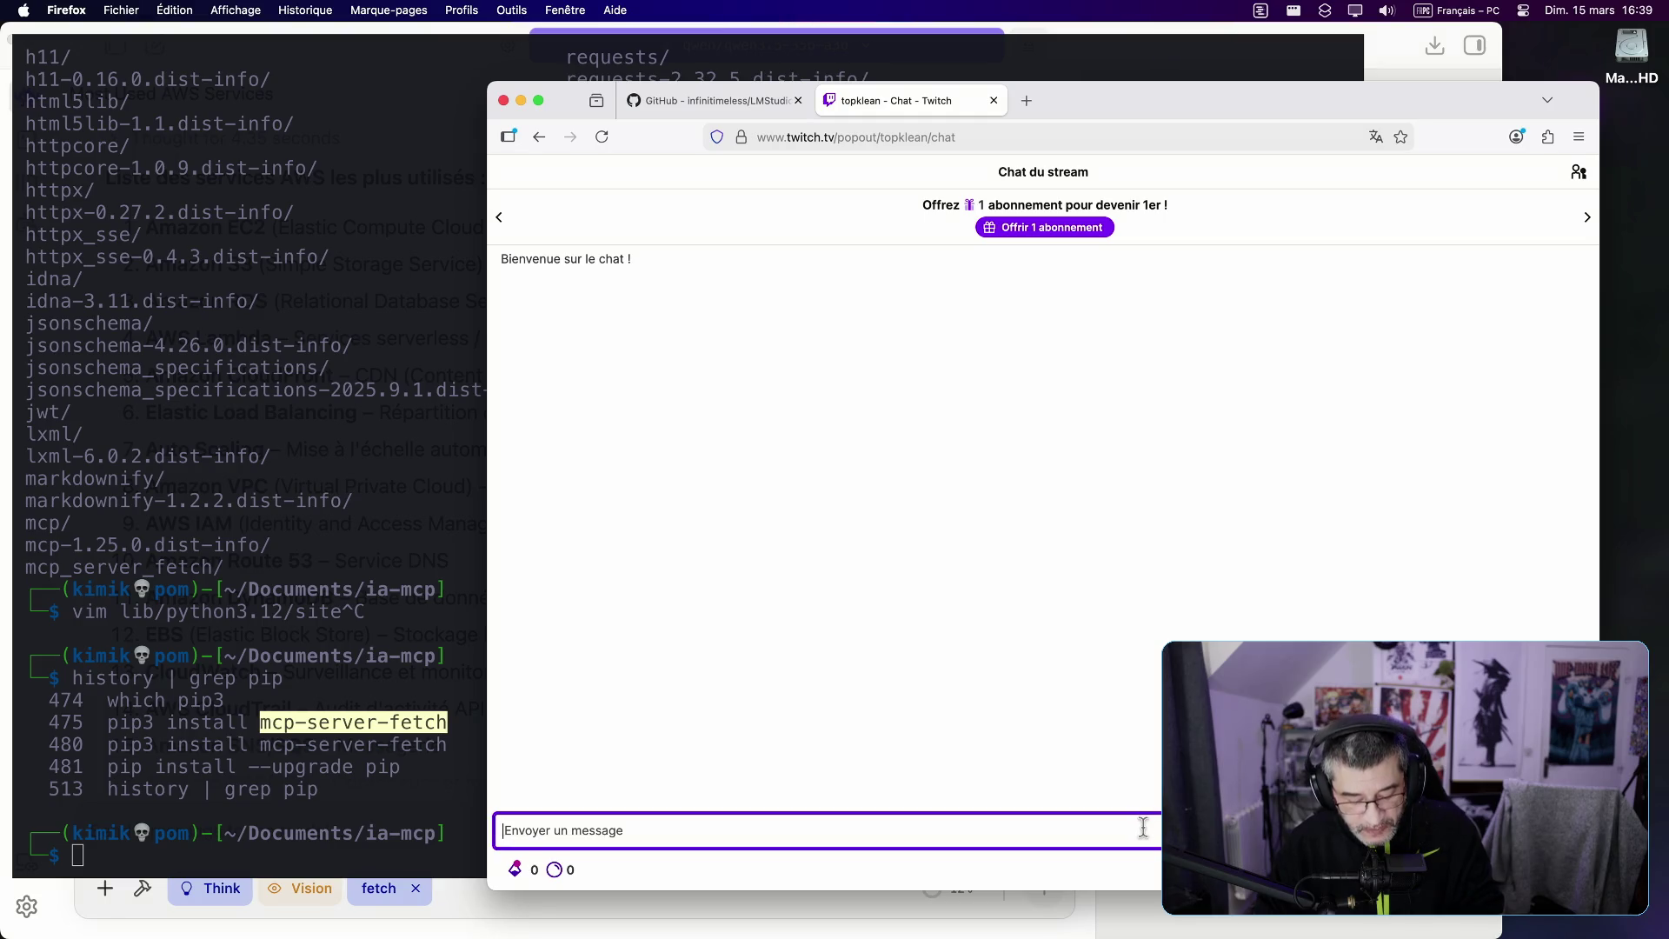
pyautogui.write('mcp-server-fetch')
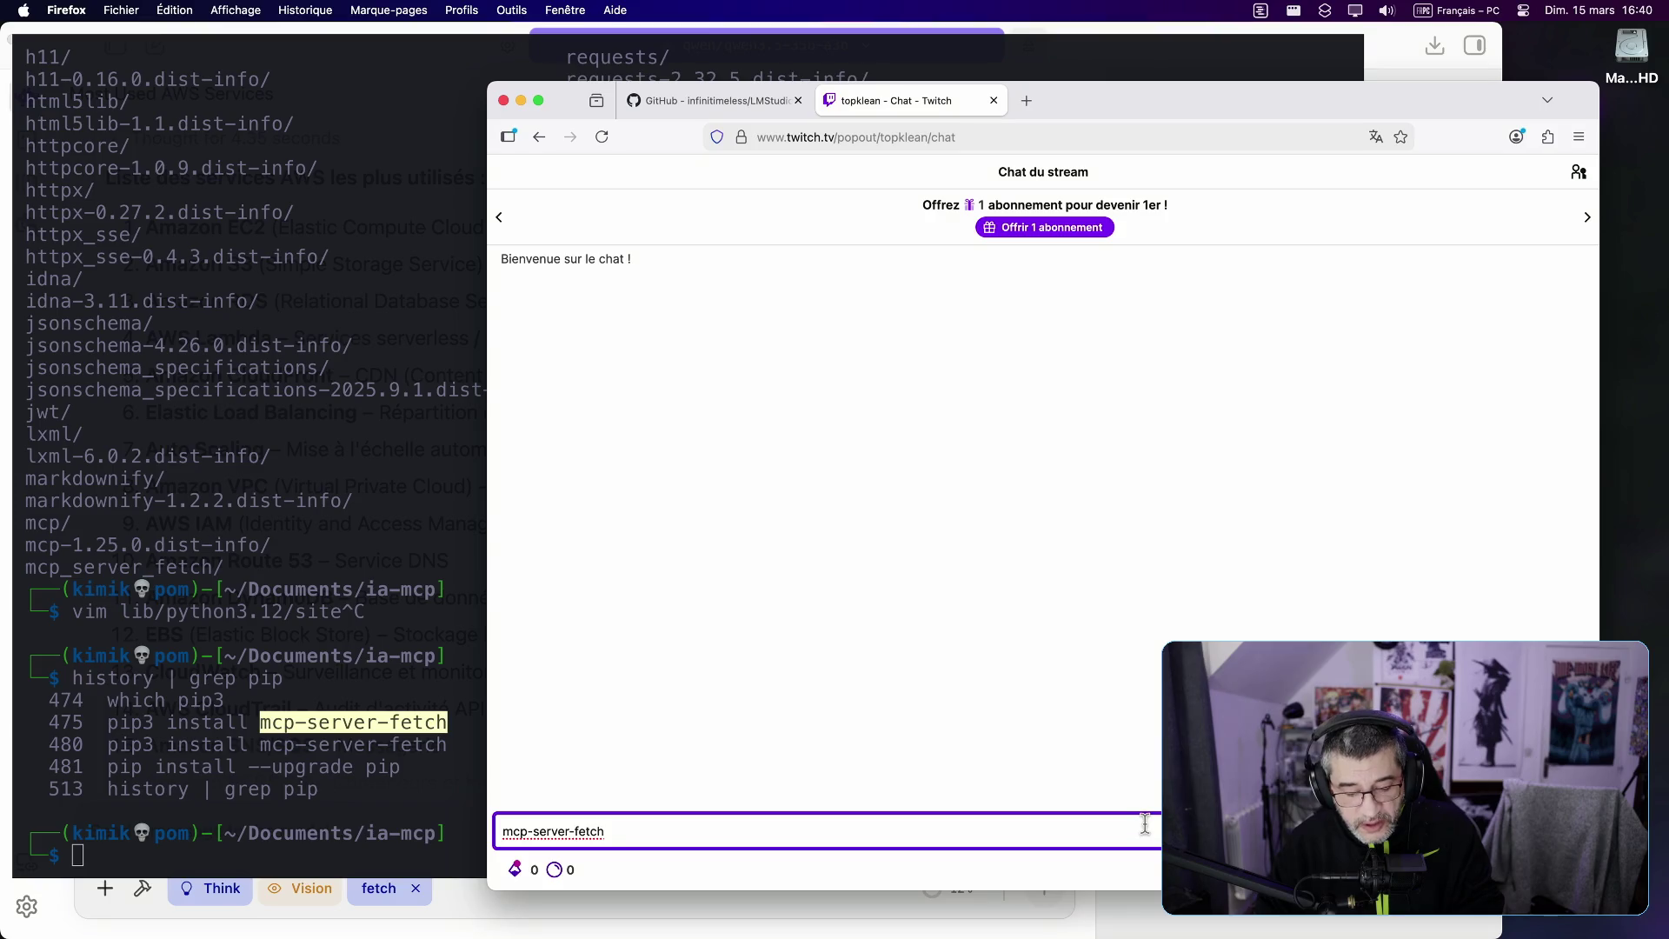
pyautogui.press('Return')
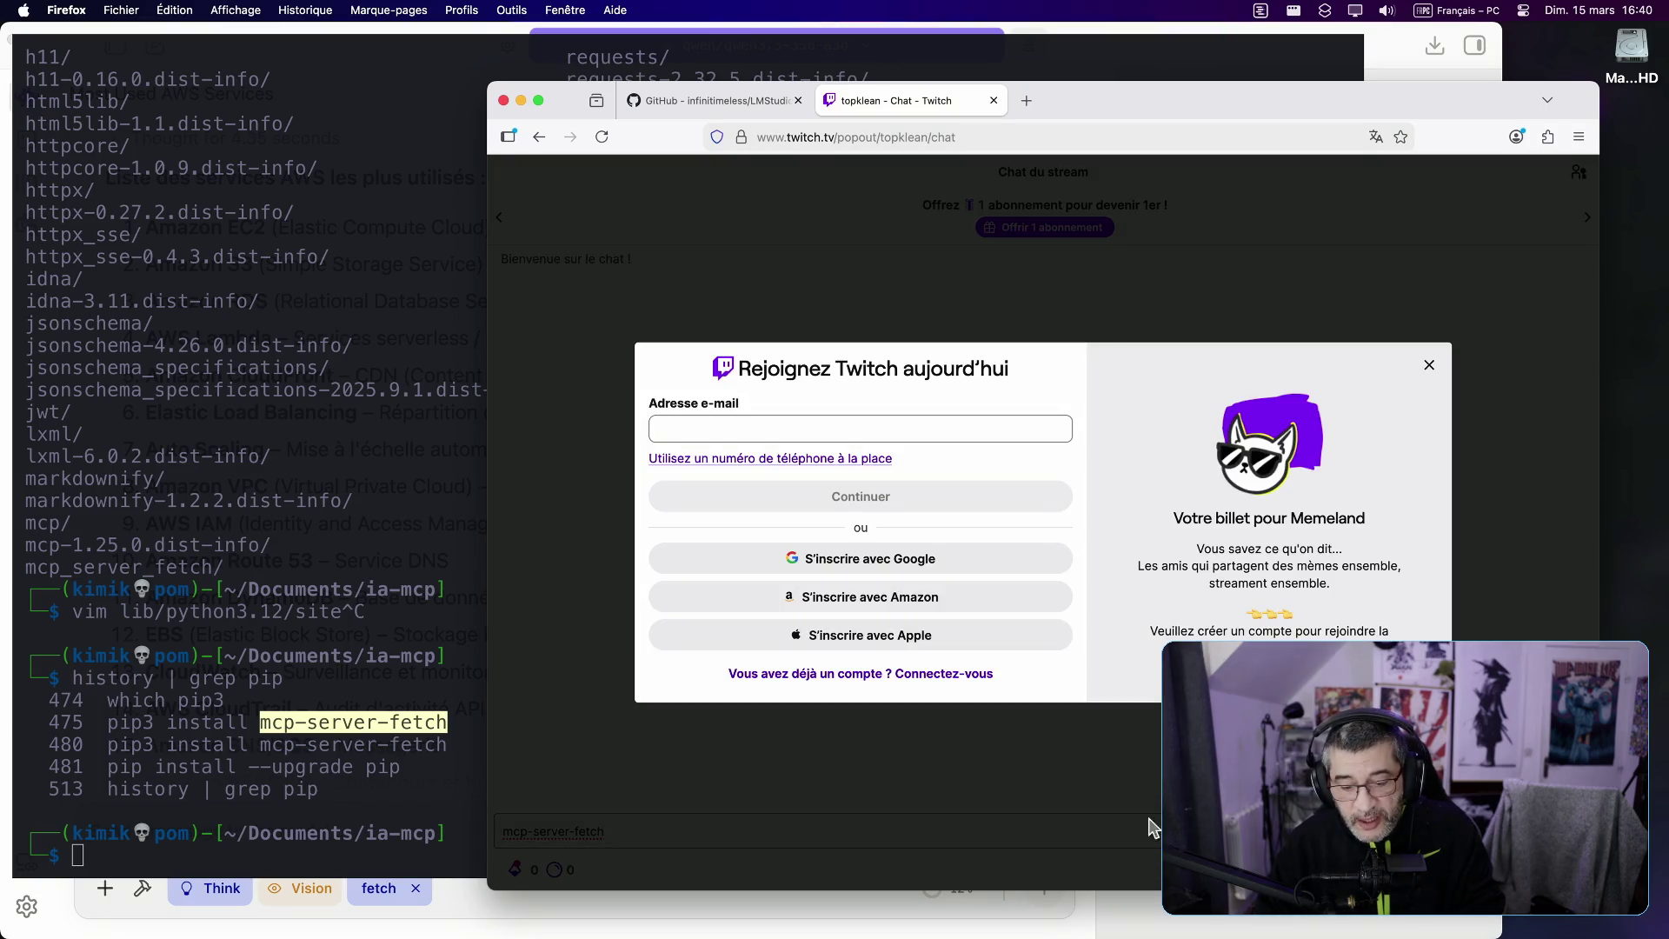
pyautogui.click(1427, 364)
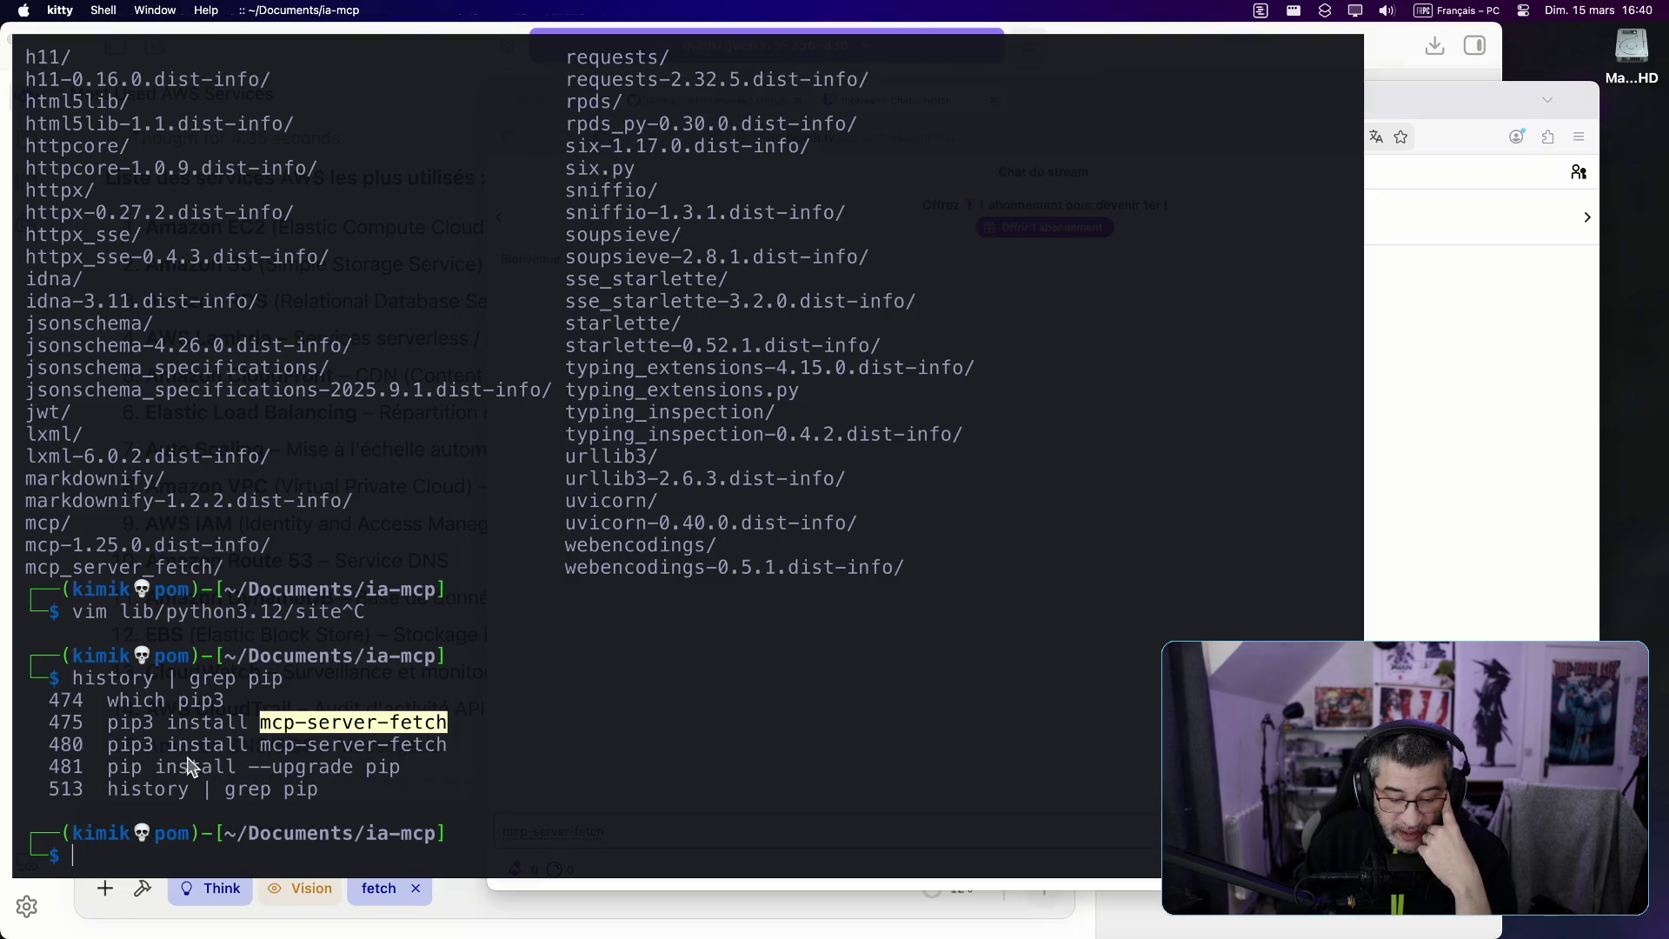
pyautogui.click(174, 771)
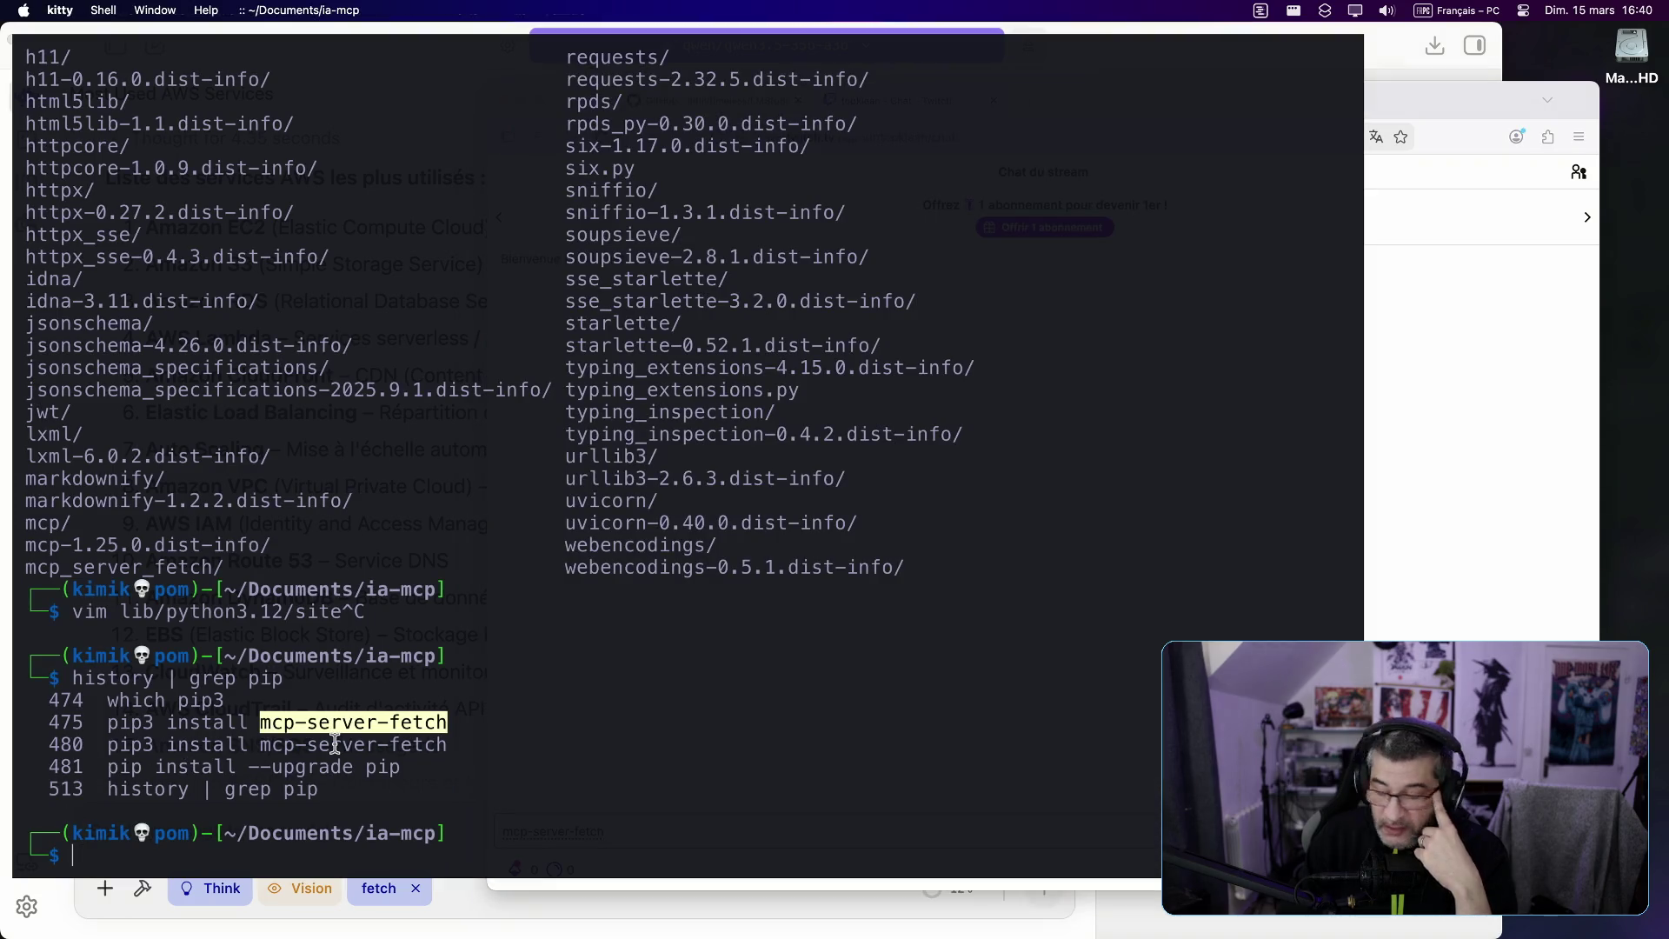
# Step: Select the second pip3 install command, then open the ia-mcp folder in vim and quit with :q!
pyautogui.click(379, 734)
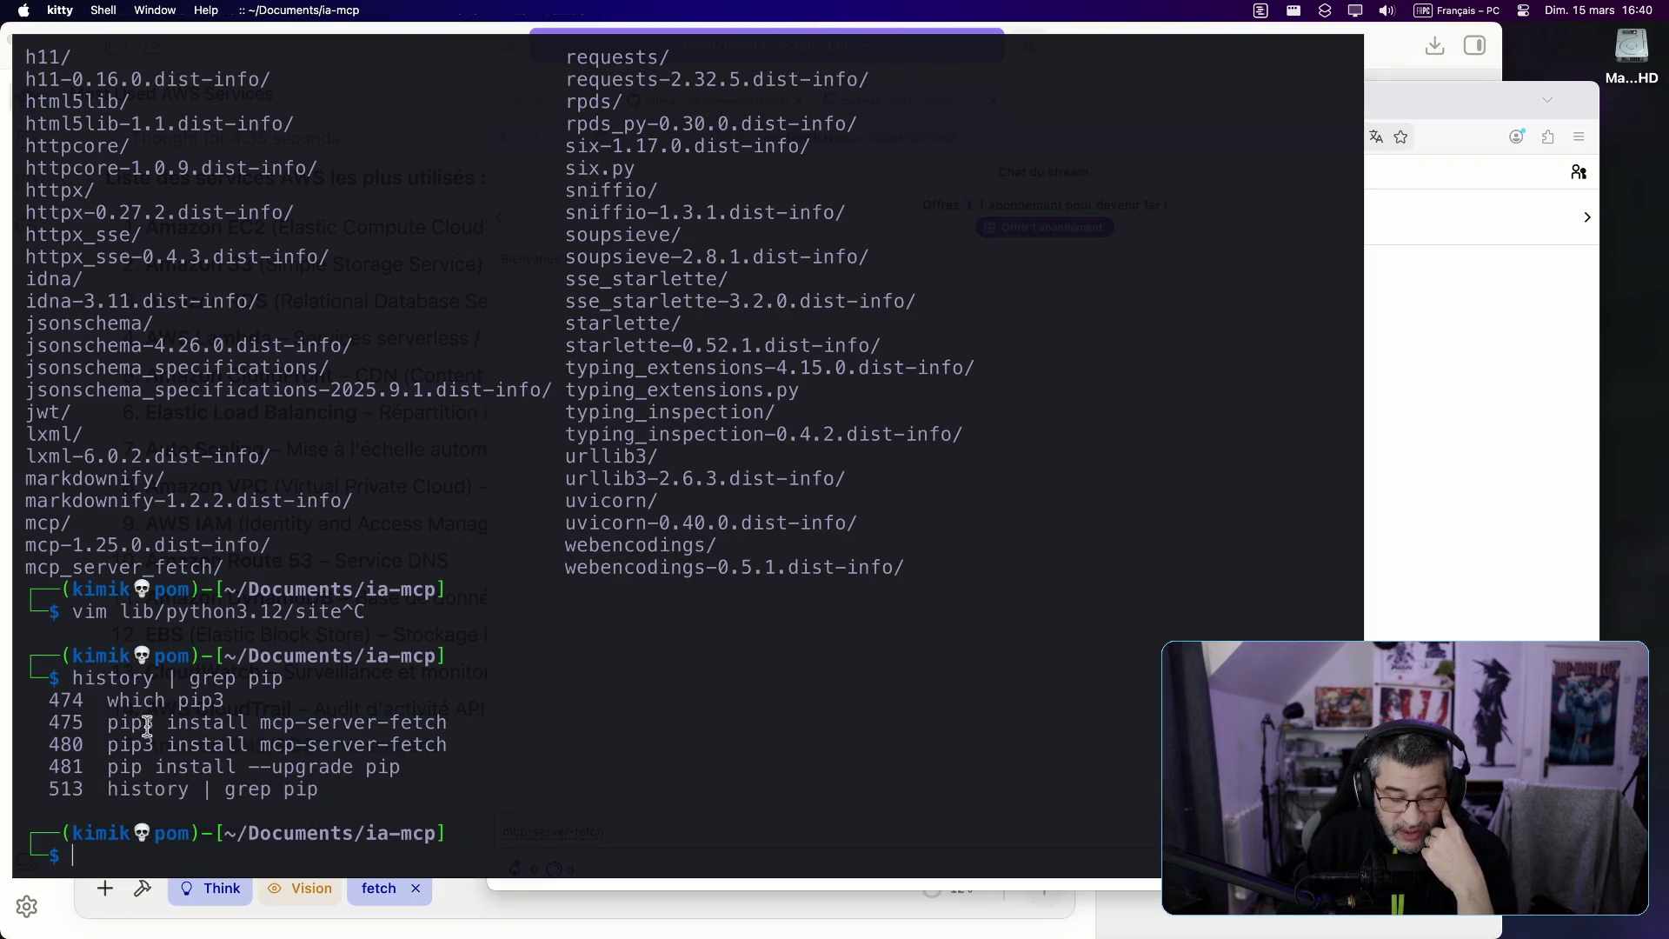
pyautogui.moveTo(119, 744); pyautogui.dragTo(493, 751)
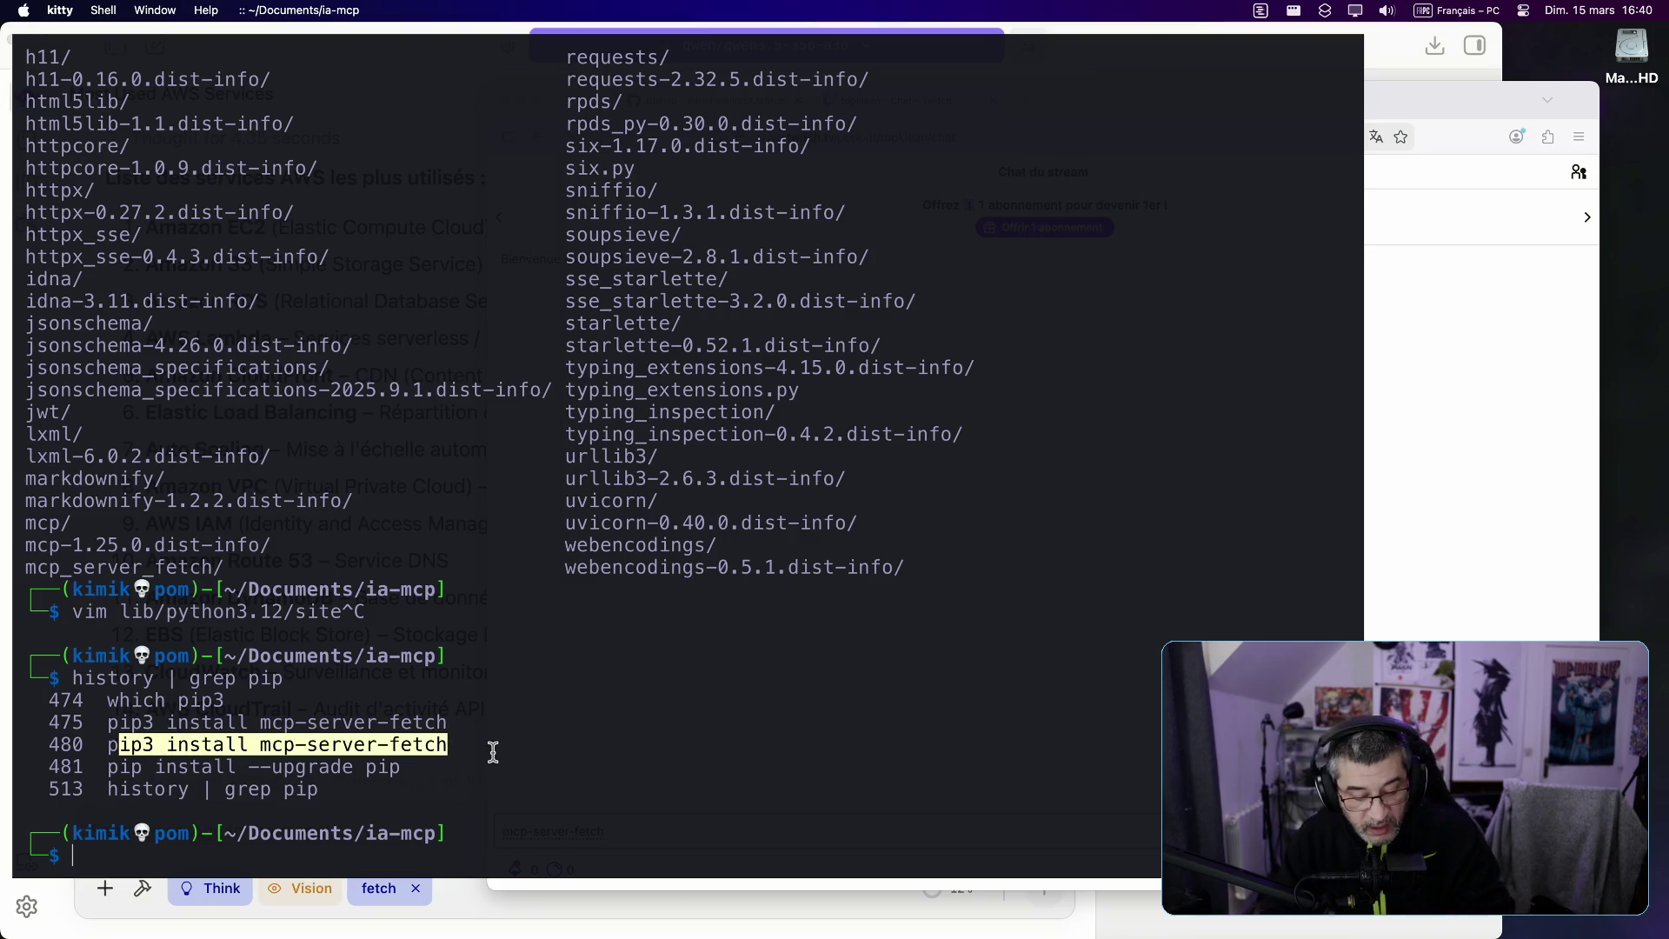
pyautogui.write('vm .l')
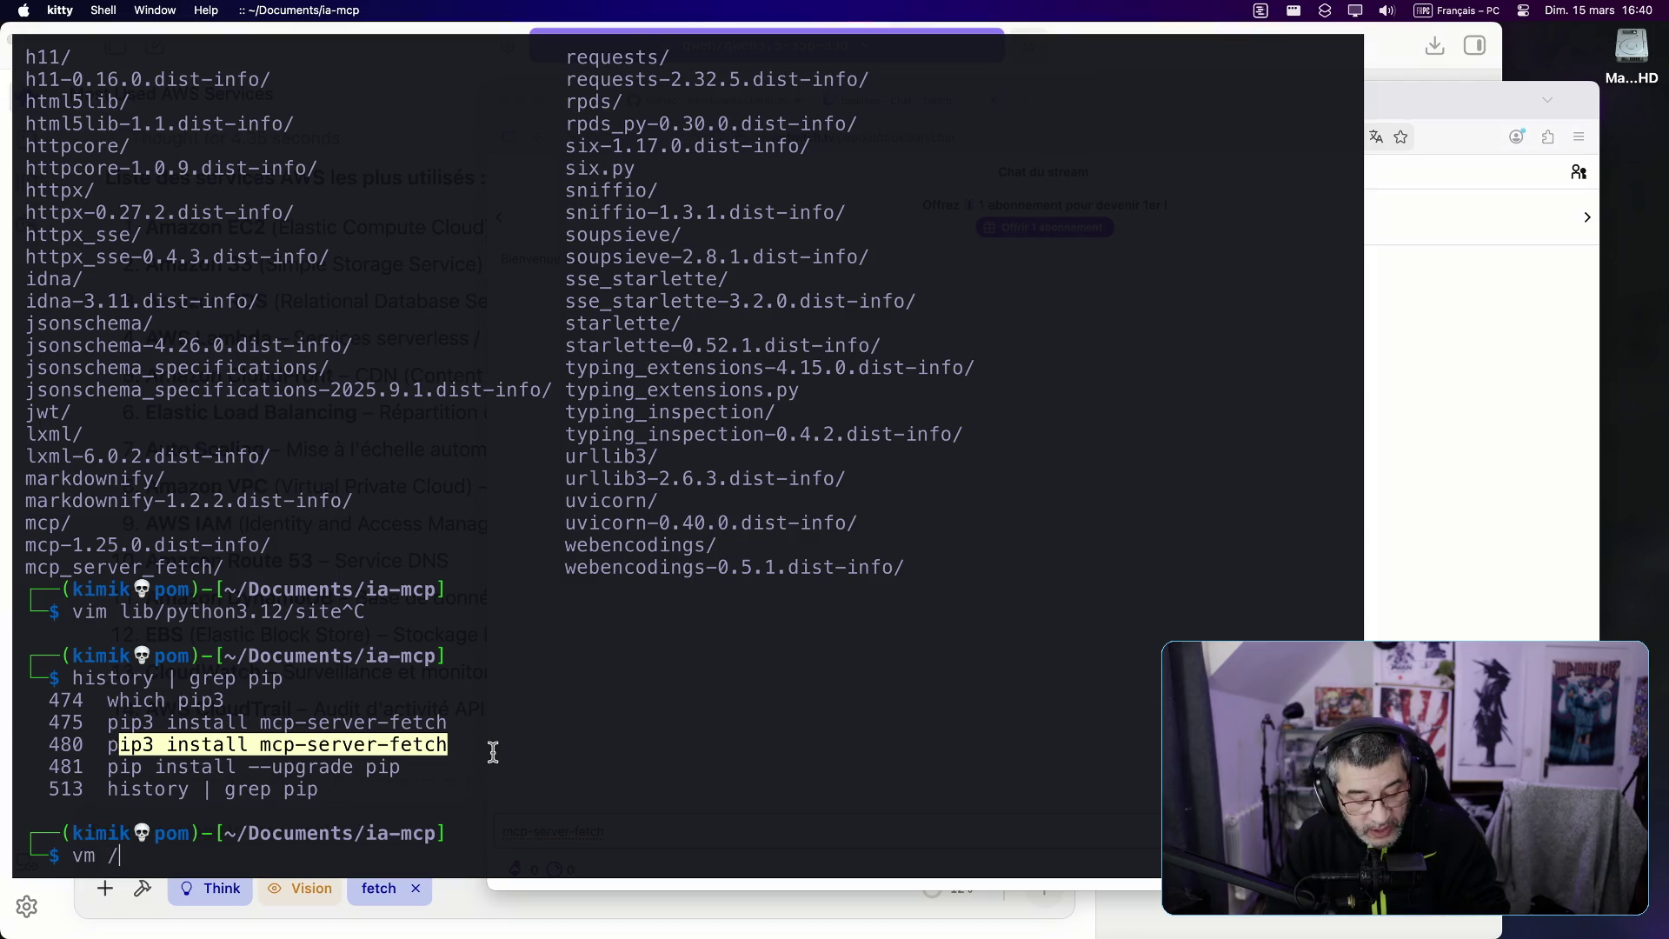
pyautogui.press('BackSpace')
pyautogui.press('BackSpace')
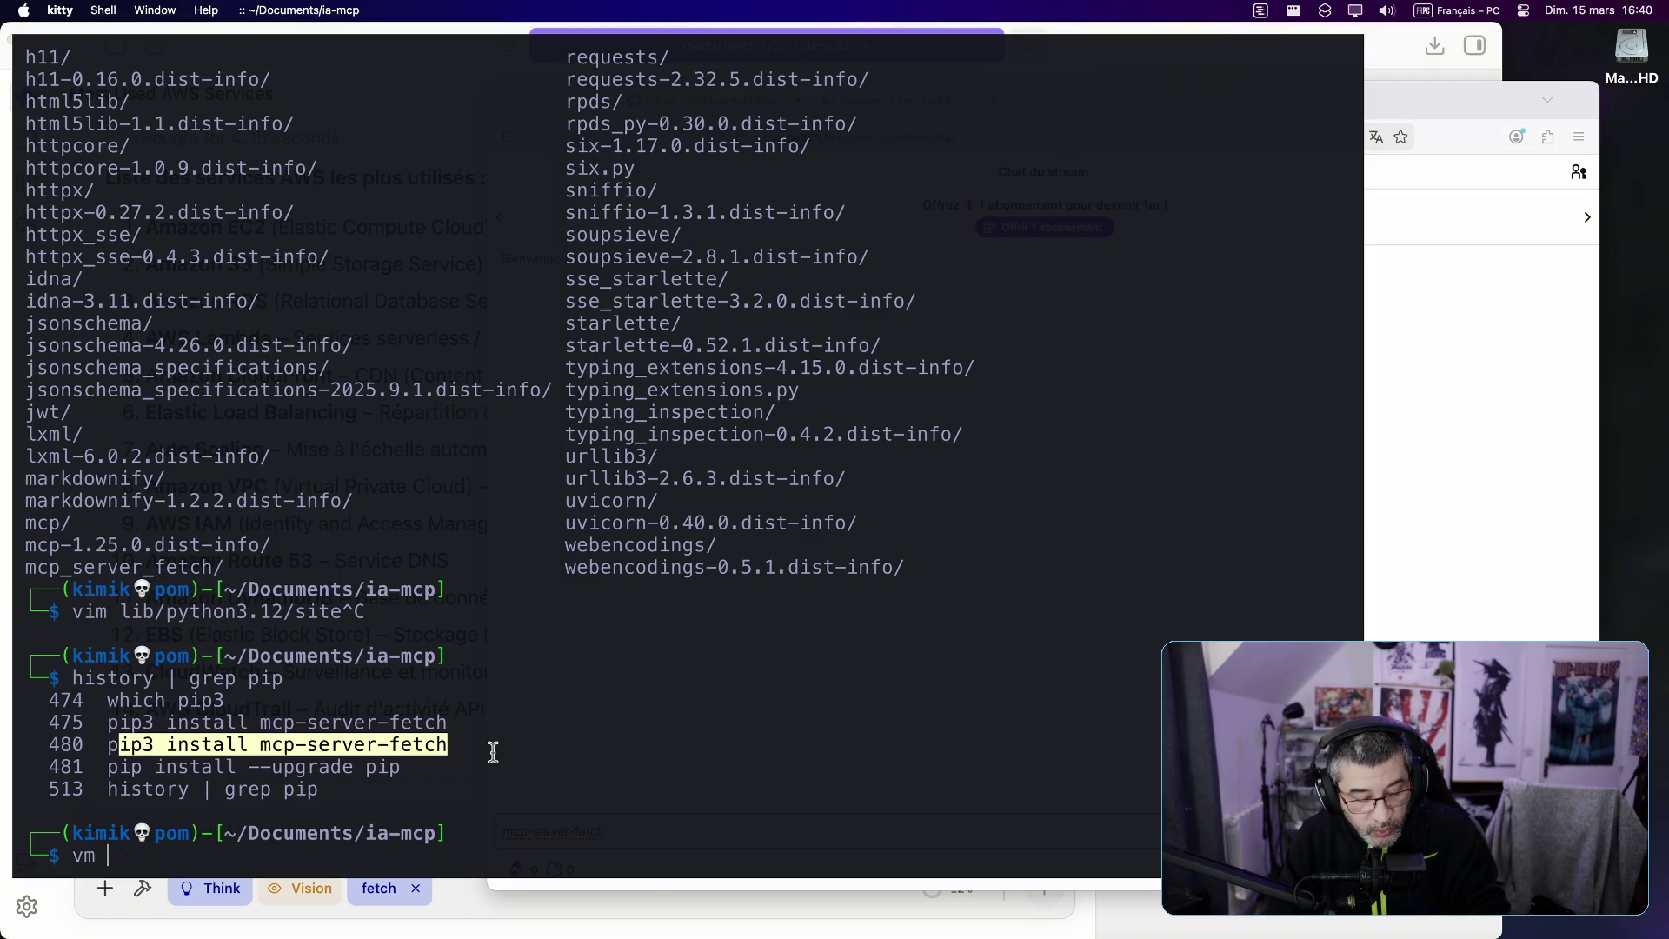
pyautogui.press('Up')
pyautogui.press('Up')
pyautogui.press('Up')
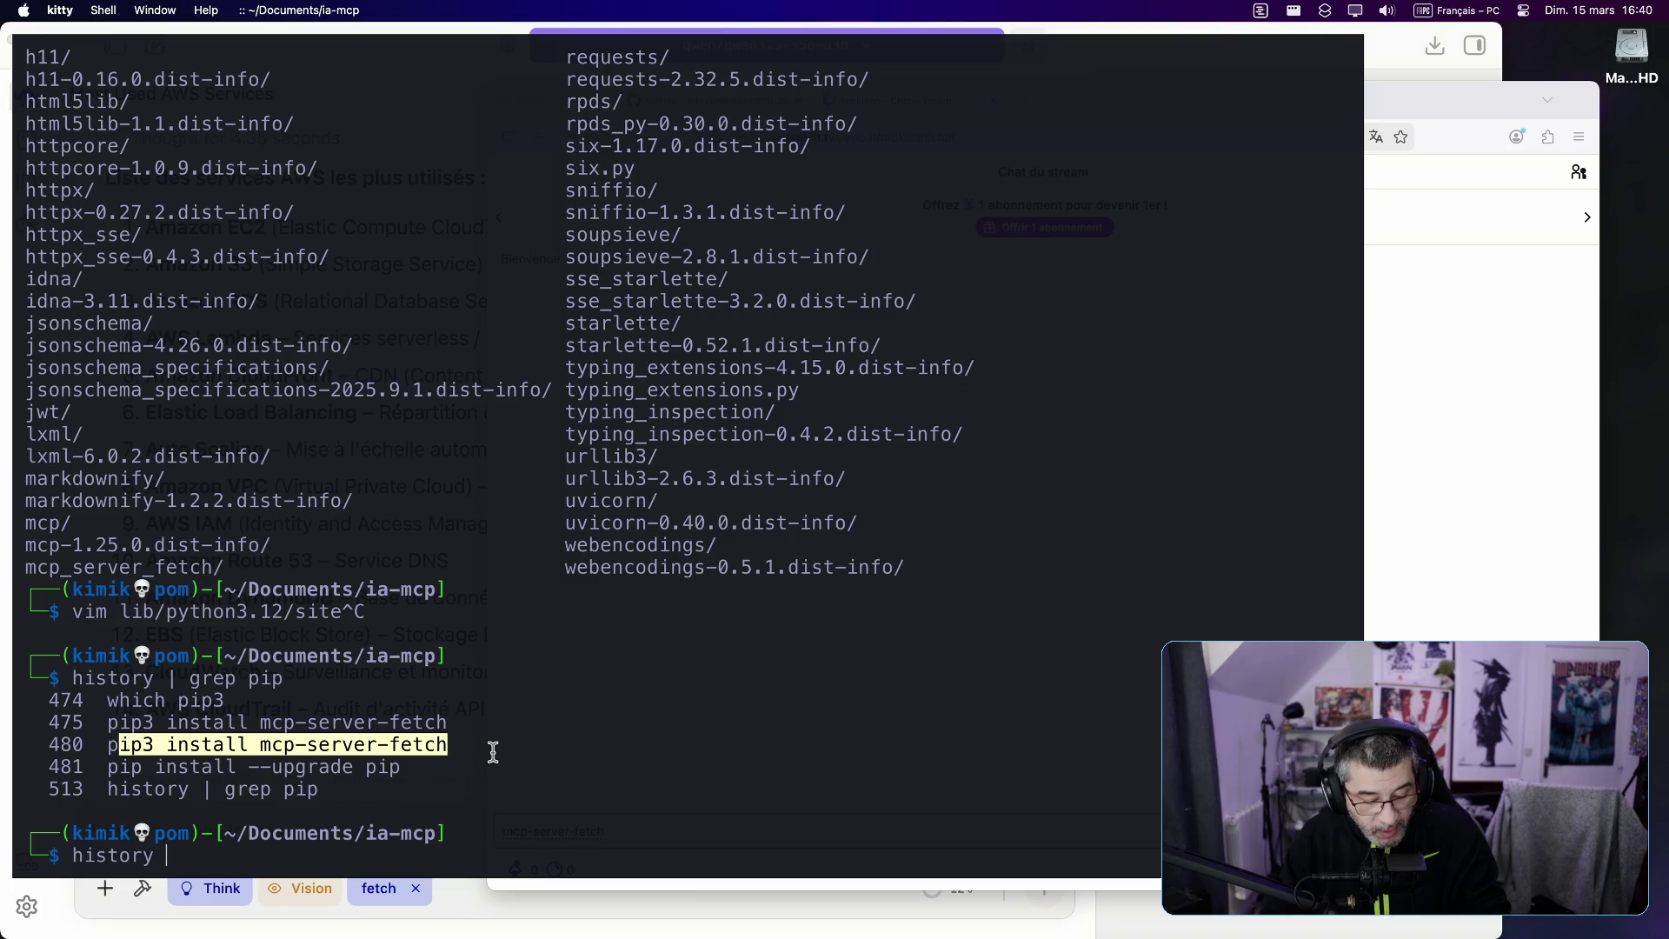
pyautogui.press('Up')
pyautogui.press('Up')
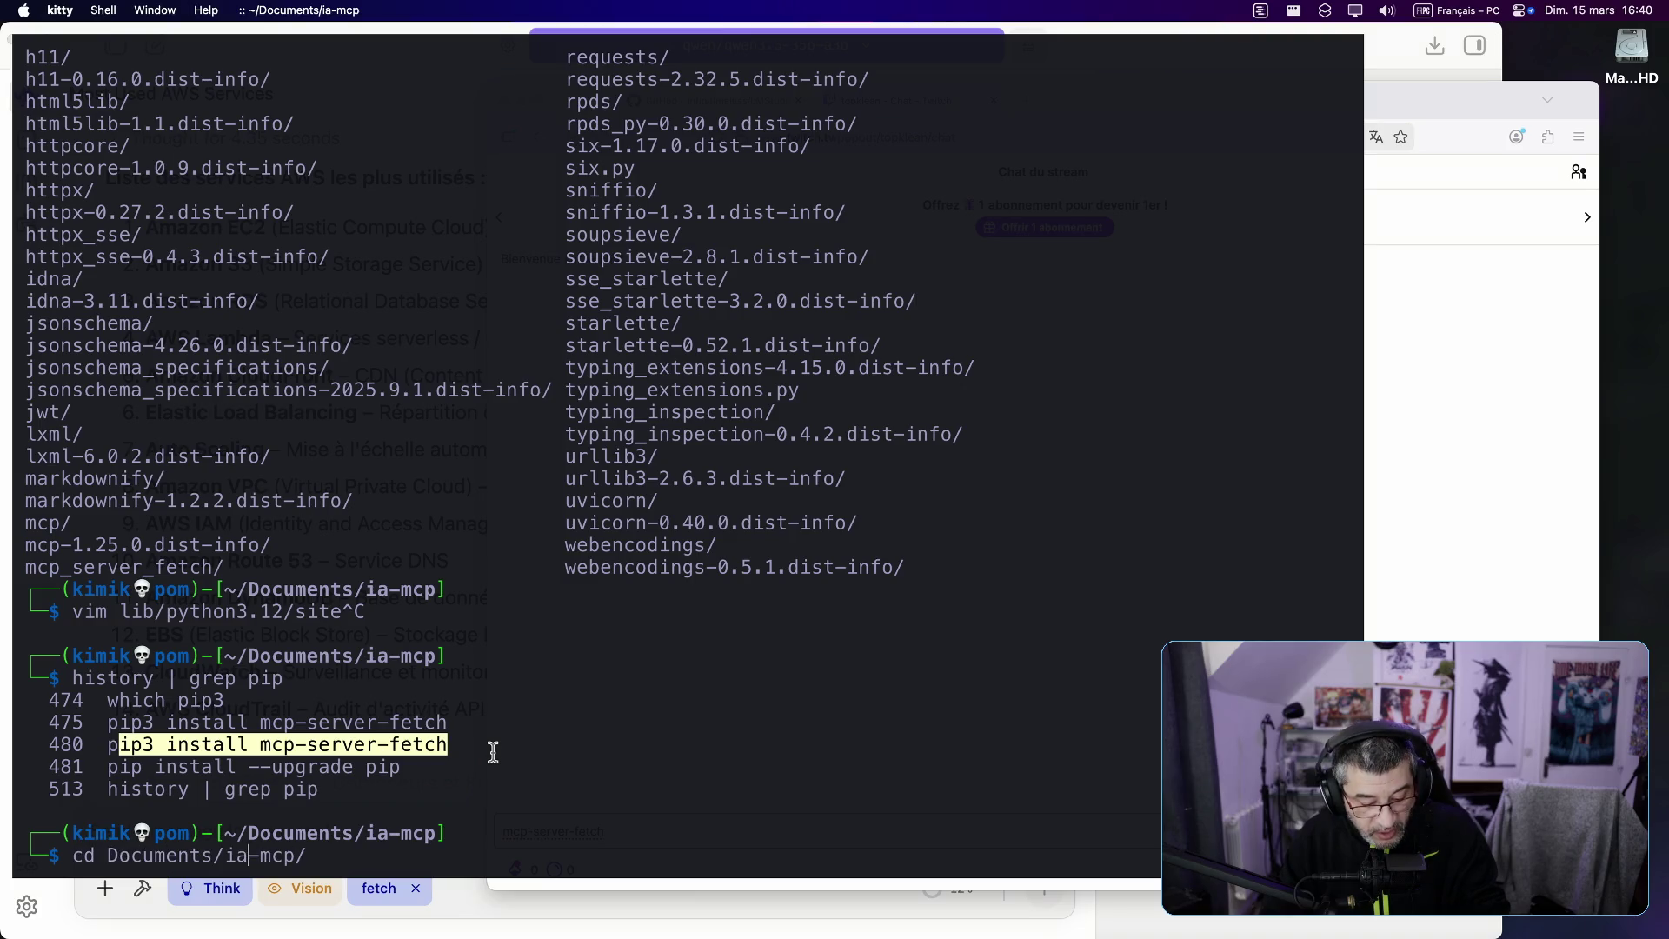
pyautogui.press('BackSpace')
pyautogui.press('BackSpace')
pyautogui.write('vim')
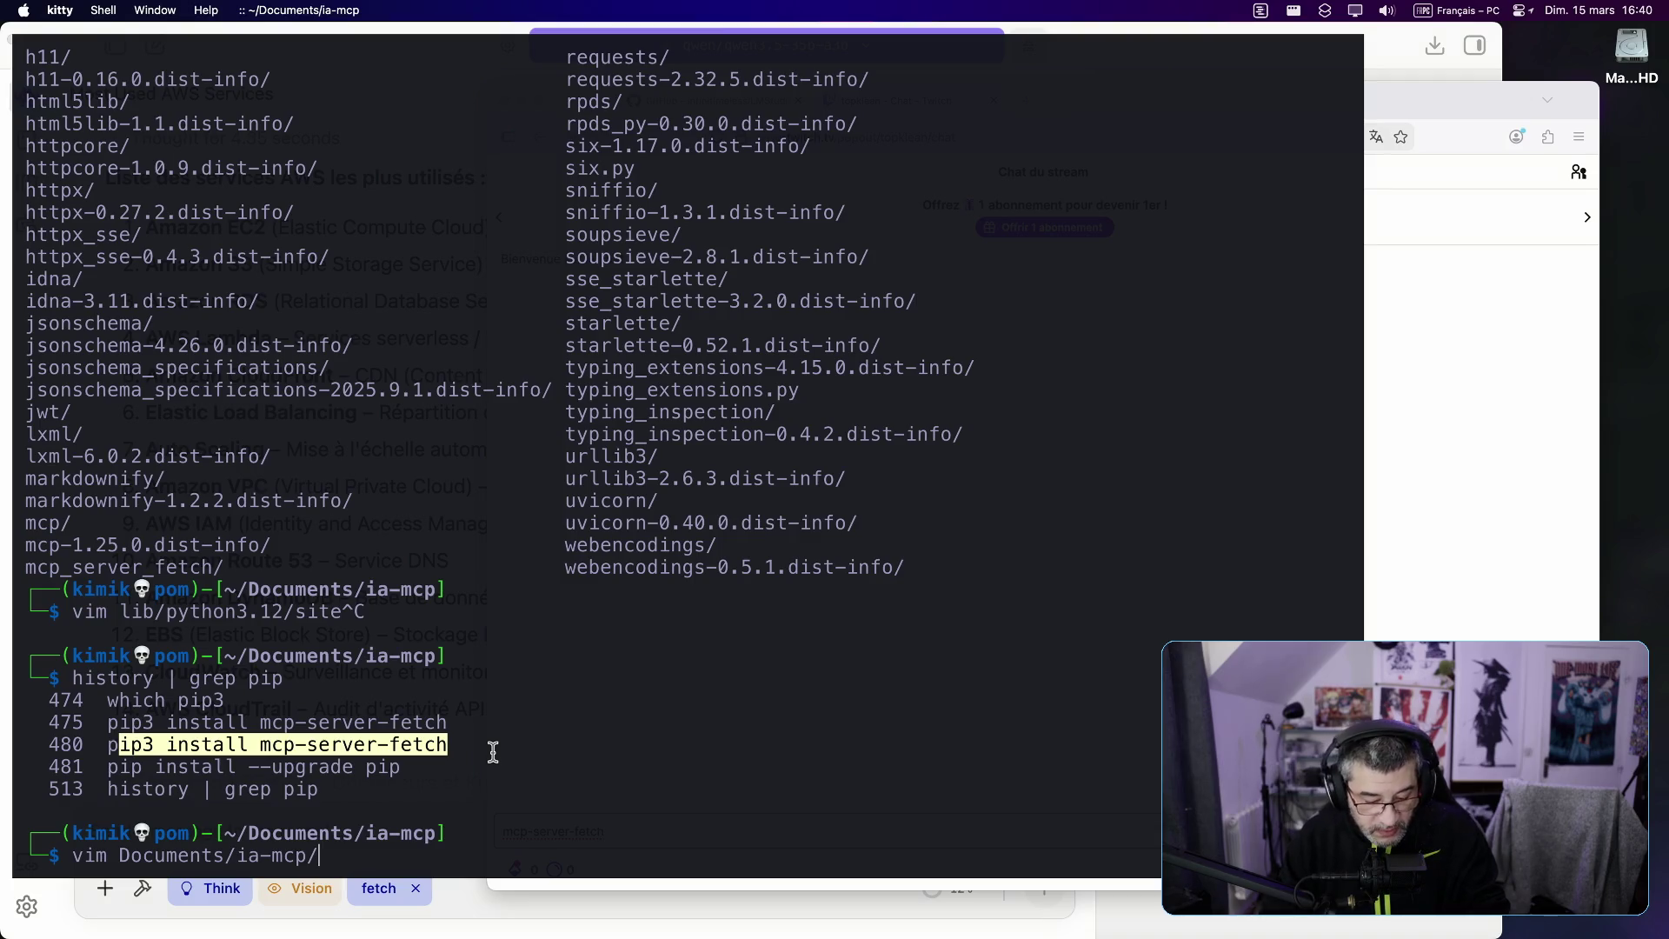
pyautogui.press('Return')
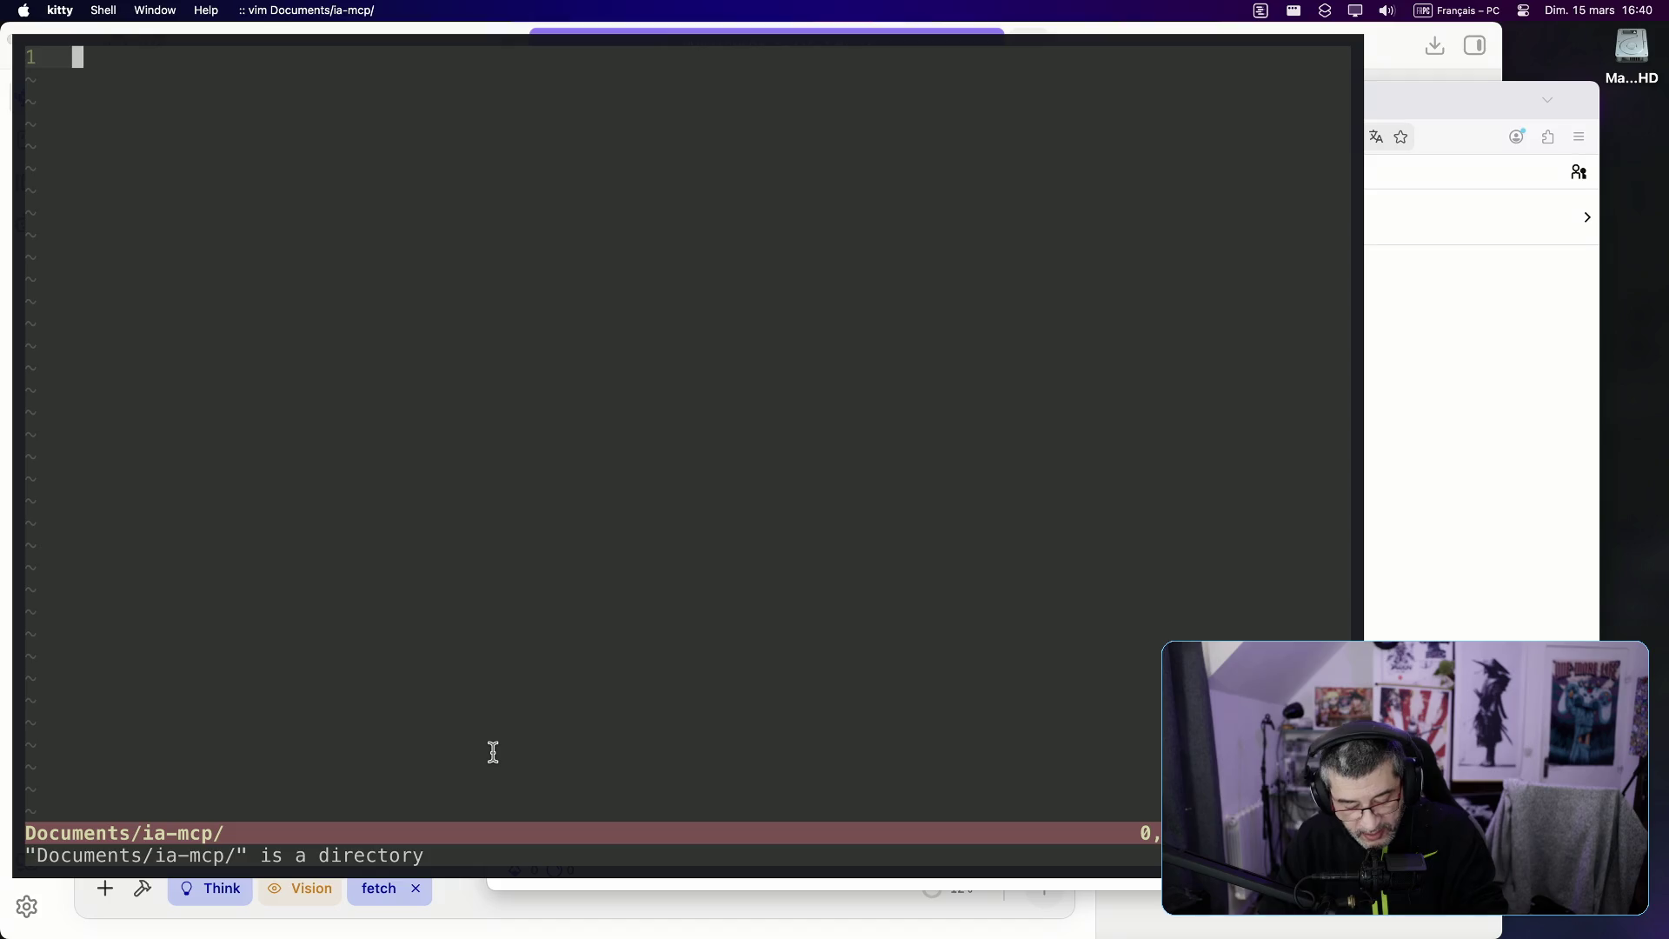
pyautogui.write(':q')
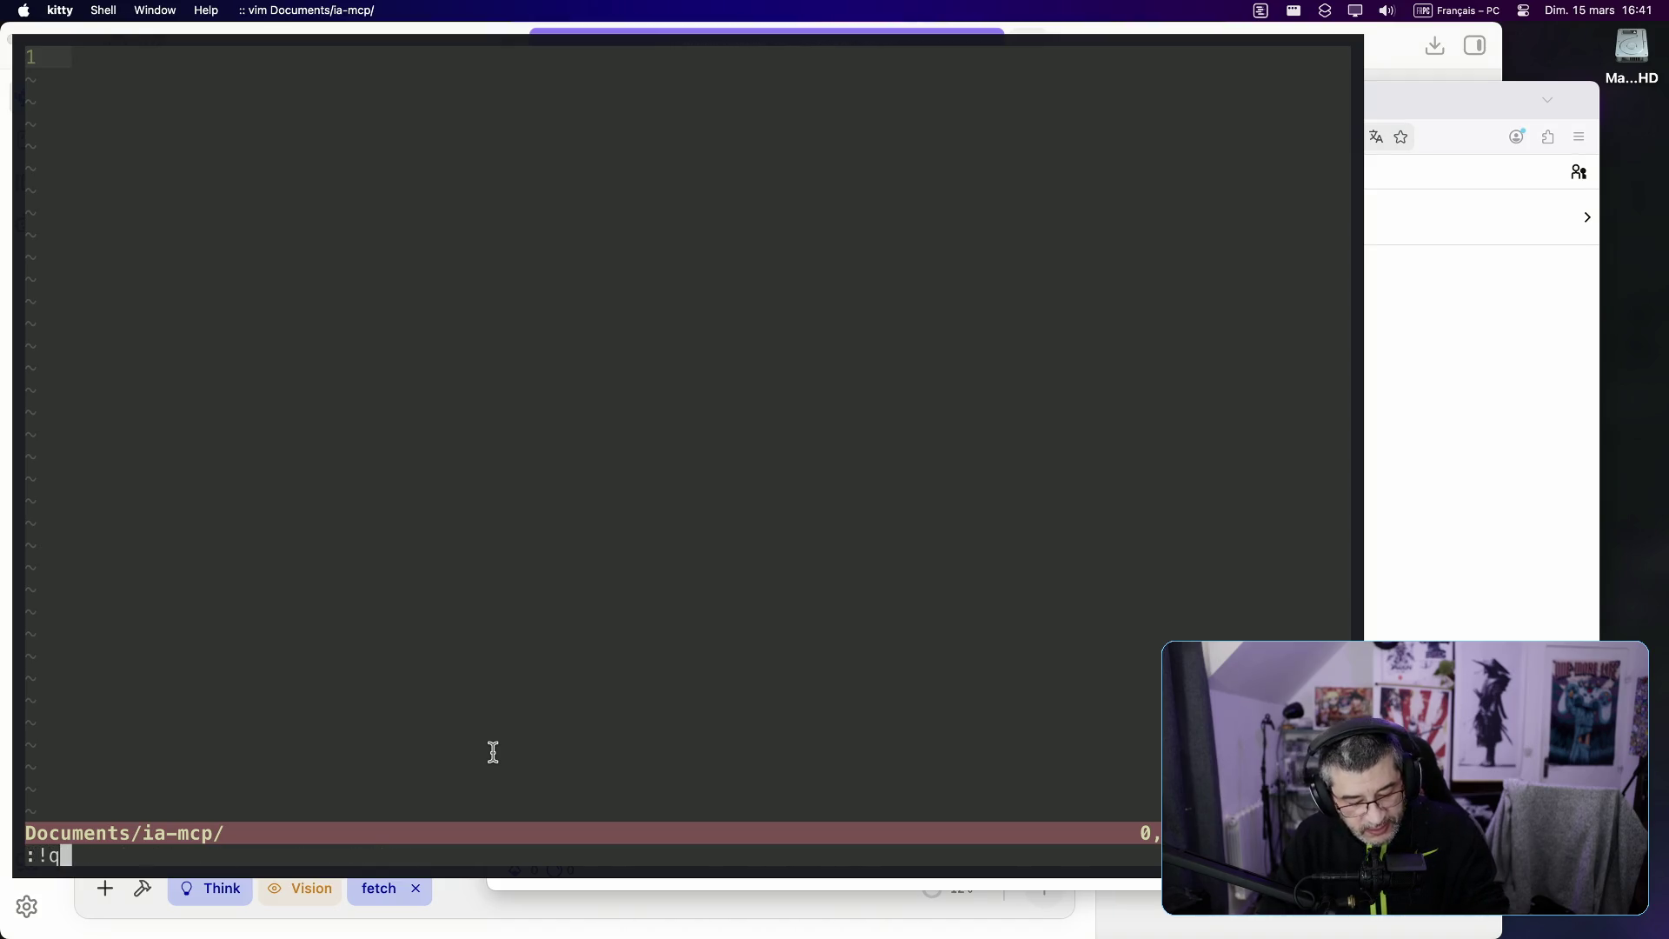
pyautogui.write('!')
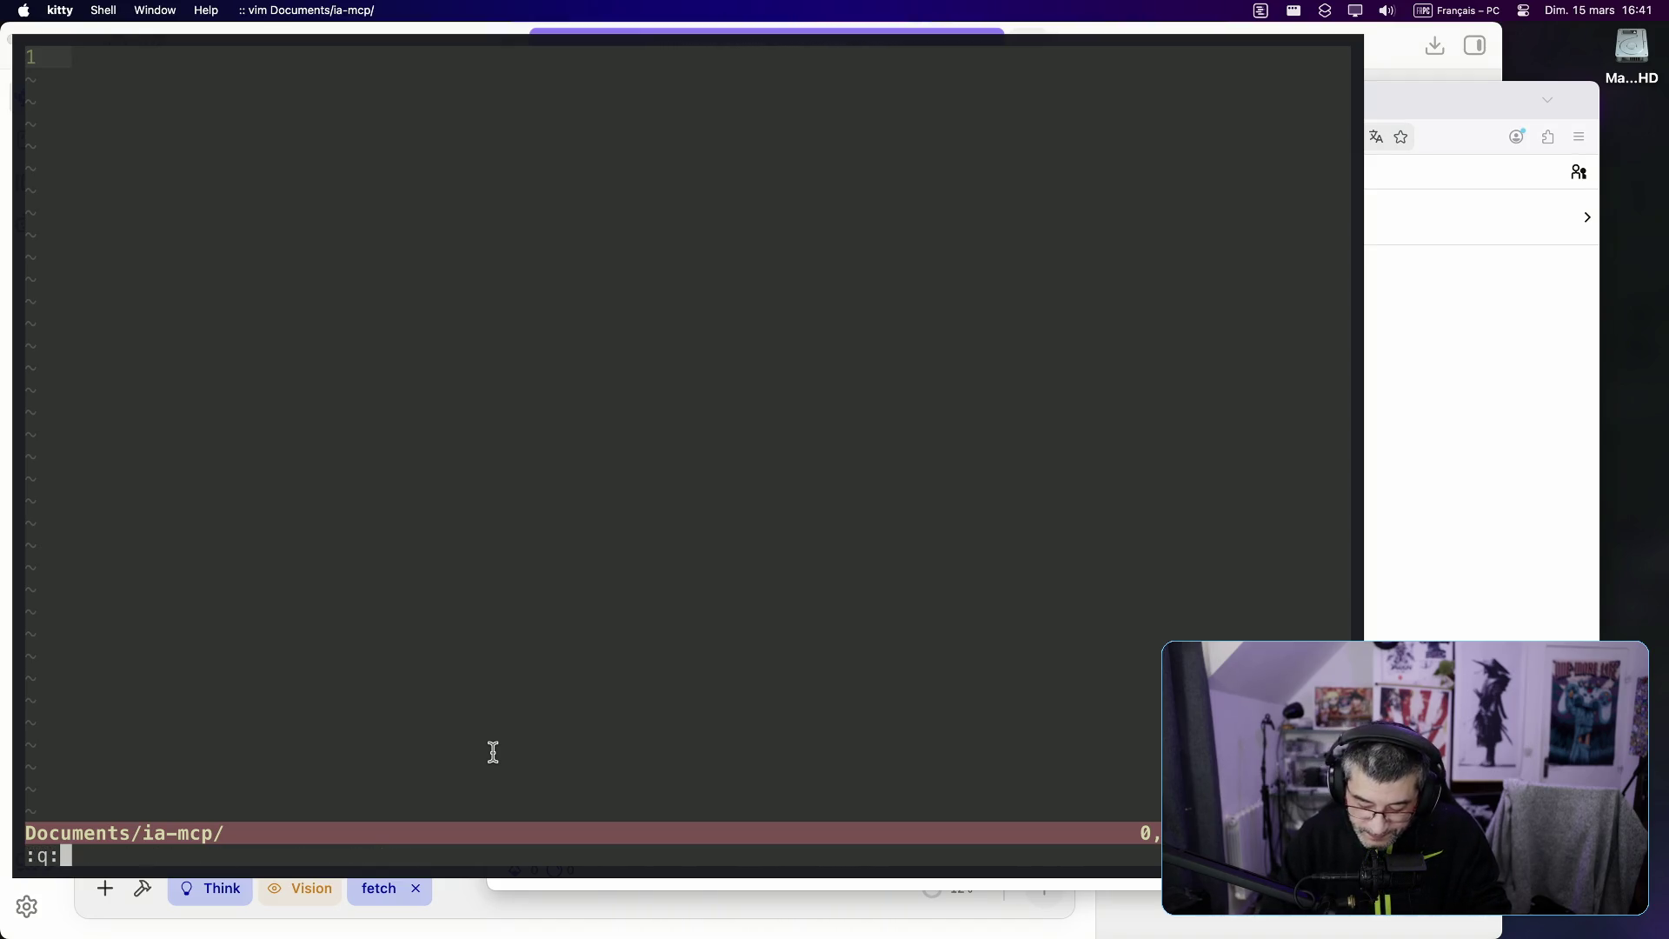
pyautogui.press('Return')
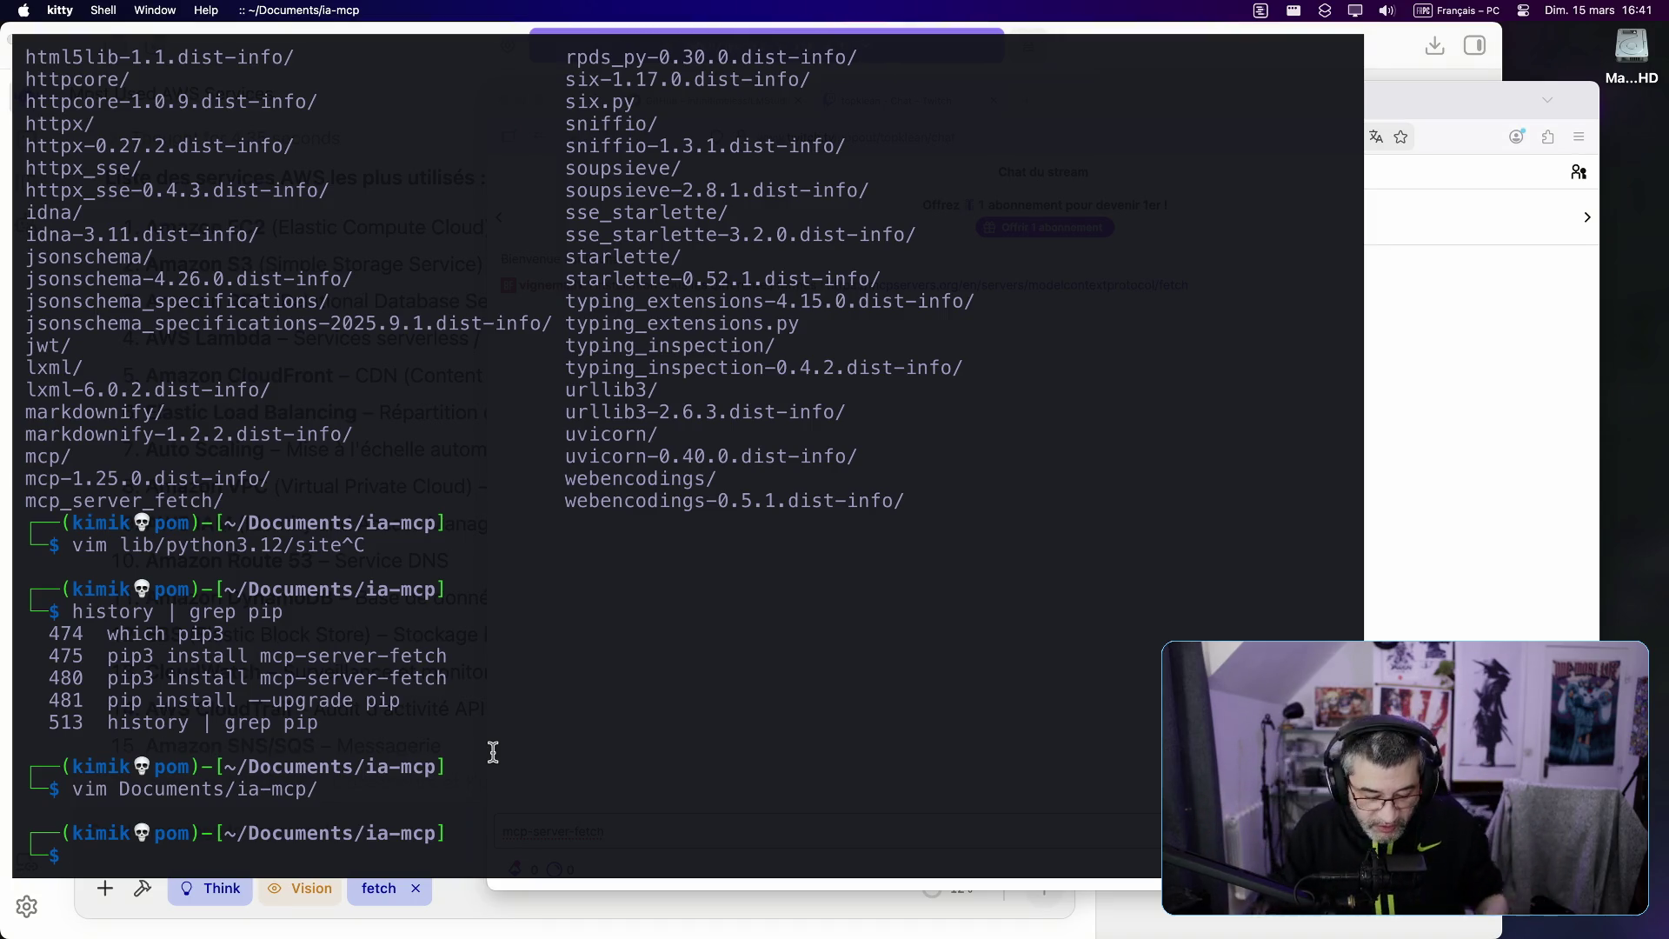
# Step: Start typing 'vim lib/python3.12/site-packages/mcp' using Tab completion
pyautogui.write('vim')
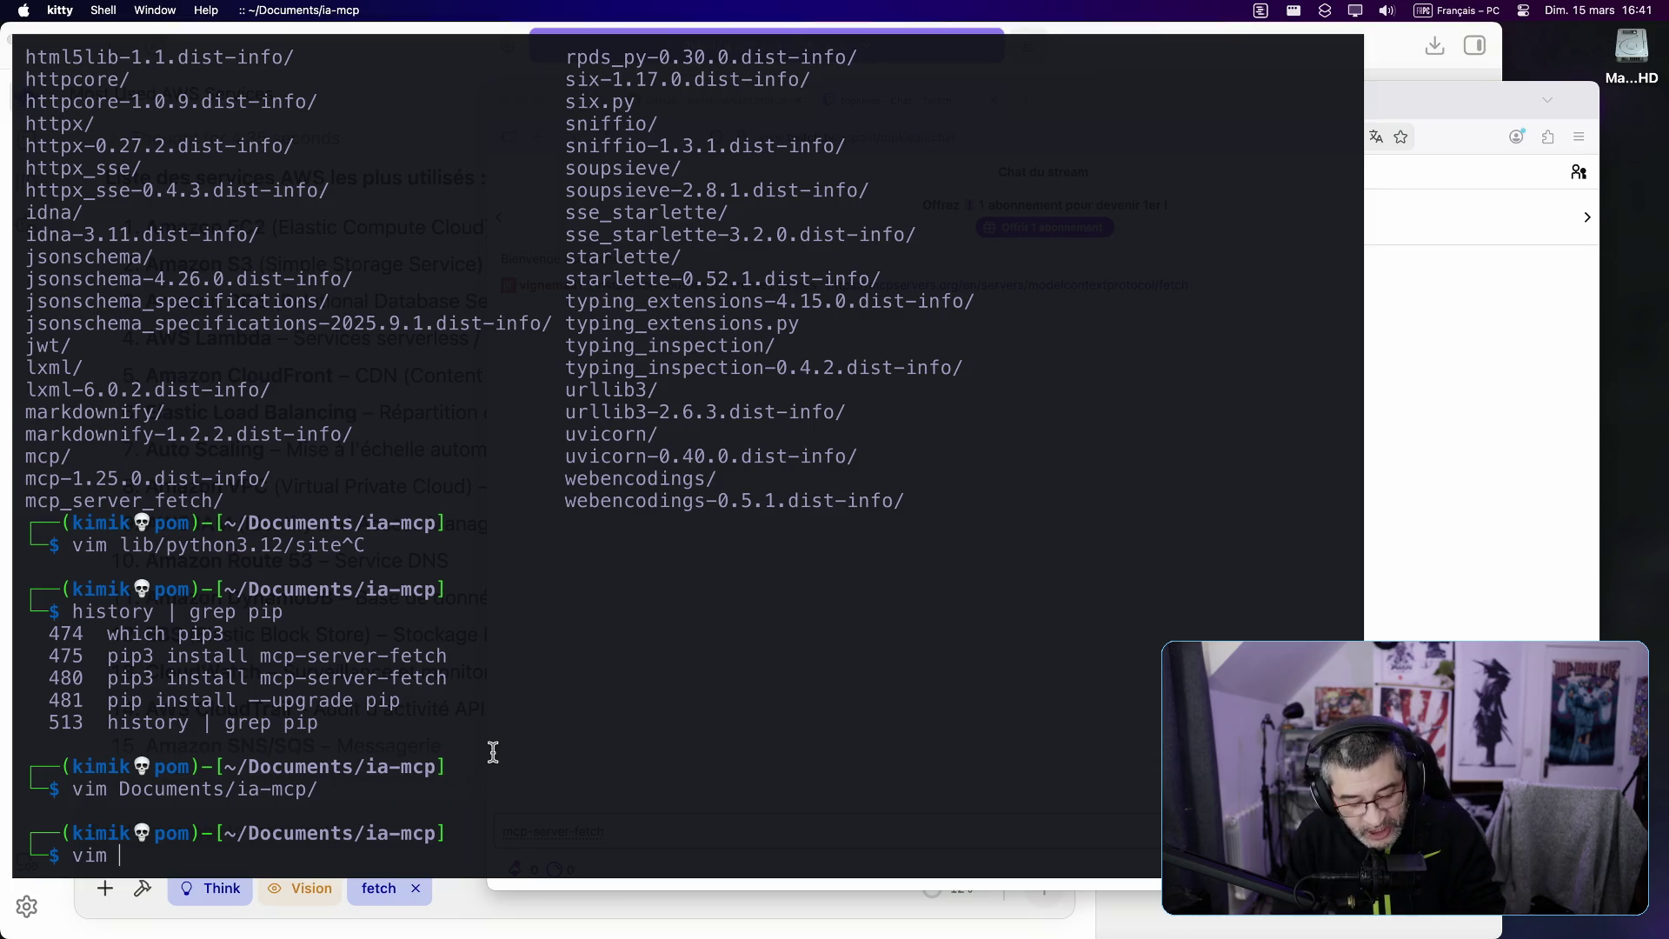
pyautogui.press('Tab')
pyautogui.write('l')
pyautogui.press('Tab')
pyautogui.press('Tab')
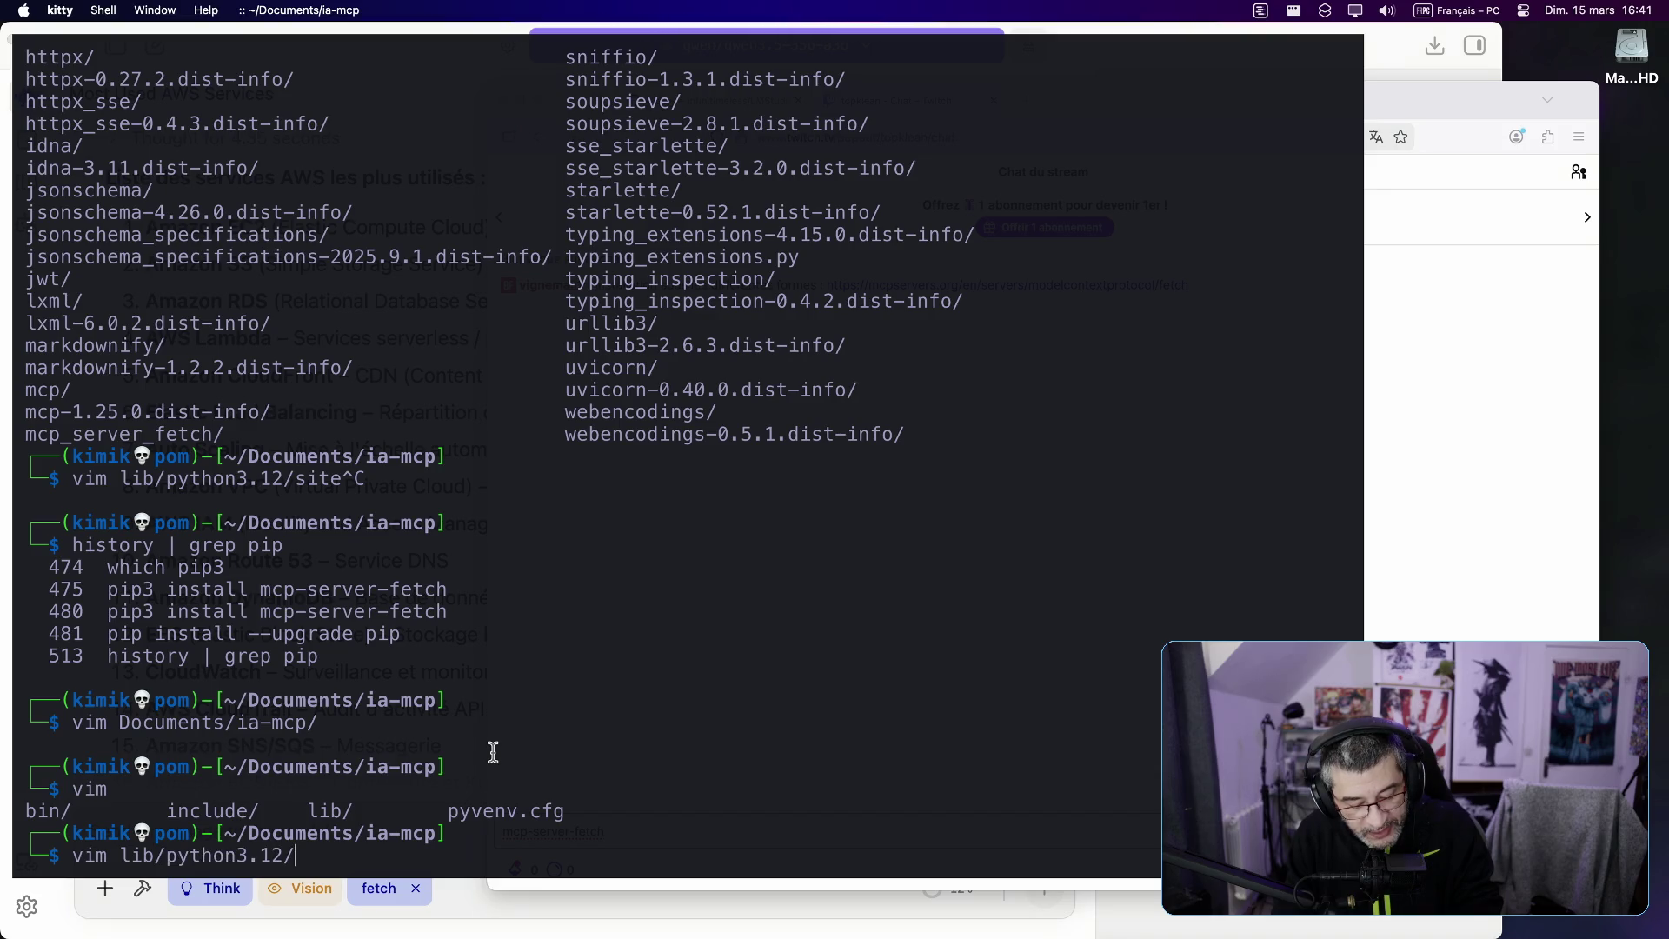
pyautogui.press('Tab')
pyautogui.write('mcc')
pyautogui.press('BackSpace')
pyautogui.press('BackSpace')
pyautogui.press('BackSpace')
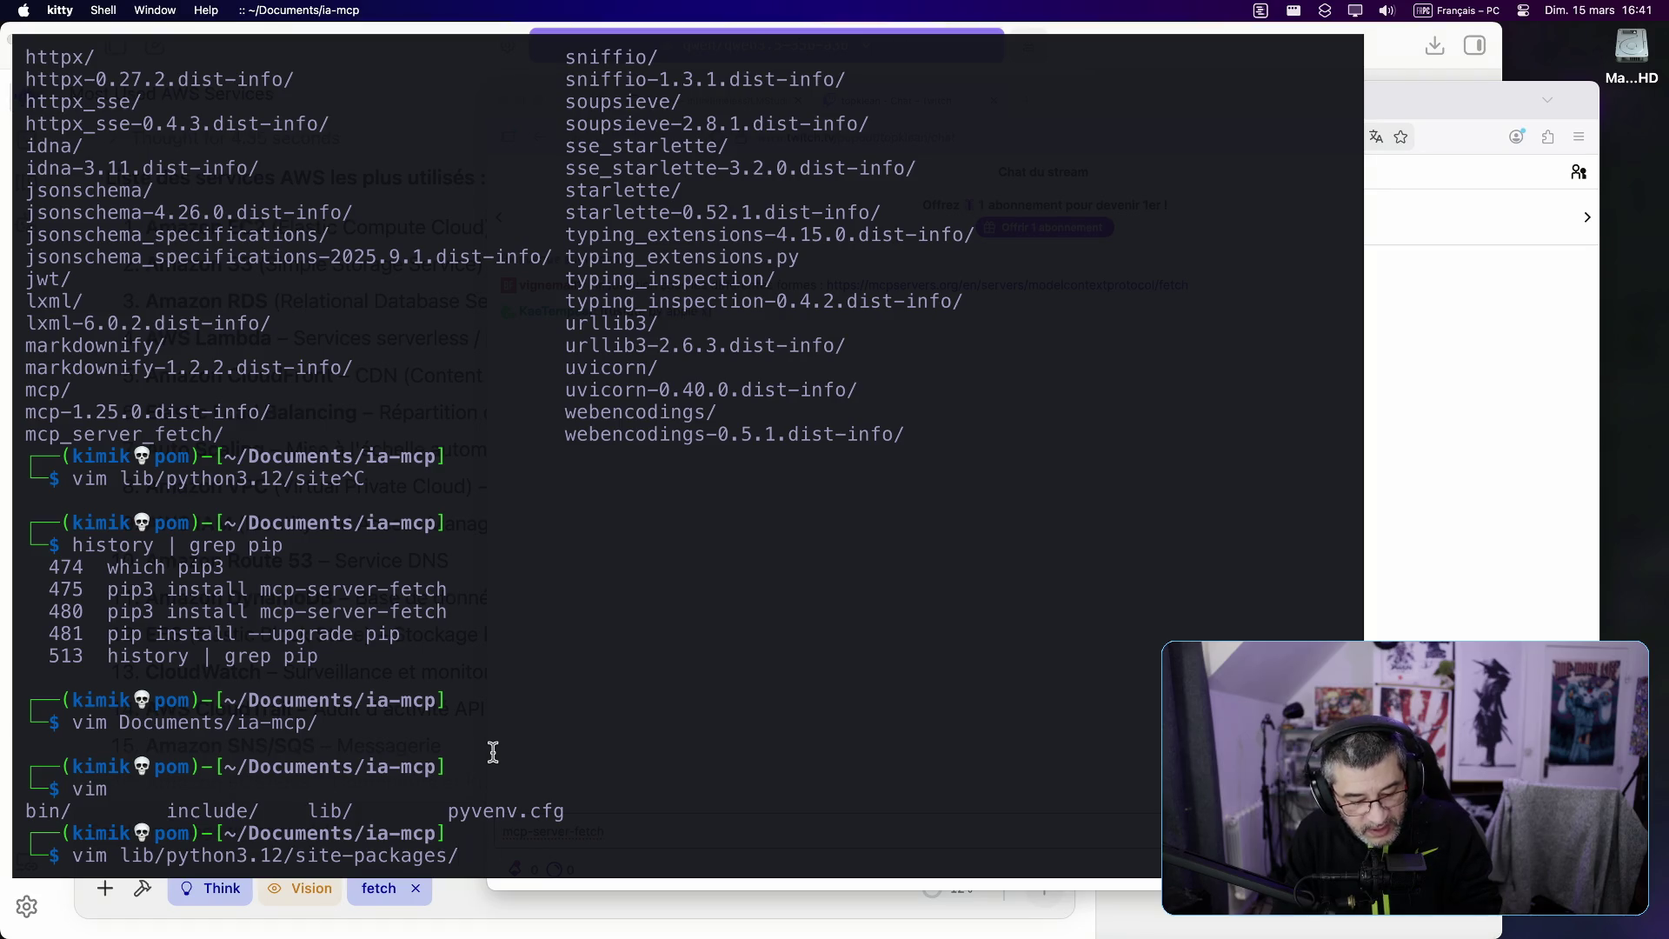
pyautogui.write('mcp')
pyautogui.press('Tab')
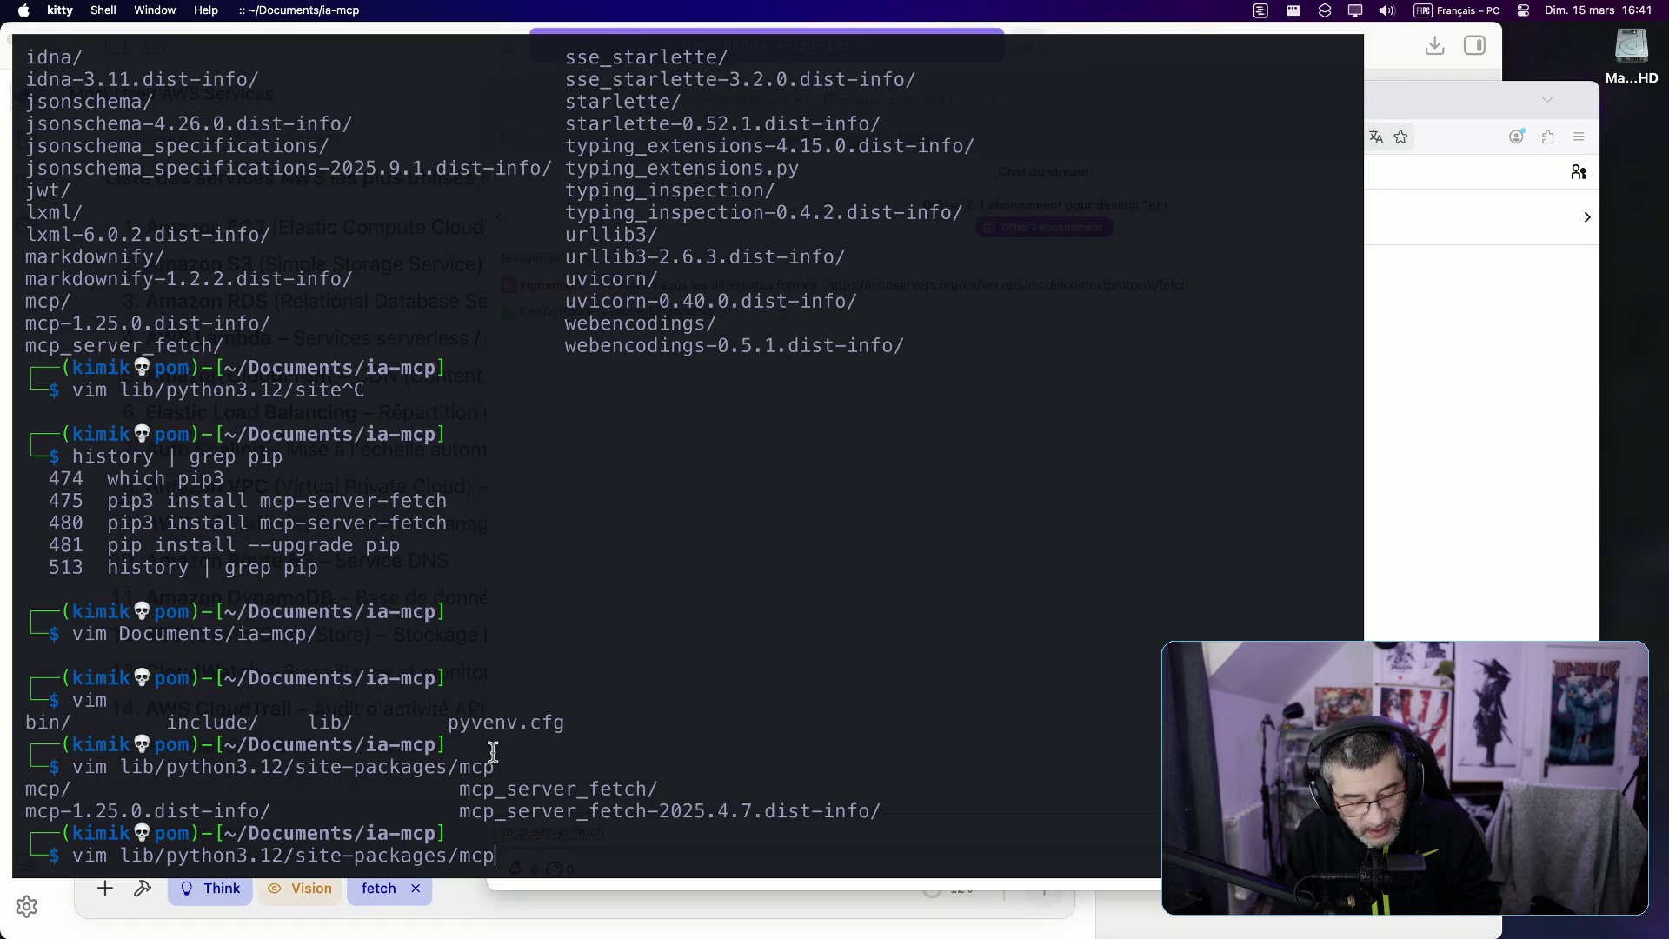
# Step: Complete the path to mcp_server_fetch/server.py and open it in vim
pyautogui.write('y')
pyautogui.write('ser')
pyautogui.press('BackSpace')
pyautogui.press('BackSpace')
pyautogui.press('BackSpace')
pyautogui.press('BackSpace')
pyautogui.press('Tab')
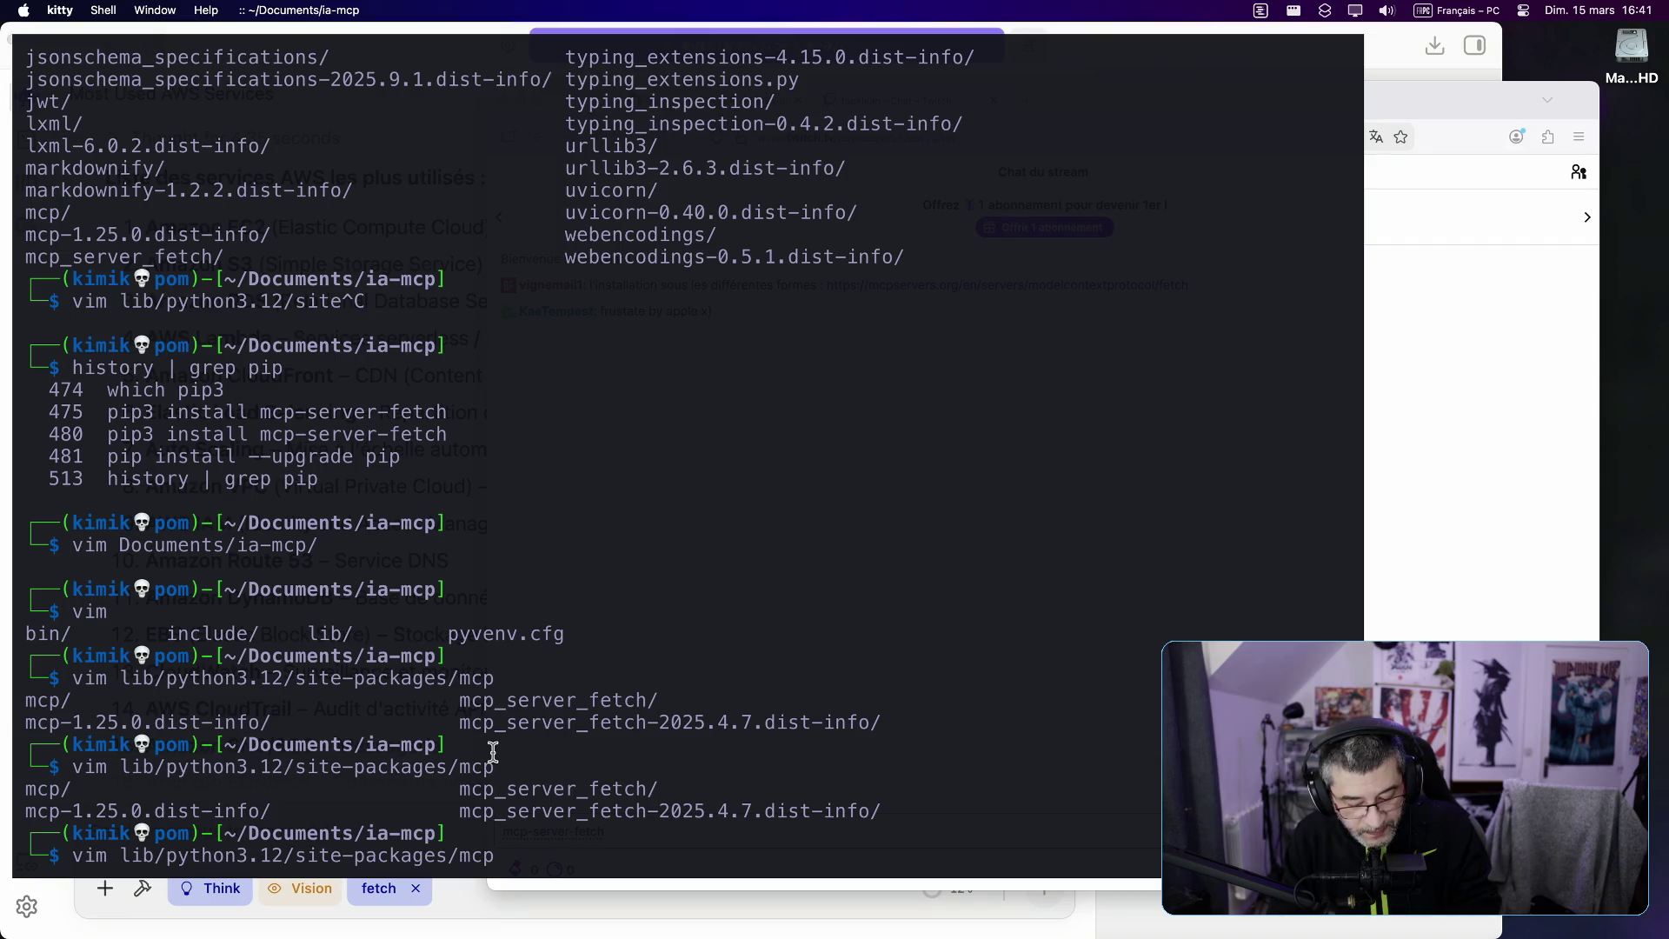
pyautogui.write('_')
pyautogui.press('Tab')
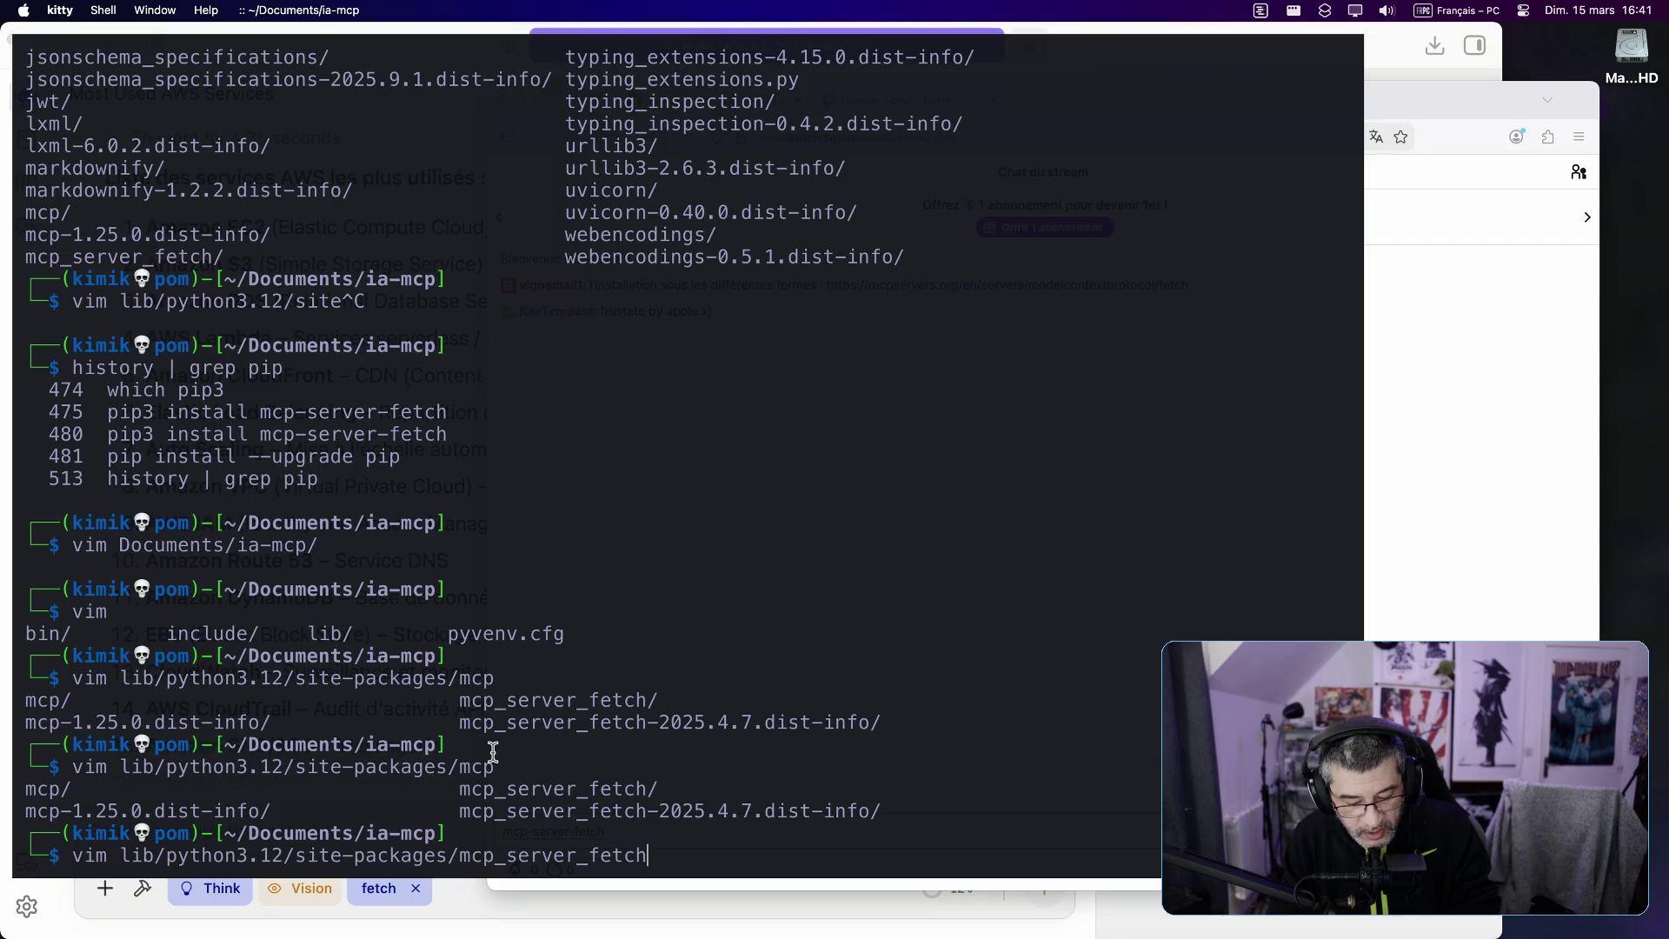
pyautogui.press('Tab')
pyautogui.write('/')
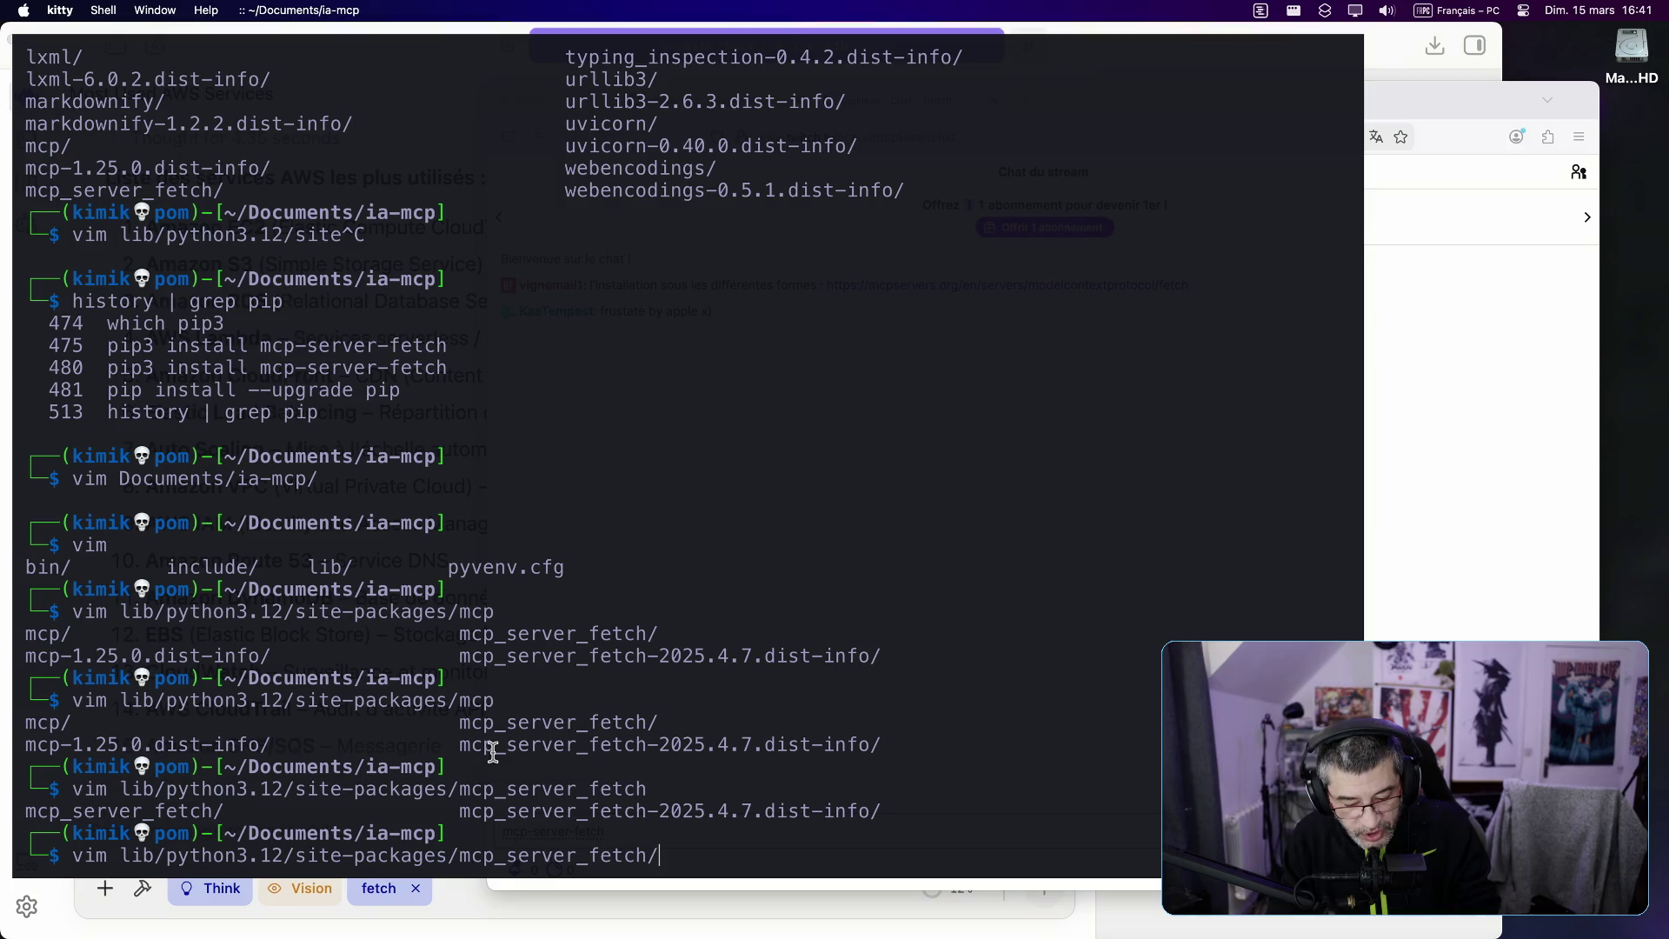
pyautogui.press('Tab')
pyautogui.write('ser')
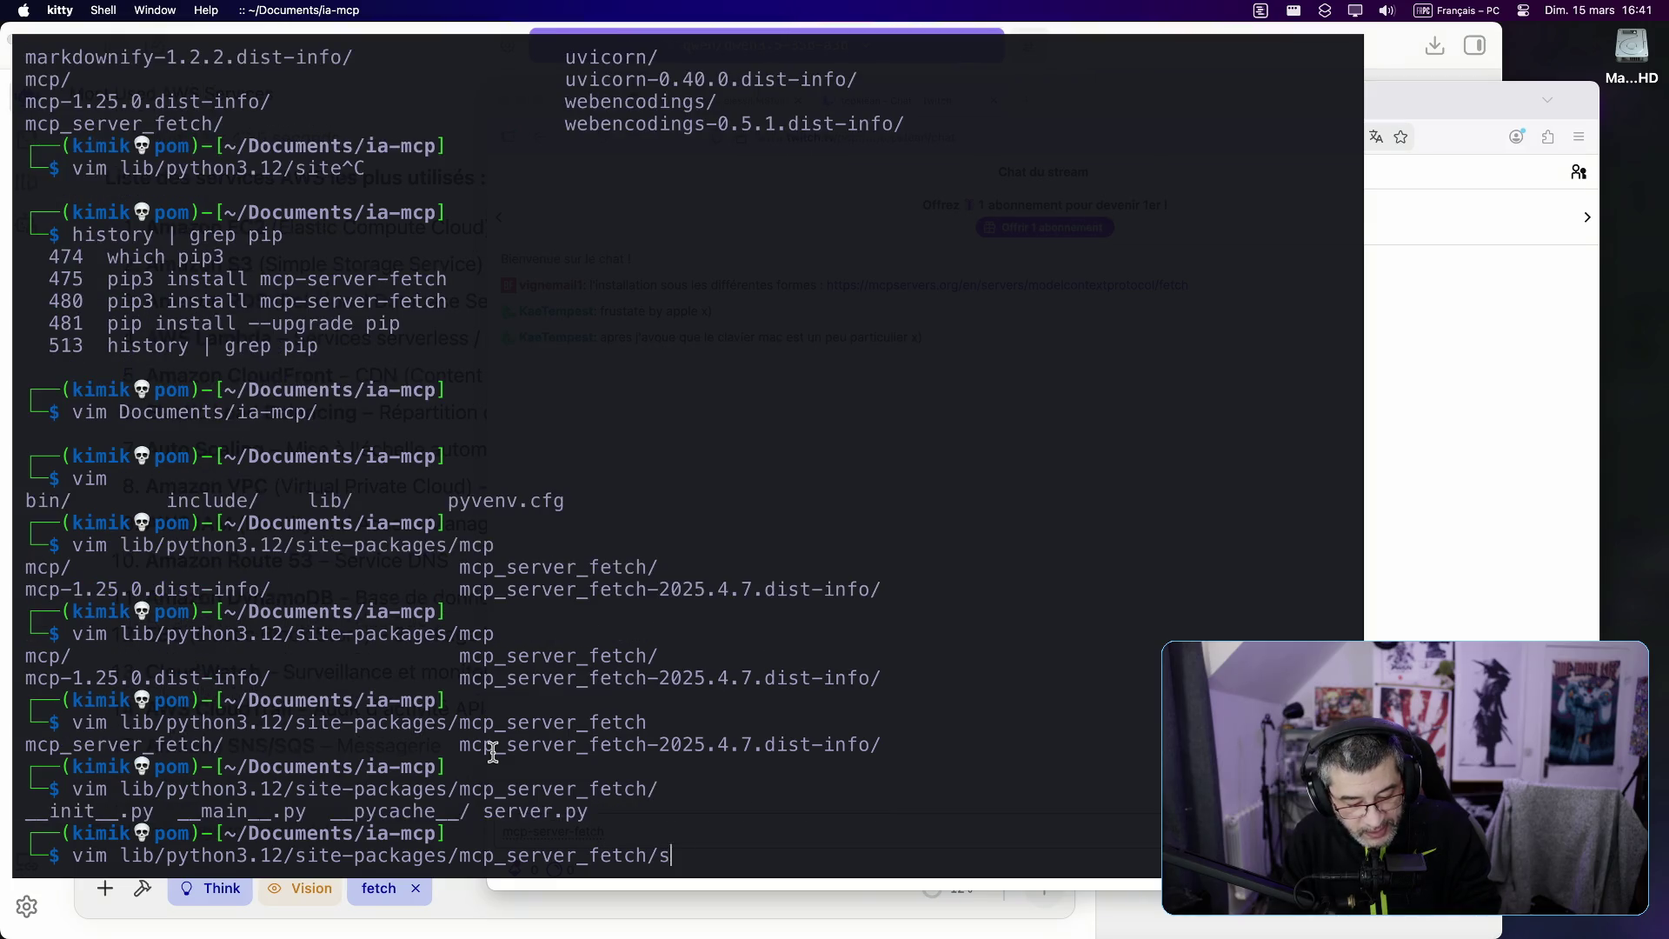
pyautogui.press('Tab')
pyautogui.press('Return')
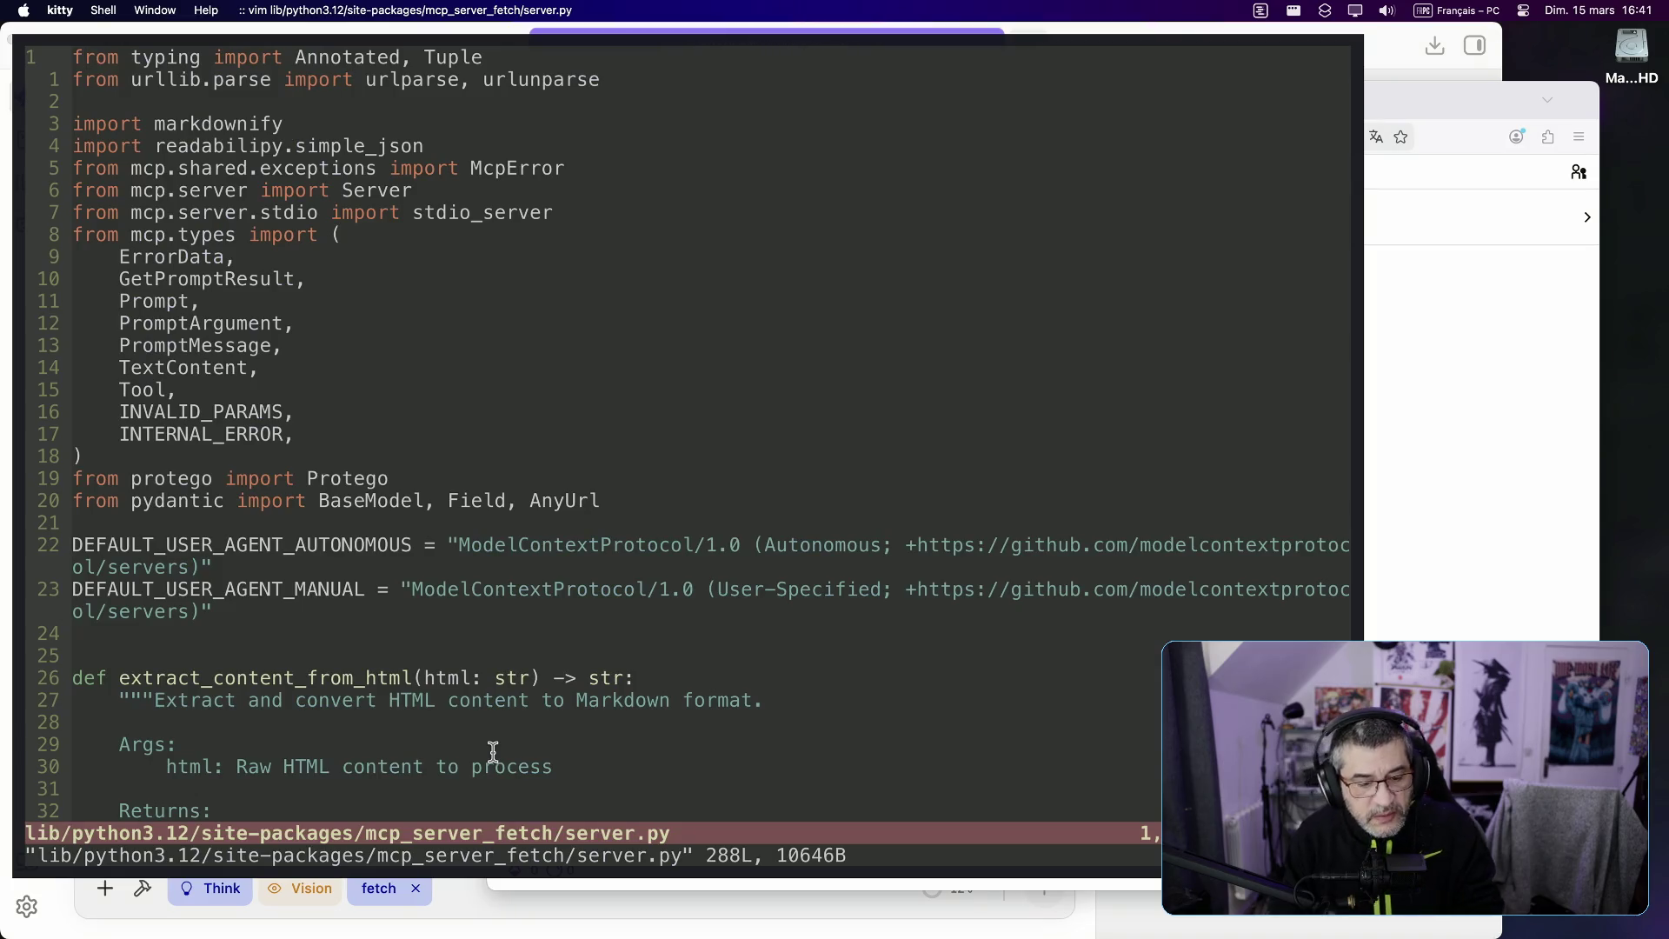
pyautogui.press('j')
pyautogui.press('j')
pyautogui.press('j')
pyautogui.press('j')
pyautogui.press('j')
pyautogui.press('j')
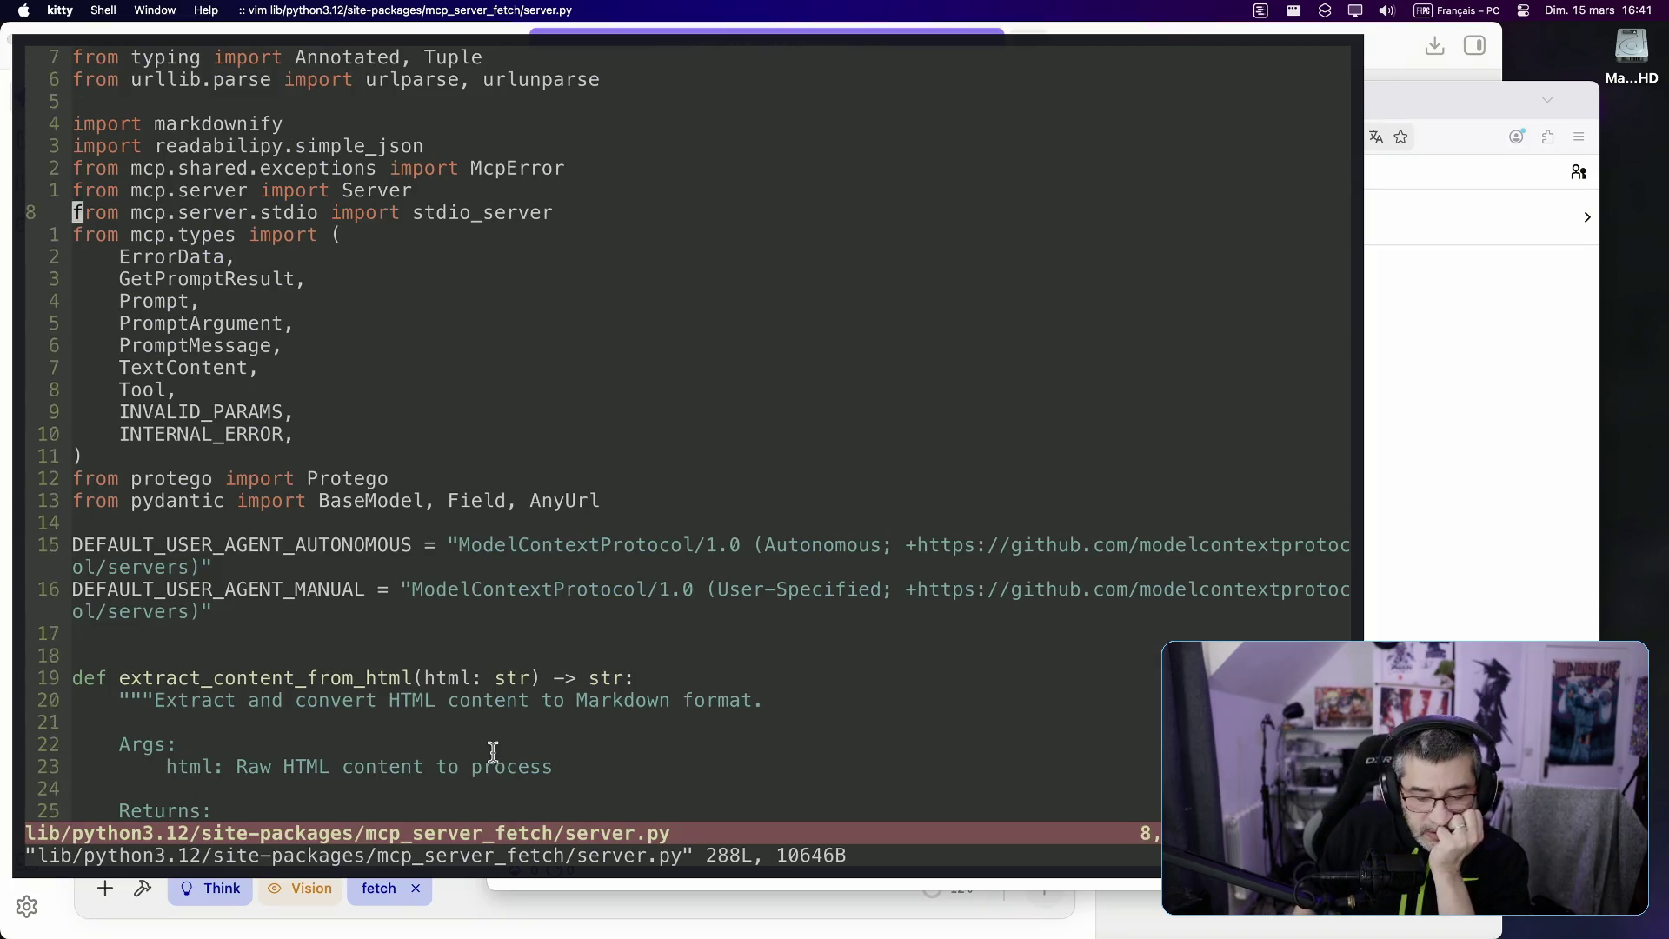
pyautogui.press('j')
pyautogui.press('j')
pyautogui.press('j')
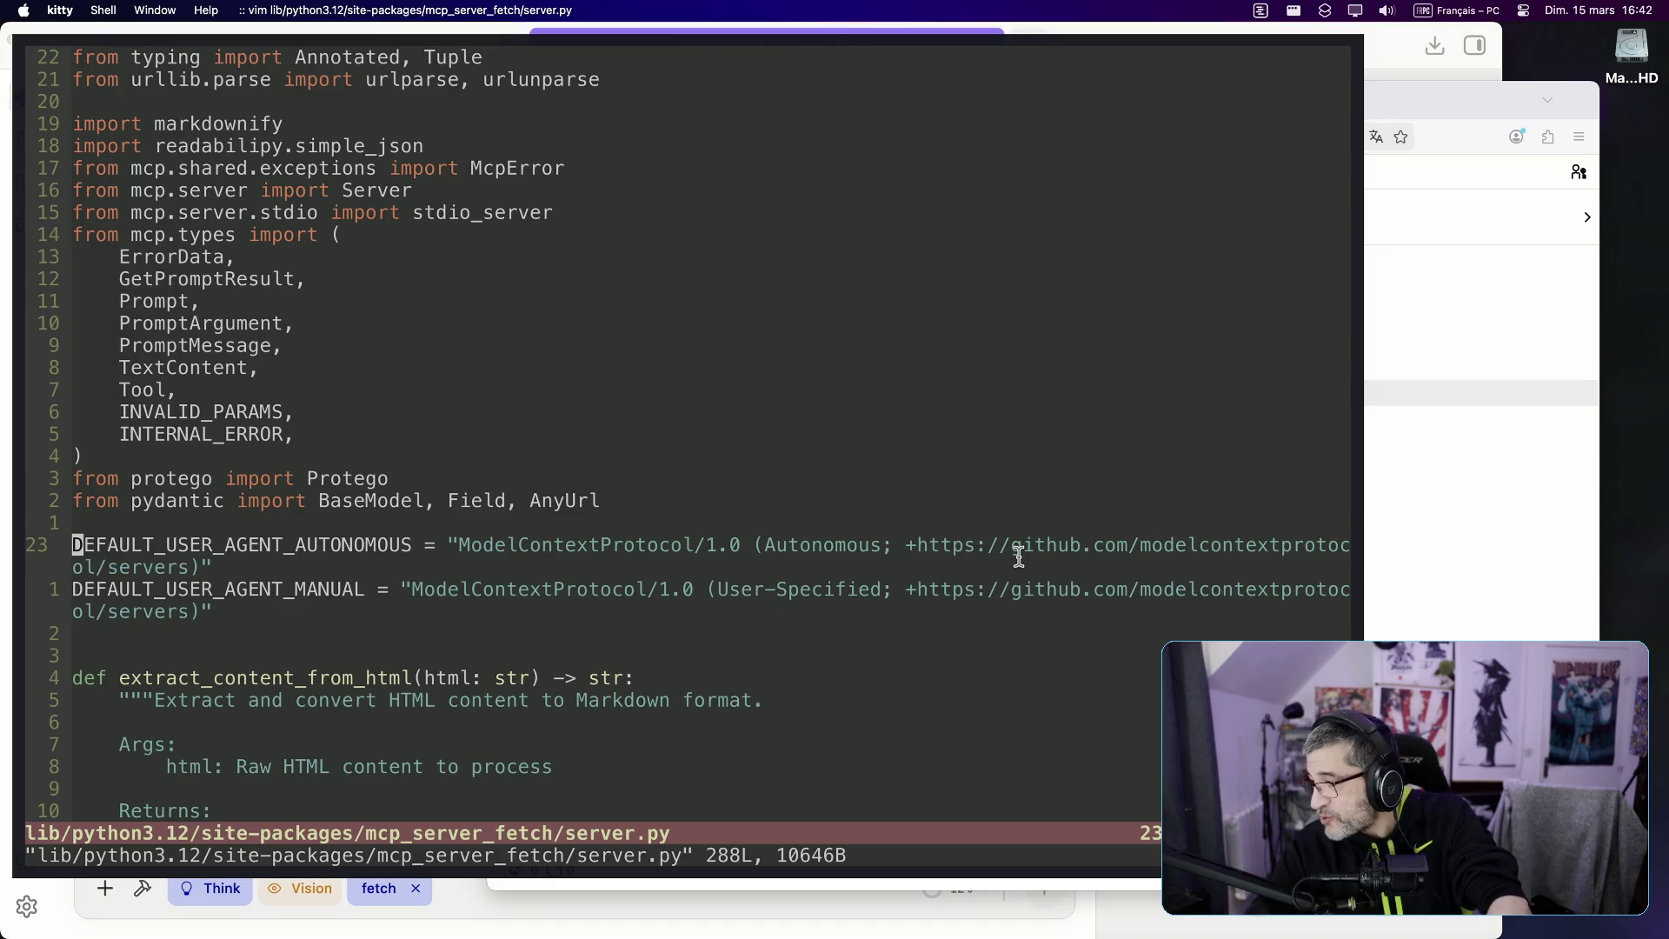
pyautogui.moveTo(834, 934)
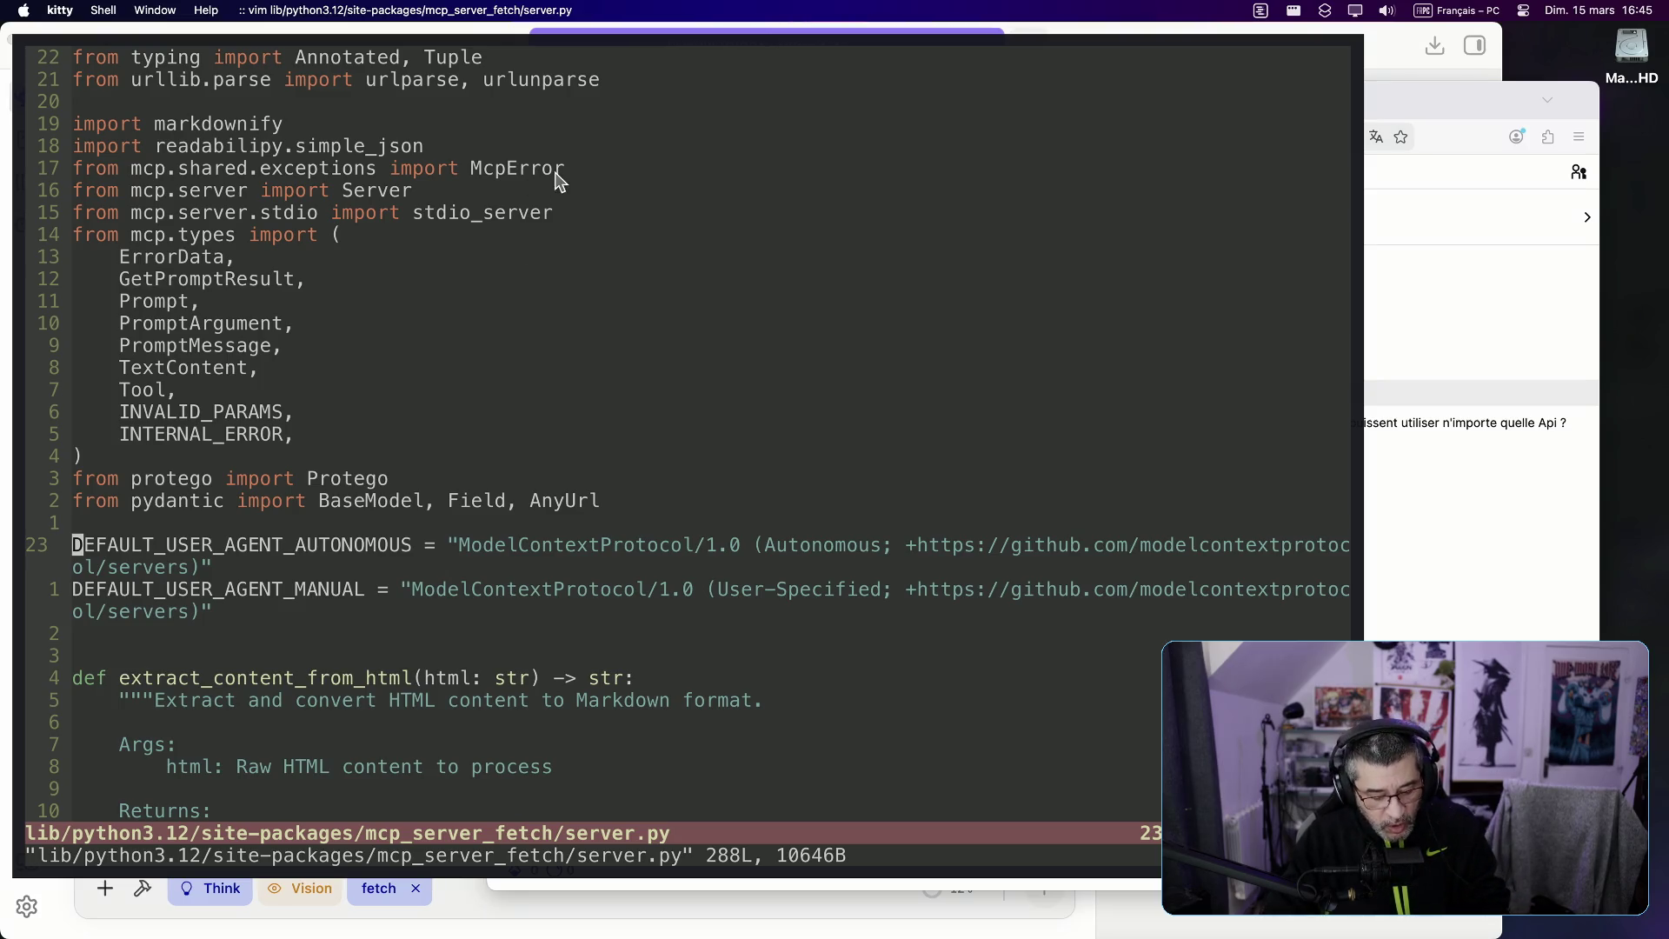
# Step: Quit server.py with :q! without saving, then bring the Twitch chat window forward
pyautogui.write(':q!')
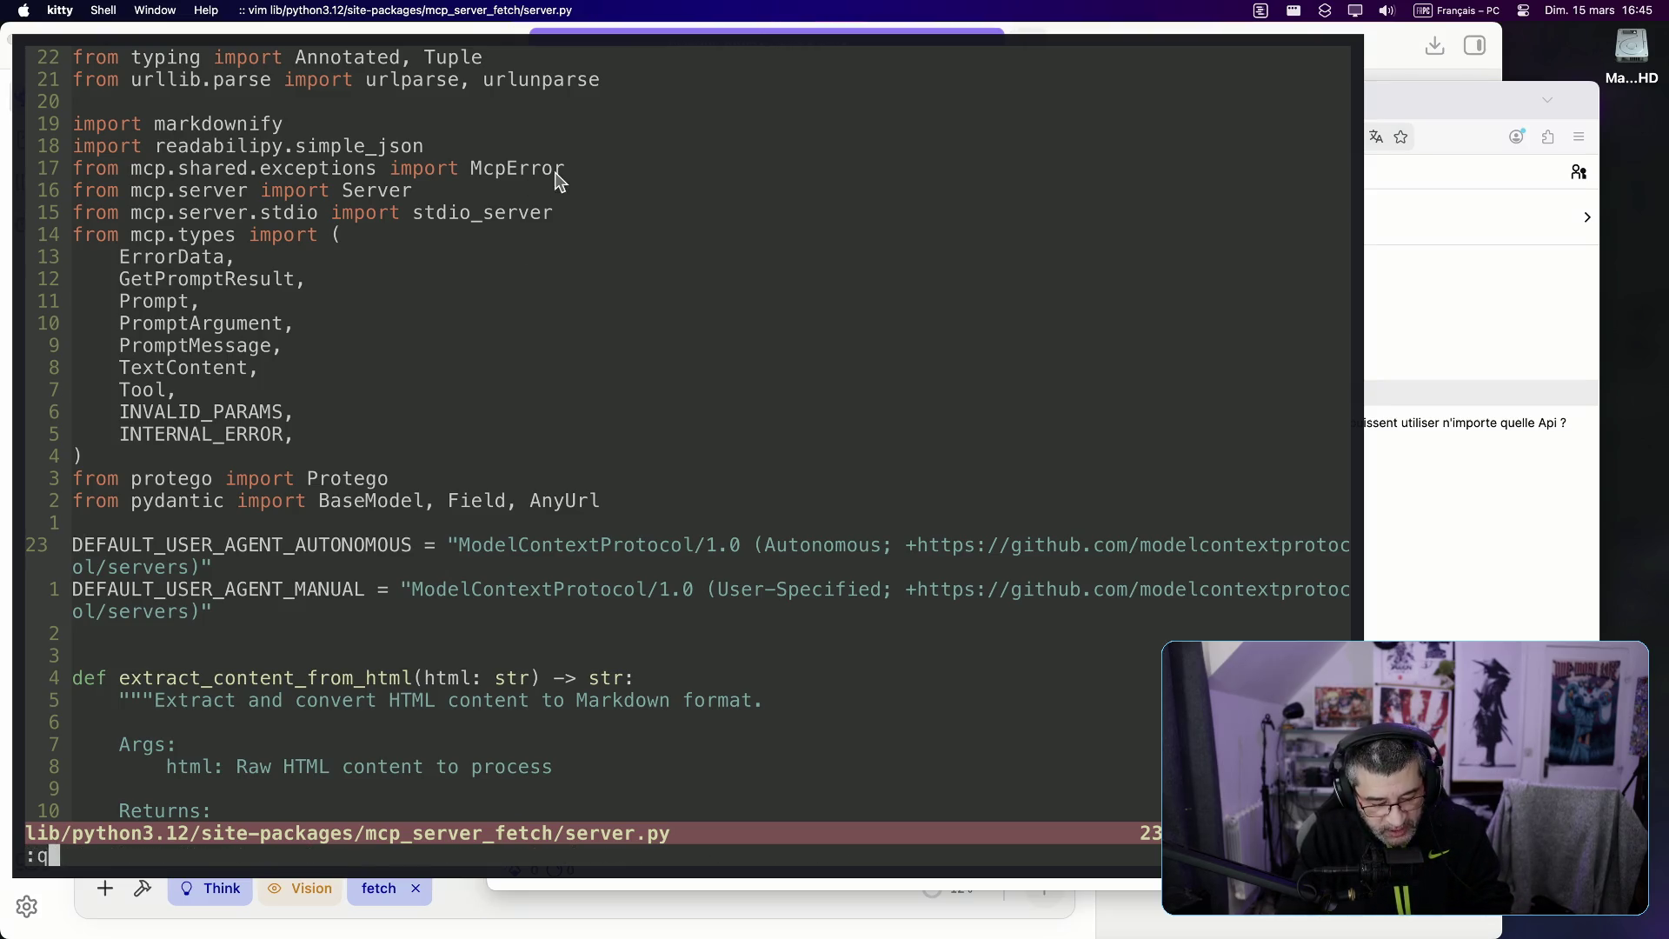
pyautogui.press('Return')
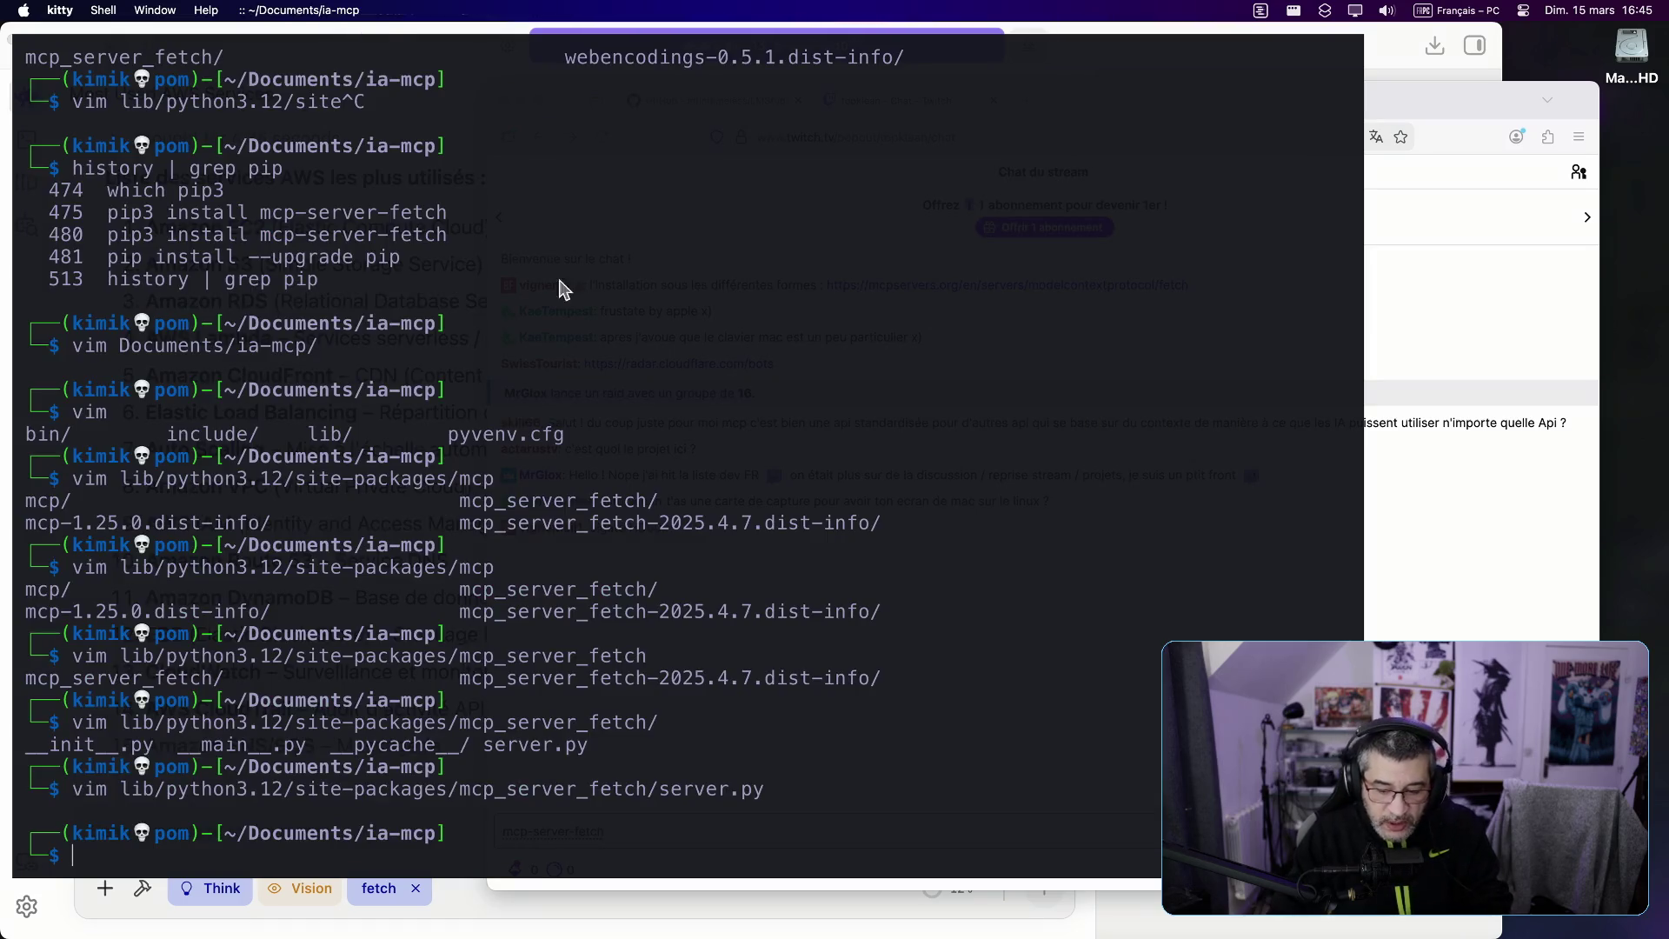
pyautogui.click(1420, 542)
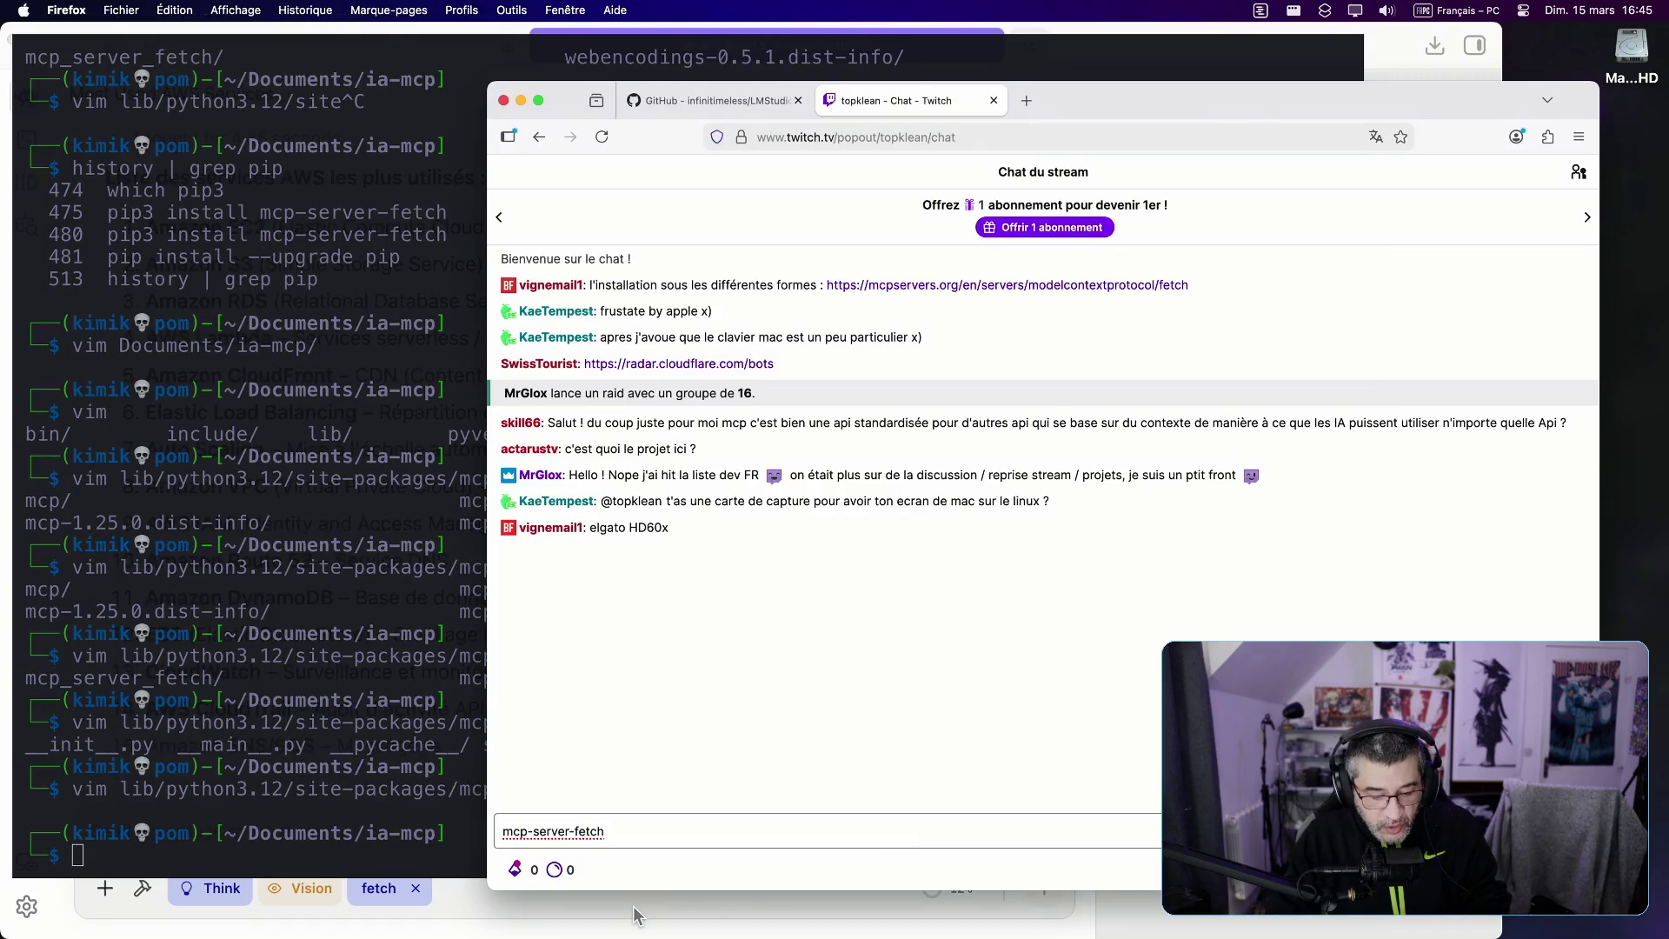
# Step: Try sending the mcp-server-fetch message, then close Twitch's sign-up prompt and return to LM Studio
pyautogui.click(648, 833)
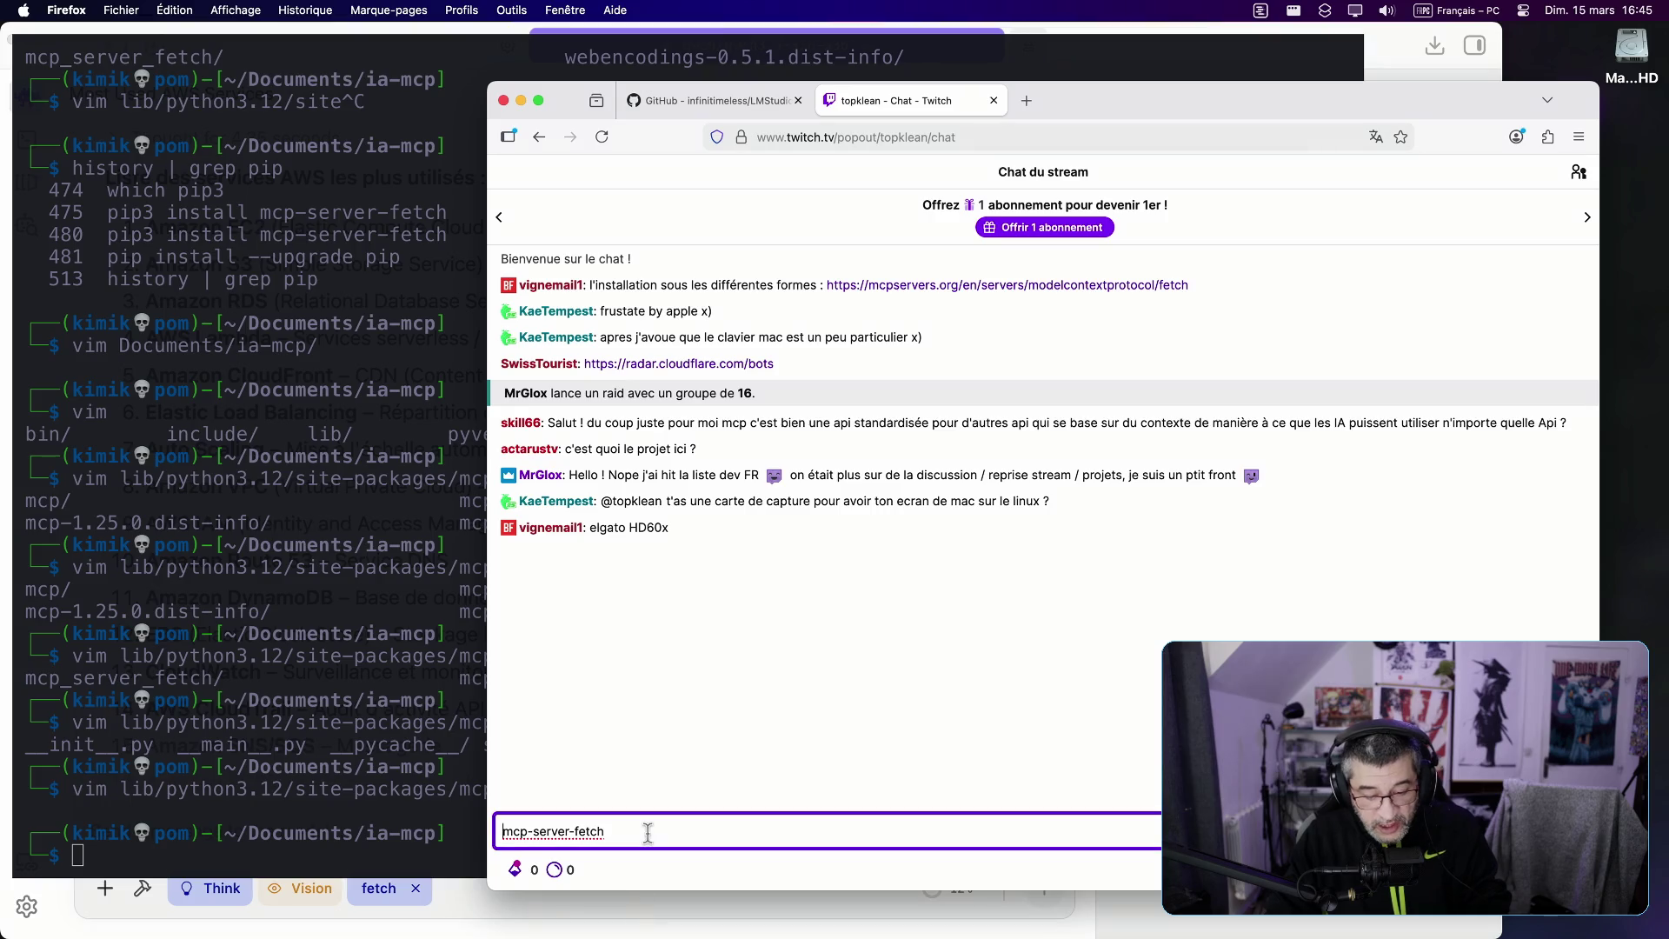
pyautogui.click(725, 558)
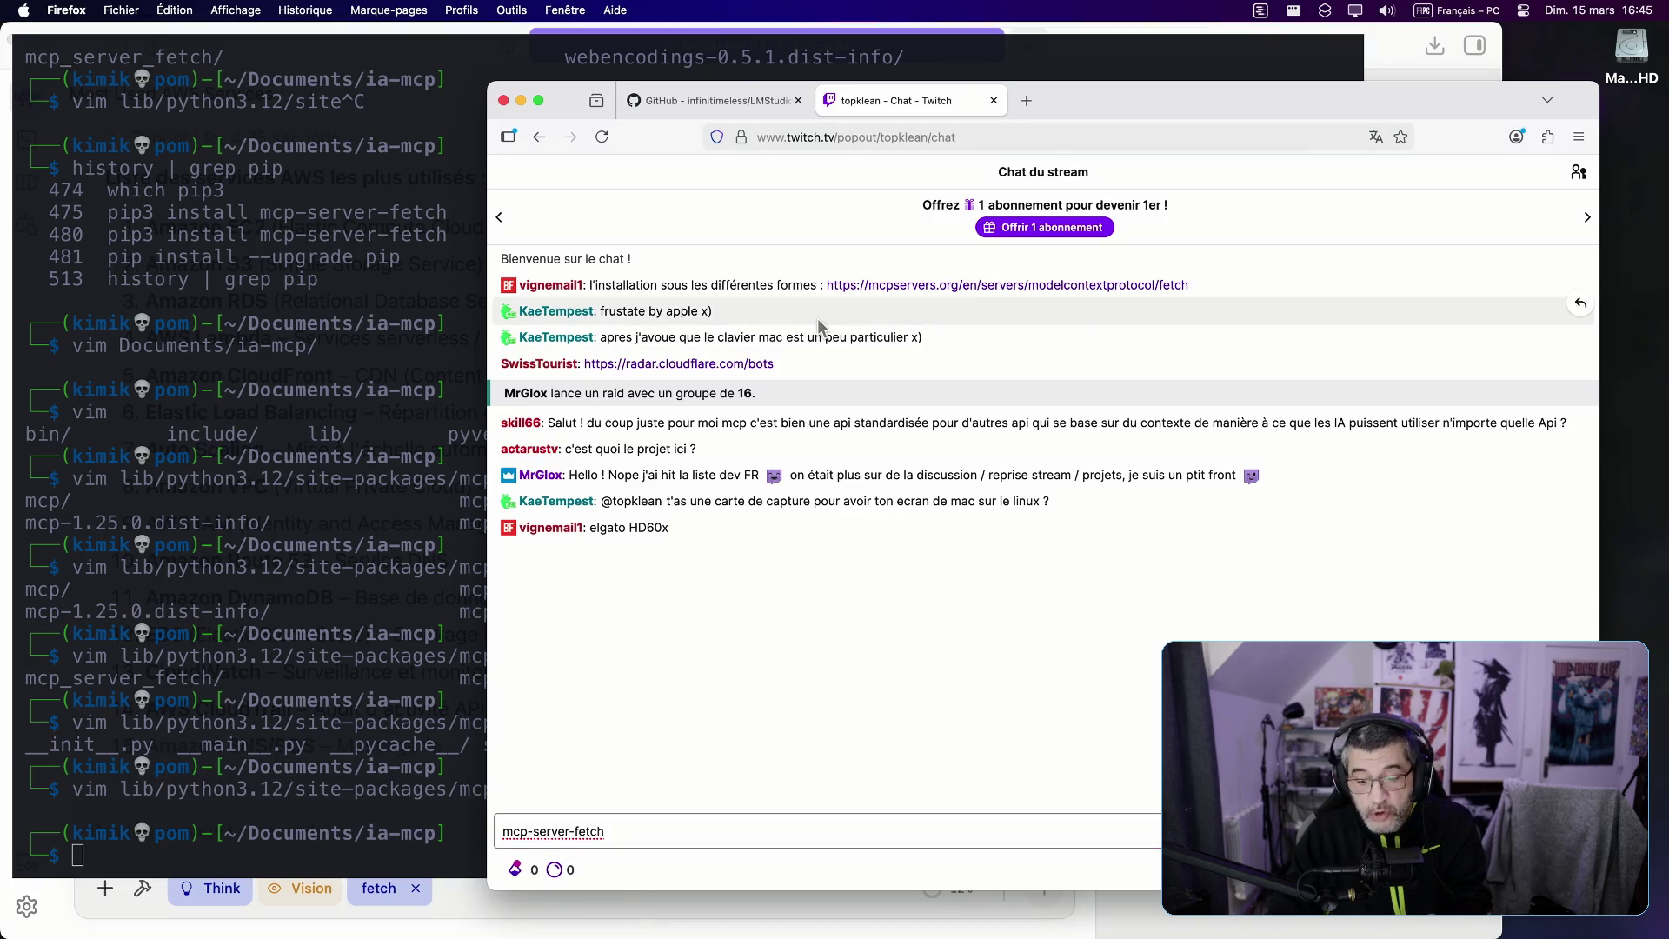
pyautogui.click(835, 829)
pyautogui.press('Return')
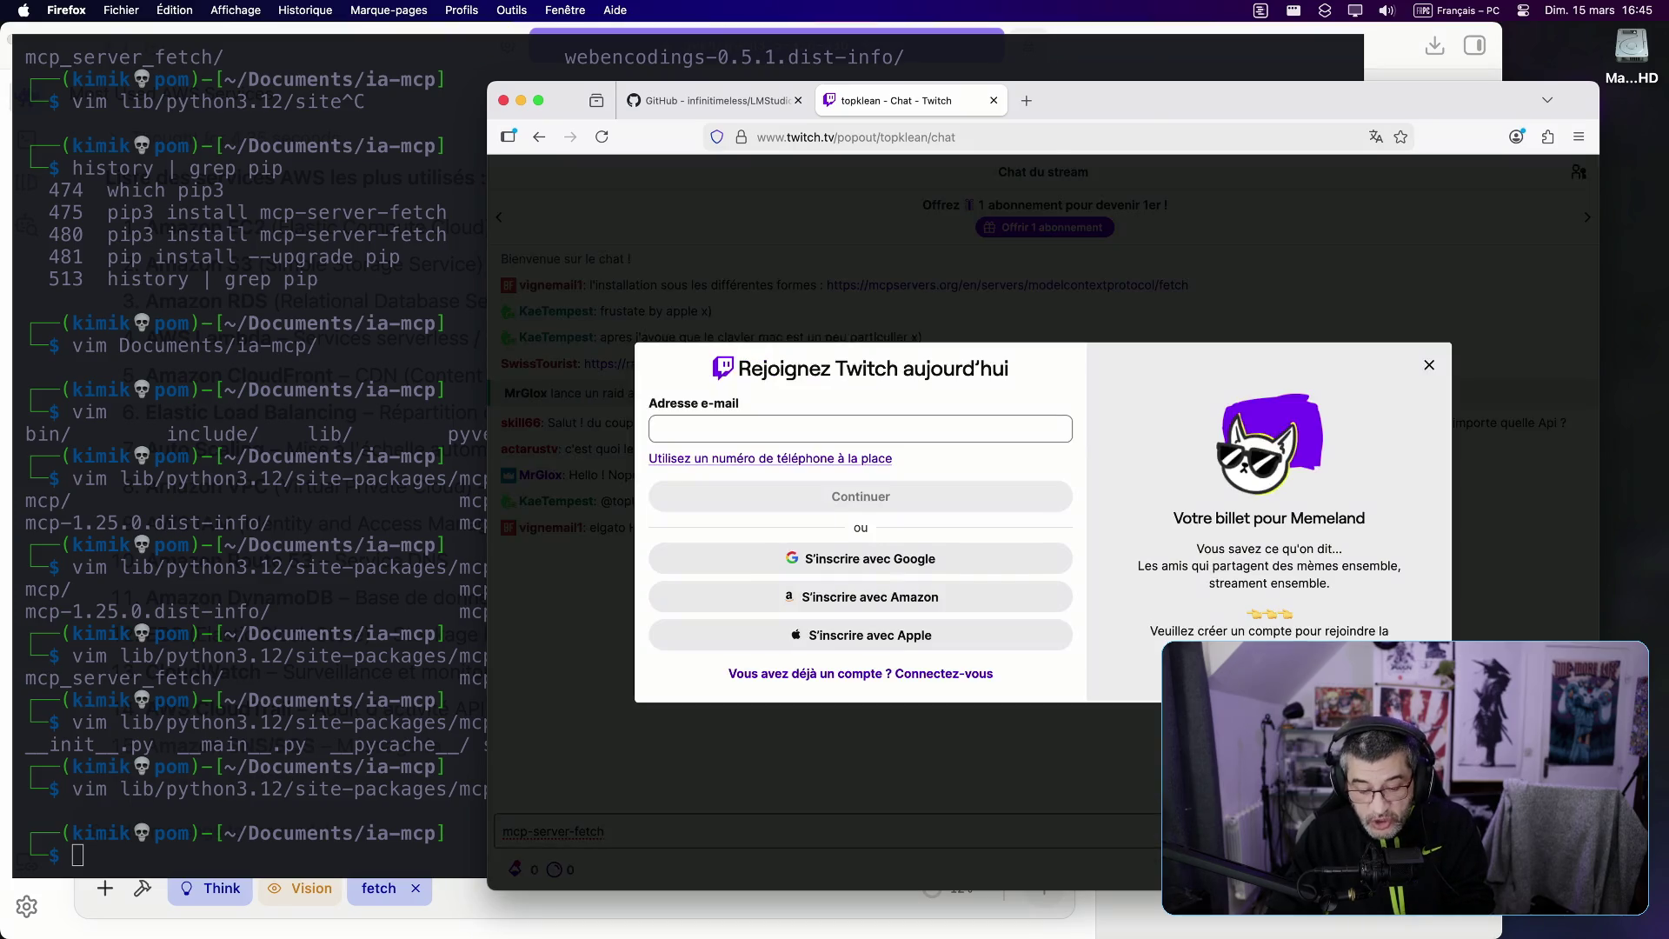
pyautogui.click(1429, 365)
pyautogui.click(488, 911)
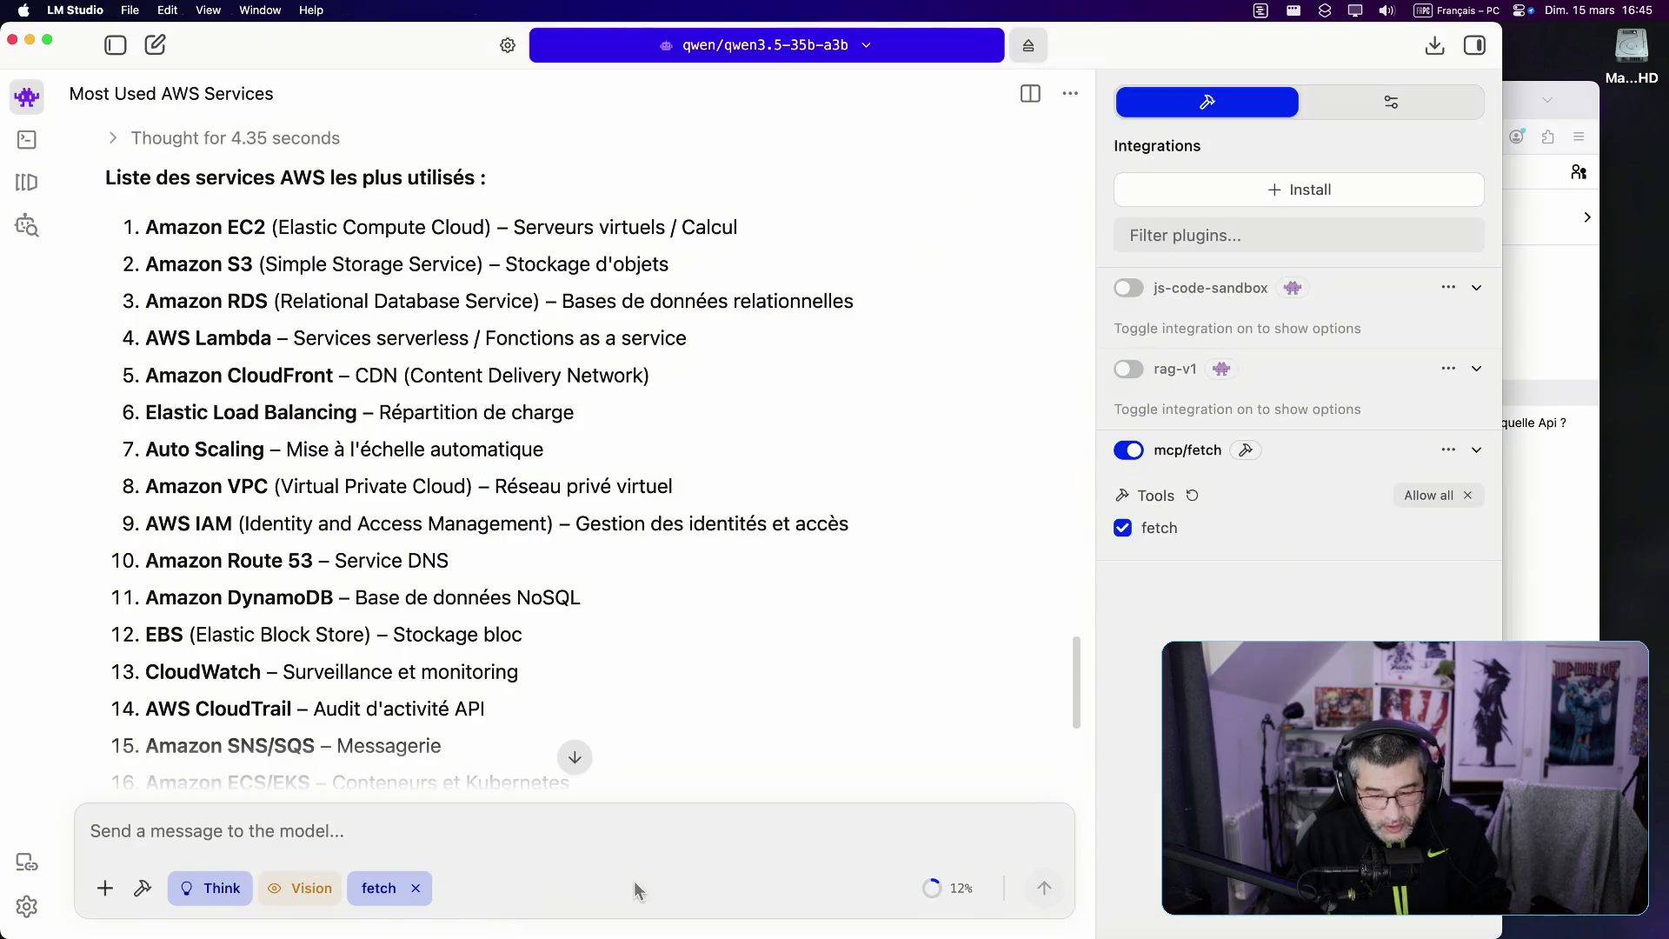
# Step: Put LM Studio in full screen, review the AWS services list, and hide the Integrations panel
pyautogui.click(47, 40)
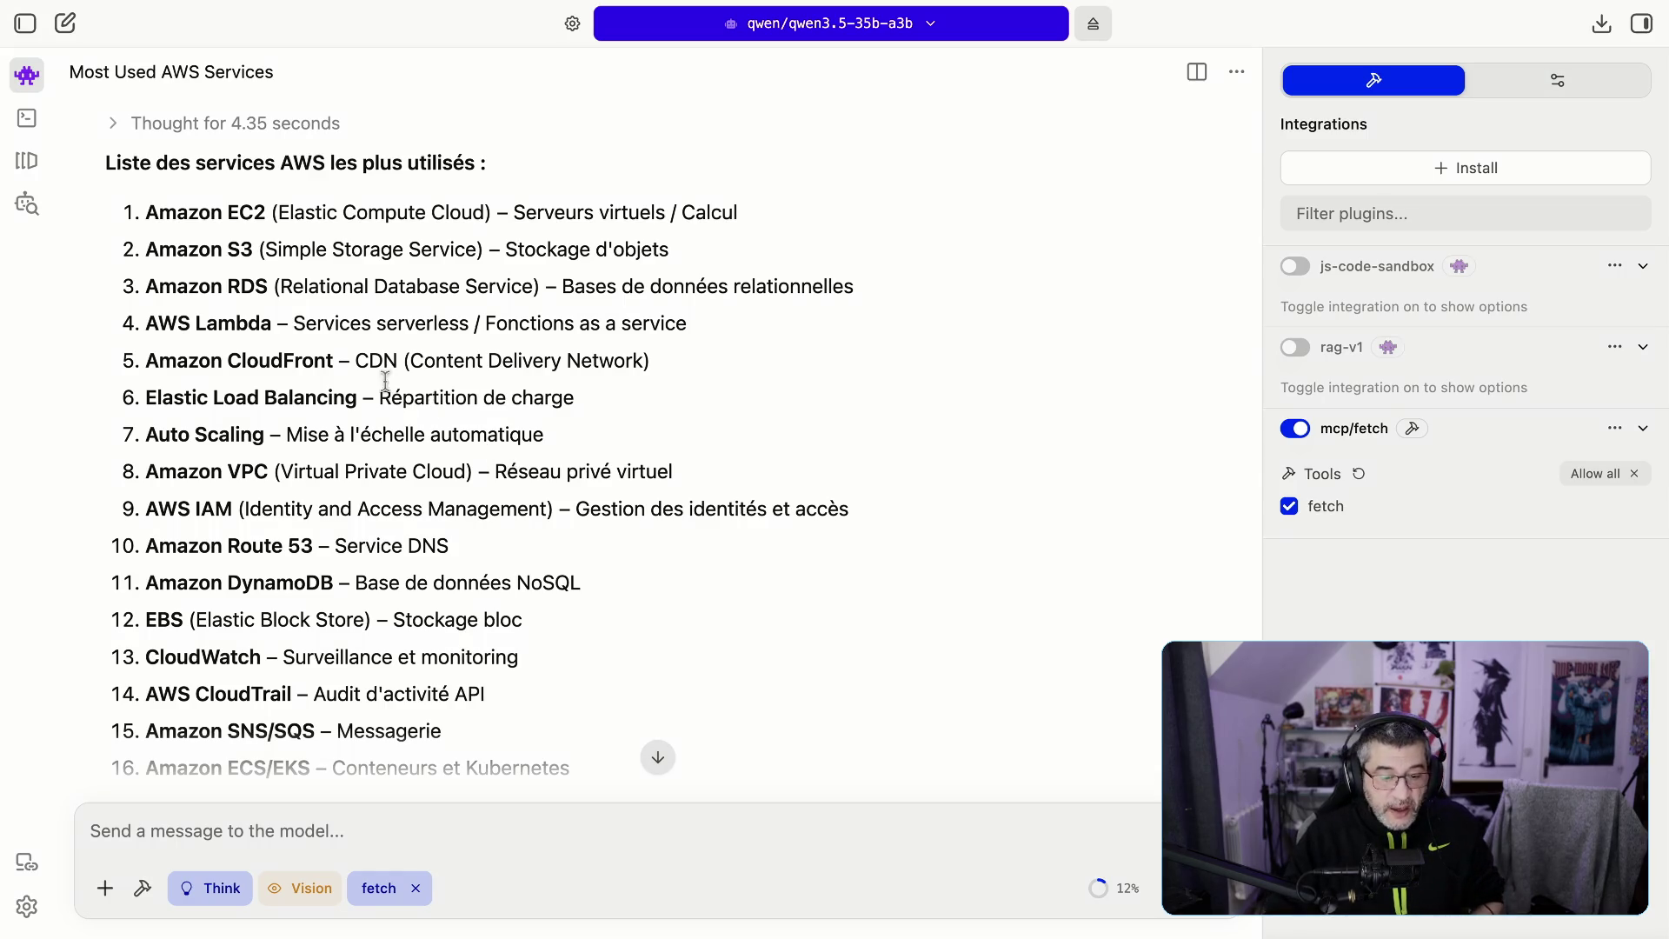
pyautogui.moveTo(158, 219); pyautogui.dragTo(383, 320)
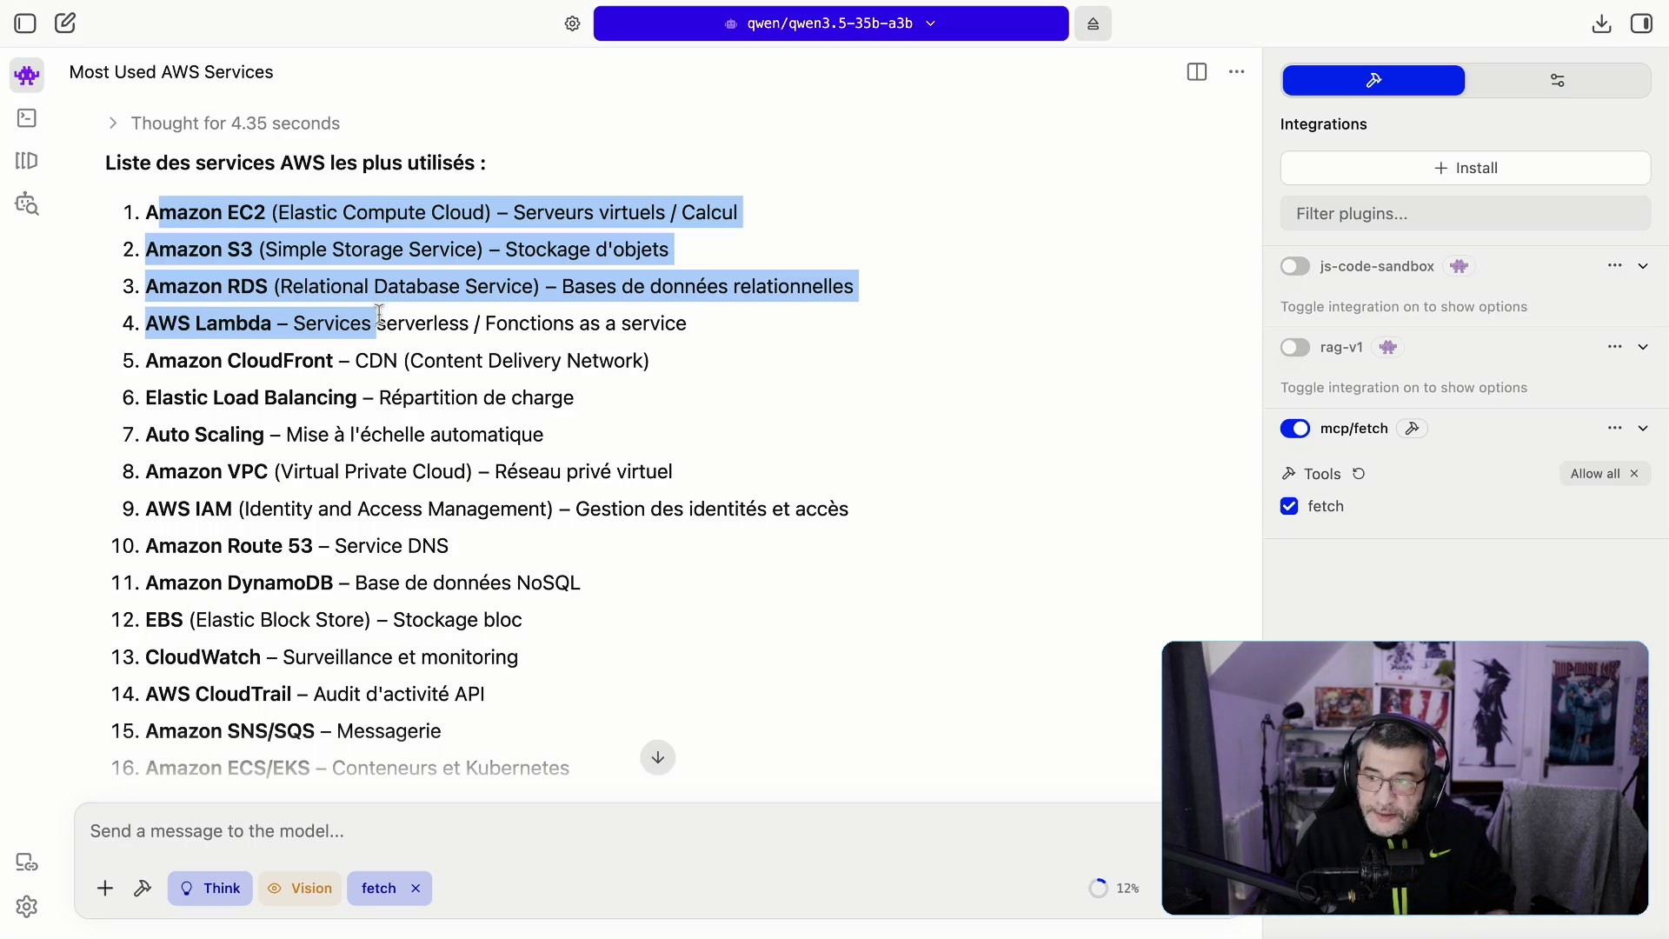
pyautogui.scroll(-3, 368, 421)
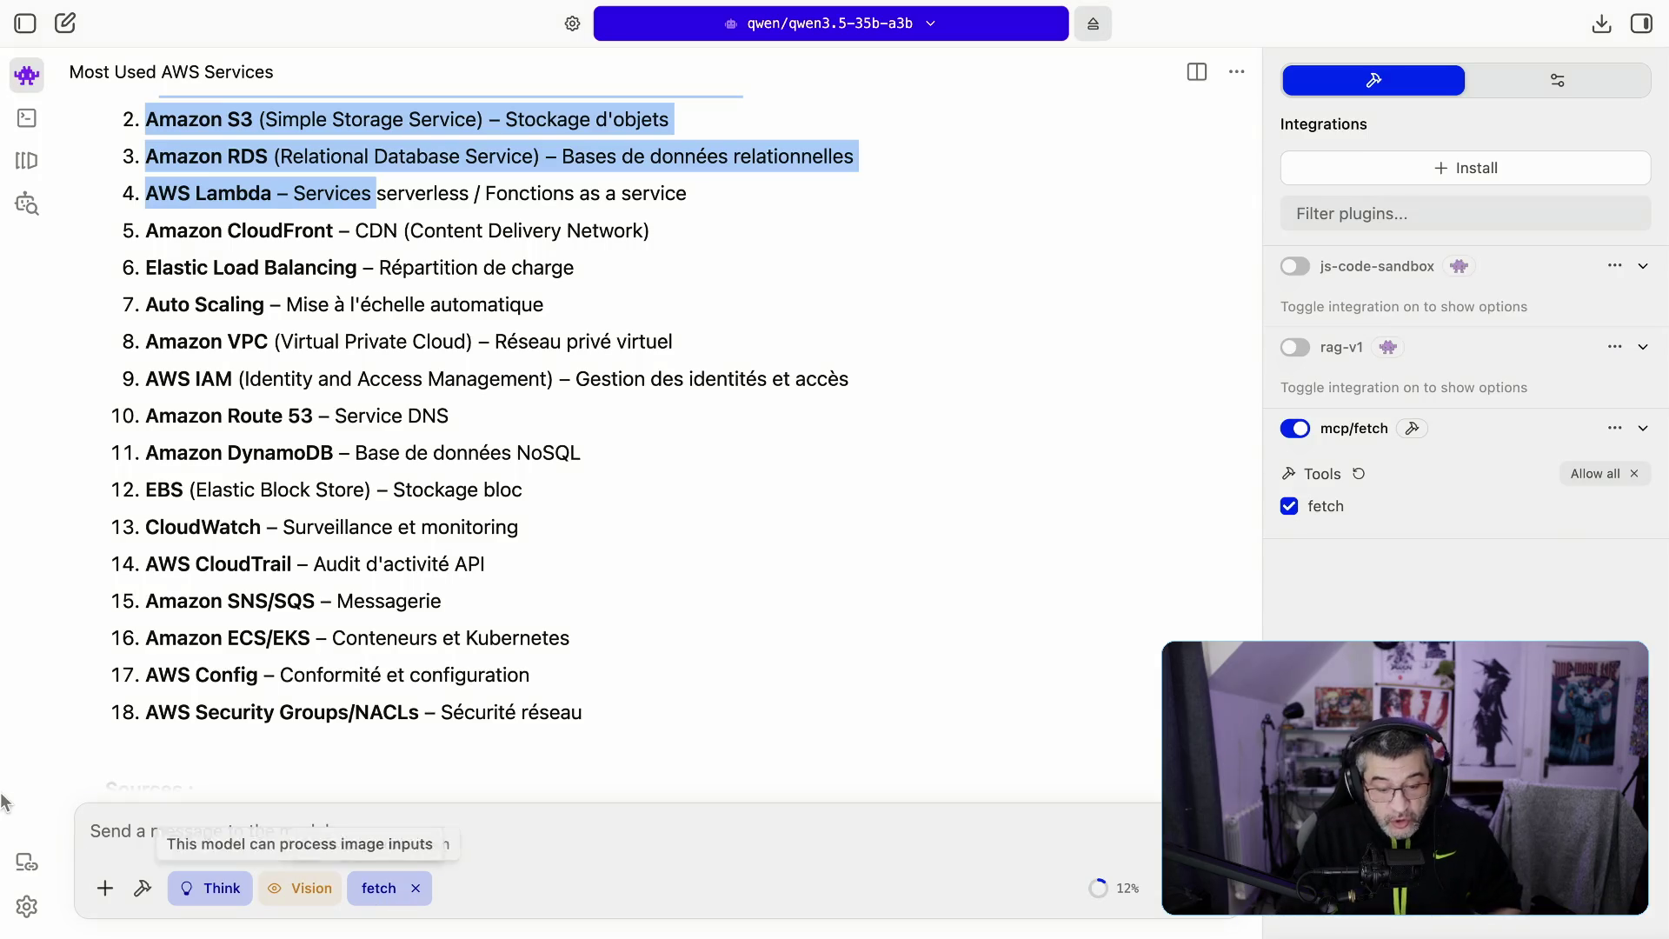
pyautogui.scroll(2, 848, 506)
pyautogui.scroll(3, 848, 499)
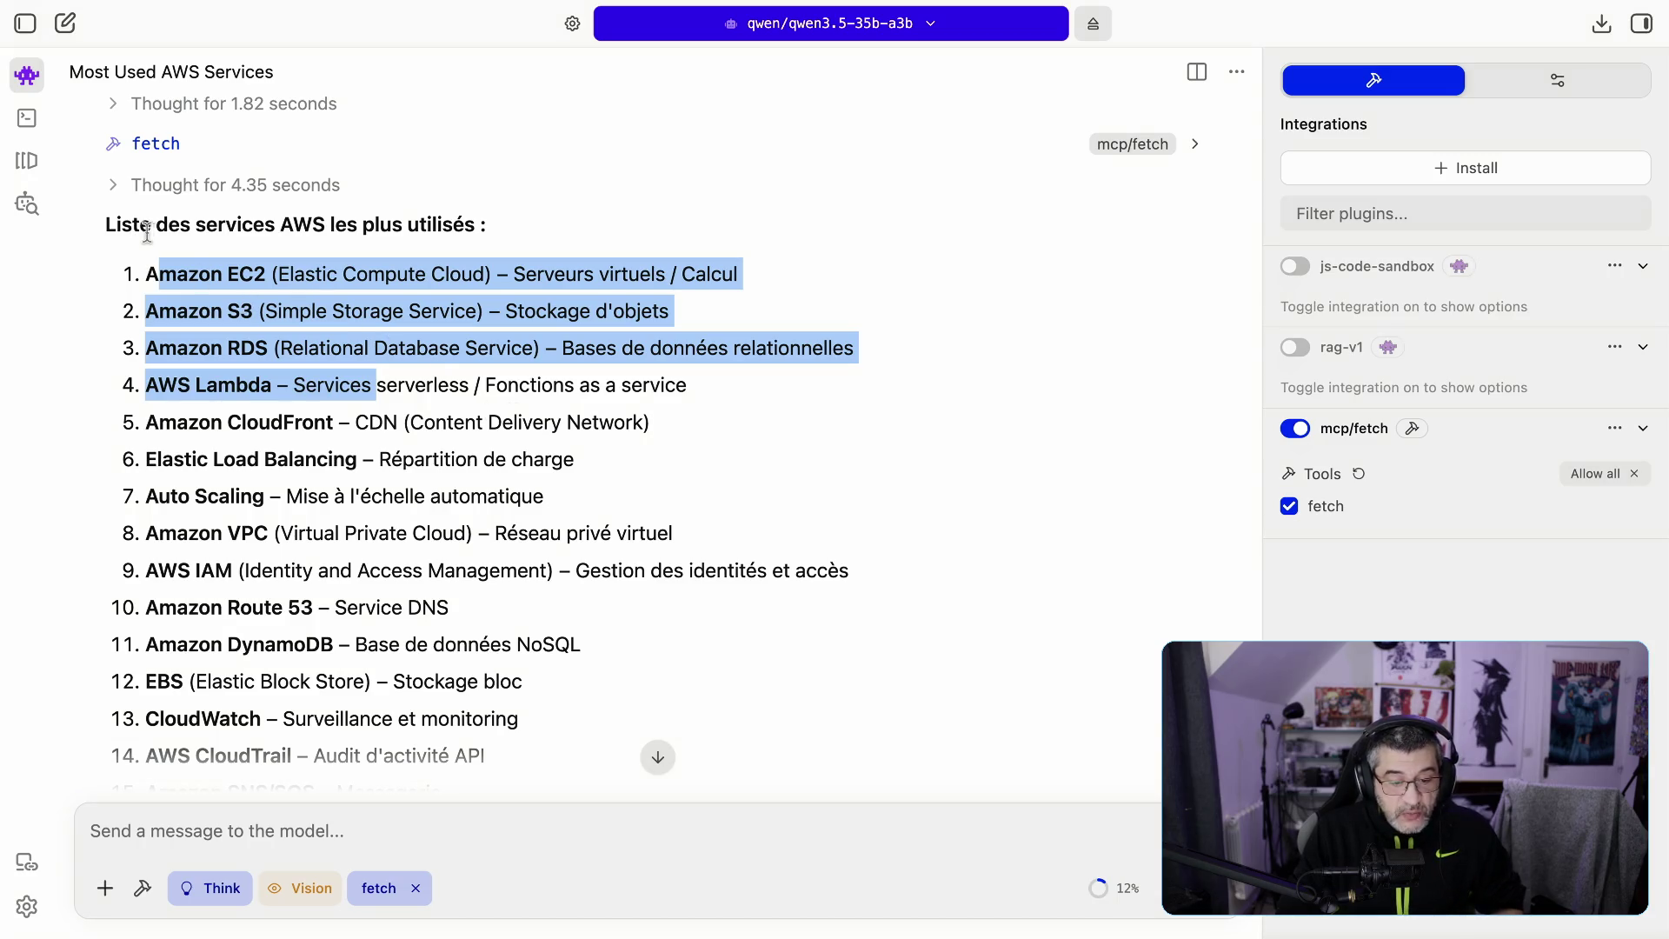
pyautogui.click(1641, 23)
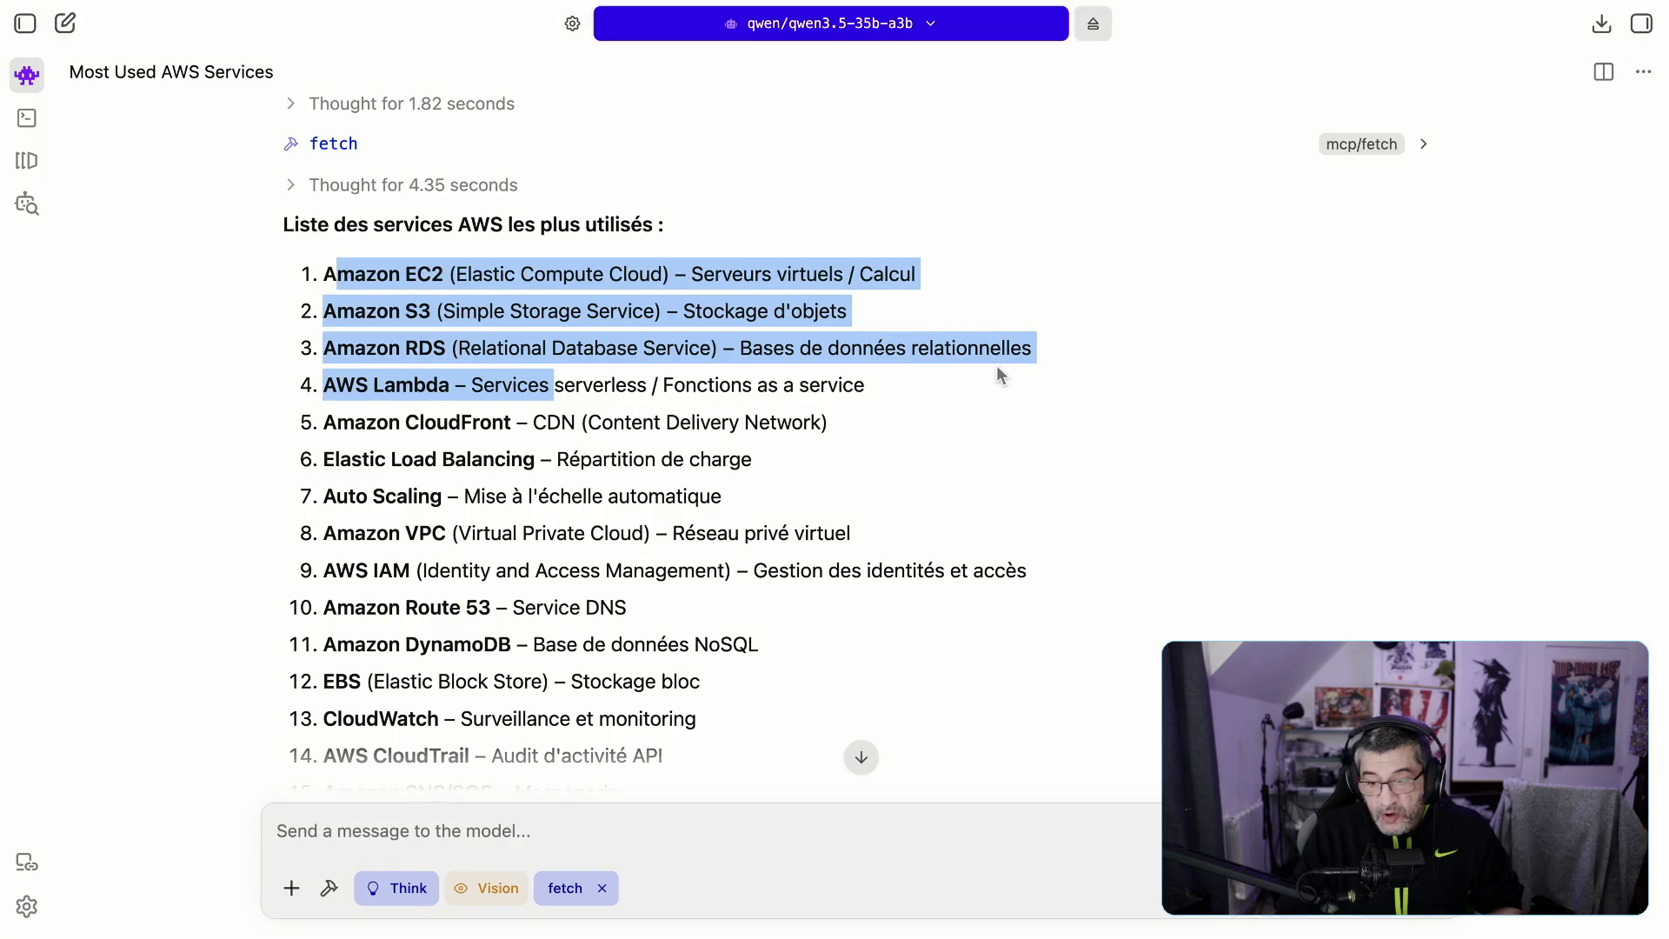
pyautogui.moveTo(377, 226); pyautogui.dragTo(513, 228)
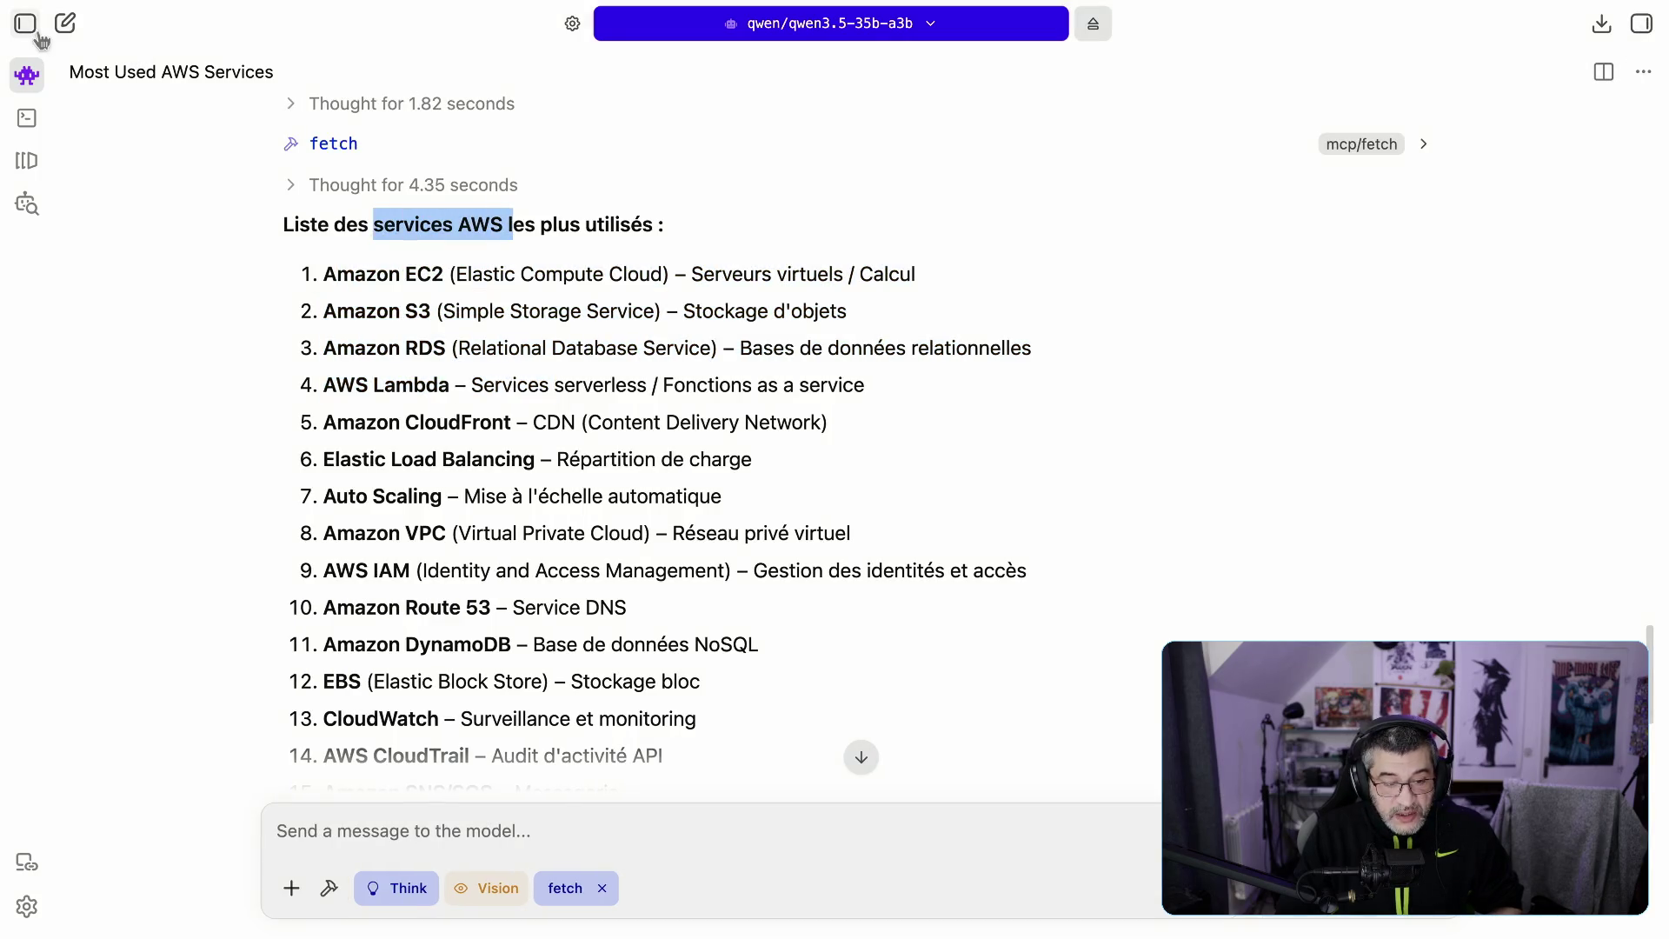
pyautogui.click(25, 23)
pyautogui.click(25, 23)
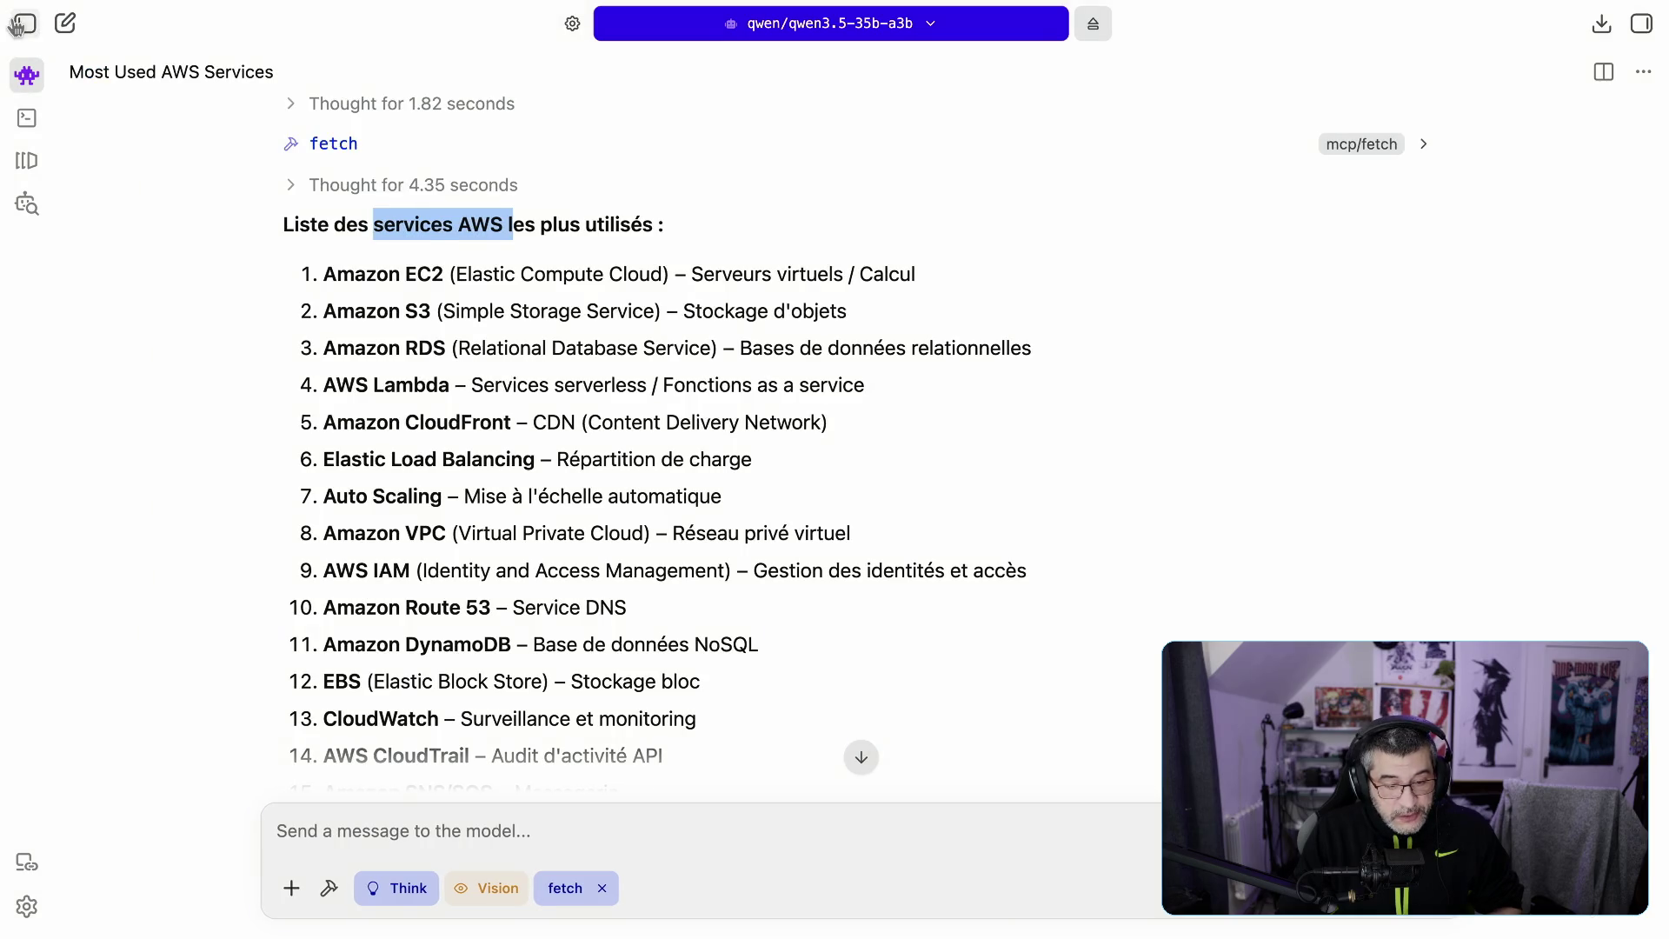
pyautogui.click(338, 283)
pyautogui.moveTo(400, 275)
pyautogui.mouseDown()
pyautogui.moveTo(494, 280)
pyautogui.moveTo(498, 306)
pyautogui.mouseUp()
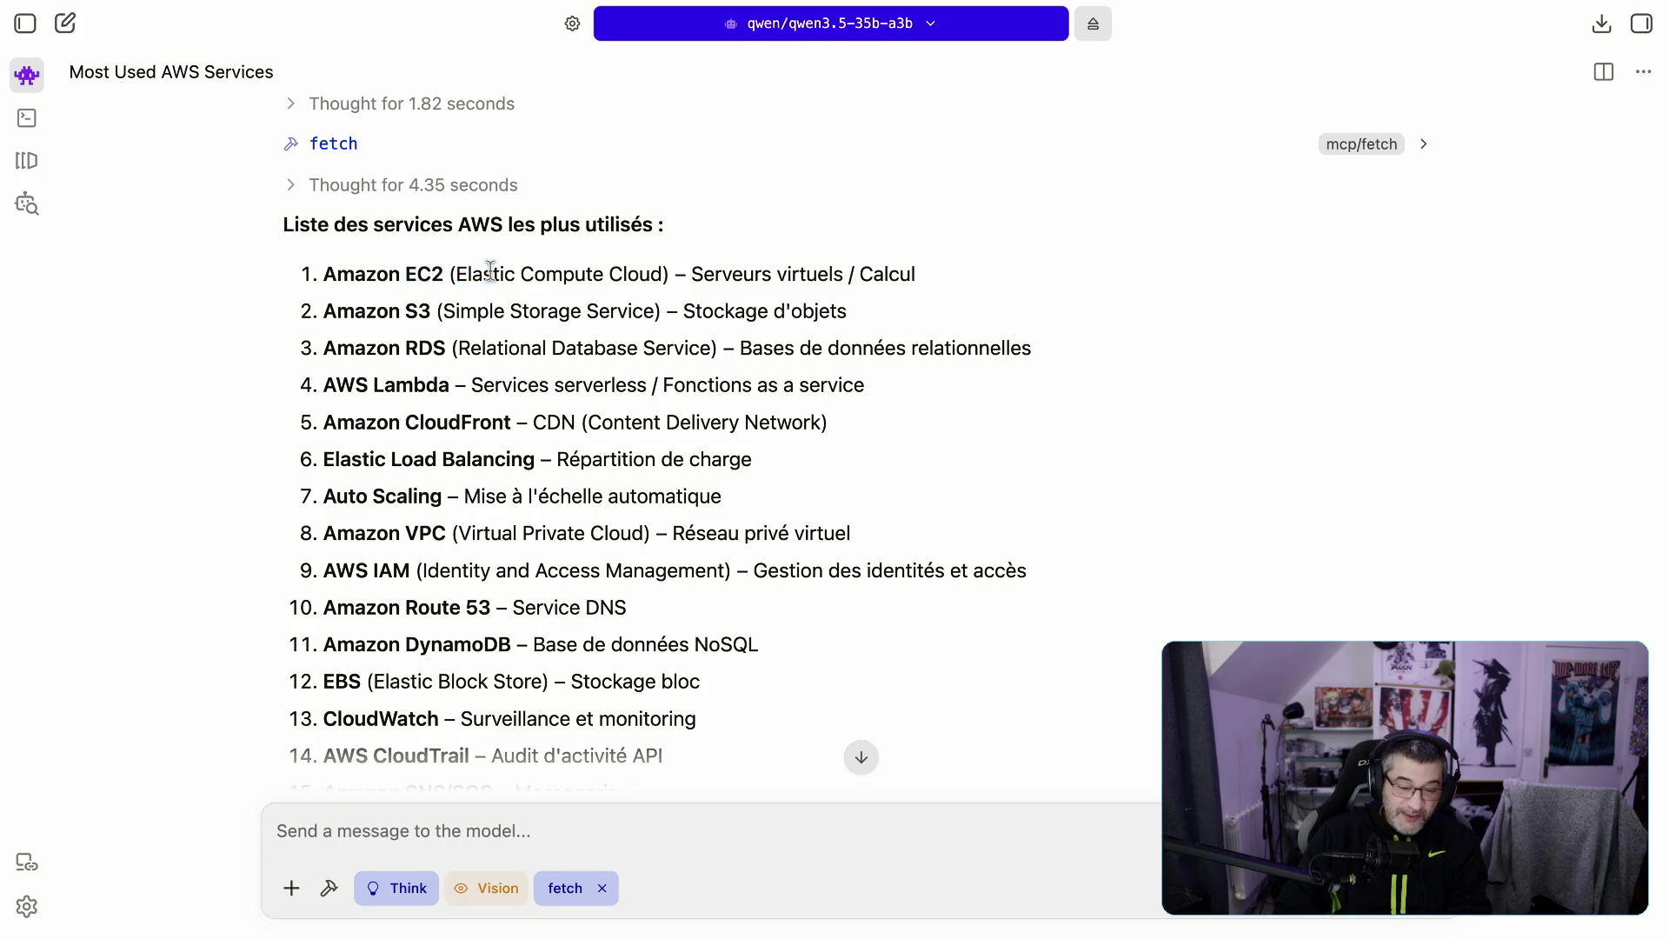
pyautogui.tripleClick(489, 271)
pyautogui.tripleClick(473, 275)
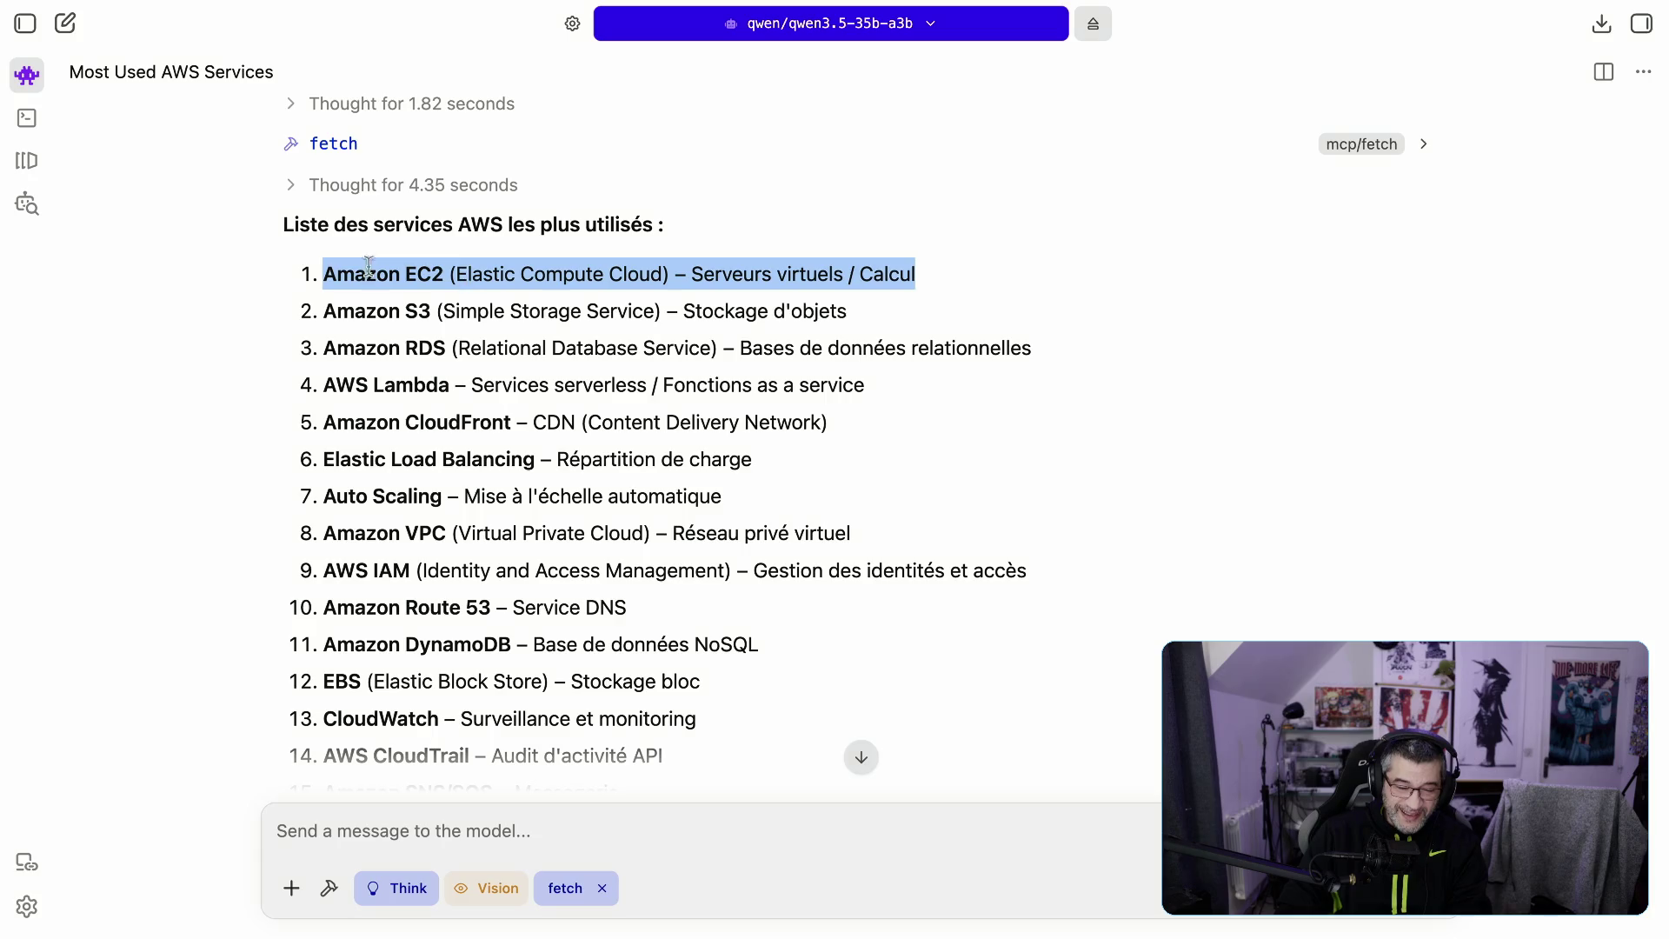
pyautogui.moveTo(326, 269)
pyautogui.mouseDown()
pyautogui.moveTo(702, 300)
pyautogui.moveTo(884, 282)
pyautogui.mouseUp()
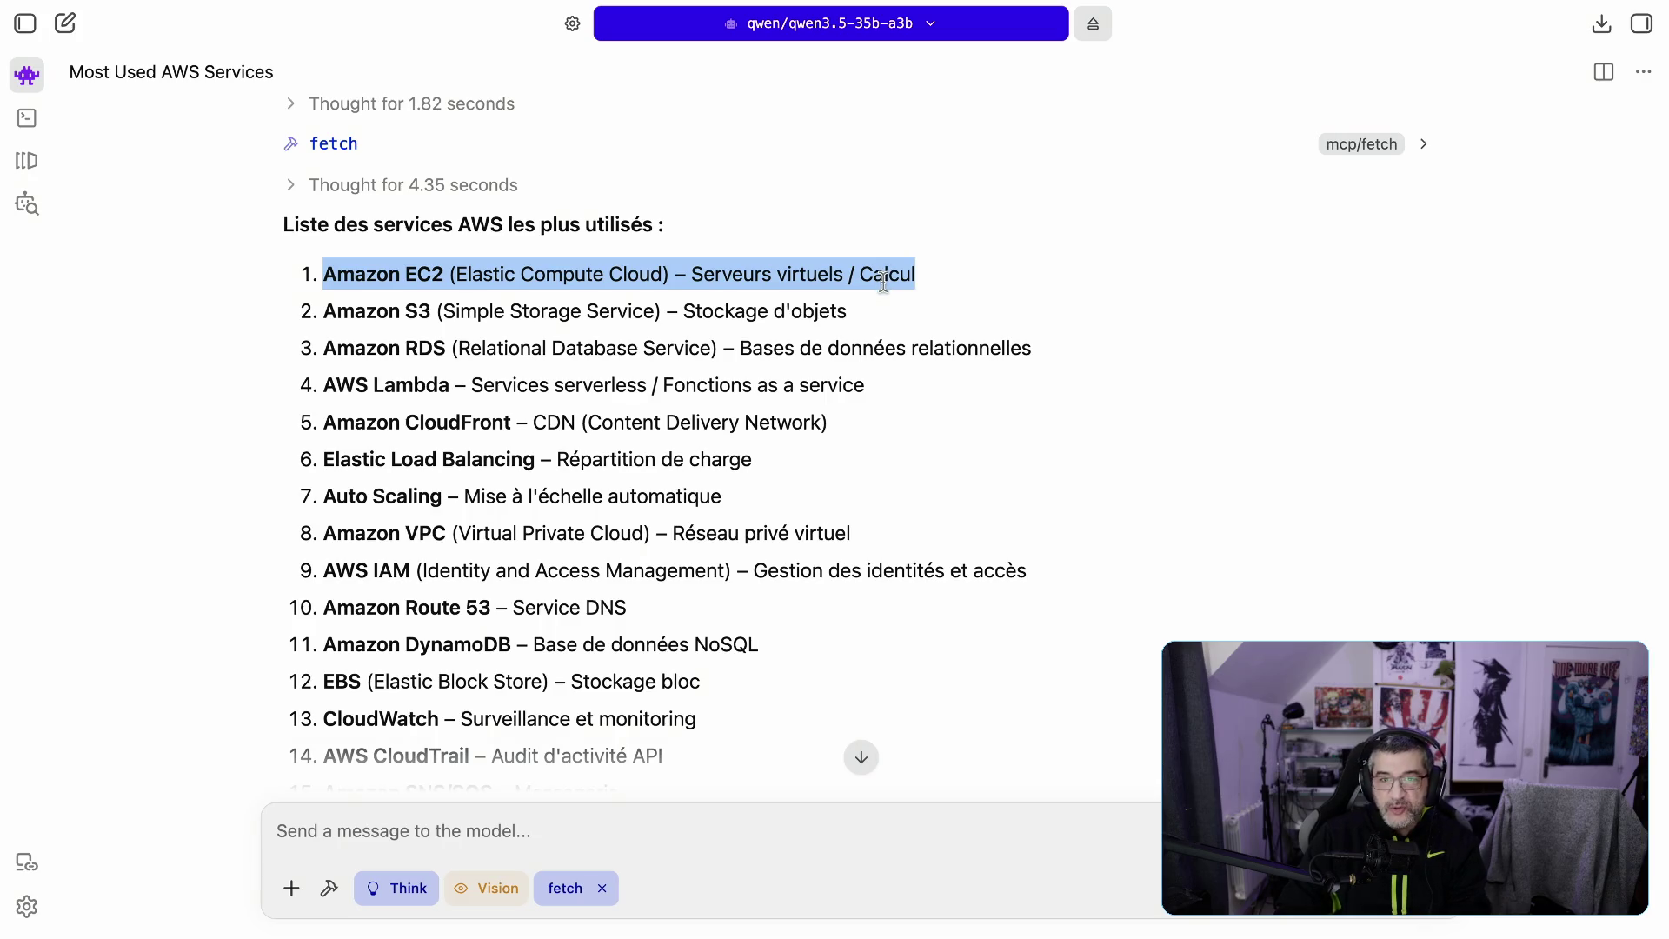
pyautogui.click(510, 316)
pyautogui.tripleClick(510, 317)
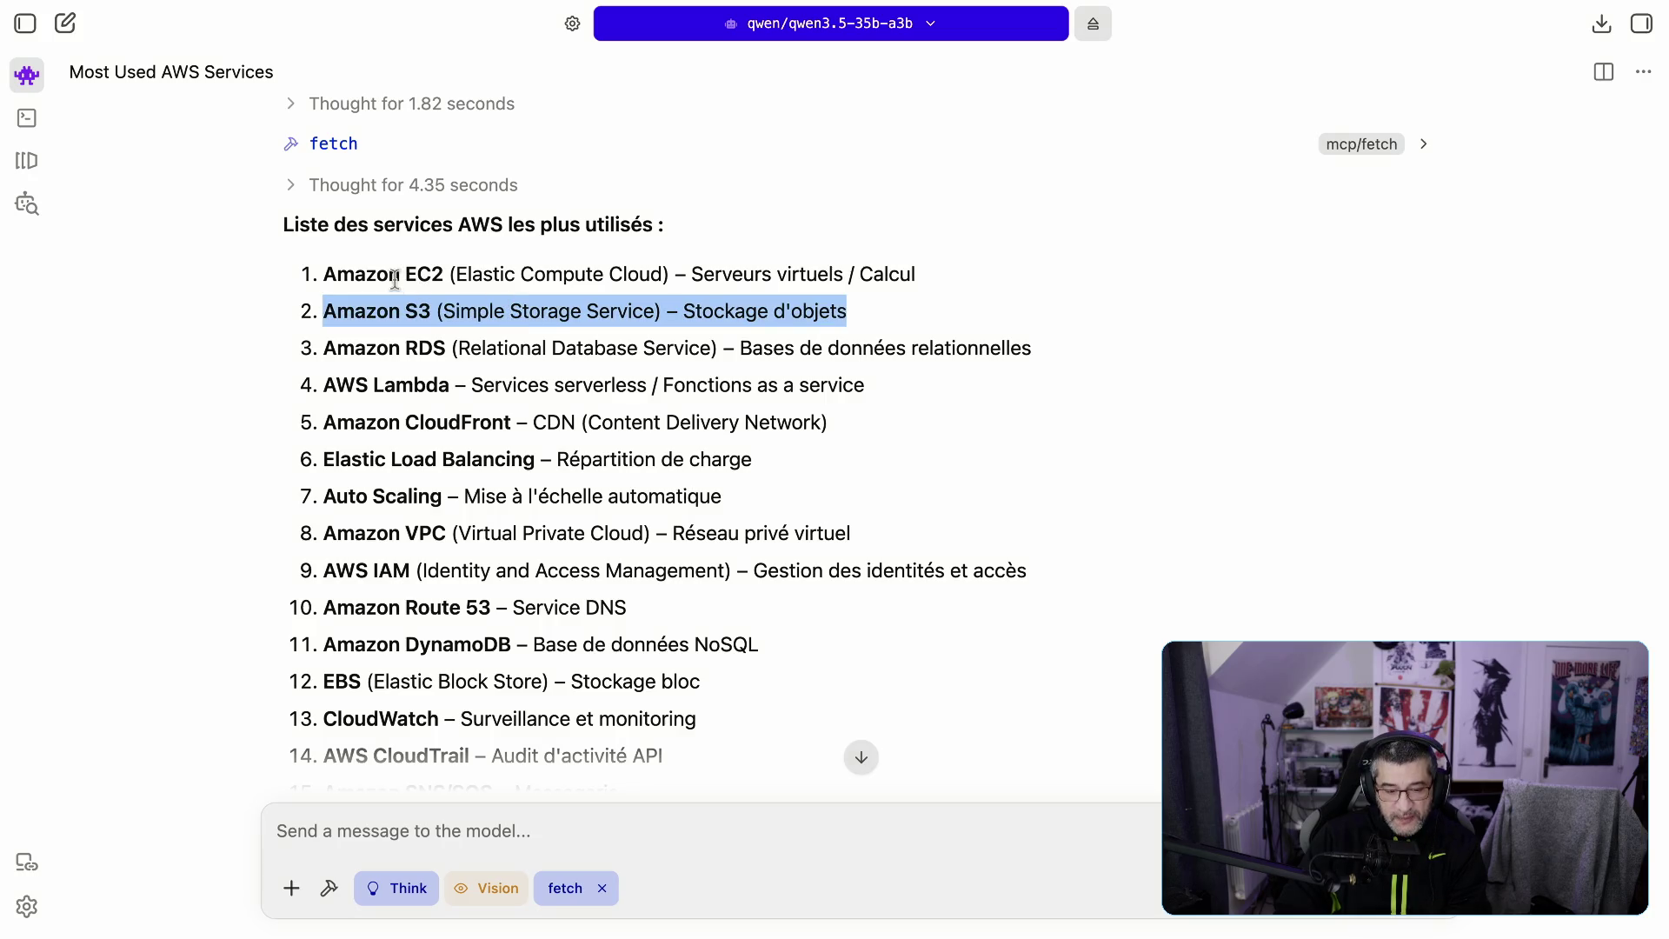
pyautogui.moveTo(400, 276); pyautogui.dragTo(564, 304)
pyautogui.moveTo(405, 311); pyautogui.dragTo(477, 313)
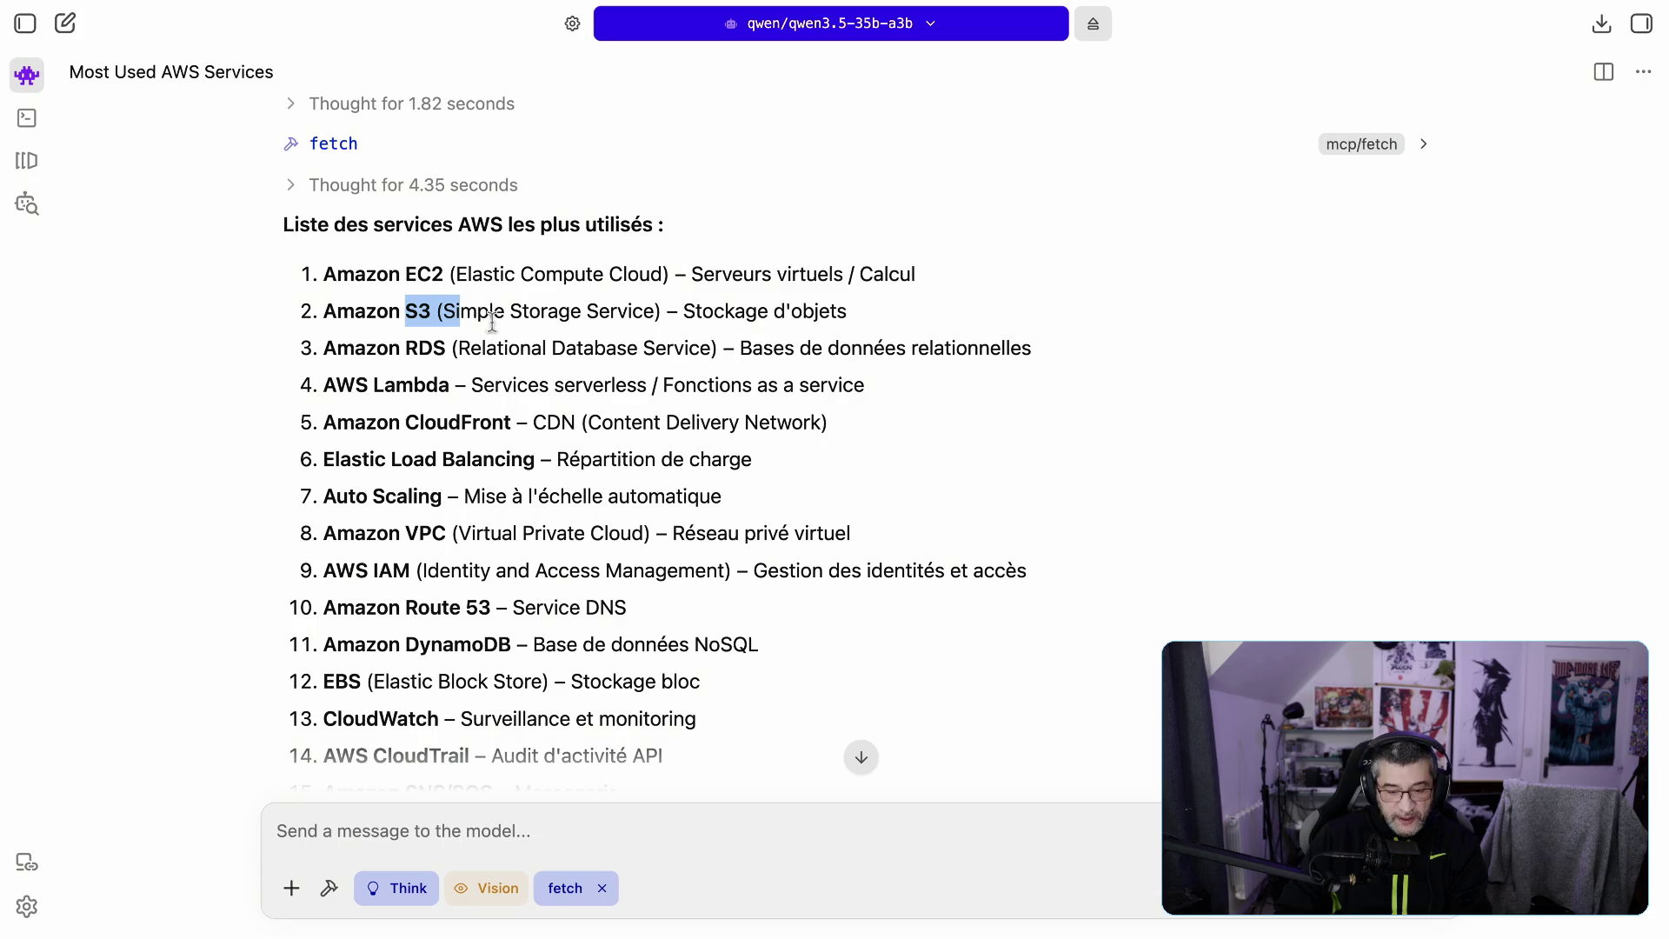
pyautogui.click(468, 327)
pyautogui.moveTo(432, 311); pyautogui.dragTo(605, 332)
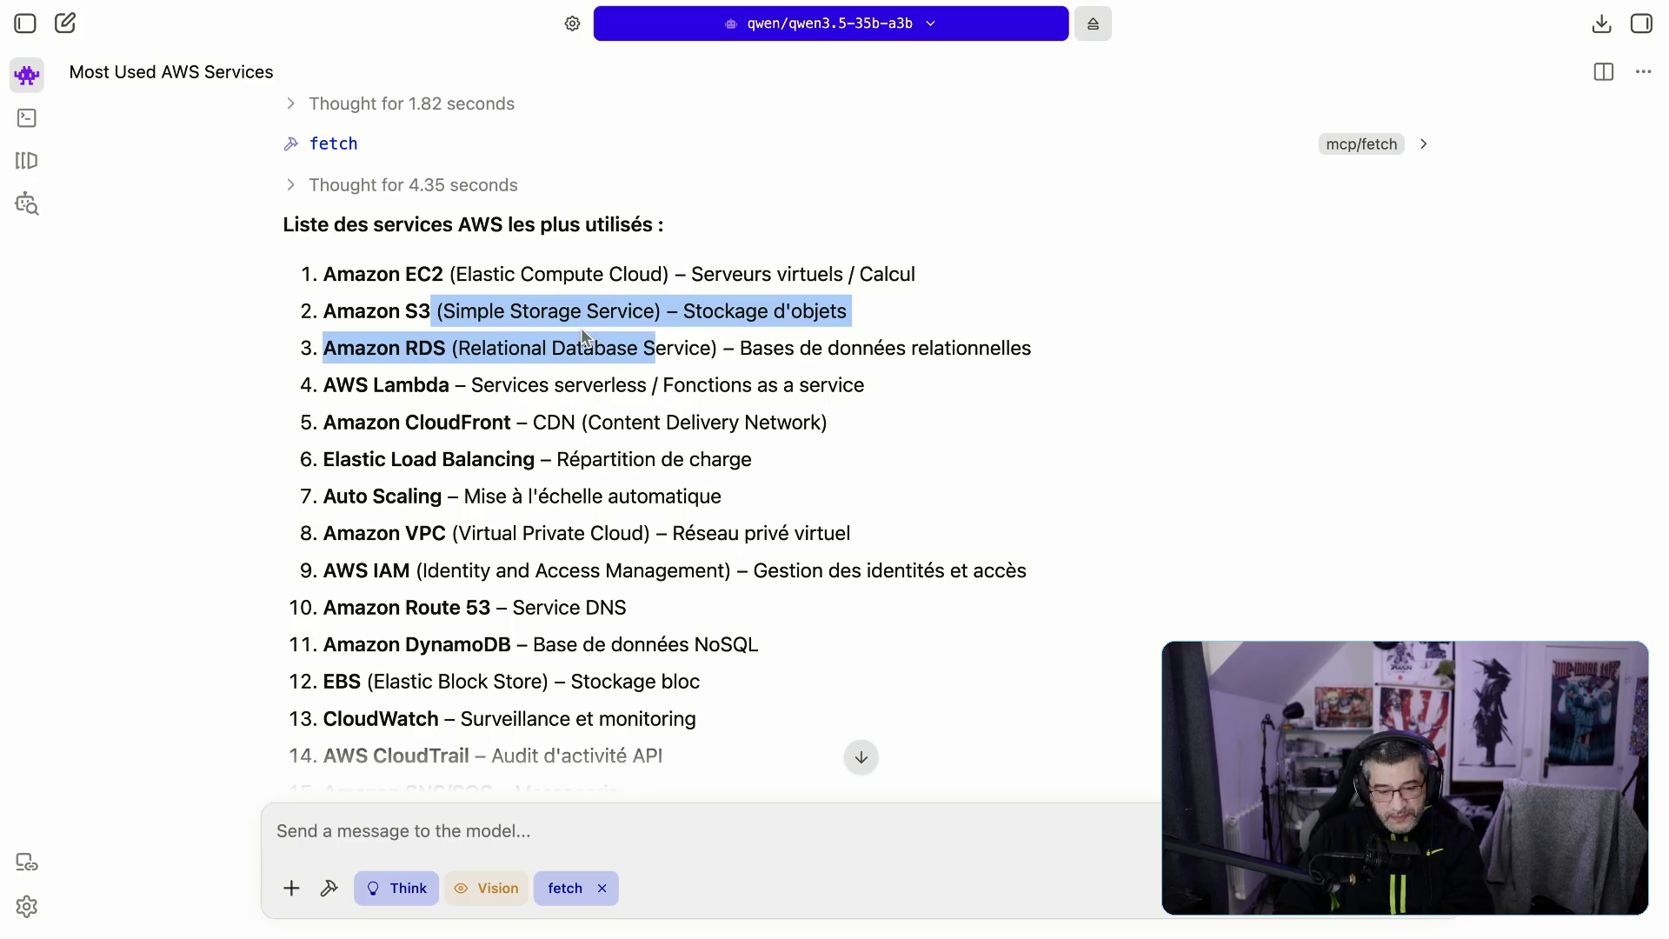
pyautogui.doubleClick(397, 379)
pyautogui.doubleClick(395, 382)
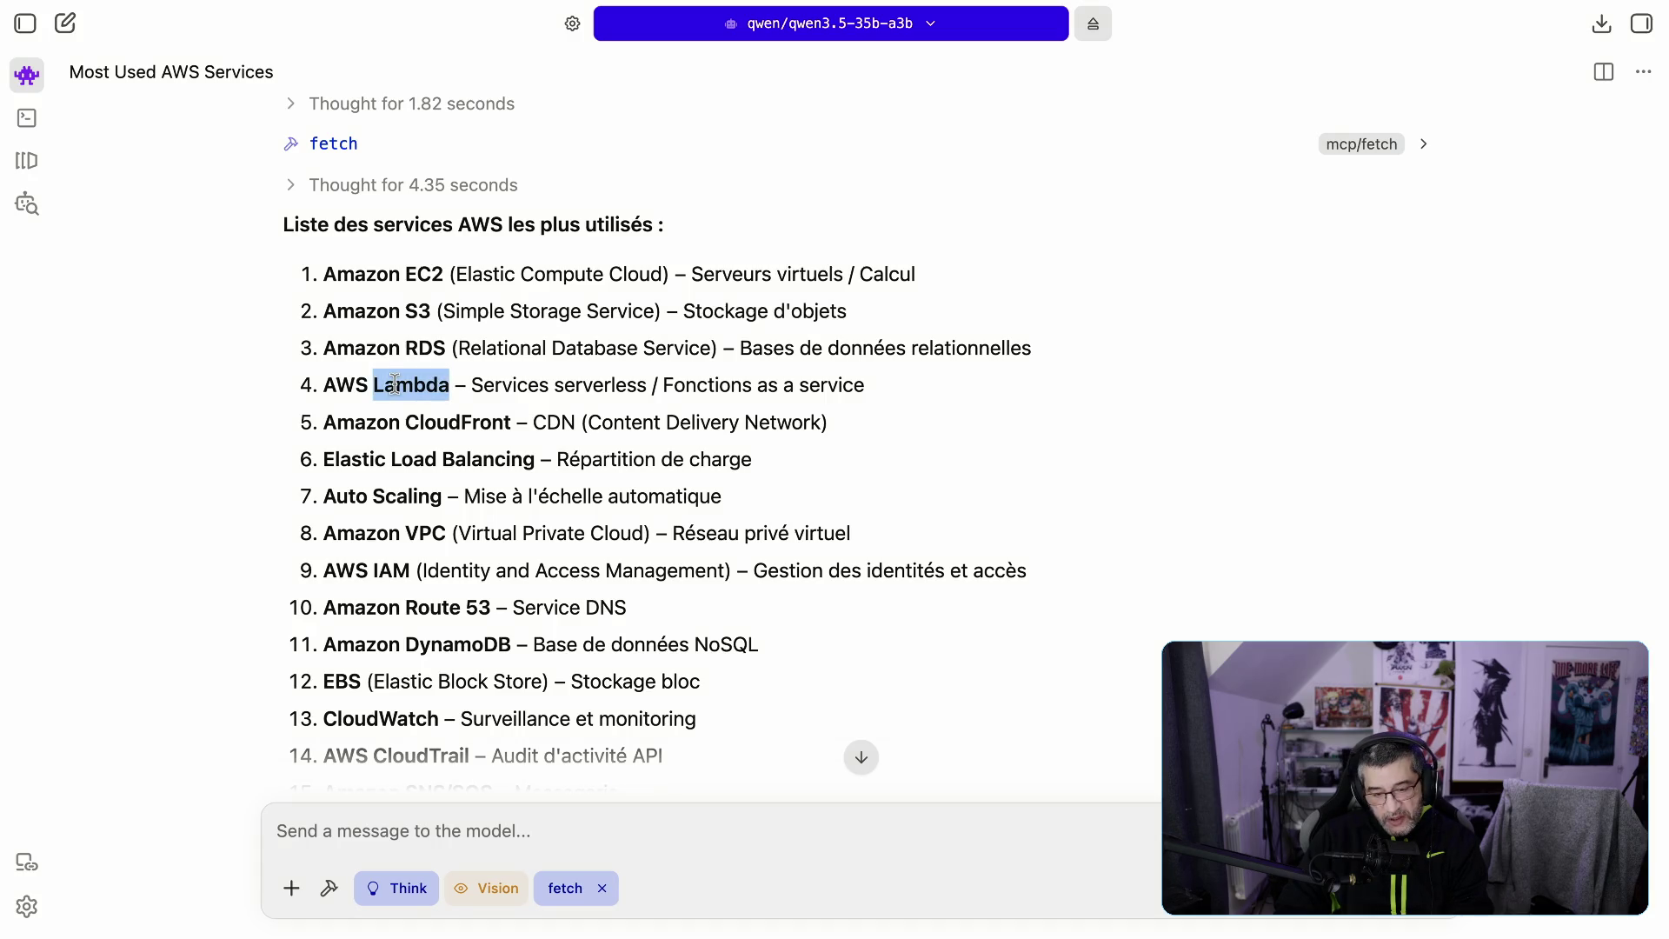
pyautogui.tripleClick(393, 385)
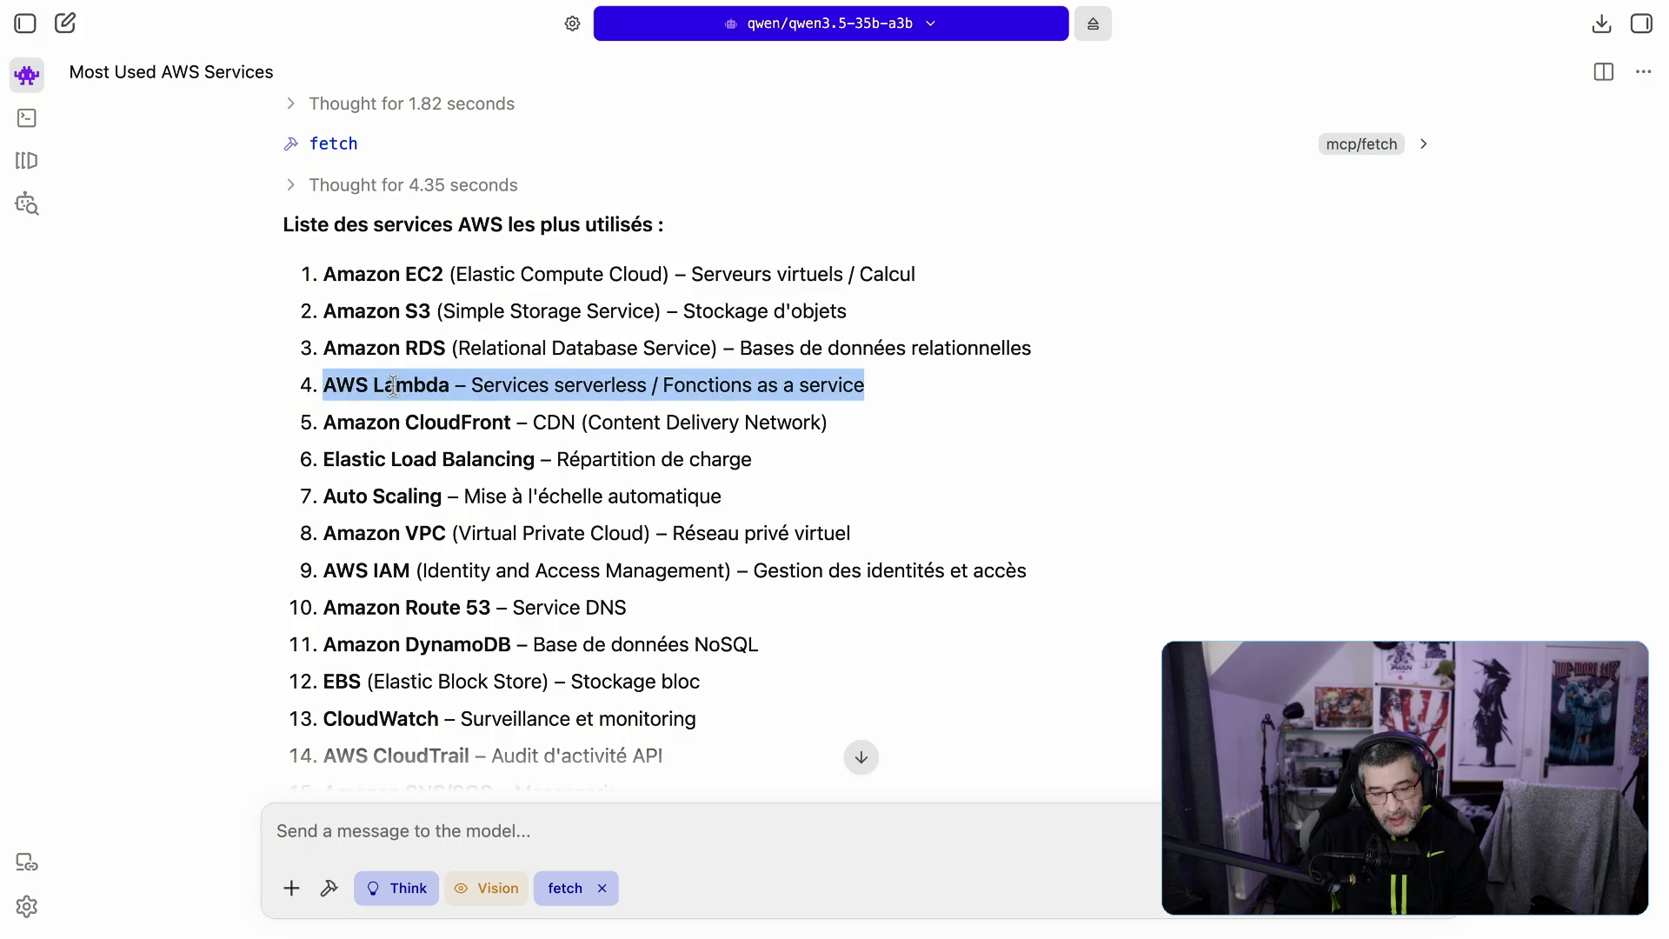
pyautogui.click(339, 383)
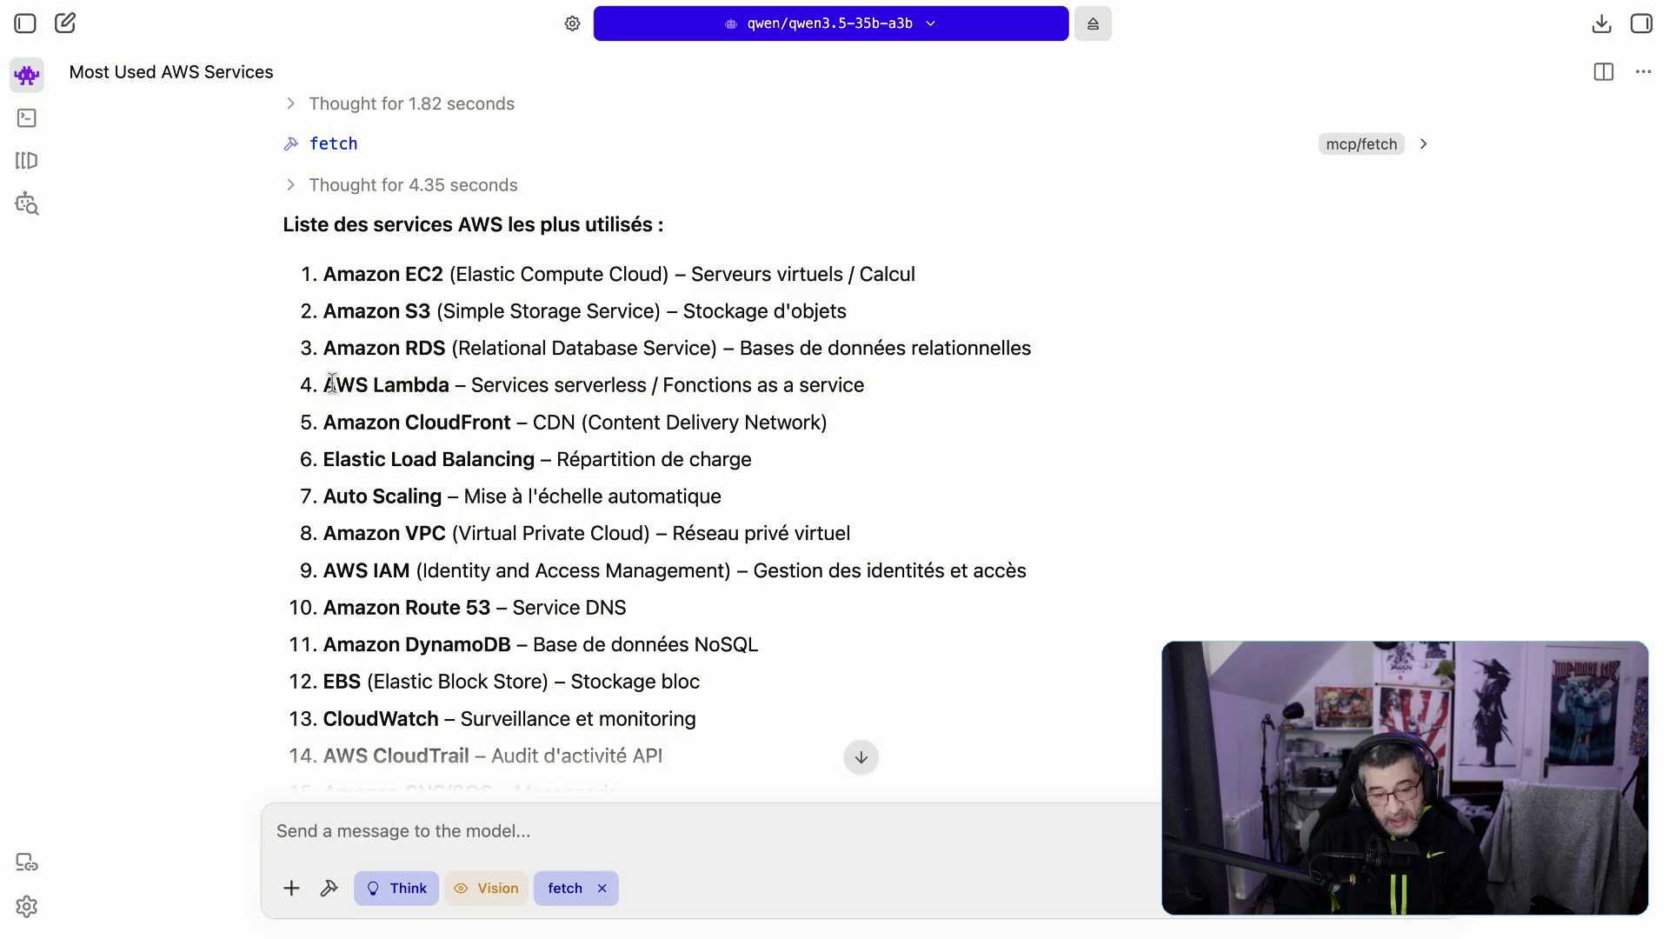
pyautogui.moveTo(326, 383)
pyautogui.mouseDown()
pyautogui.moveTo(528, 402)
pyautogui.moveTo(864, 398)
pyautogui.mouseUp()
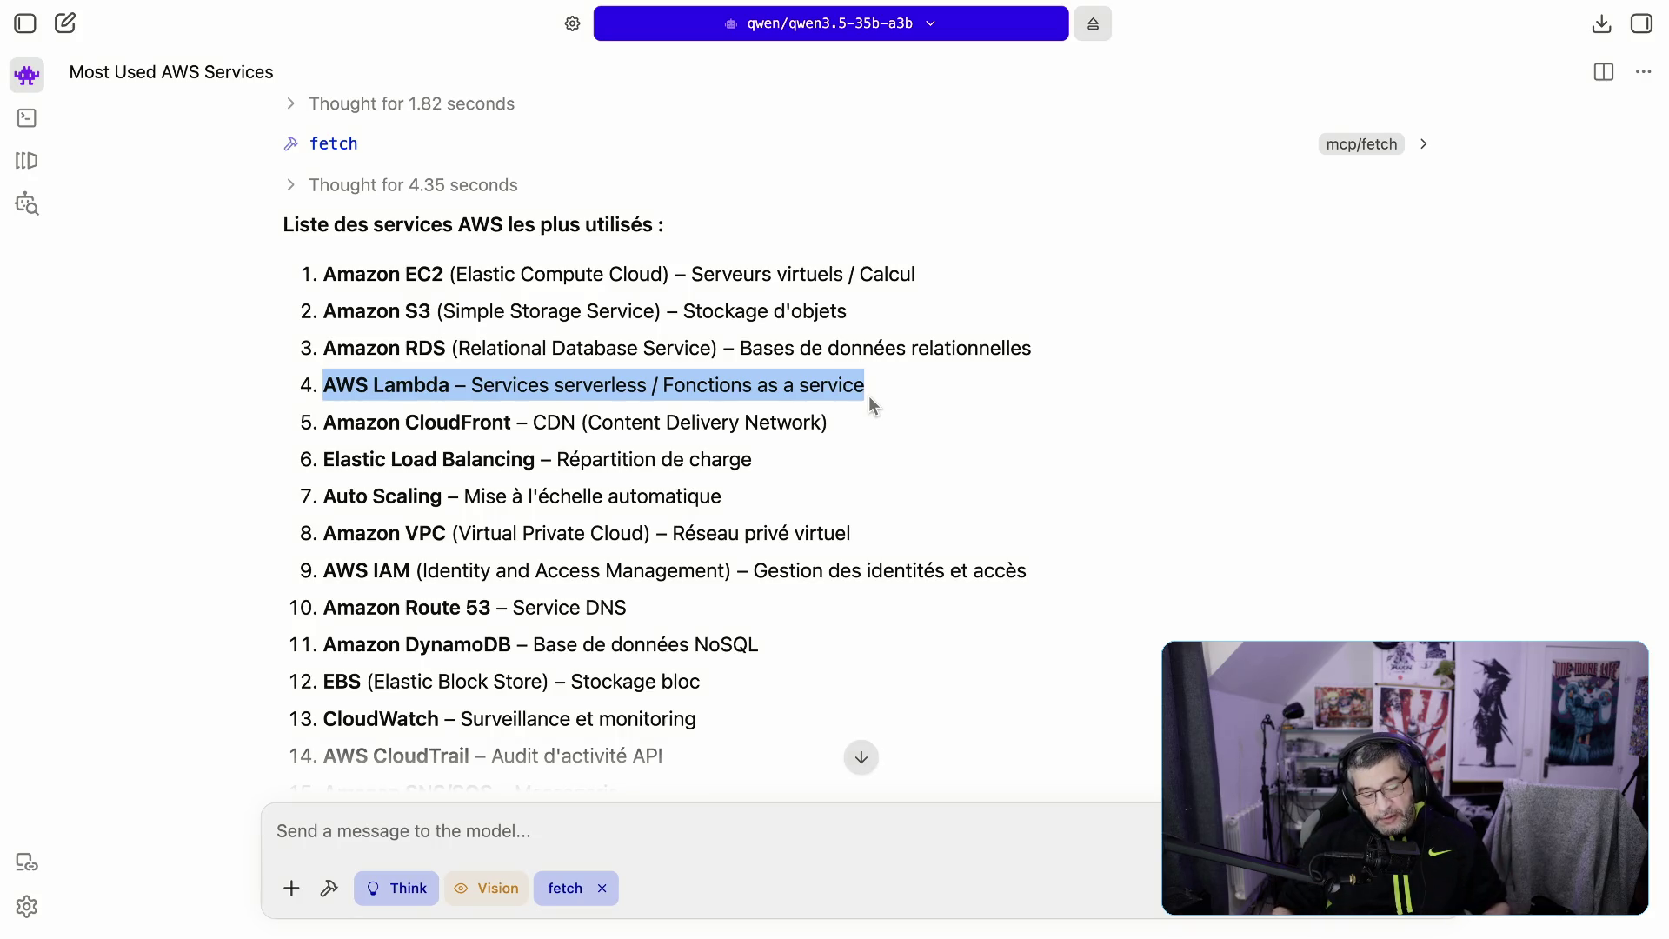
pyautogui.click(710, 821)
# Step: Ask 'donne moi la les points positifs et négatifs des lambda sous forme de liste/tableau'
pyautogui.write('d')
pyautogui.press('BackSpace')
pyautogui.write('donne ')
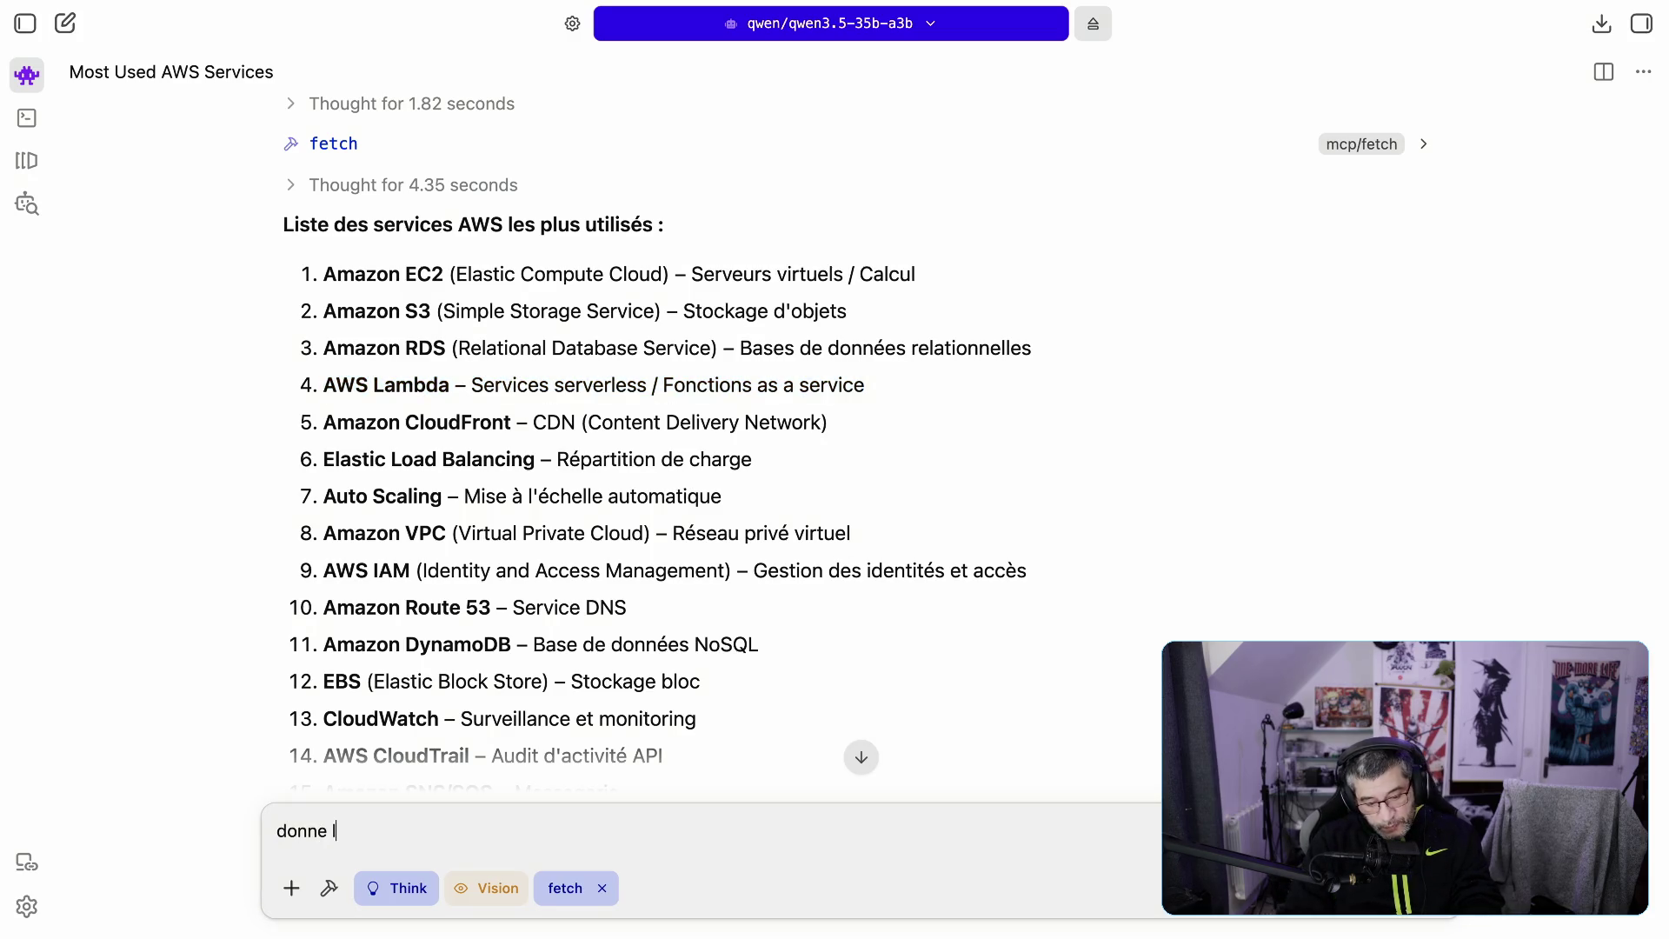
pyautogui.write('moi la les points positiif')
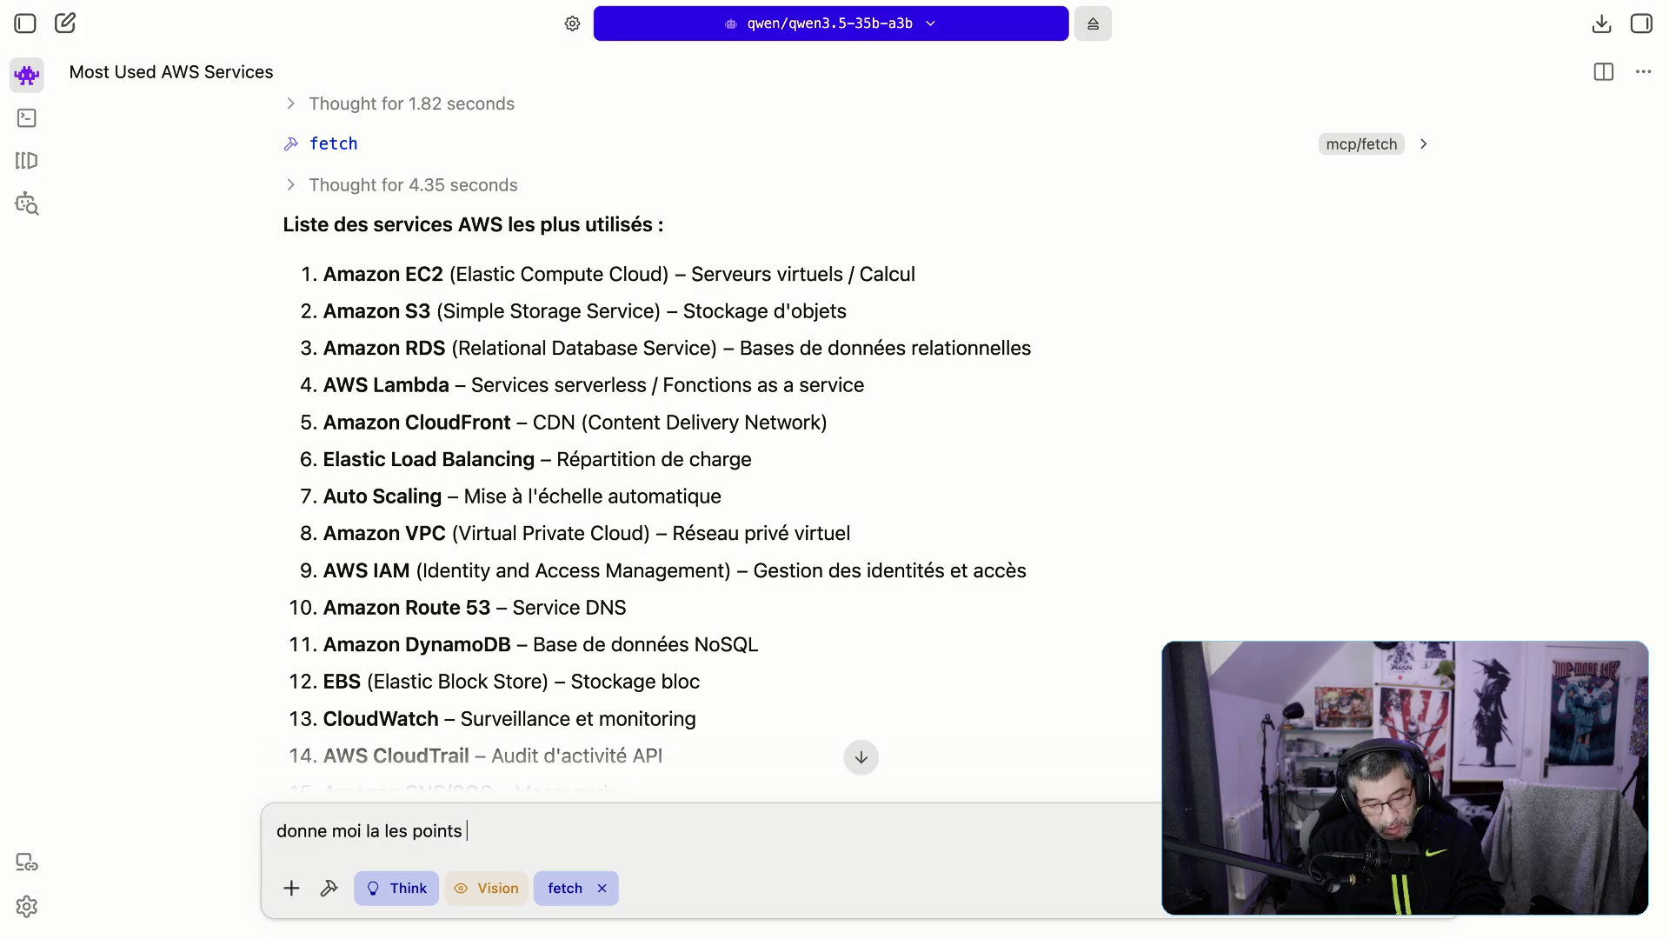
pyautogui.press('BackSpace')
pyautogui.press('BackSpace')
pyautogui.write('fs et négati')
pyautogui.write('fs da')
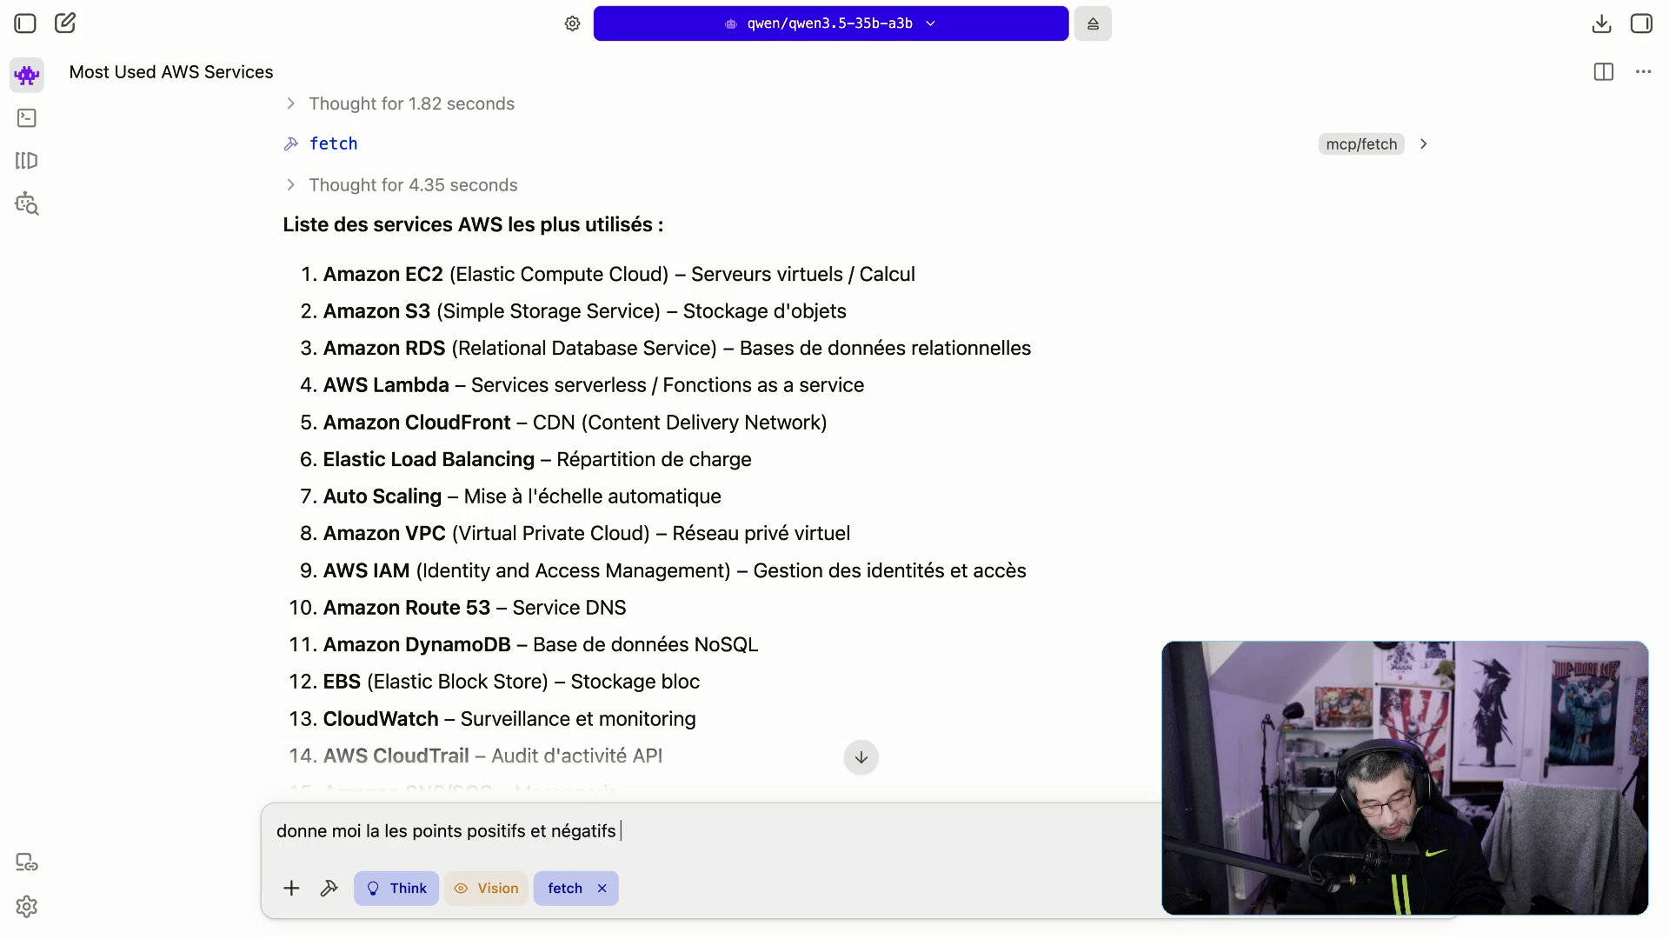
pyautogui.press('BackSpace')
pyautogui.write('es labm')
pyautogui.press('BackSpace')
pyautogui.press('BackSpace')
pyautogui.write('mbad')
pyautogui.press('BackSpace')
pyautogui.press('BackSpace')
pyautogui.write('da')
pyautogui.write('.;')
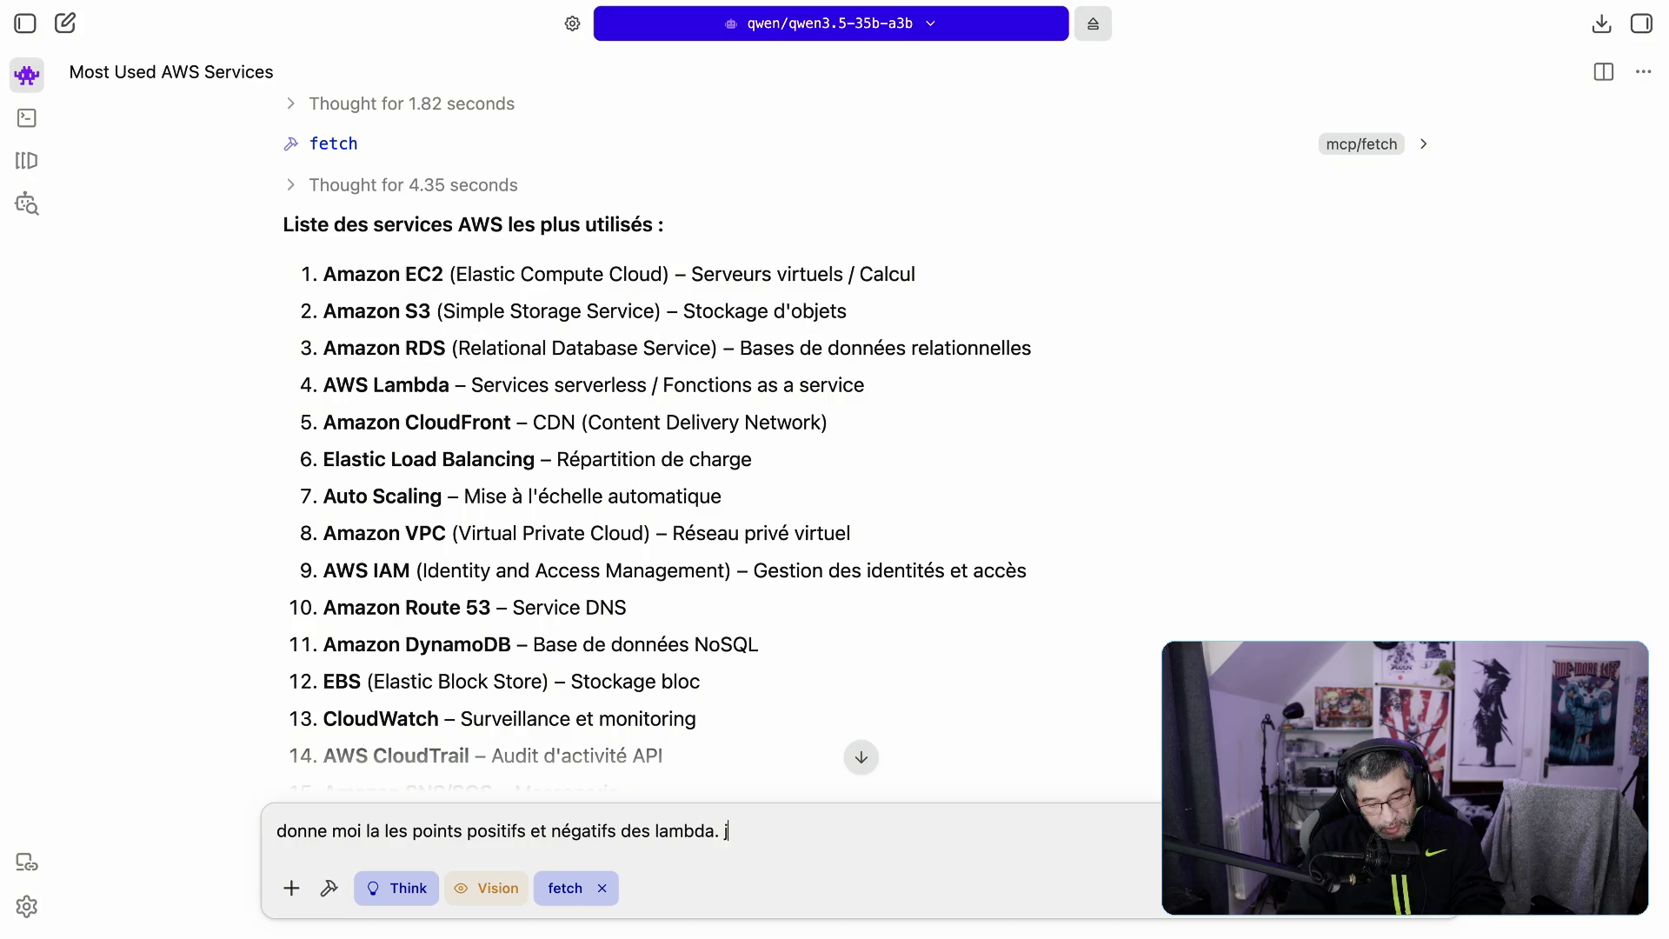
pyautogui.write('sous forme de liste/tableau')
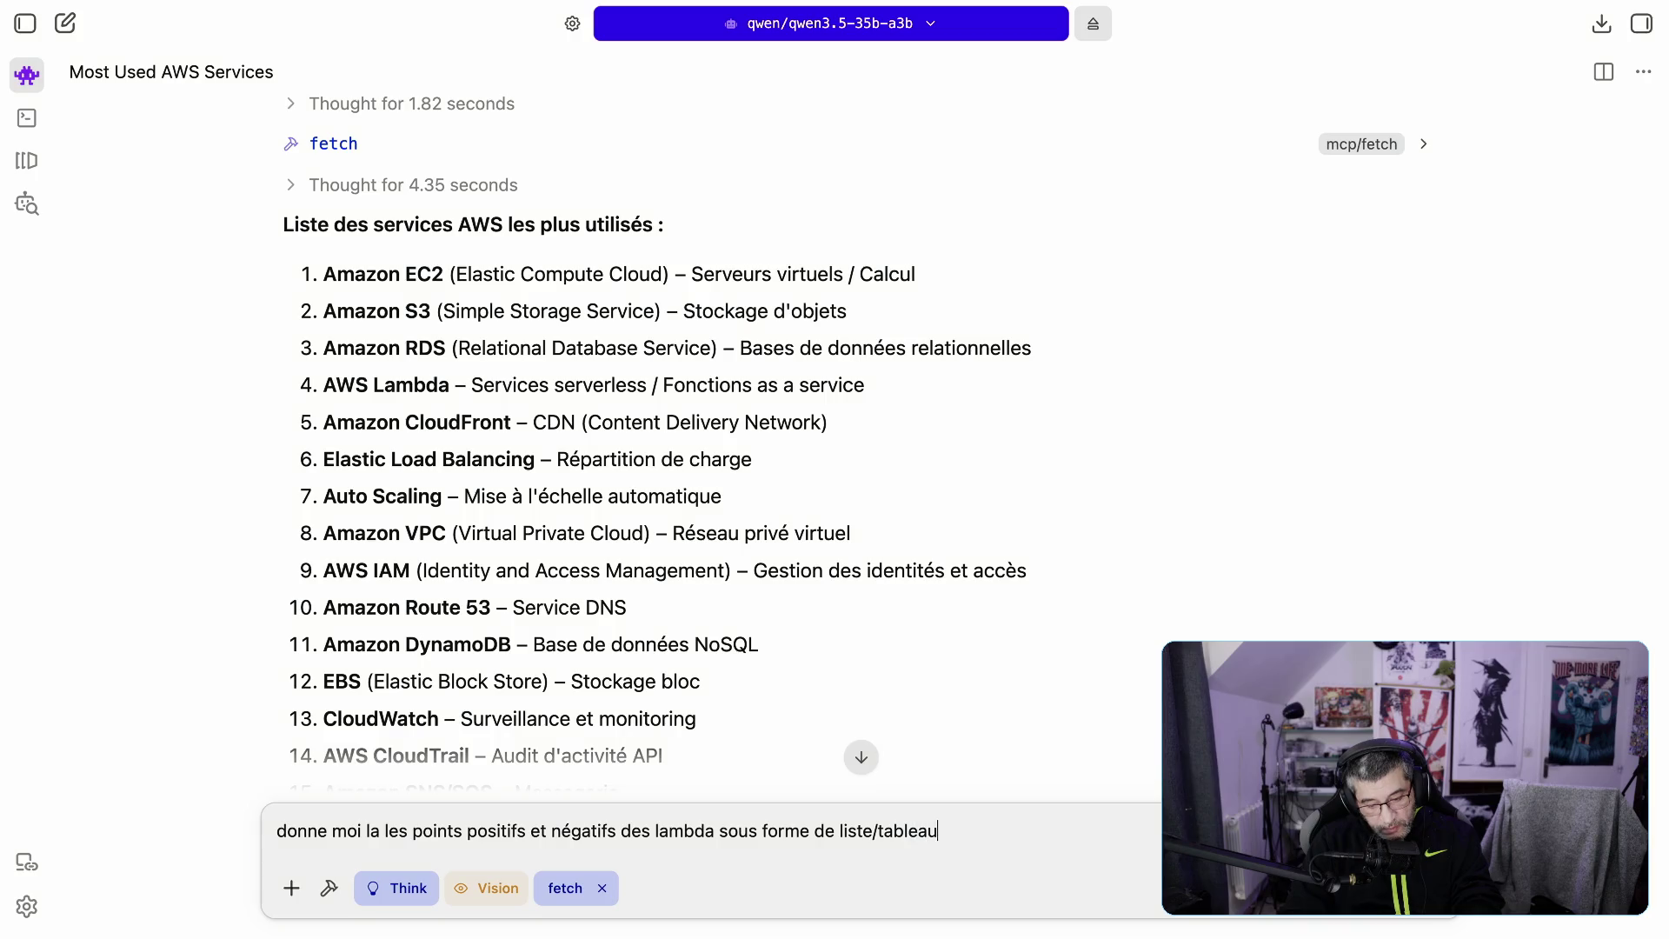
pyautogui.press('Return')
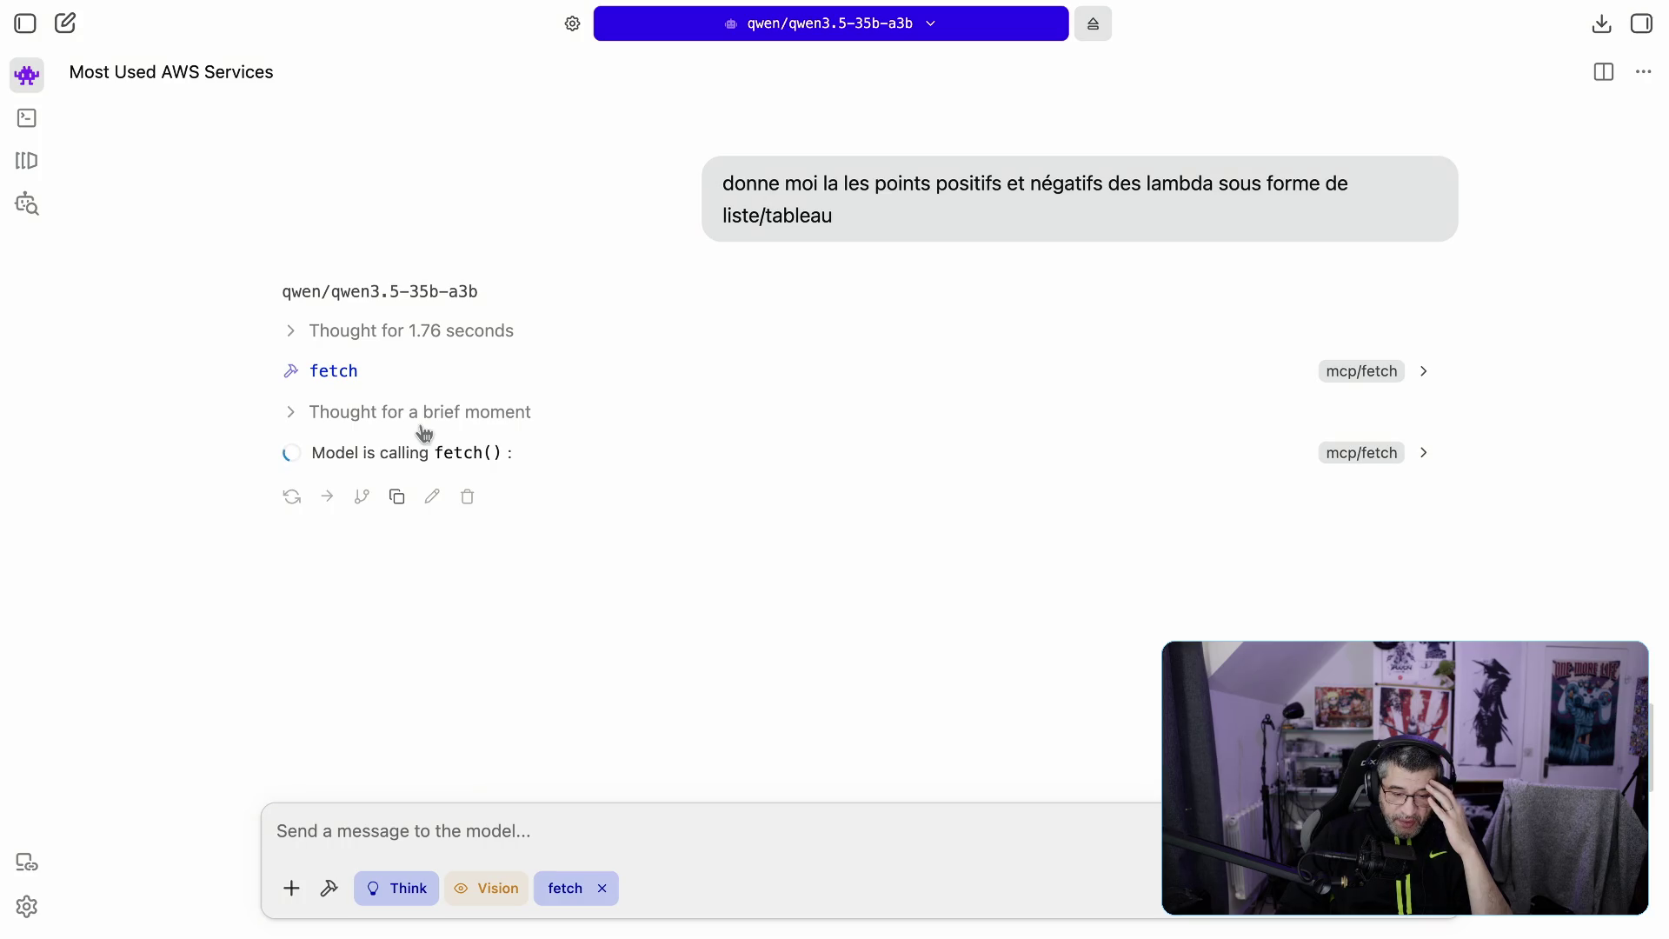
# Step: Expand the first two fetch calls, then scroll to the AWS Lambda pros/cons table
pyautogui.click(1423, 374)
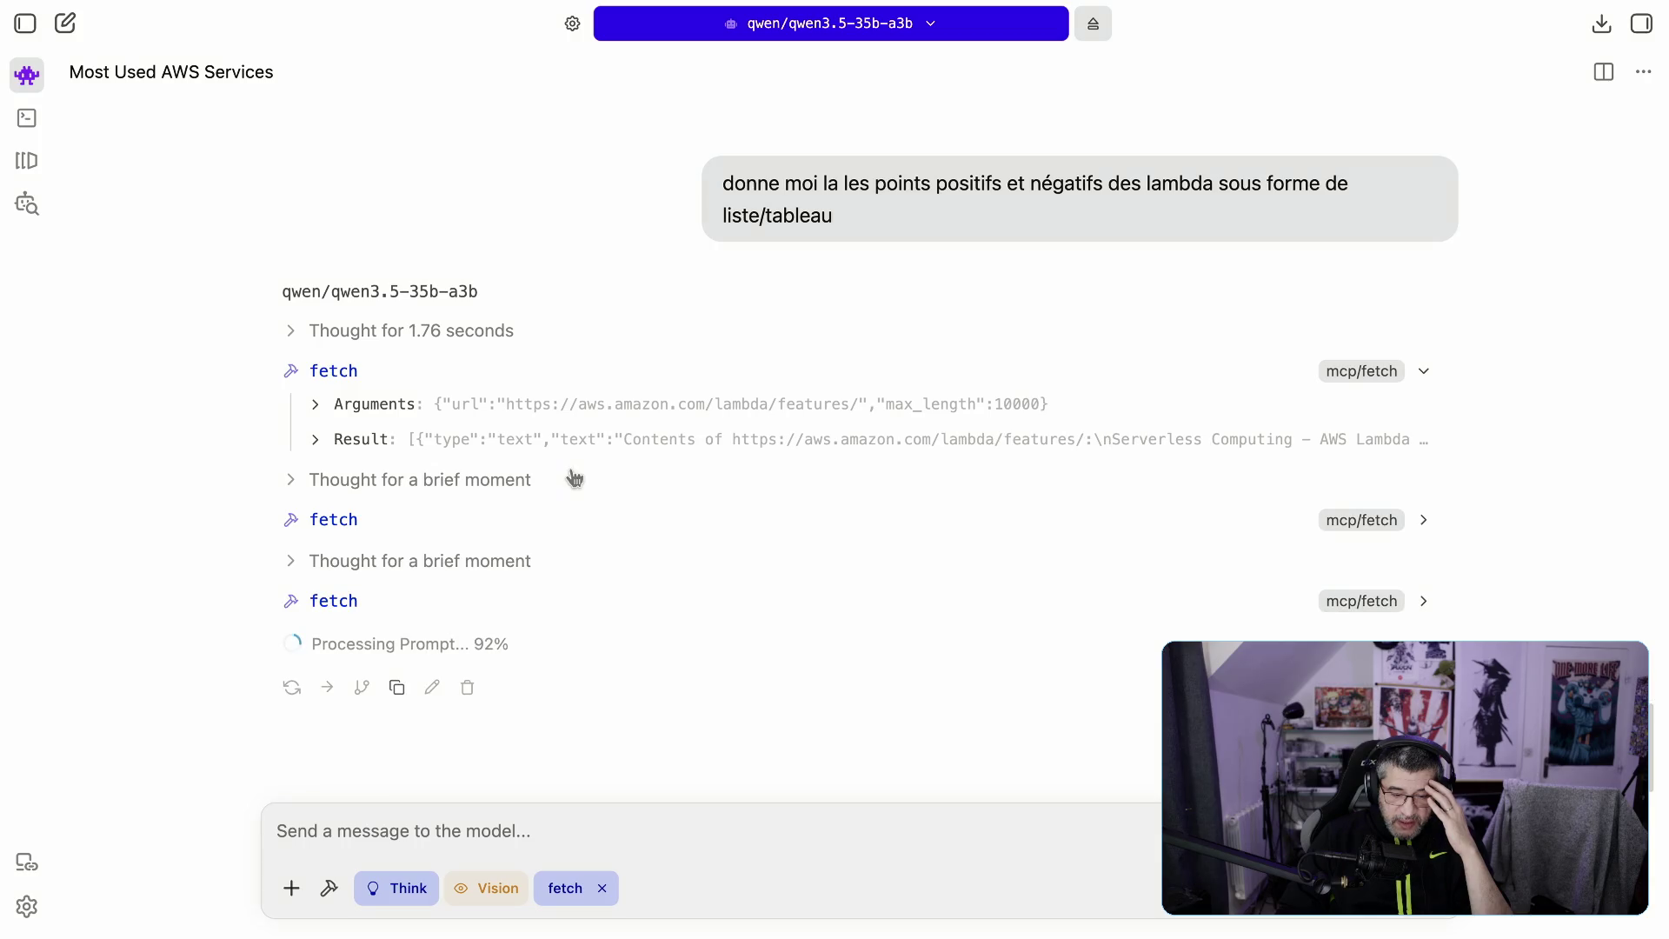
pyautogui.click(1423, 520)
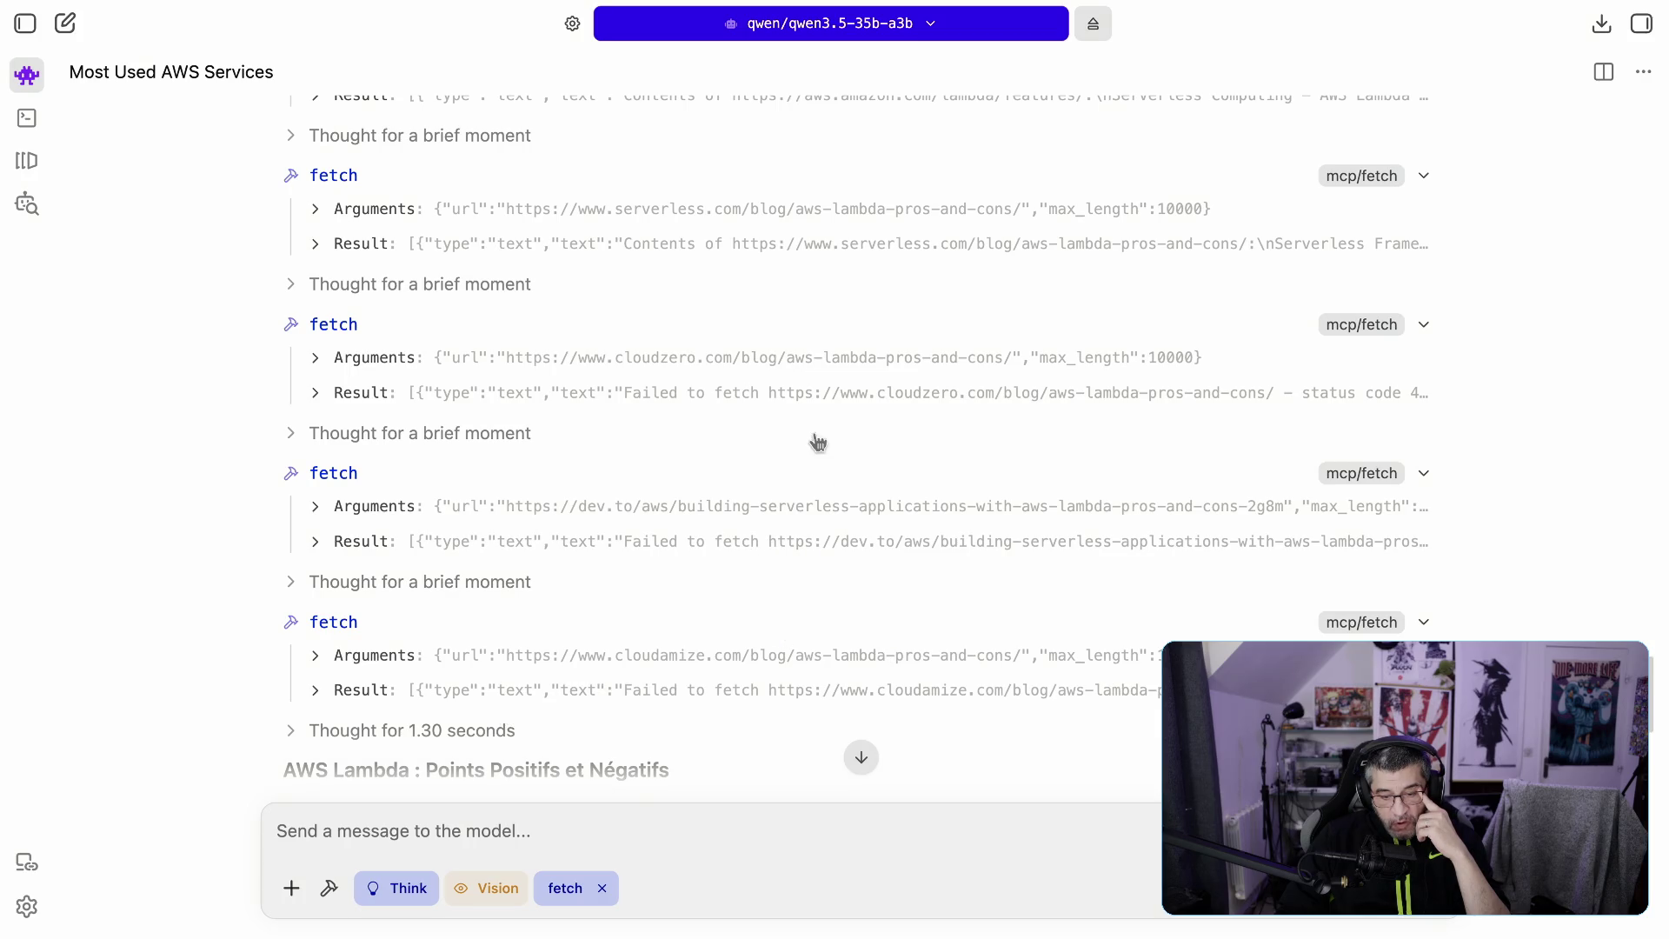
pyautogui.scroll(-5, 890, 660)
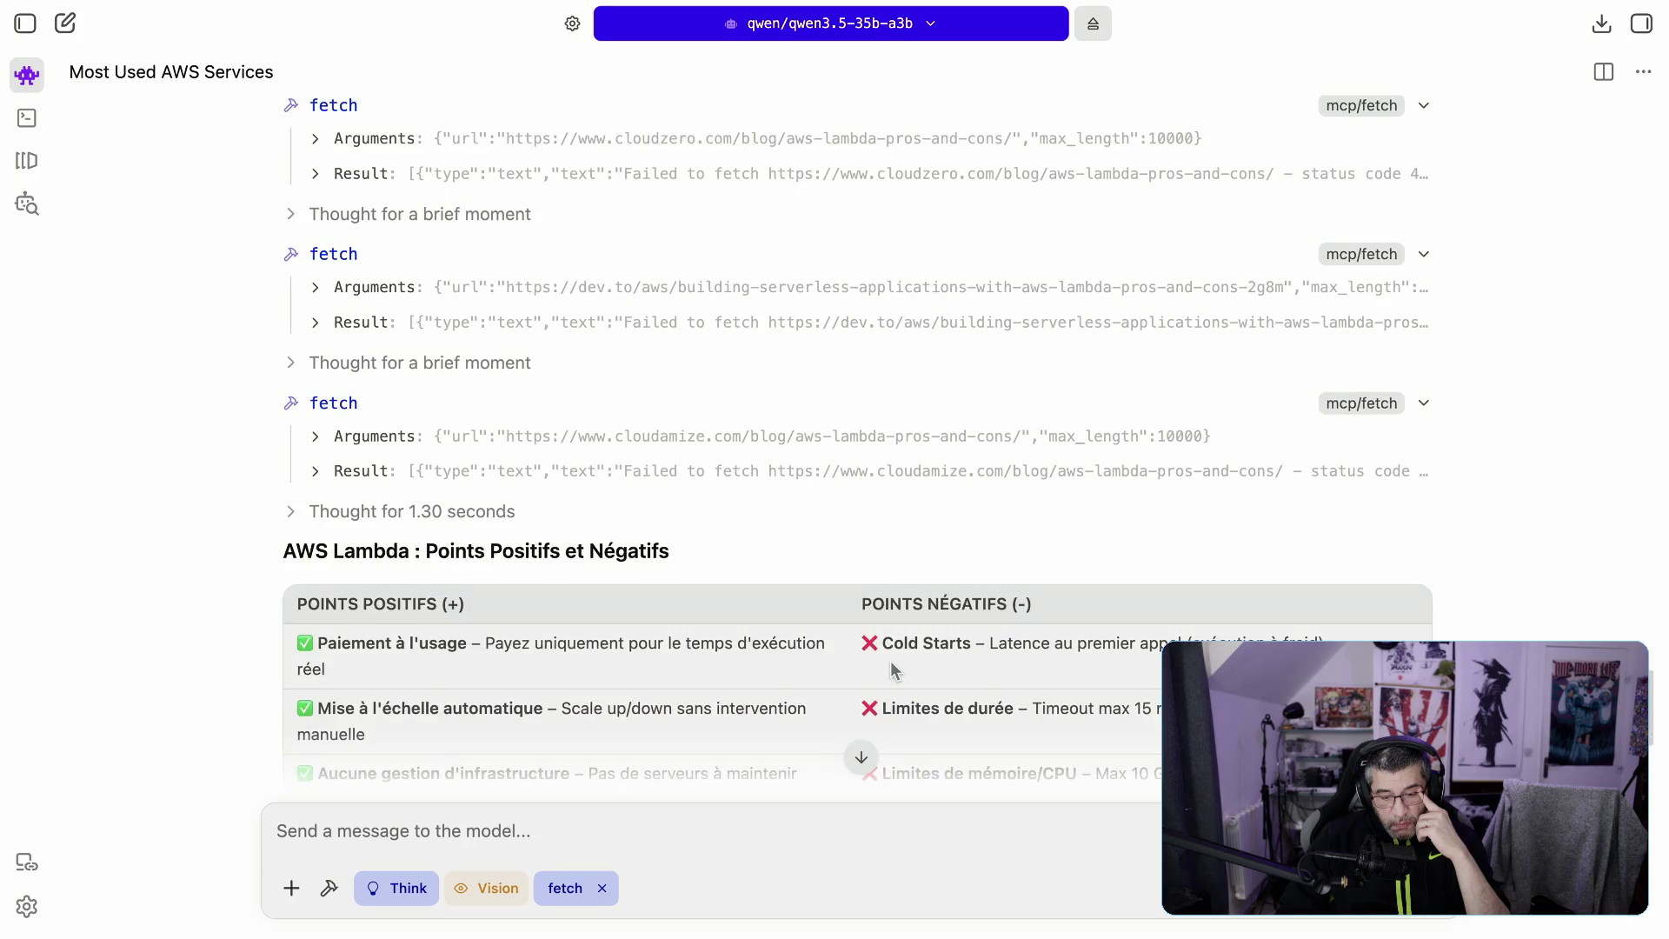
pyautogui.scroll(-5, 890, 660)
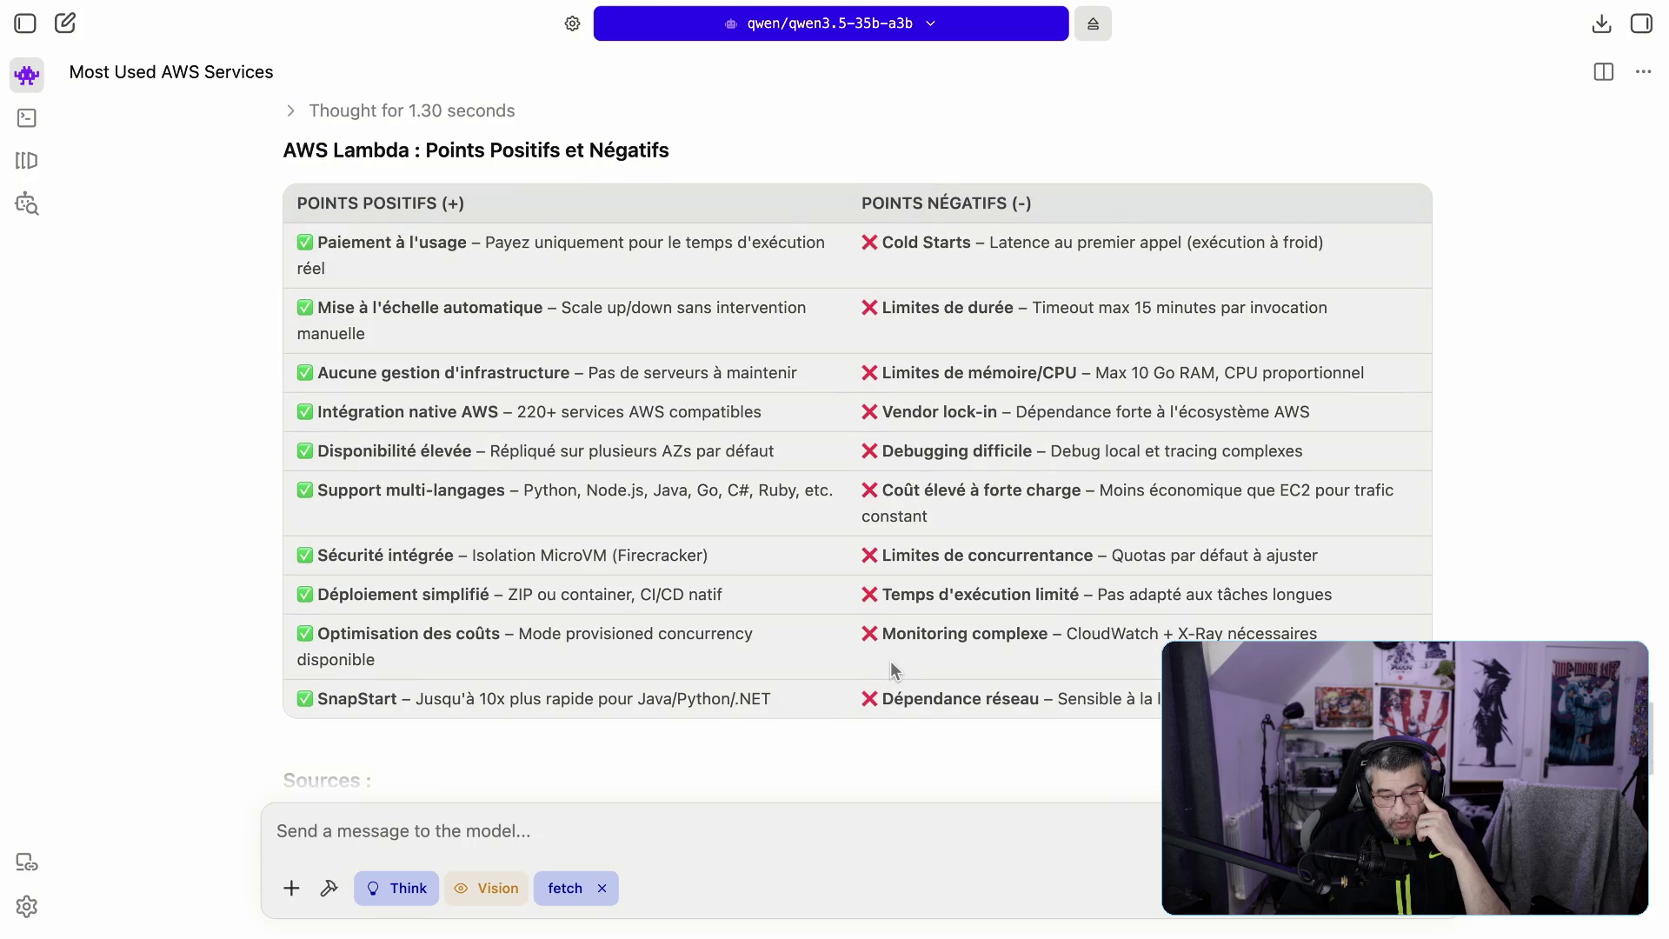
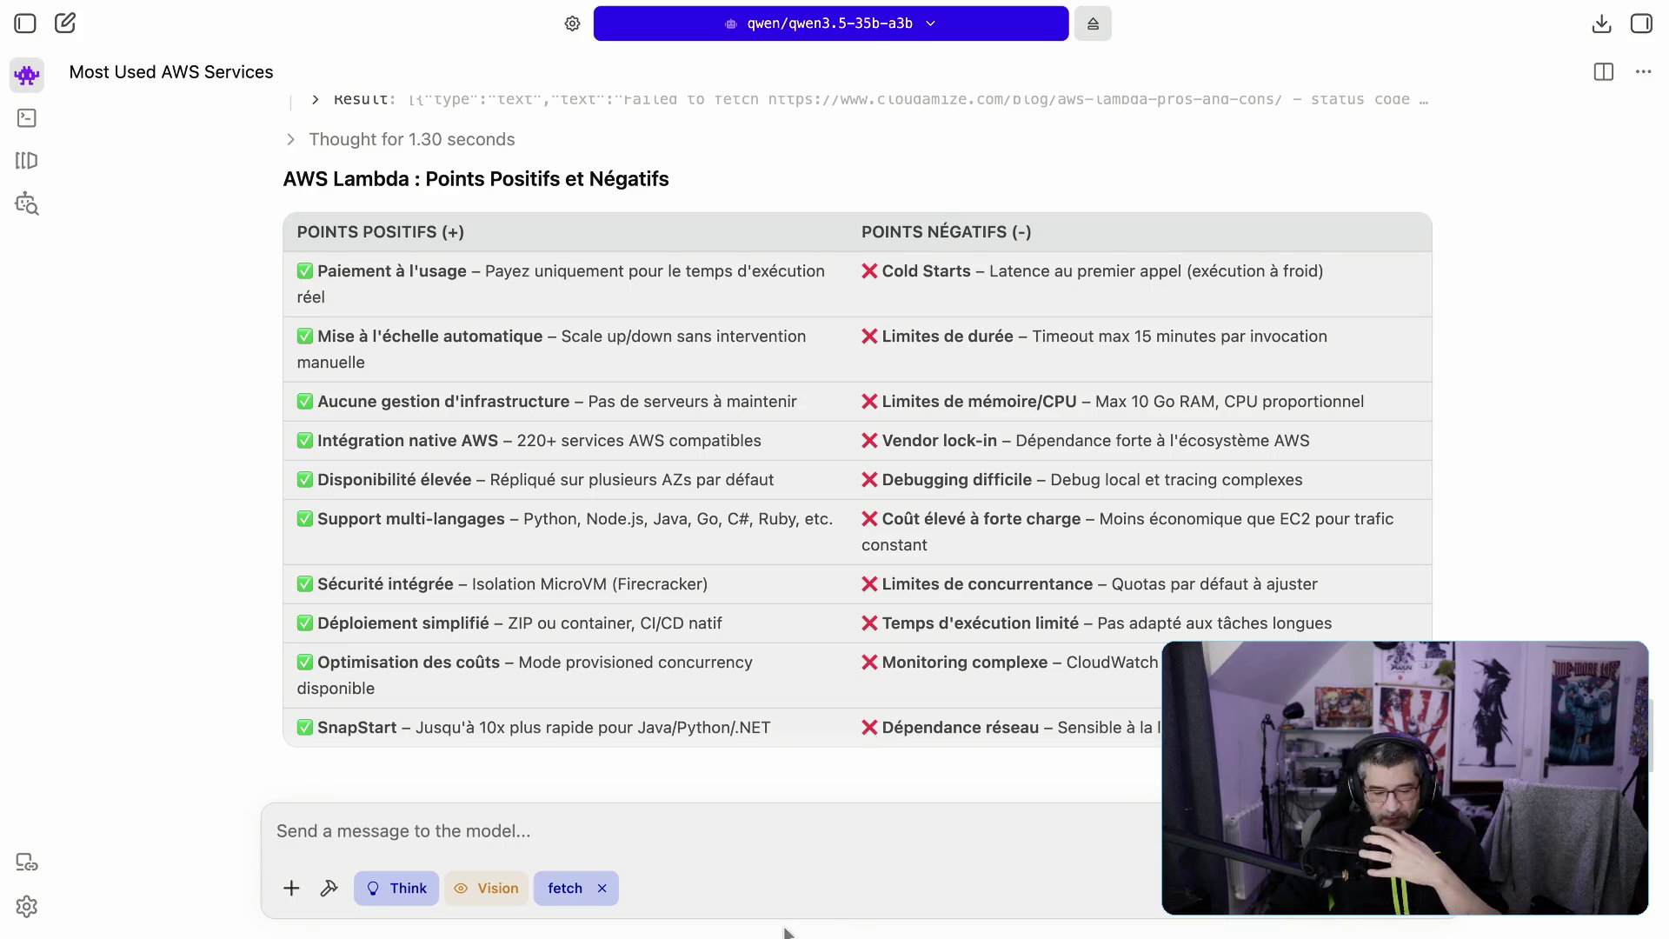
# Step: Ask 'rappelle moi ce que c'est capex et opex' with web fetching turned off, and send it
pyautogui.click(692, 806)
pyautogui.write('rapp')
pyautogui.write('lel')
pyautogui.press('BackSpace')
pyautogui.press('BackSpace')
pyautogui.write('e ')
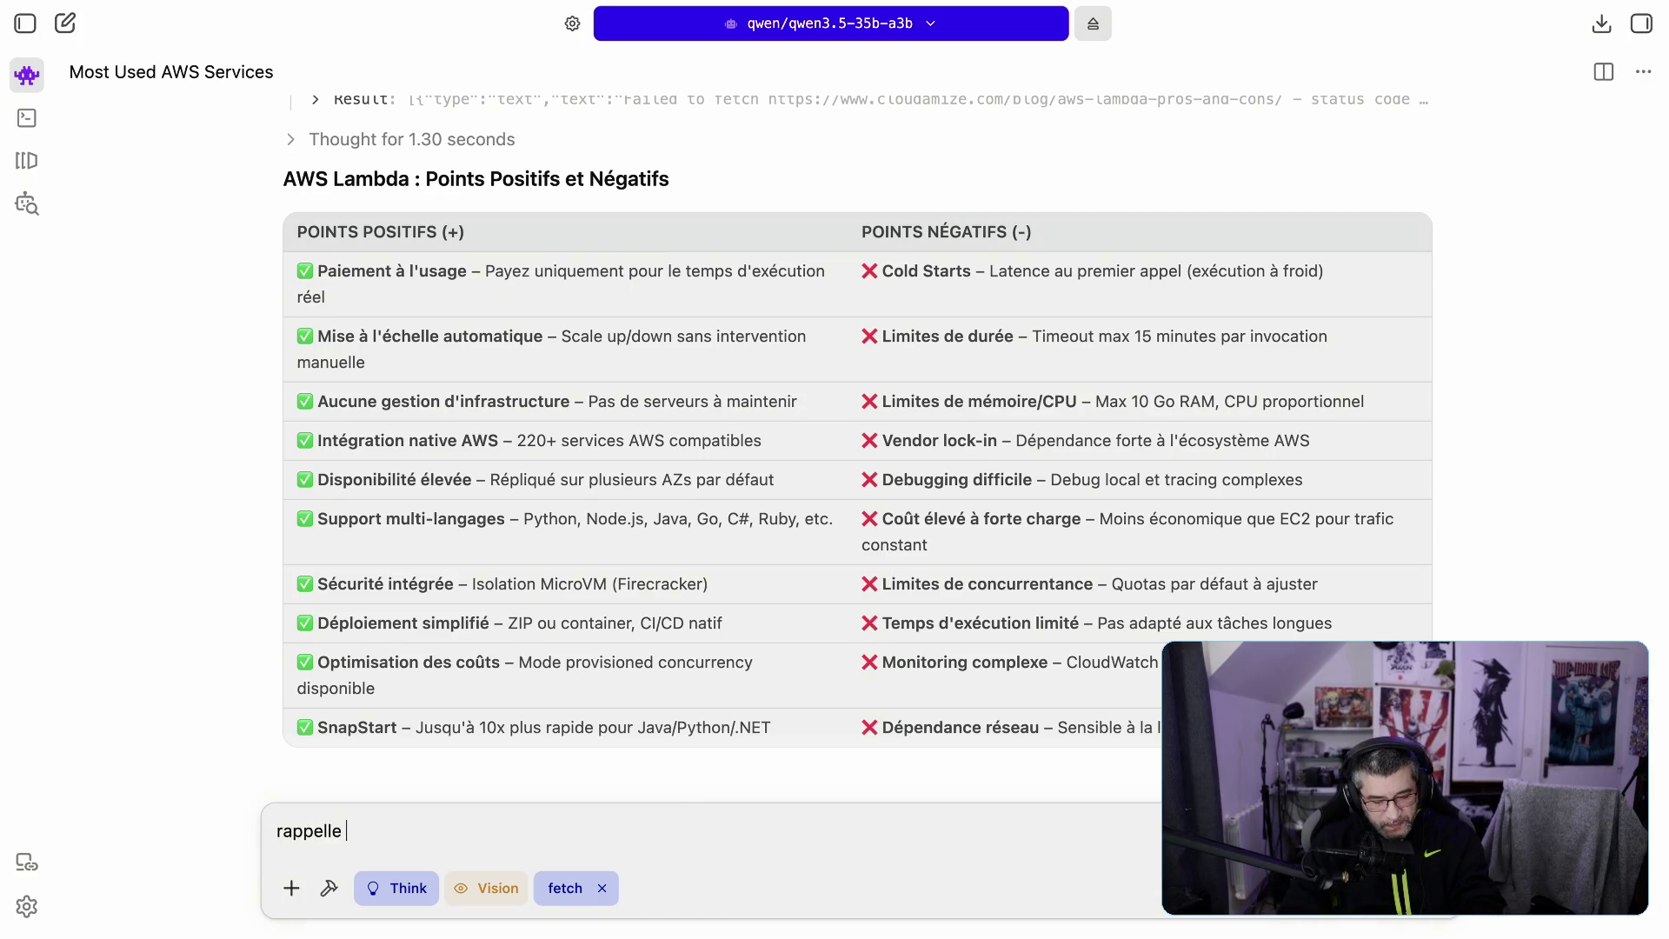
pyautogui.write('moi apx')
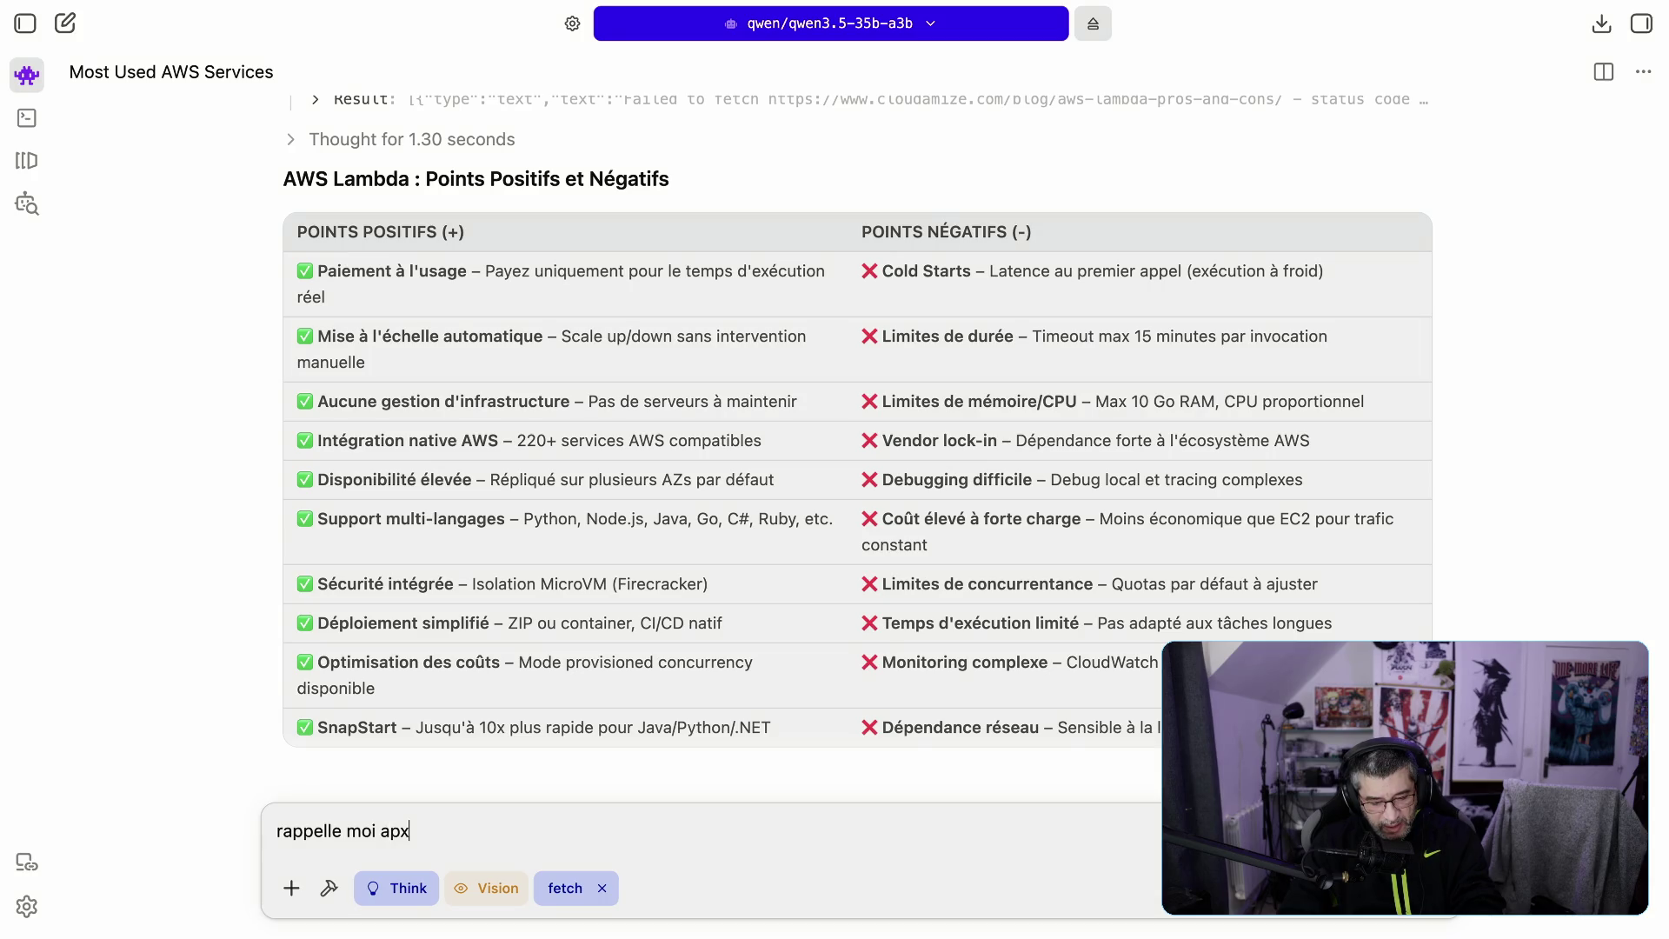
pyautogui.press('BackSpace')
pyautogui.write('ex et o')
pyautogui.write('pex ')
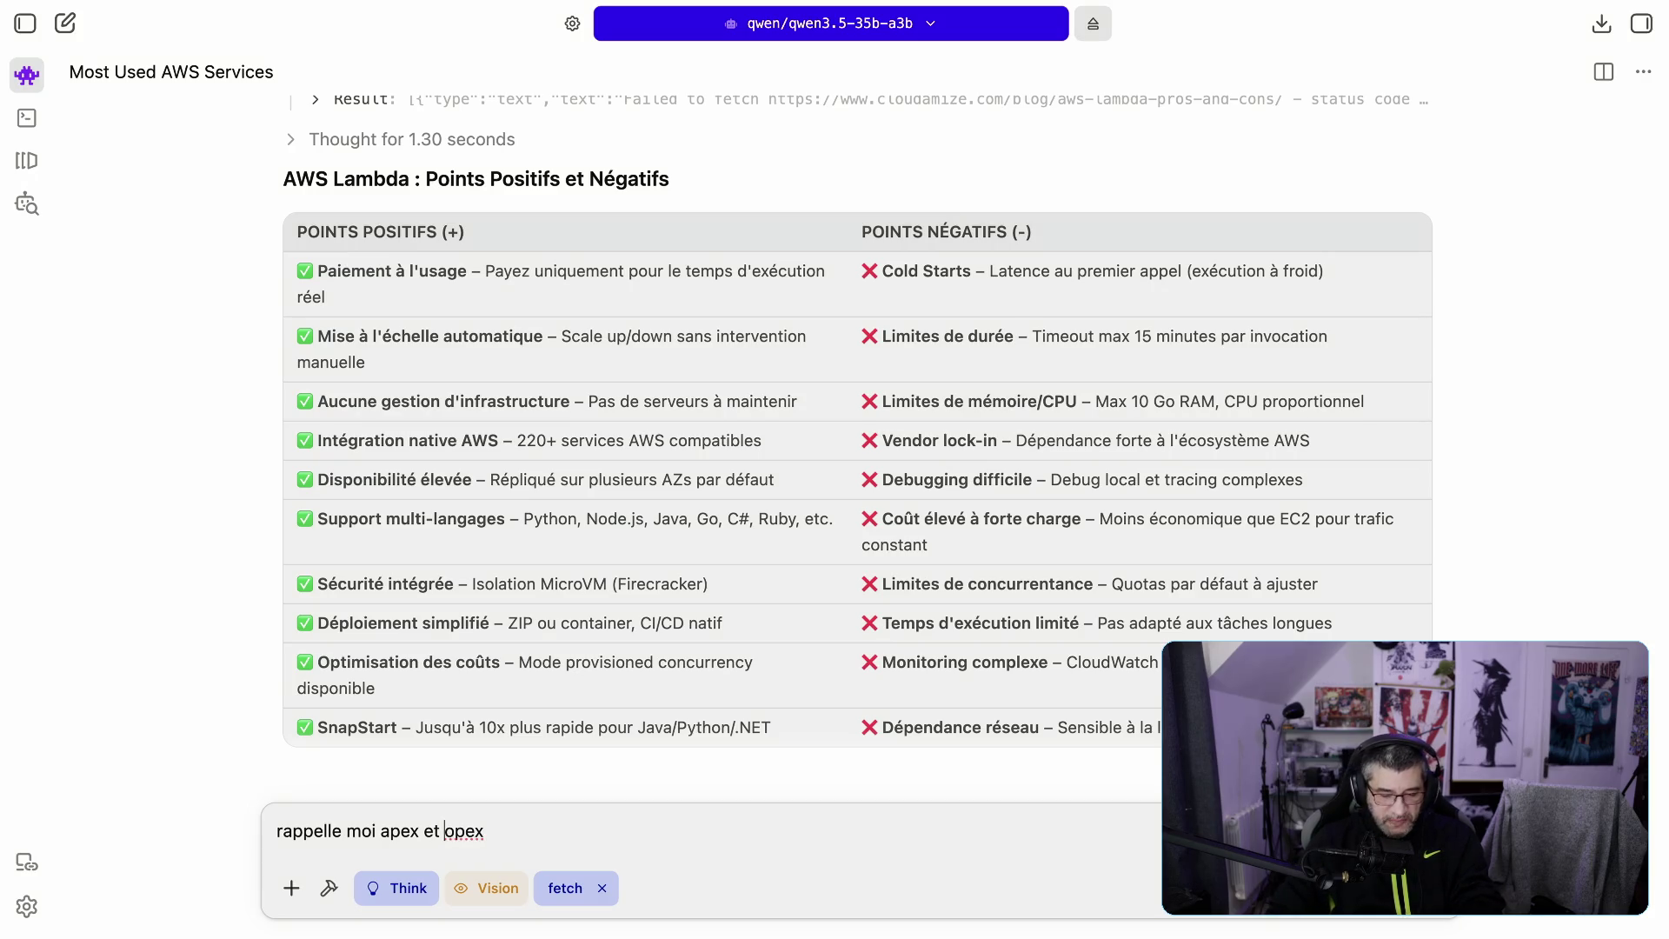
pyautogui.write('c')
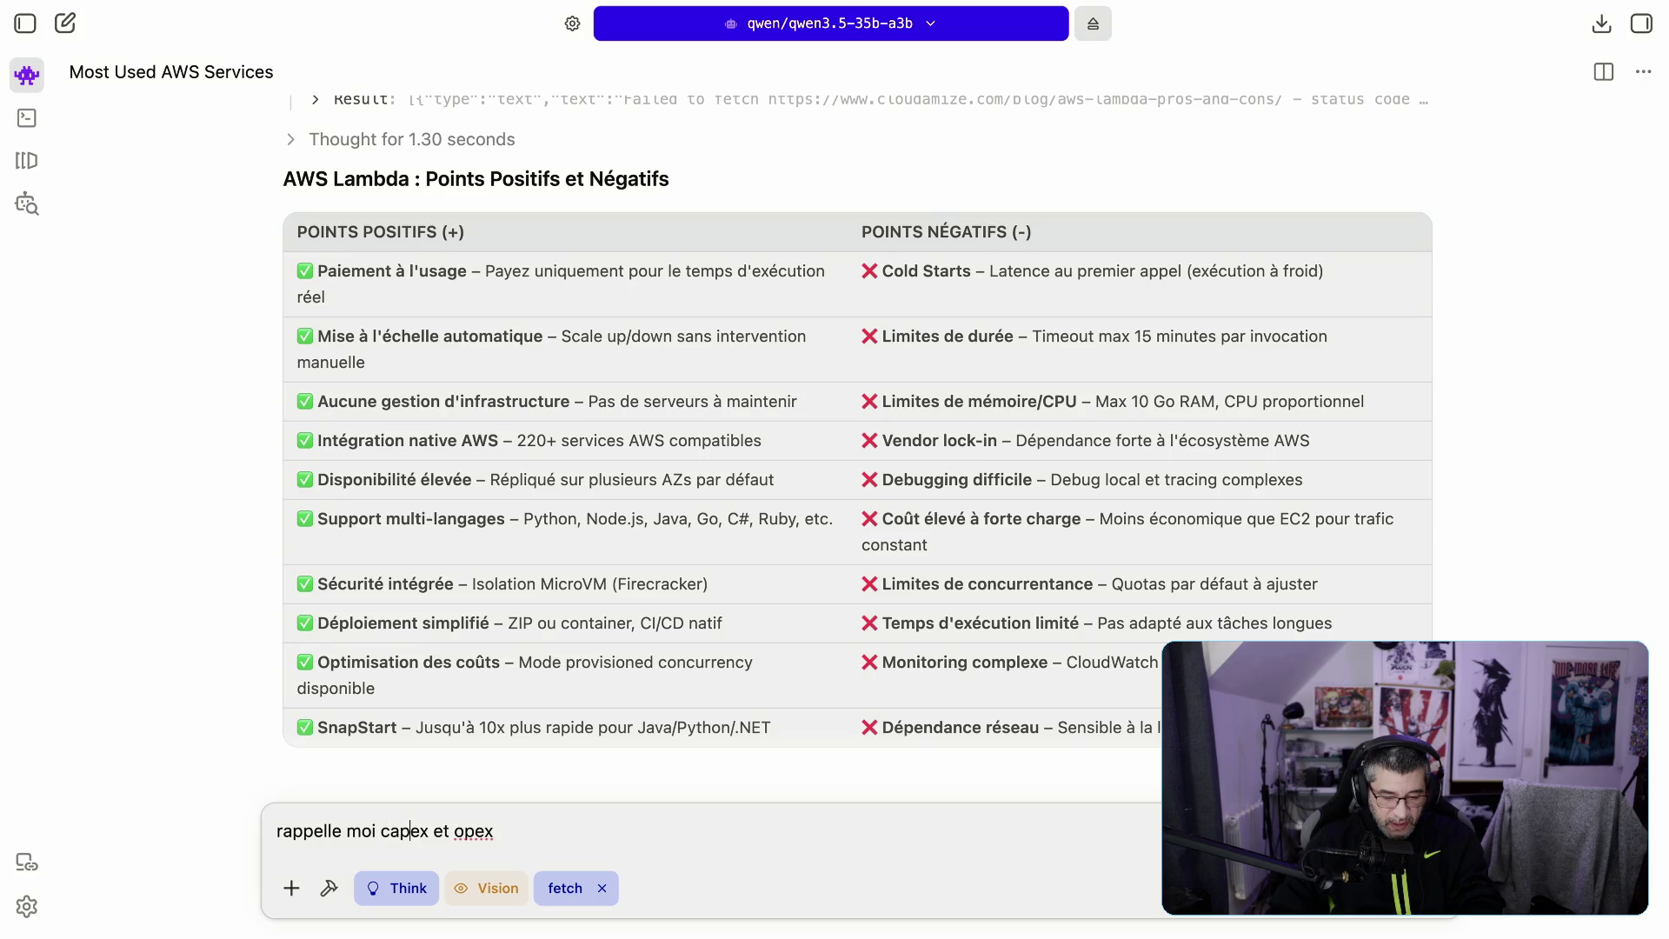
pyautogui.click(433, 831)
pyautogui.press('Left')
pyautogui.press('Left')
pyautogui.press('Left')
pyautogui.write("ce que c'est")
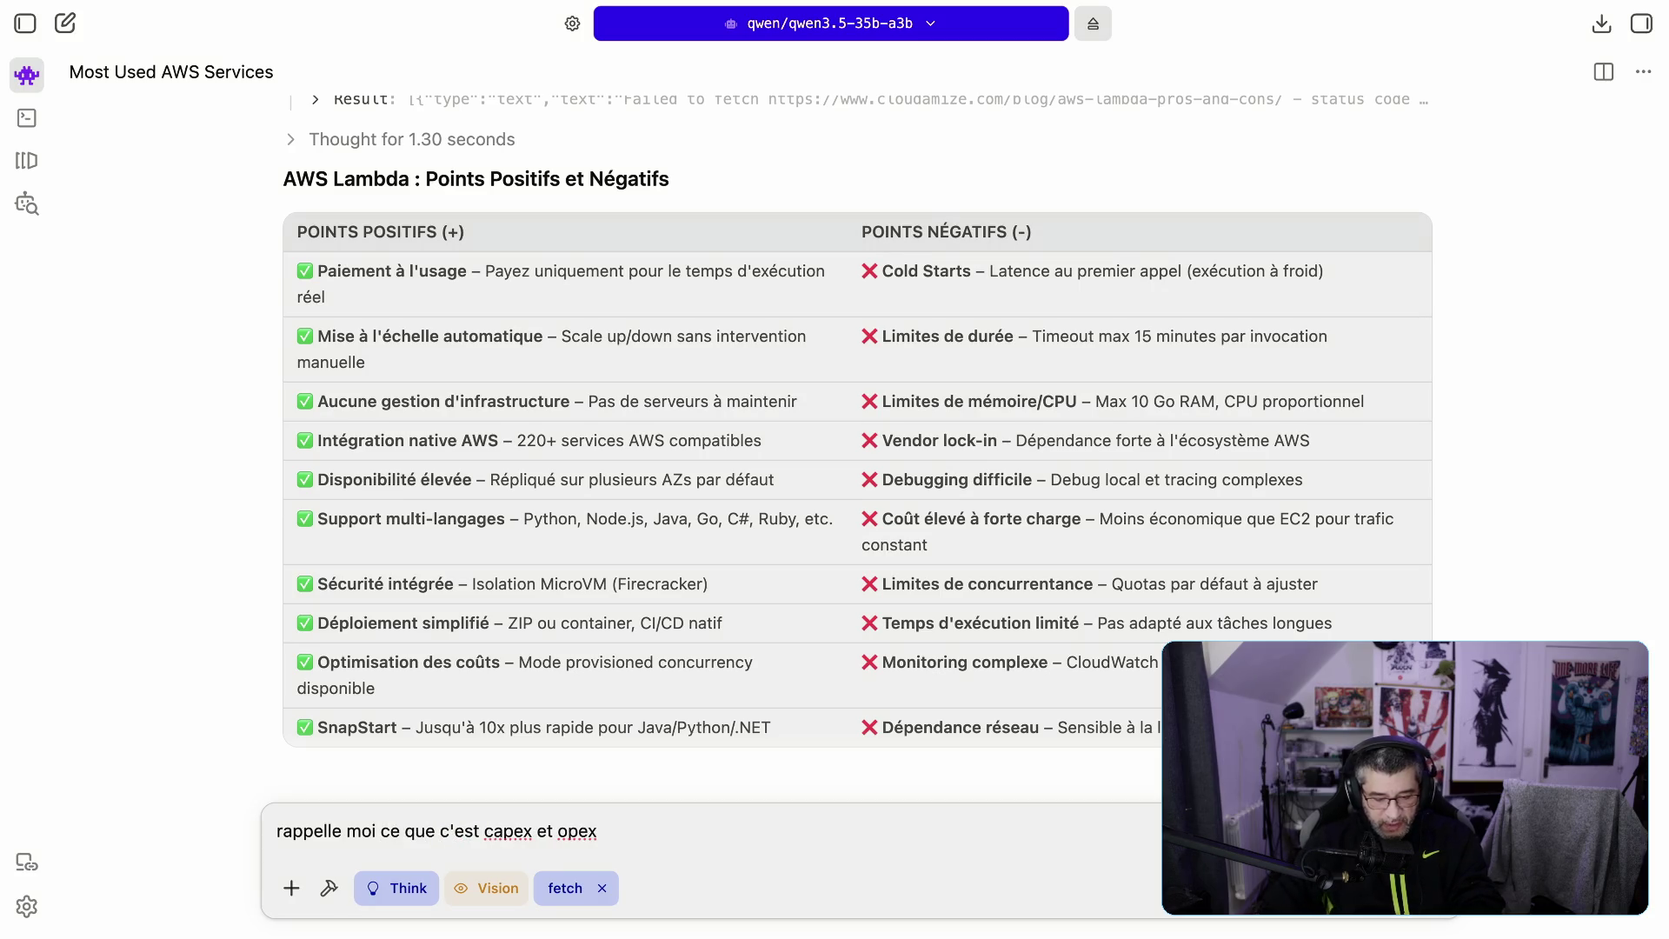
pyautogui.click(570, 888)
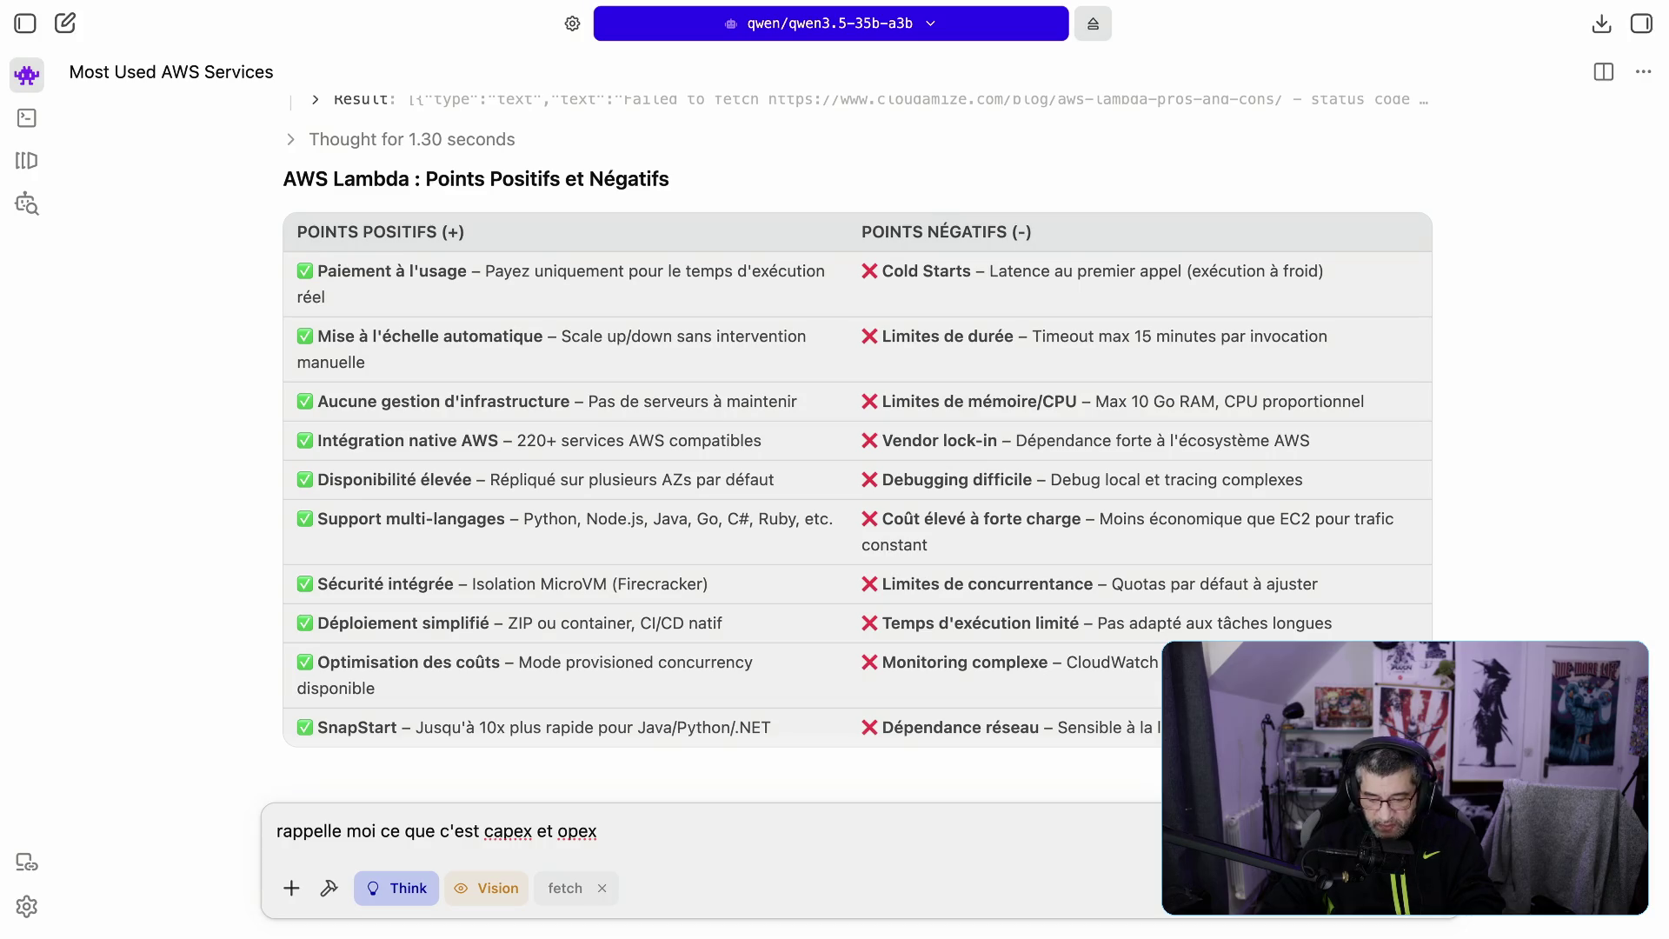
pyautogui.press('Return')
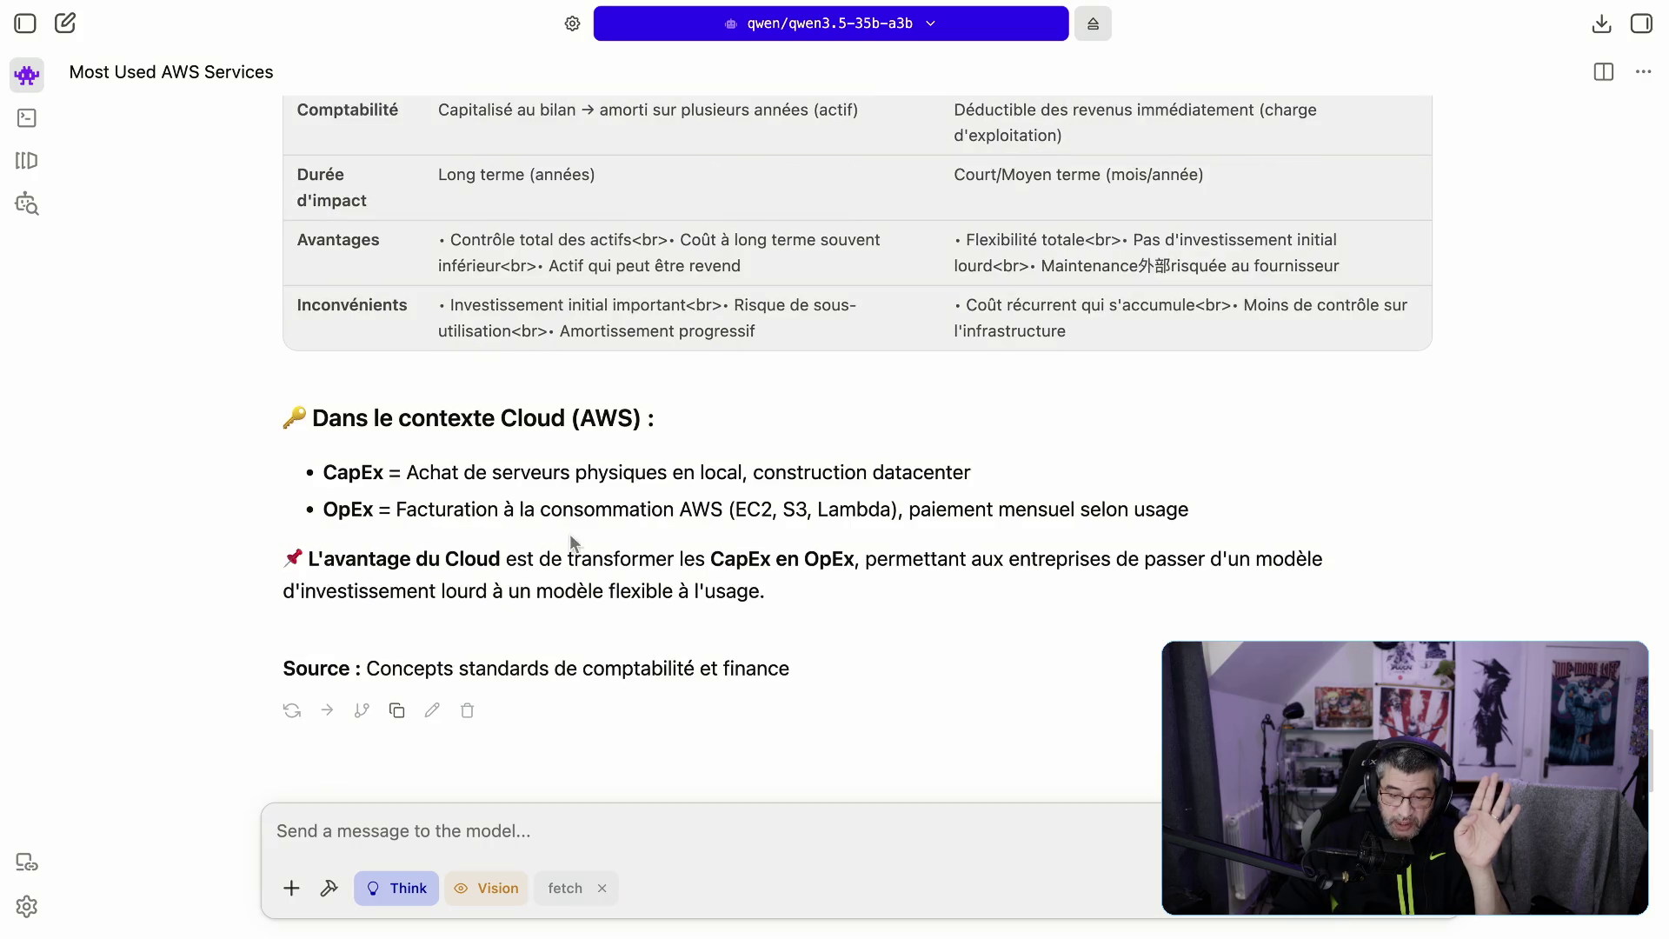
# Step: Highlight the opening line of the CapEx definition in the model's answer
pyautogui.moveTo(406, 426); pyautogui.dragTo(935, 426)
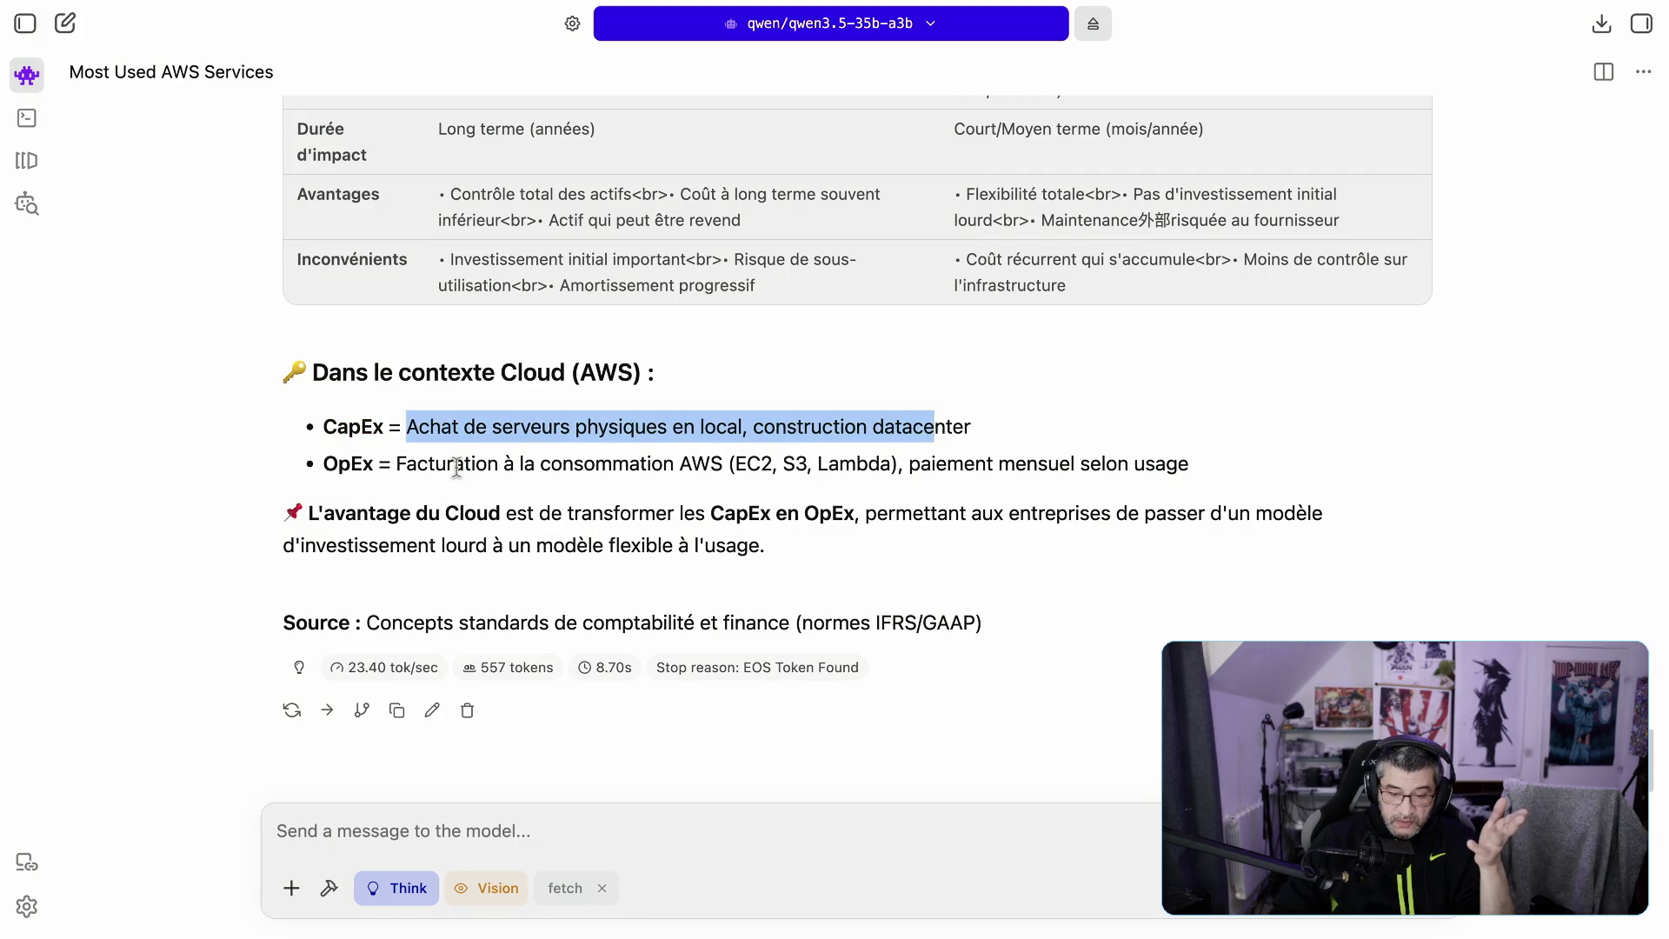
pyautogui.moveTo(447, 467); pyautogui.dragTo(836, 470)
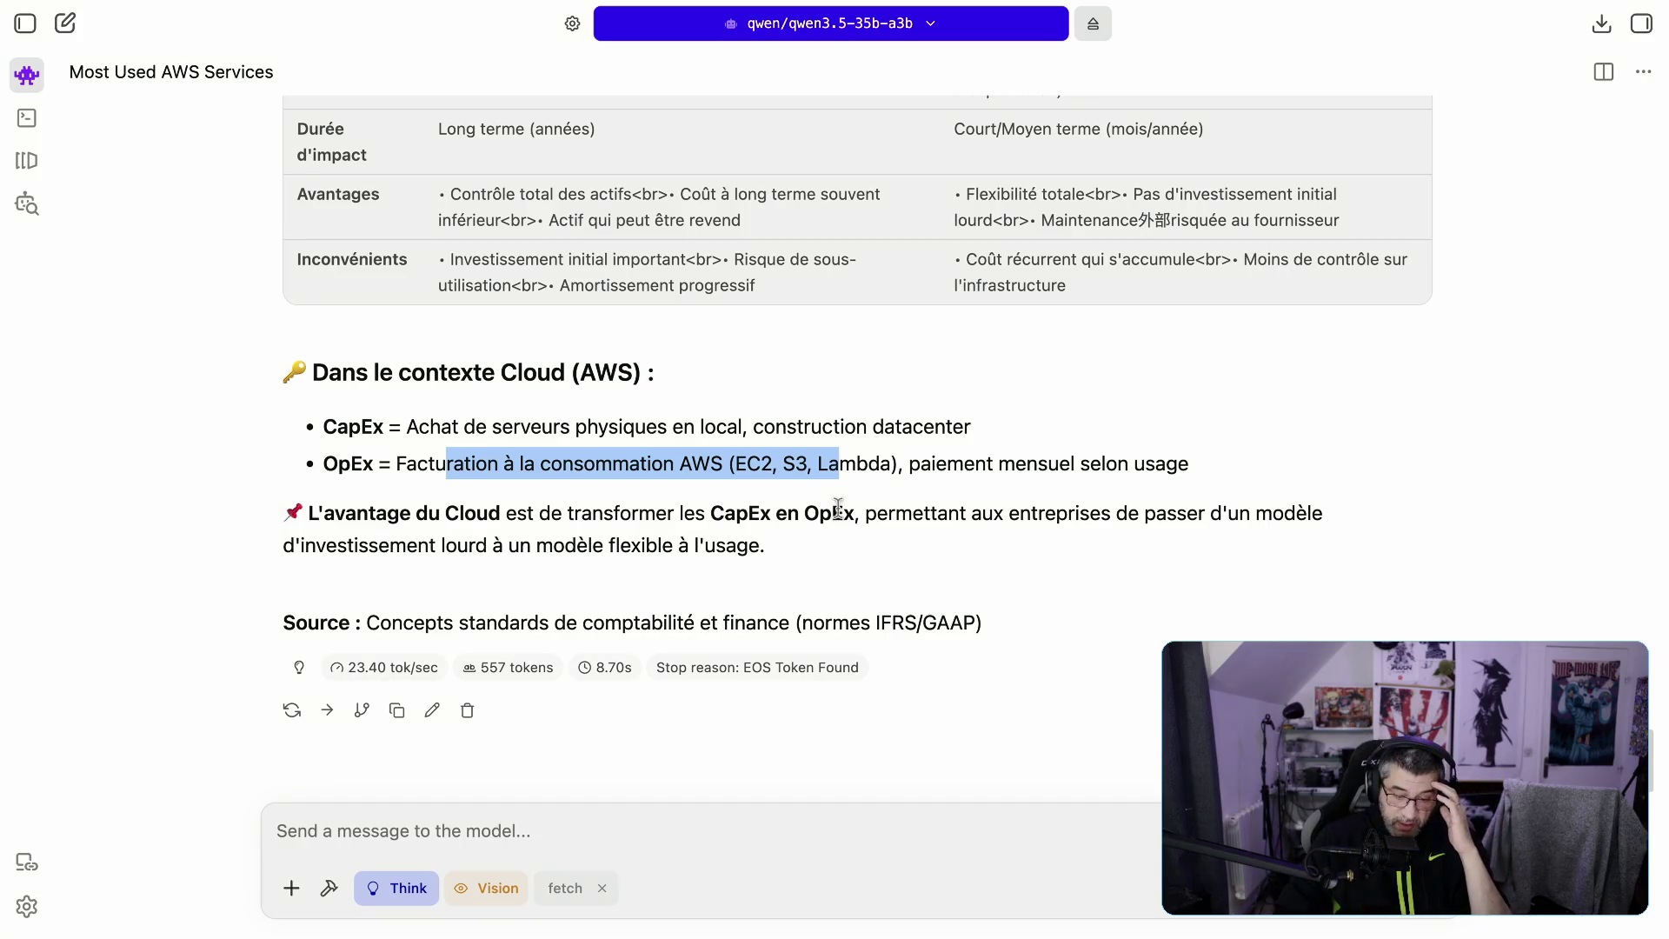
pyautogui.click(507, 478)
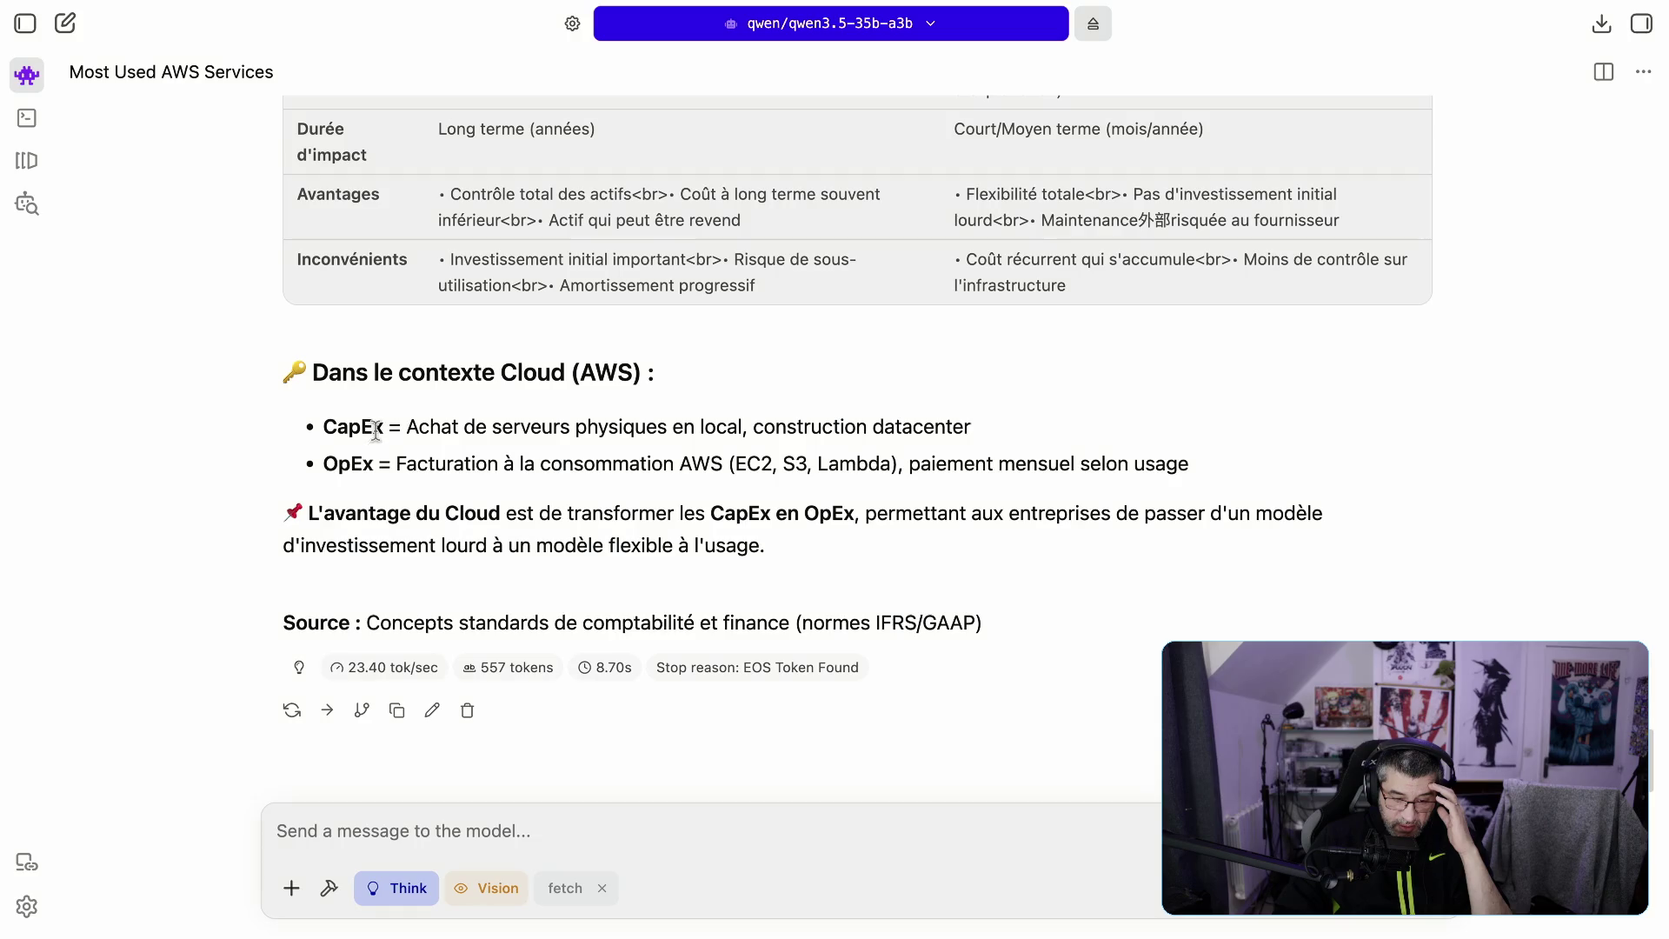
pyautogui.moveTo(374, 428); pyautogui.dragTo(528, 428)
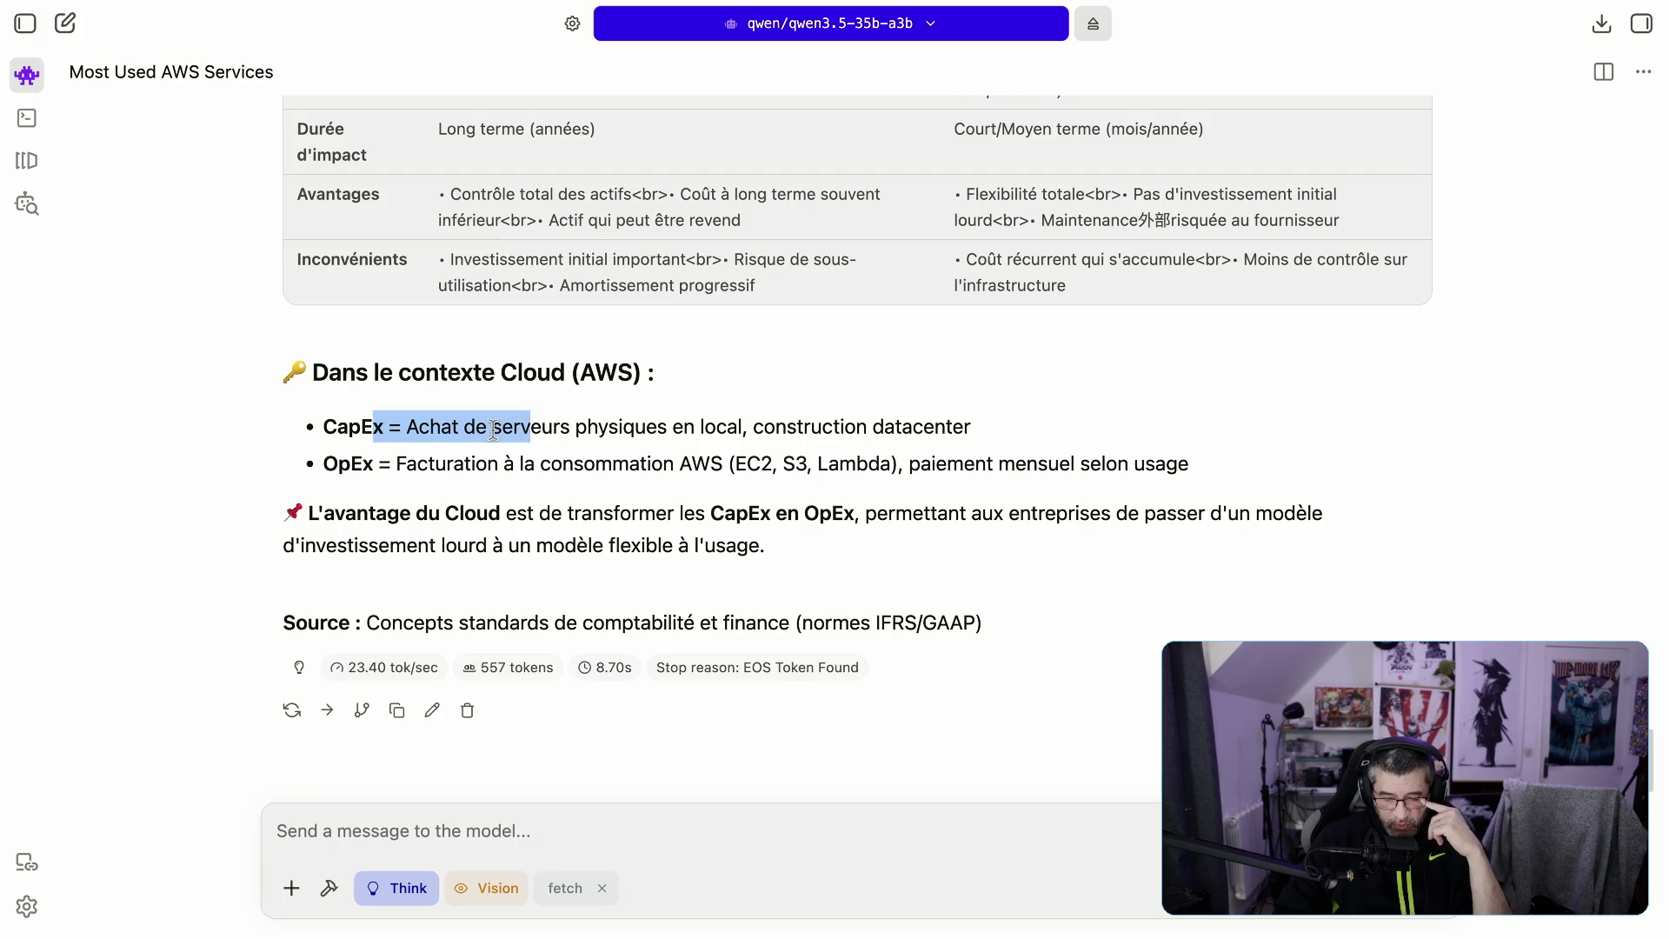
pyautogui.moveTo(373, 428); pyautogui.dragTo(656, 470)
pyautogui.scroll(15, 659, 474)
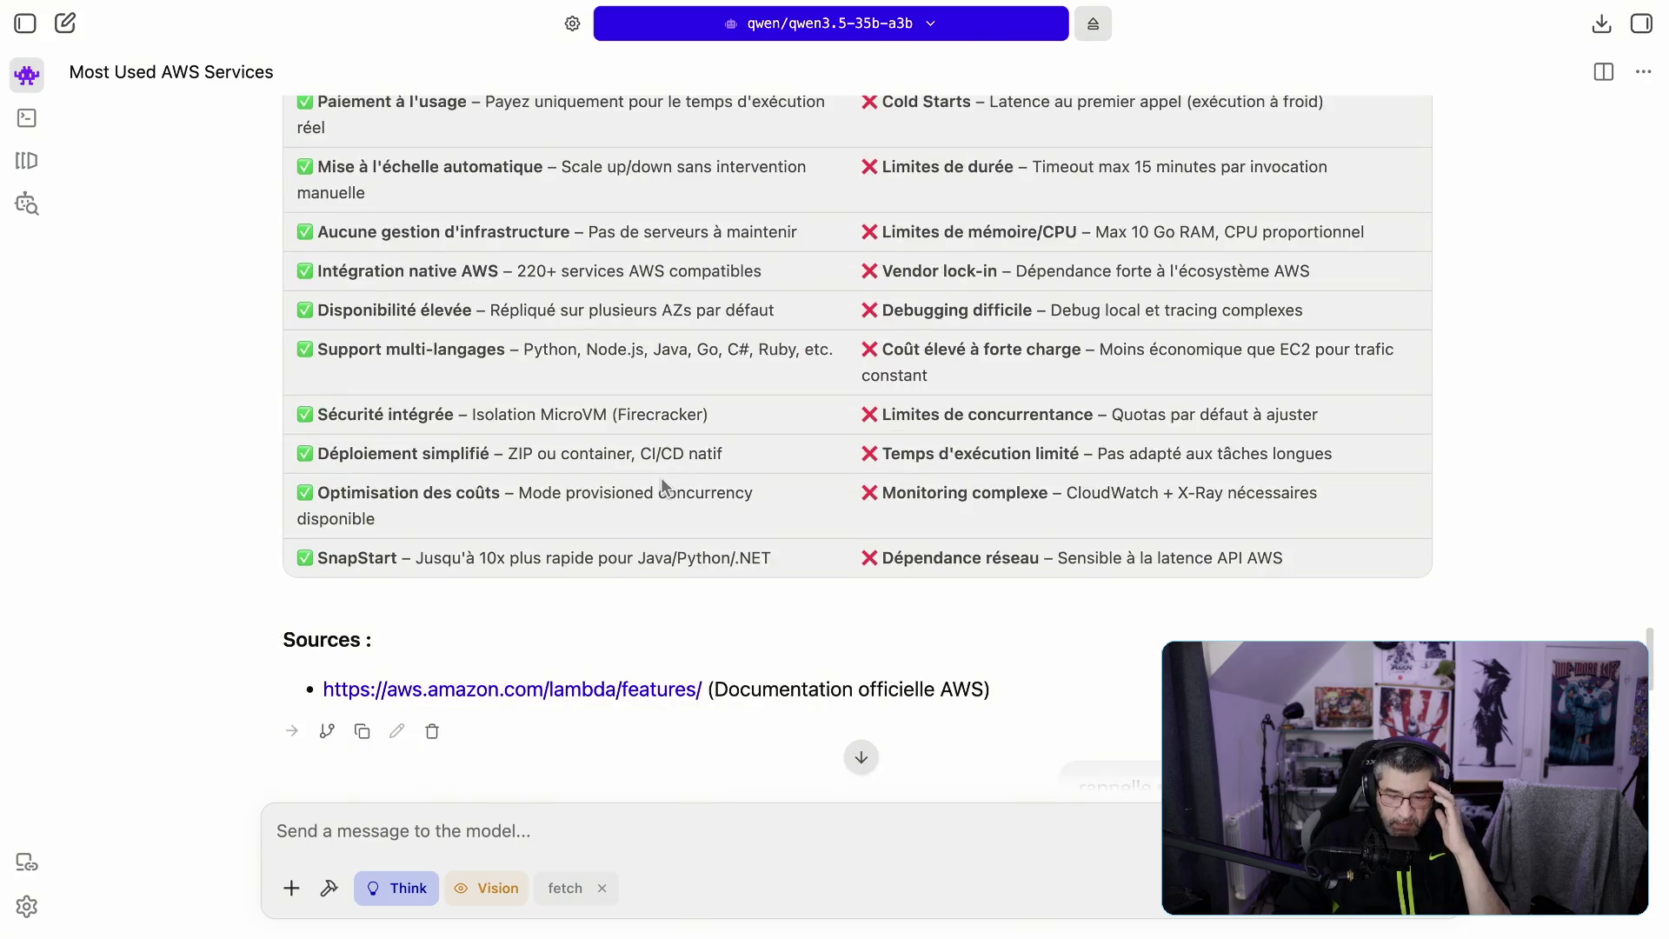
# Step: Scroll the chat to the Lambda table and highlight the AWS compatible services phrase
pyautogui.scroll(-1, 660, 474)
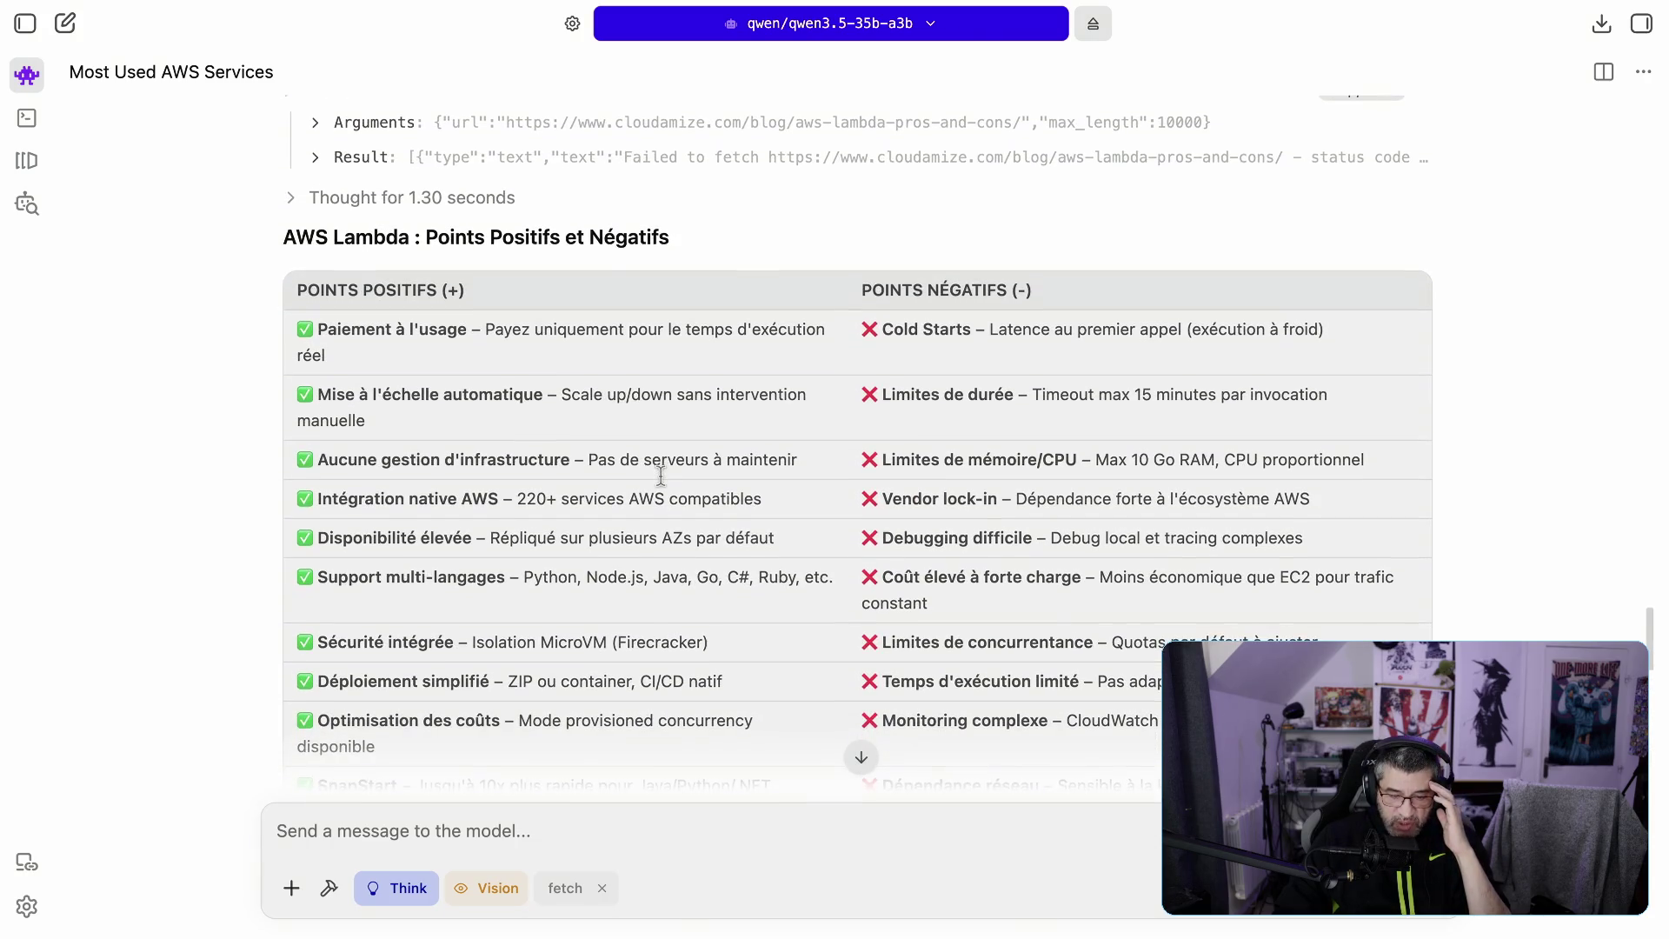
pyautogui.scroll(-2, 695, 478)
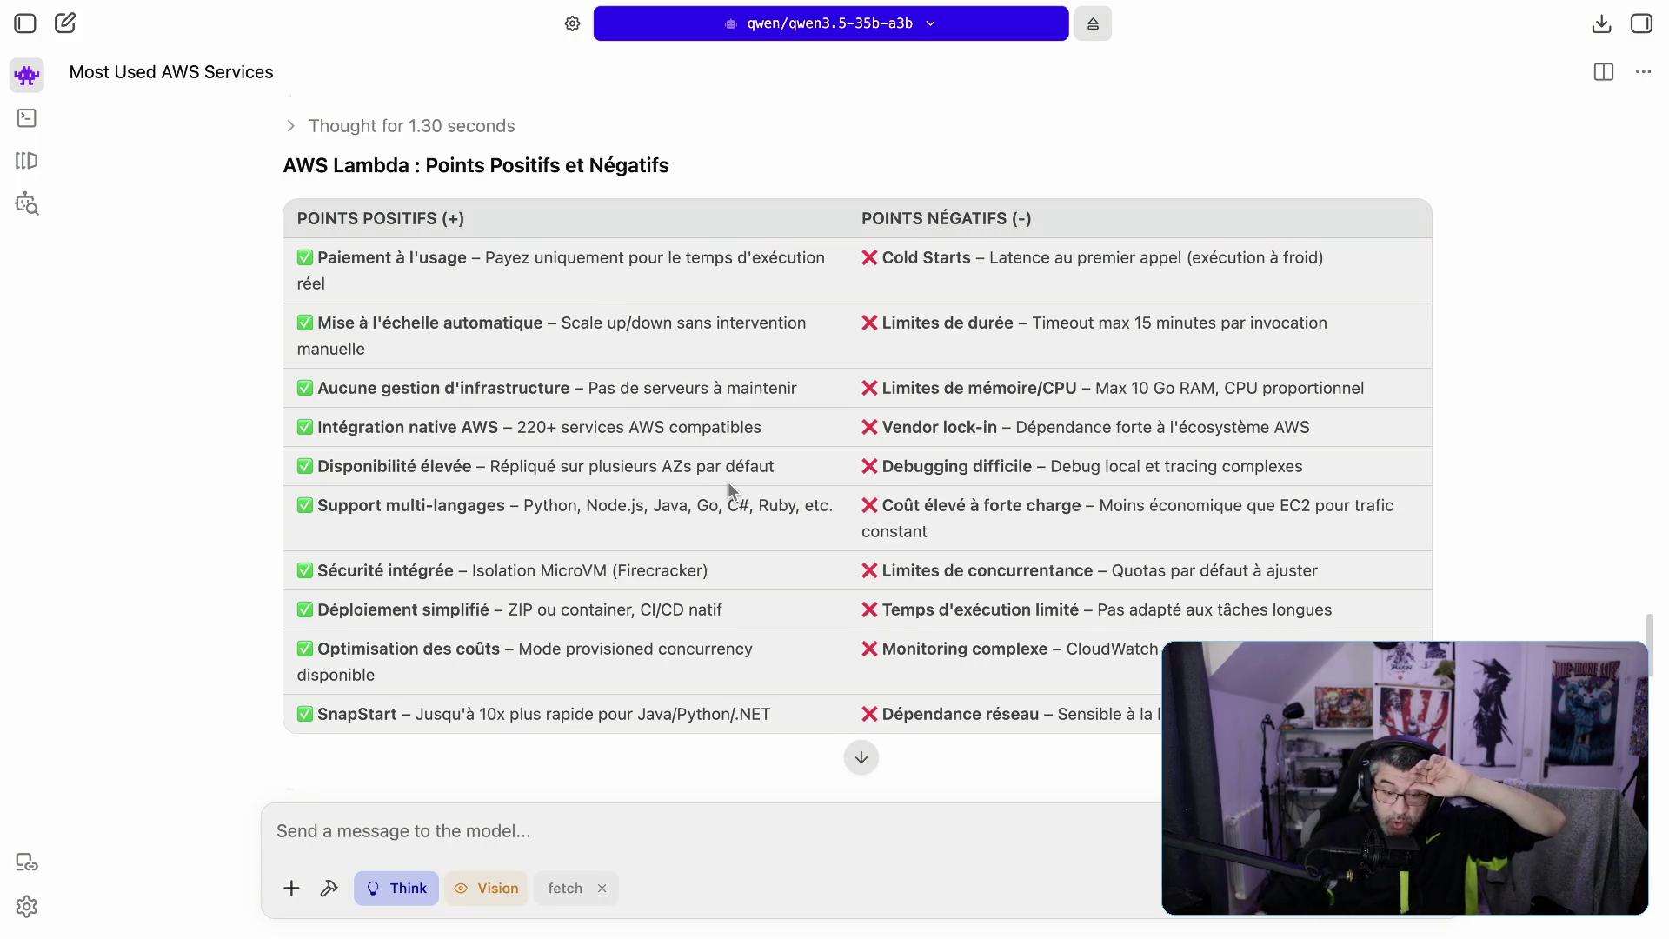
pyautogui.moveTo(594, 426); pyautogui.dragTo(712, 426)
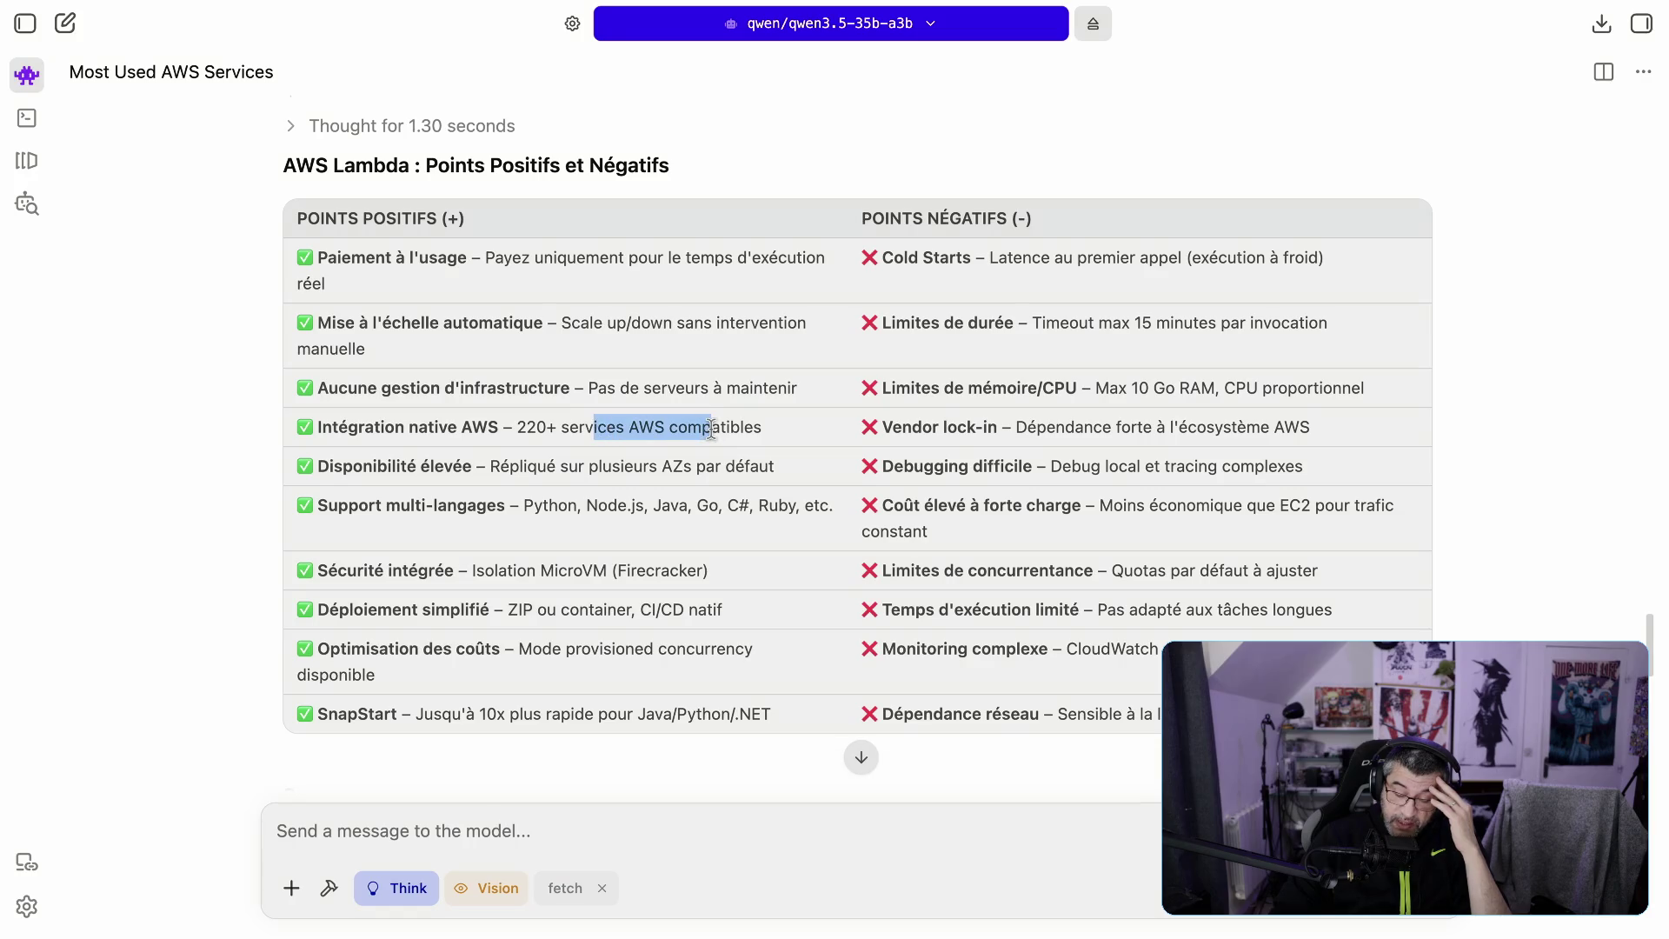
pyautogui.click(522, 423)
pyautogui.moveTo(522, 423); pyautogui.dragTo(566, 424)
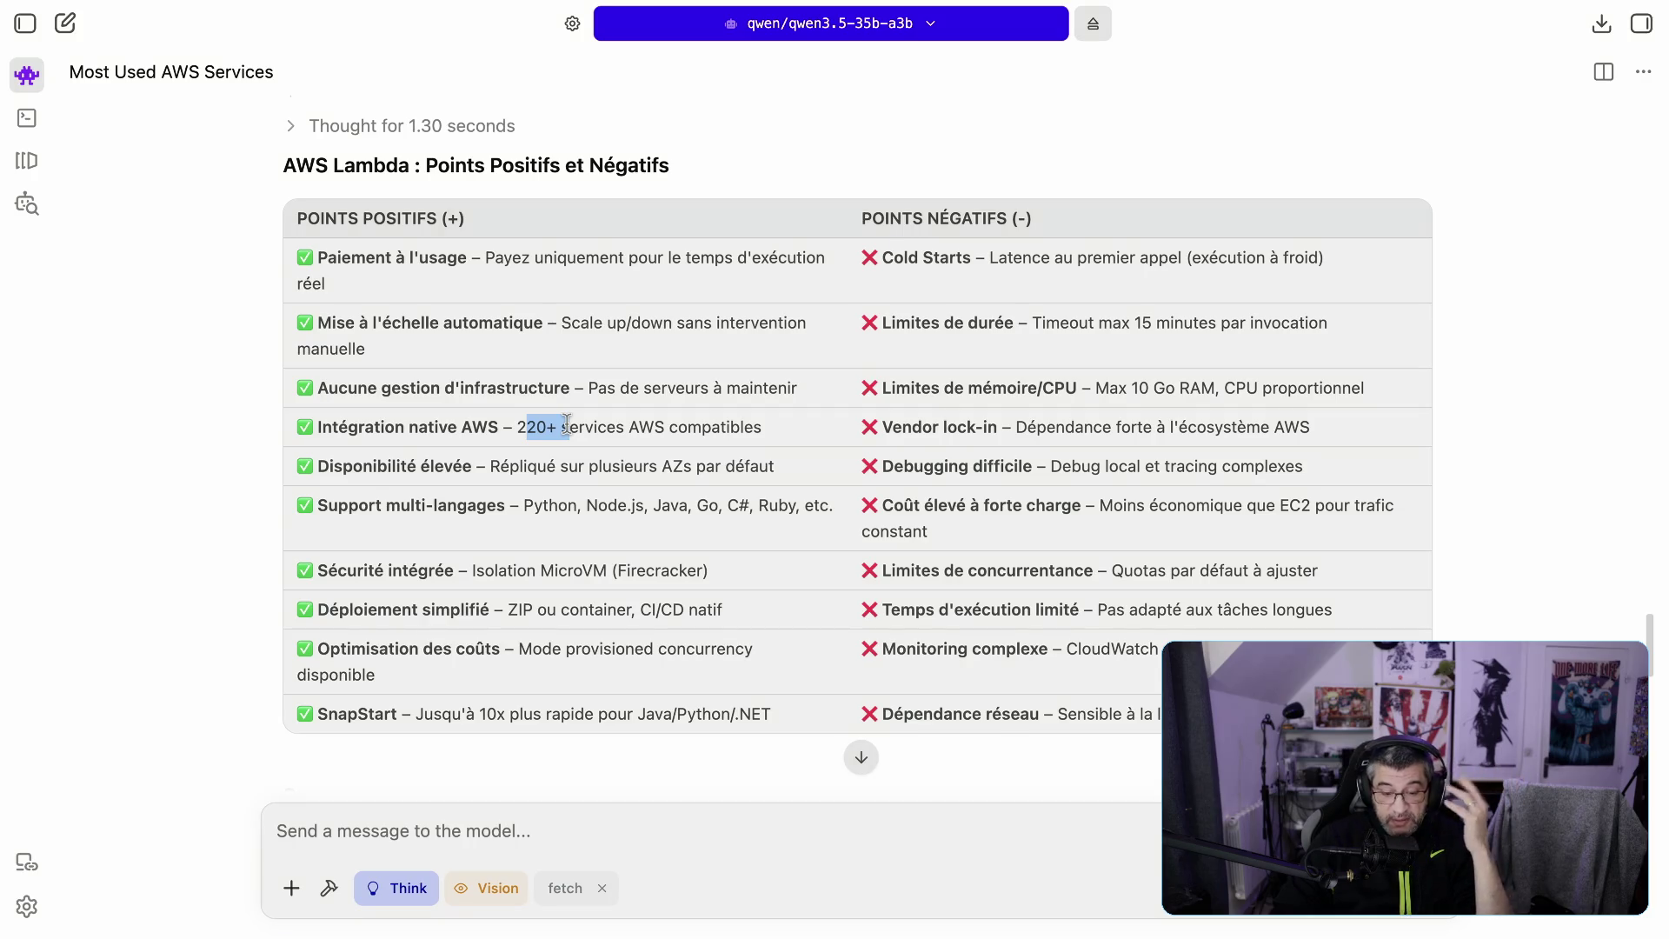
pyautogui.moveTo(598, 469); pyautogui.dragTo(690, 472)
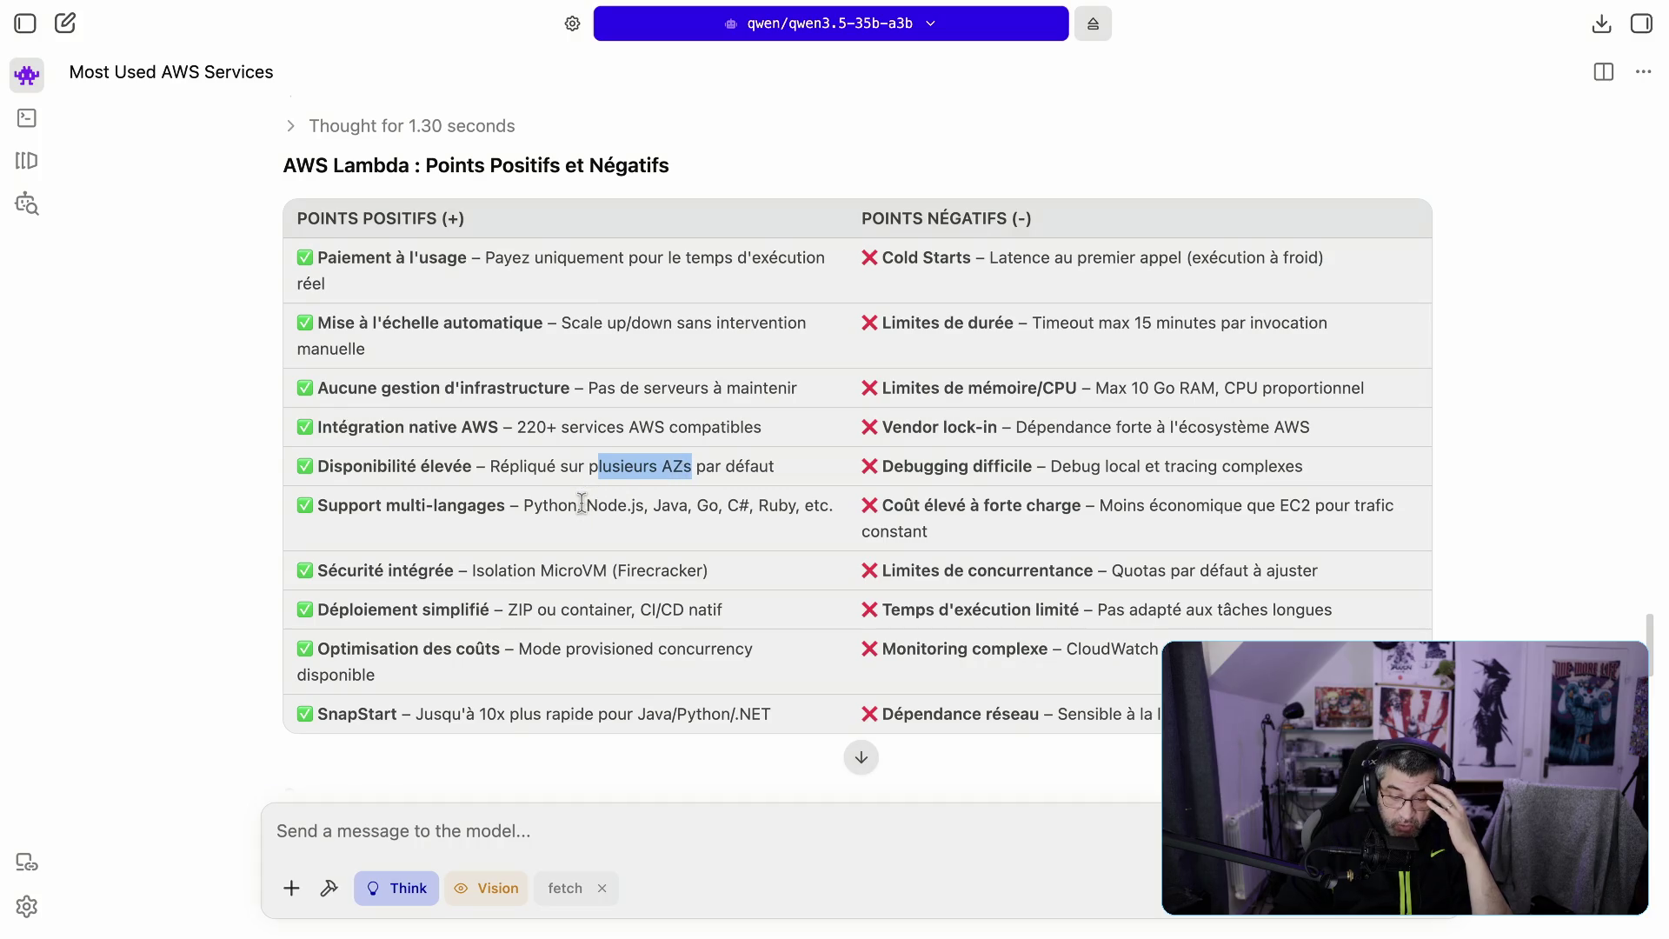
pyautogui.moveTo(832, 505); pyautogui.dragTo(642, 502)
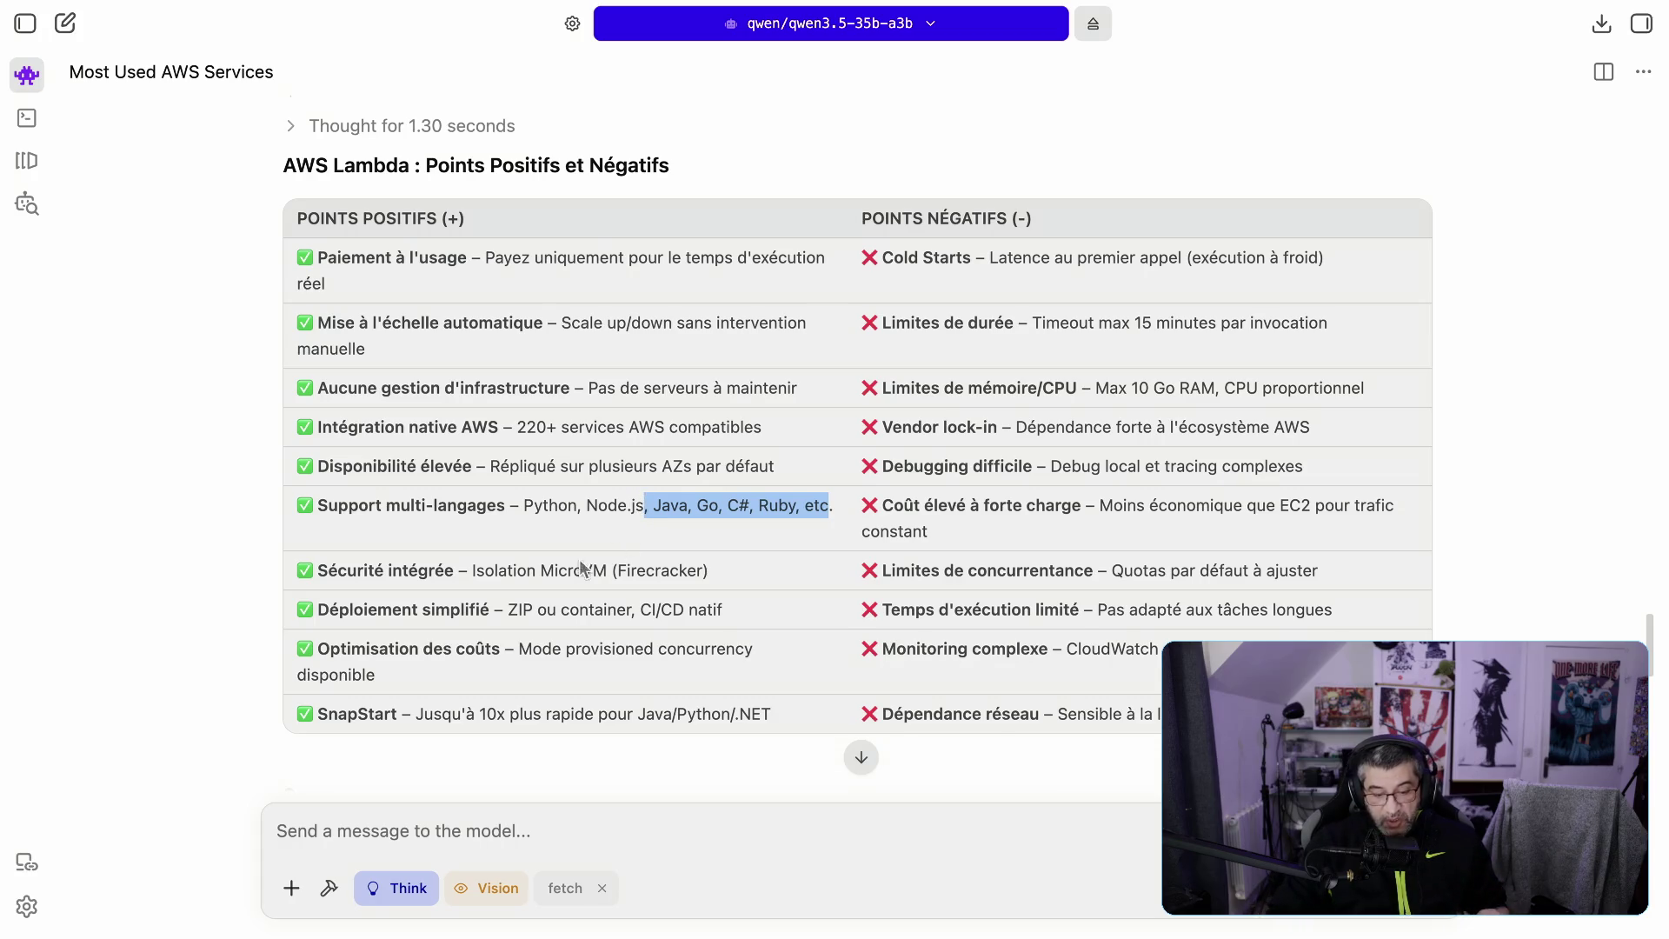
pyautogui.moveTo(710, 572); pyautogui.dragTo(470, 570)
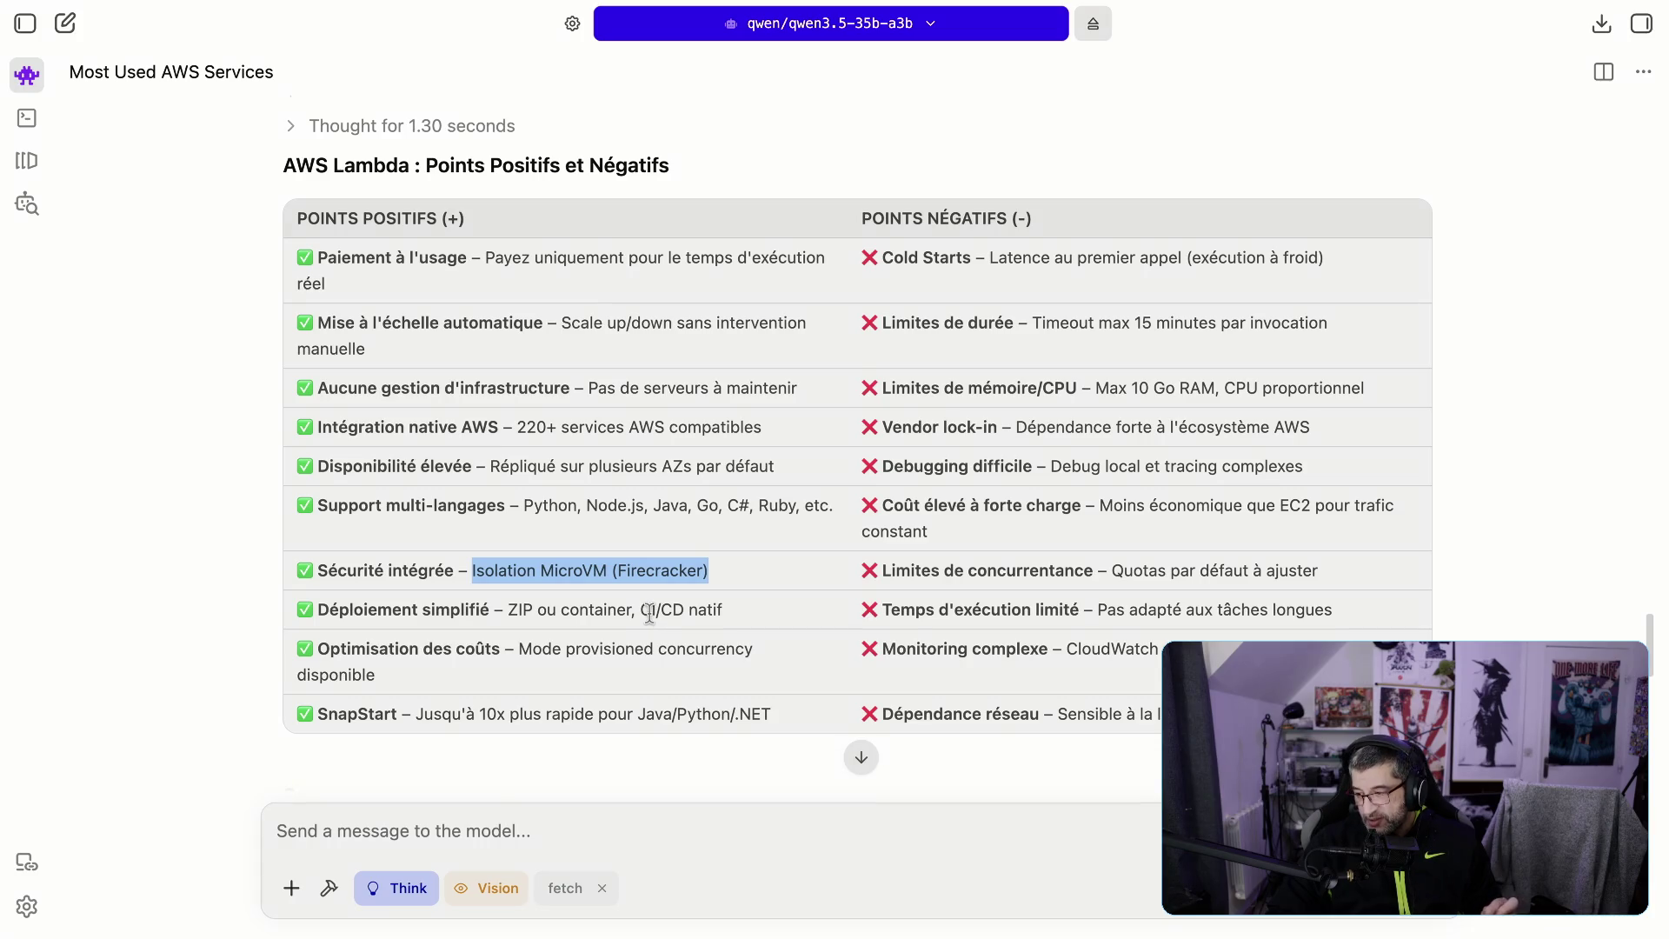
pyautogui.click(740, 504)
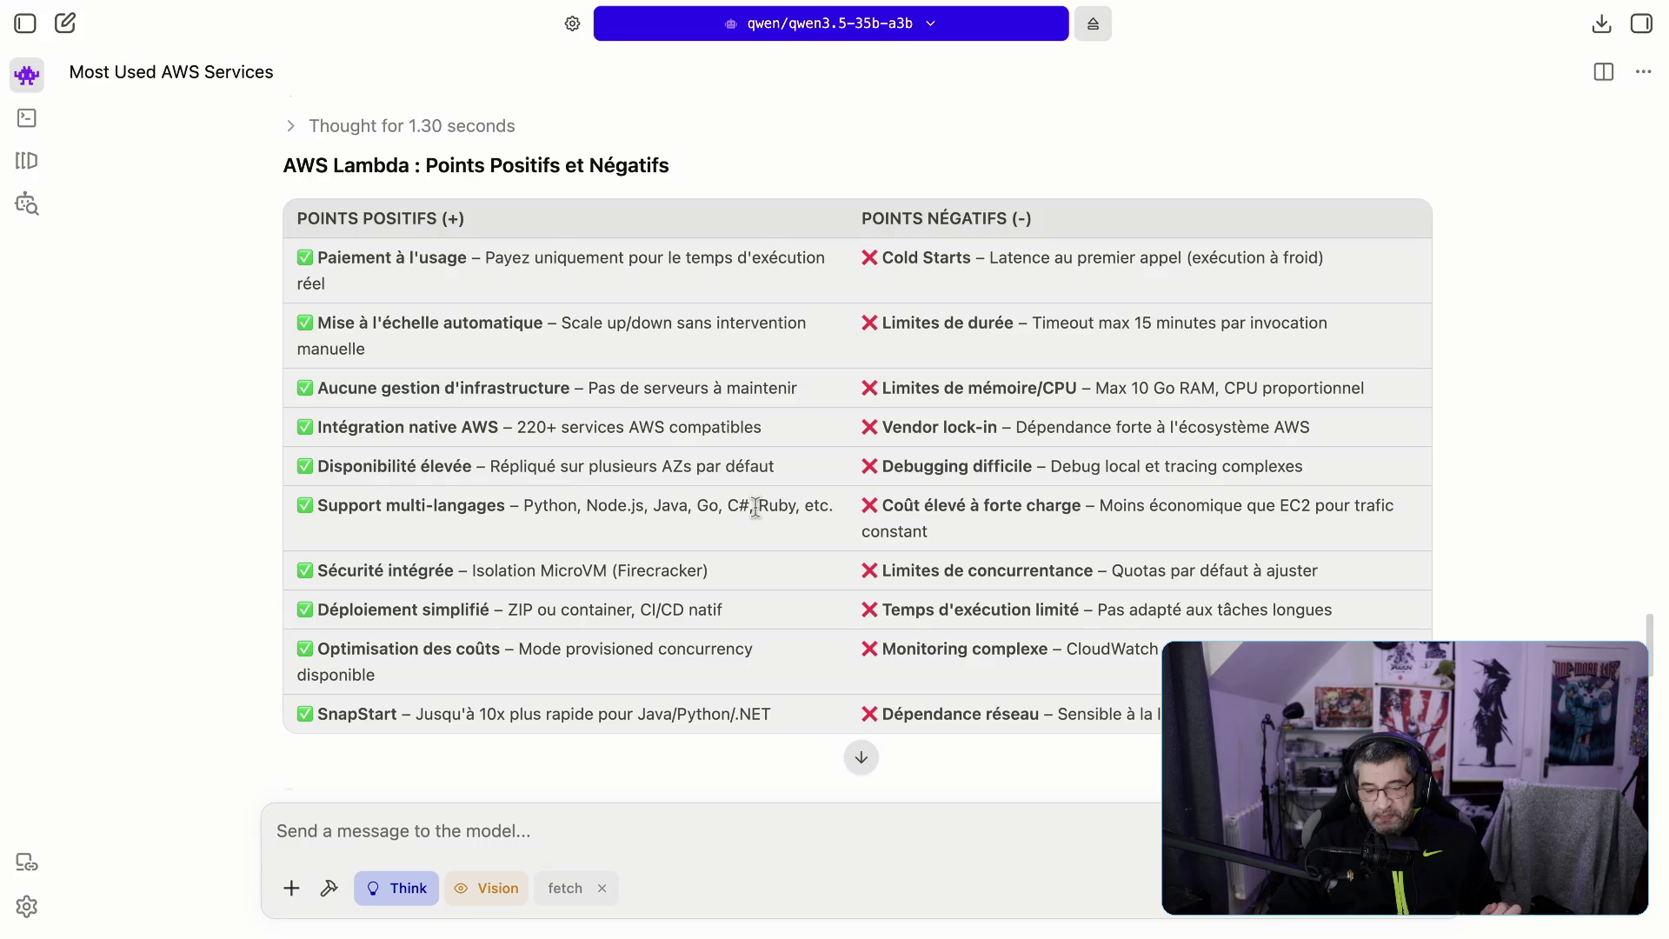
pyautogui.moveTo(728, 505); pyautogui.dragTo(740, 506)
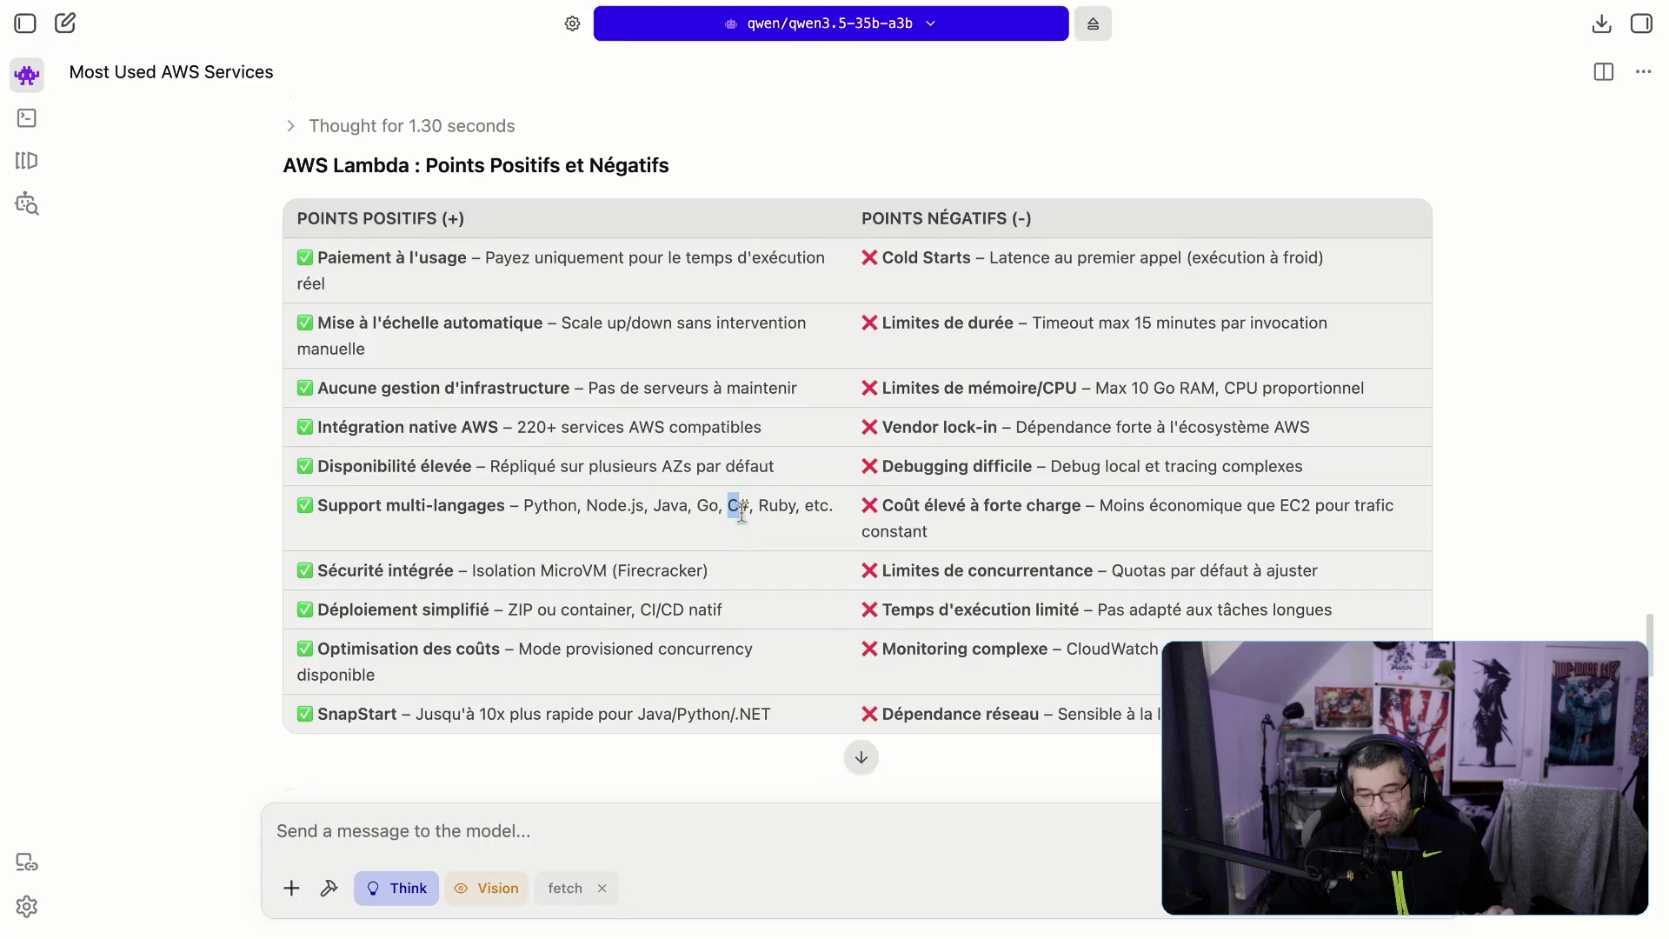
pyautogui.click(741, 506)
pyautogui.moveTo(744, 507); pyautogui.dragTo(749, 509)
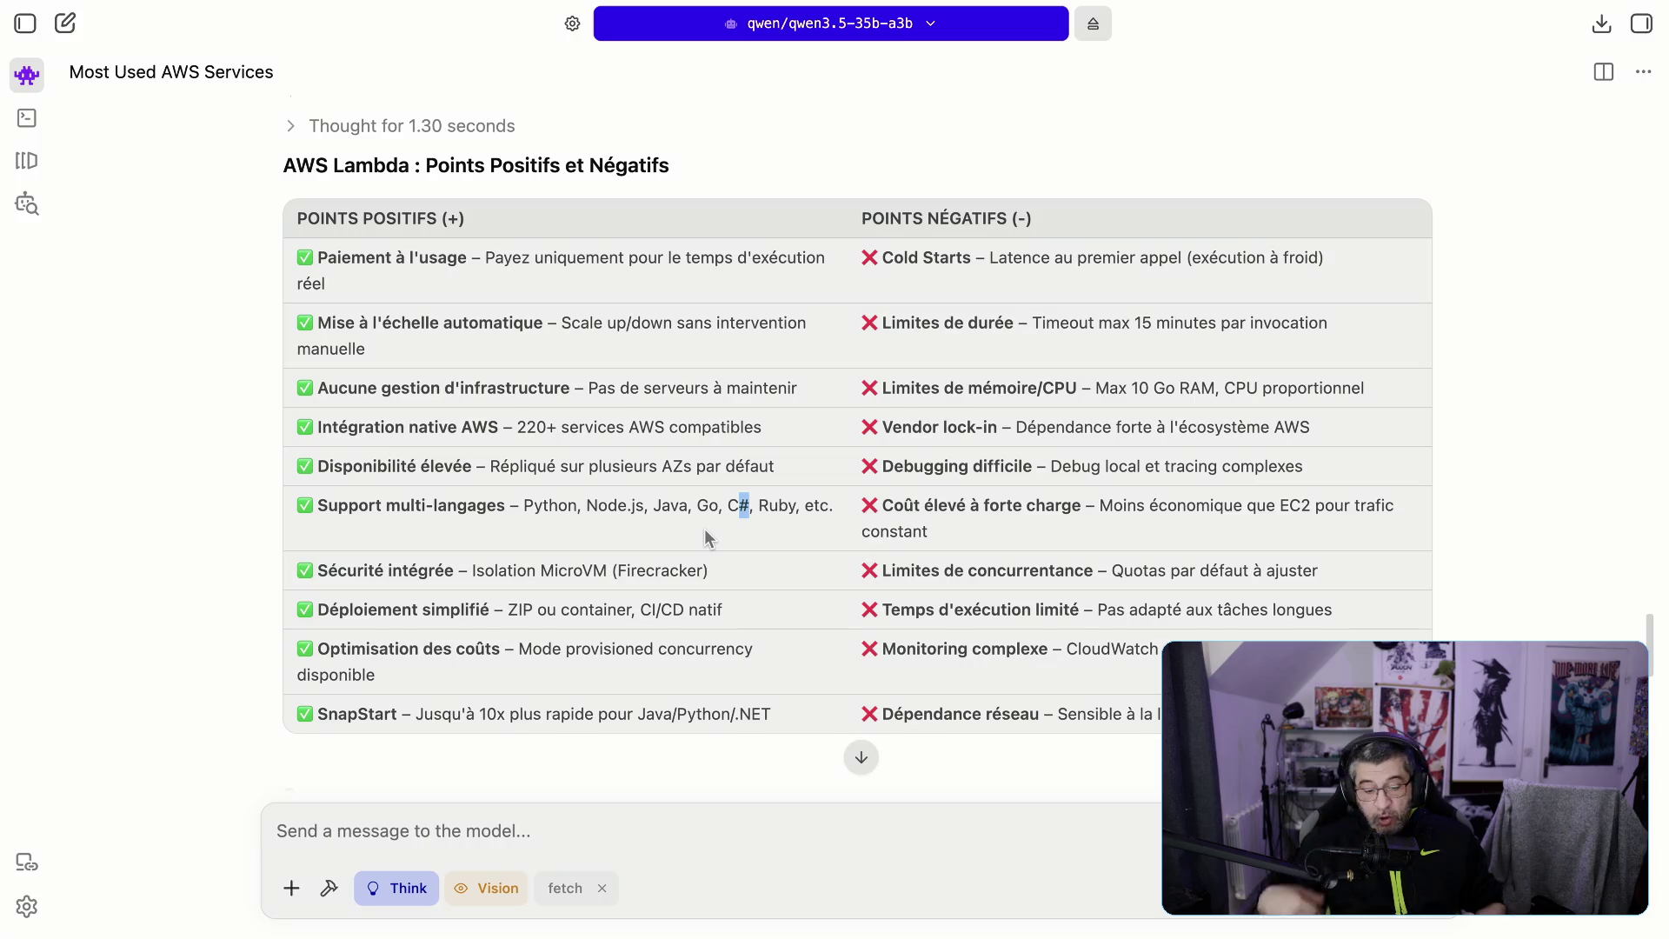
pyautogui.moveTo(618, 511); pyautogui.dragTo(769, 518)
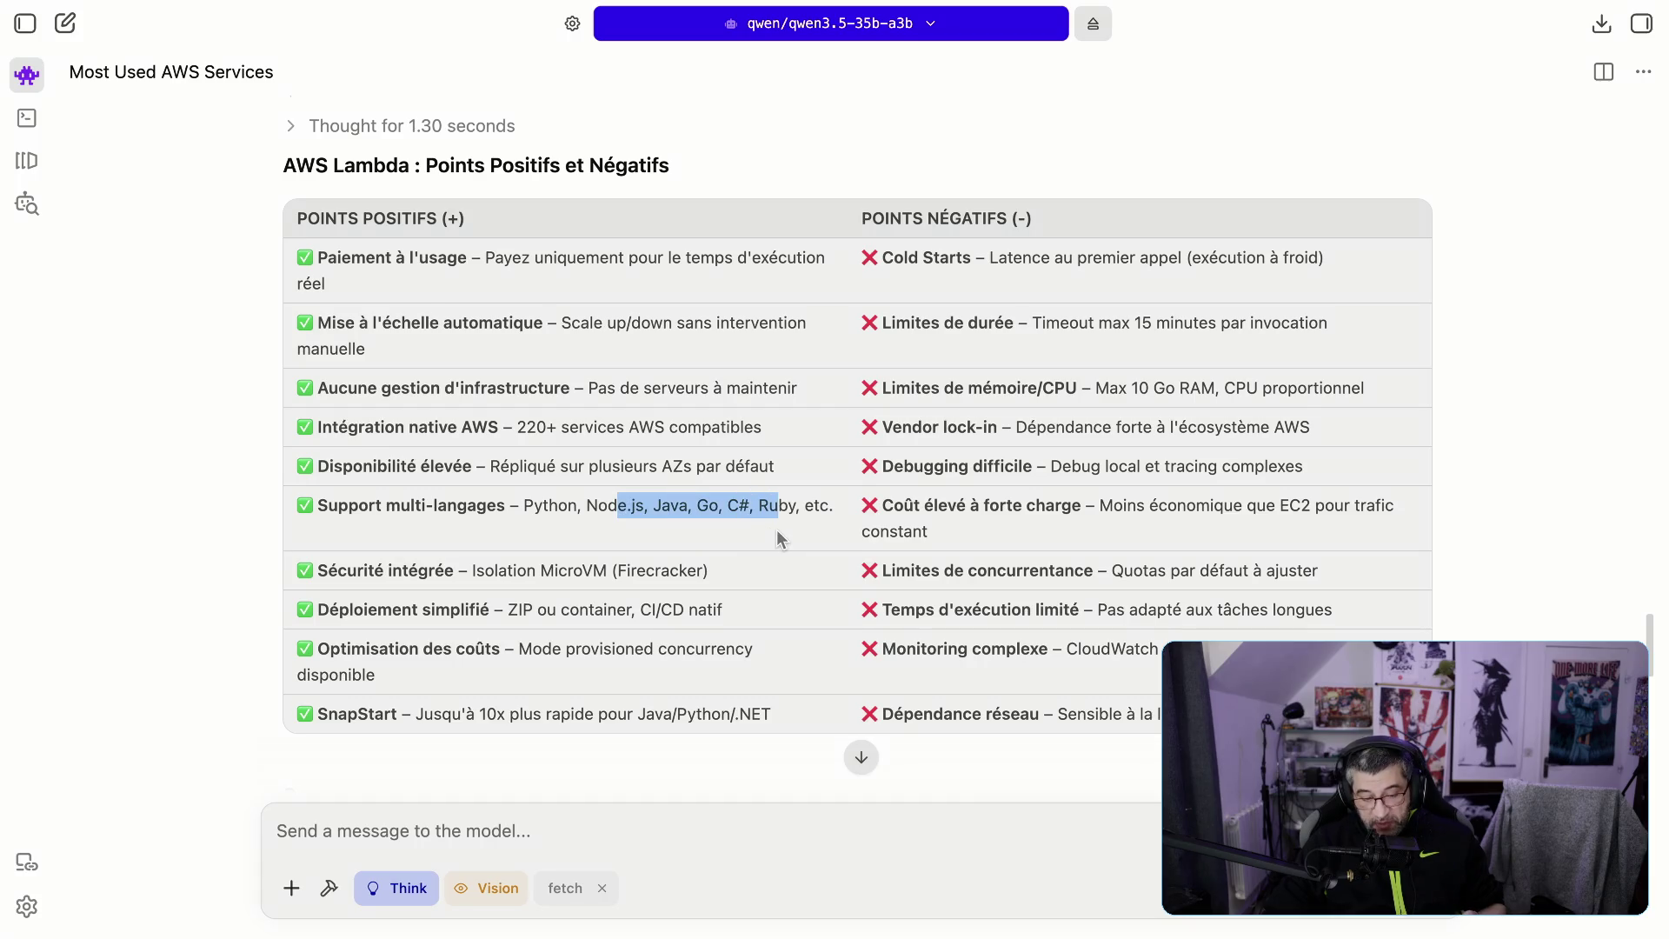
pyautogui.moveTo(472, 571); pyautogui.dragTo(609, 573)
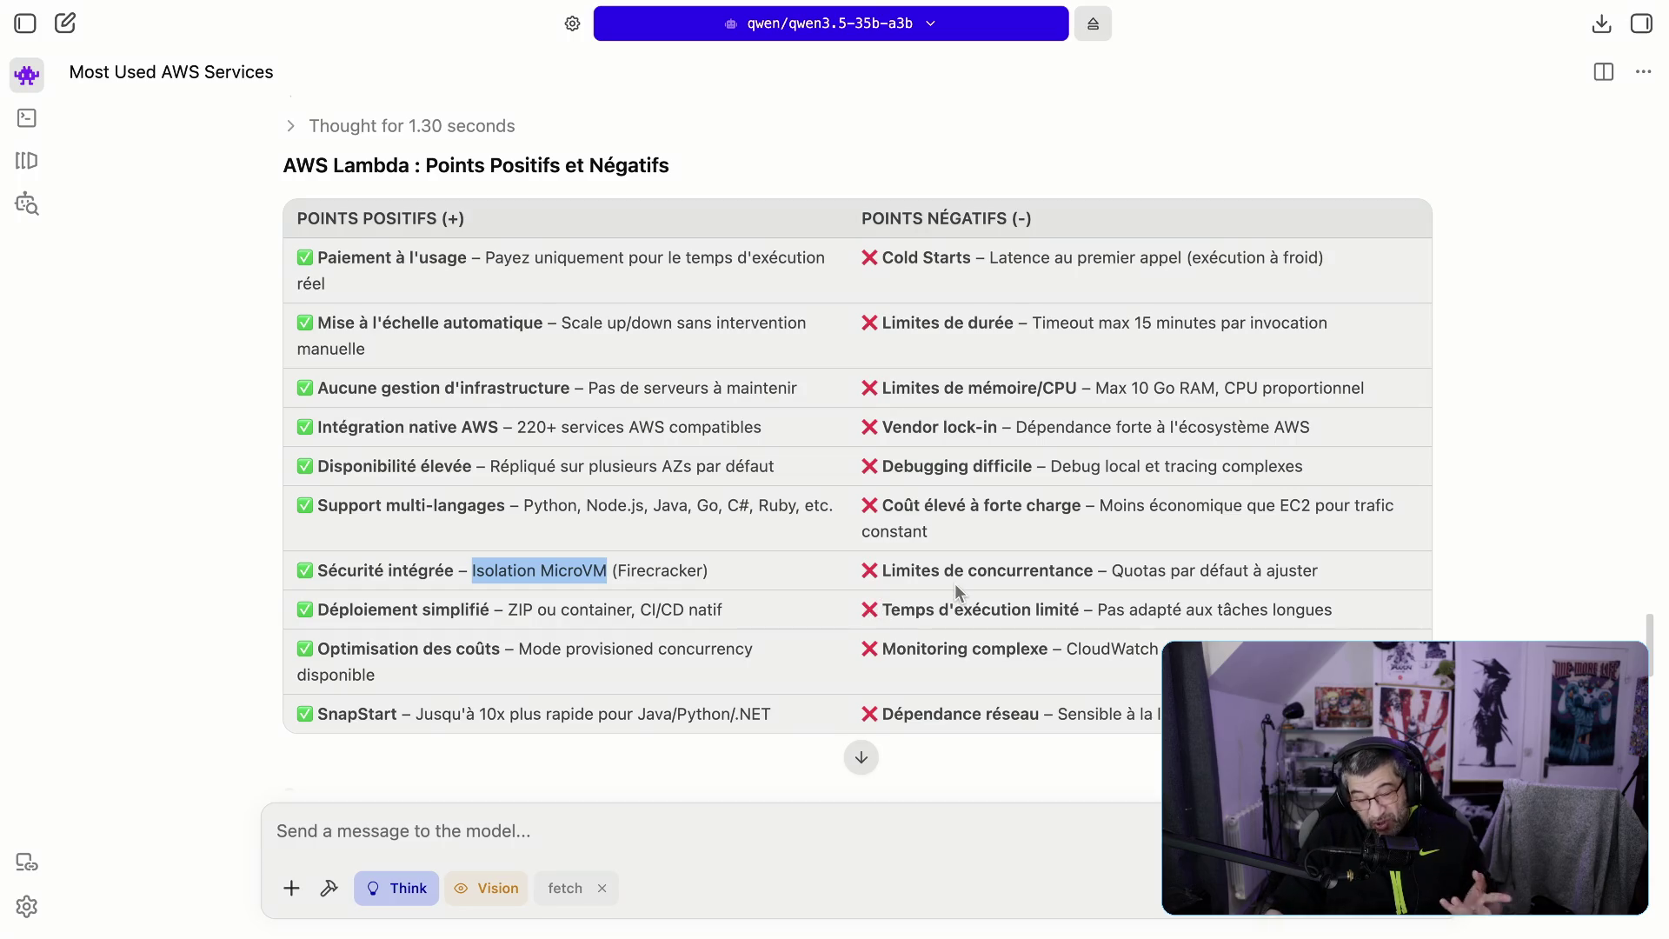
pyautogui.moveTo(524, 611); pyautogui.dragTo(705, 609)
pyautogui.click(525, 610)
pyautogui.doubleClick(513, 611)
pyautogui.tripleClick(575, 611)
pyautogui.doubleClick(599, 611)
pyautogui.tripleClick(600, 611)
pyautogui.click(652, 611)
pyautogui.moveTo(509, 611); pyautogui.dragTo(730, 618)
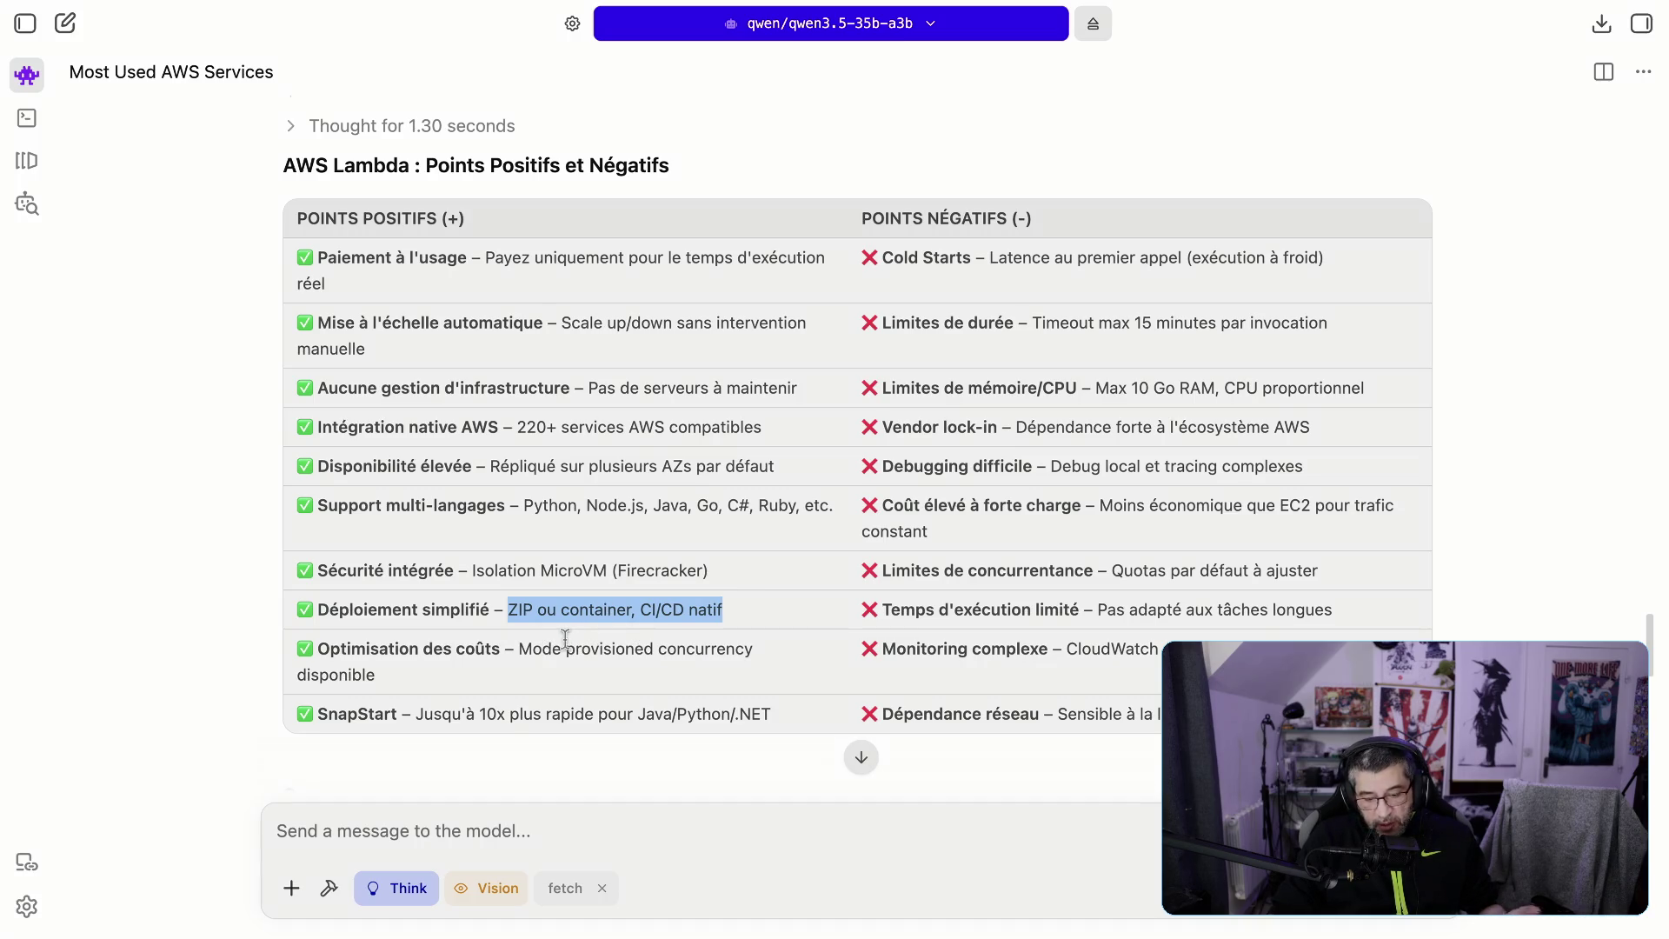
pyautogui.moveTo(545, 649)
pyautogui.mouseDown()
pyautogui.moveTo(658, 652)
pyautogui.moveTo(650, 672)
pyautogui.mouseUp()
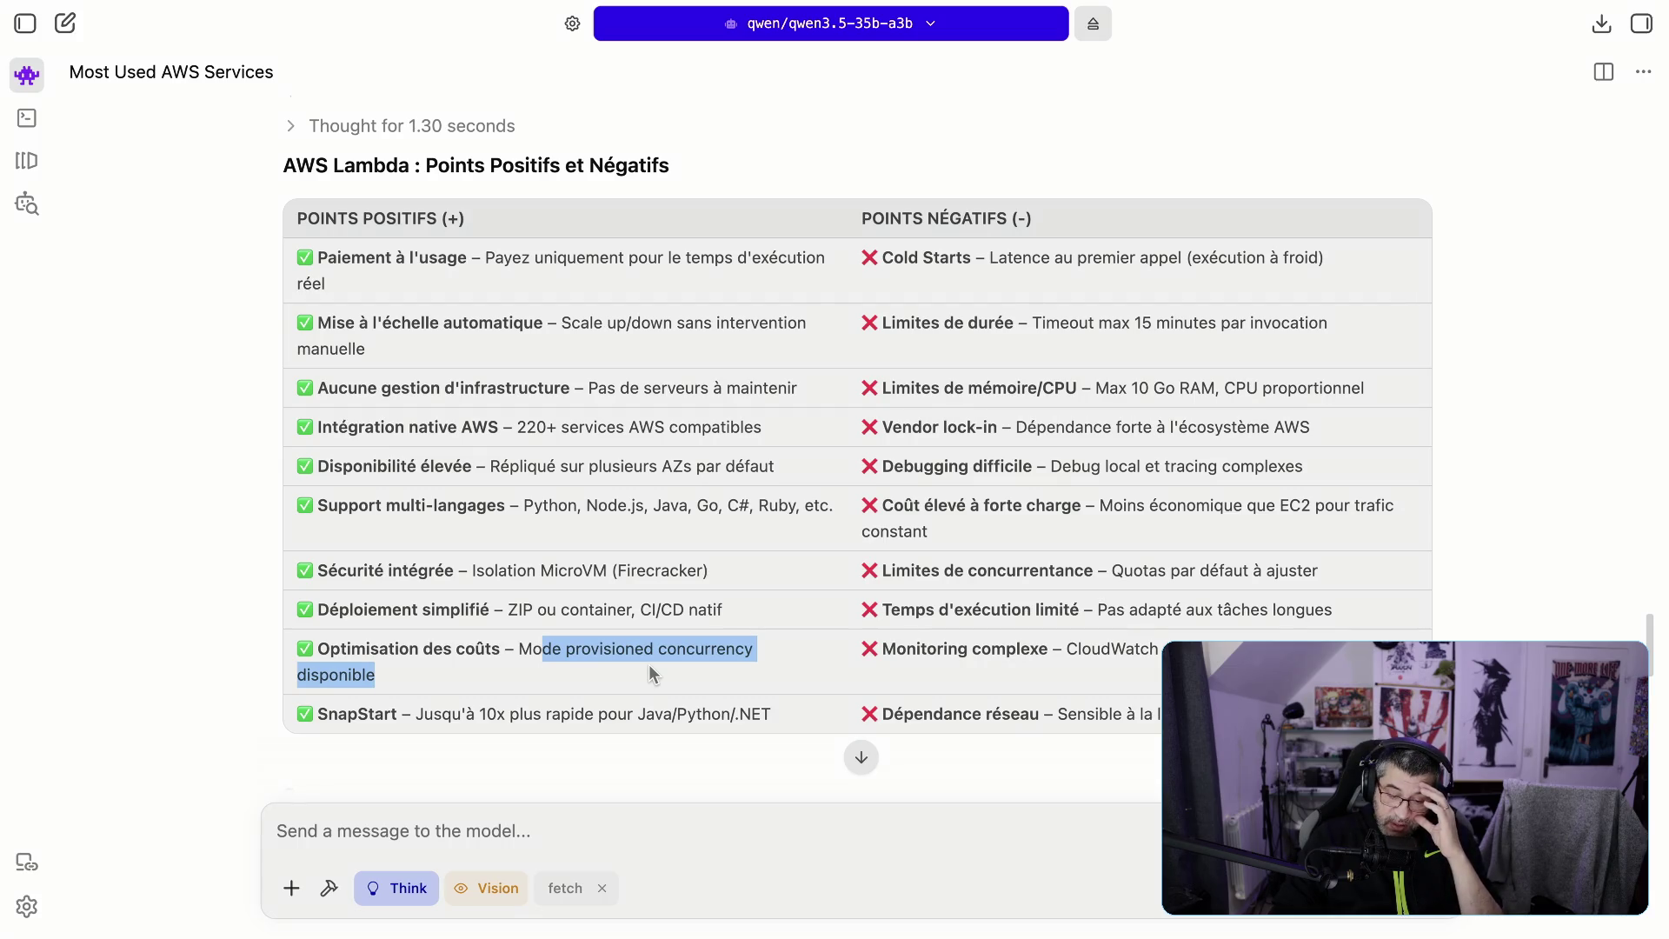
pyautogui.moveTo(518, 652); pyautogui.dragTo(541, 689)
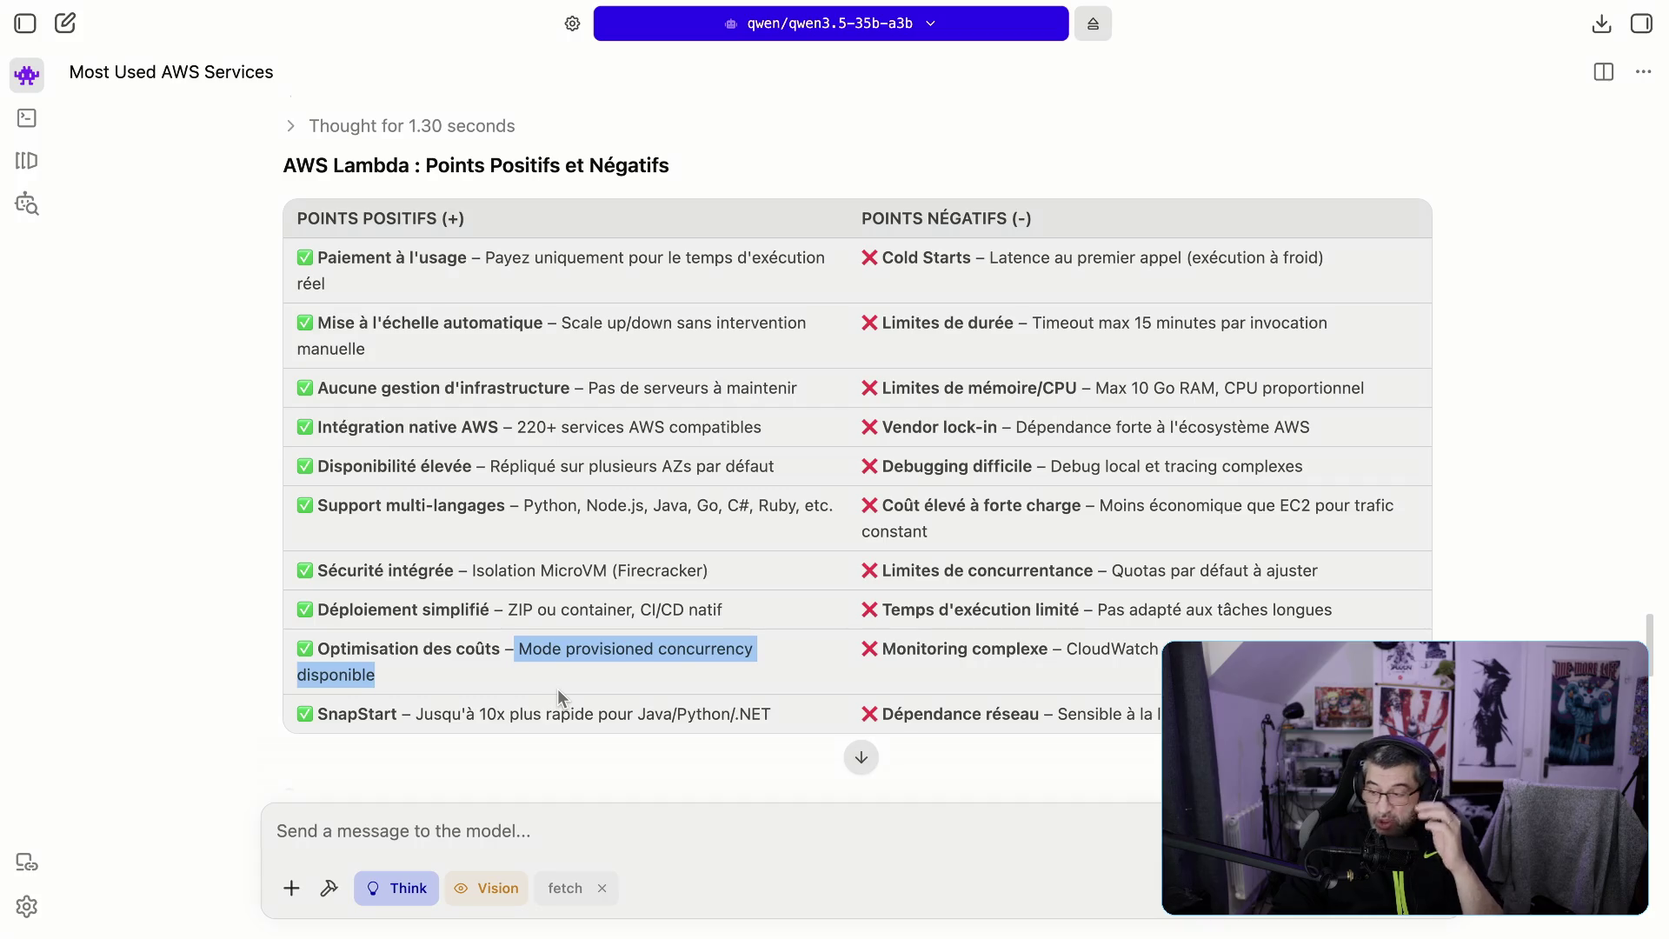
pyautogui.moveTo(735, 715); pyautogui.dragTo(769, 714)
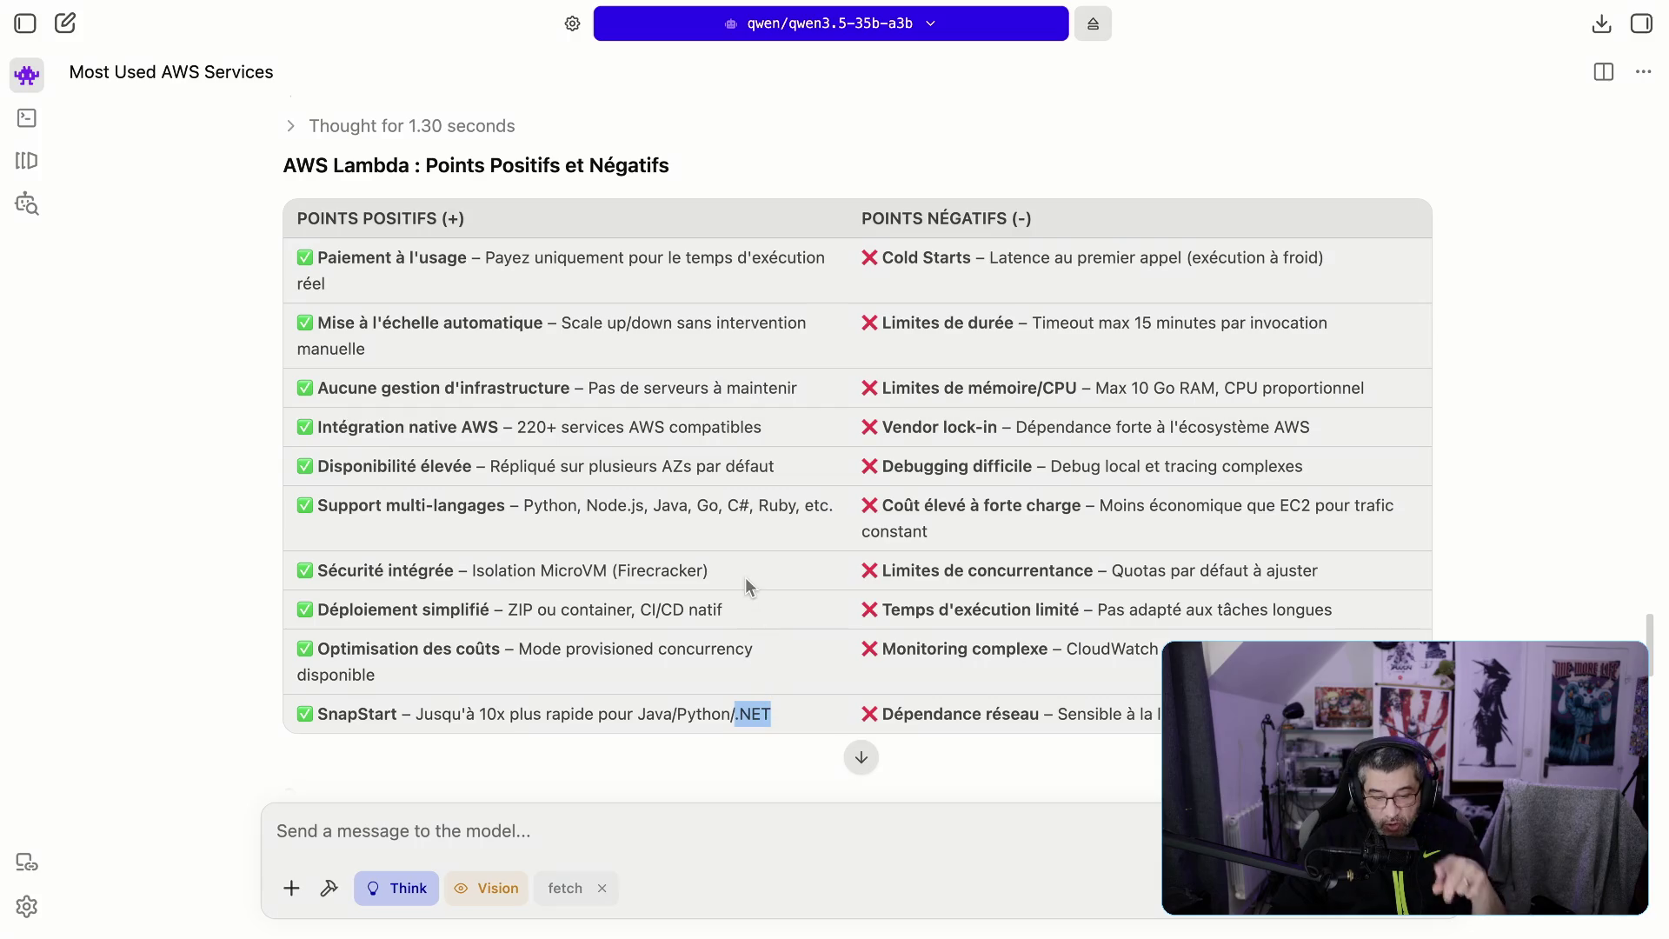
pyautogui.moveTo(729, 506); pyautogui.dragTo(753, 506)
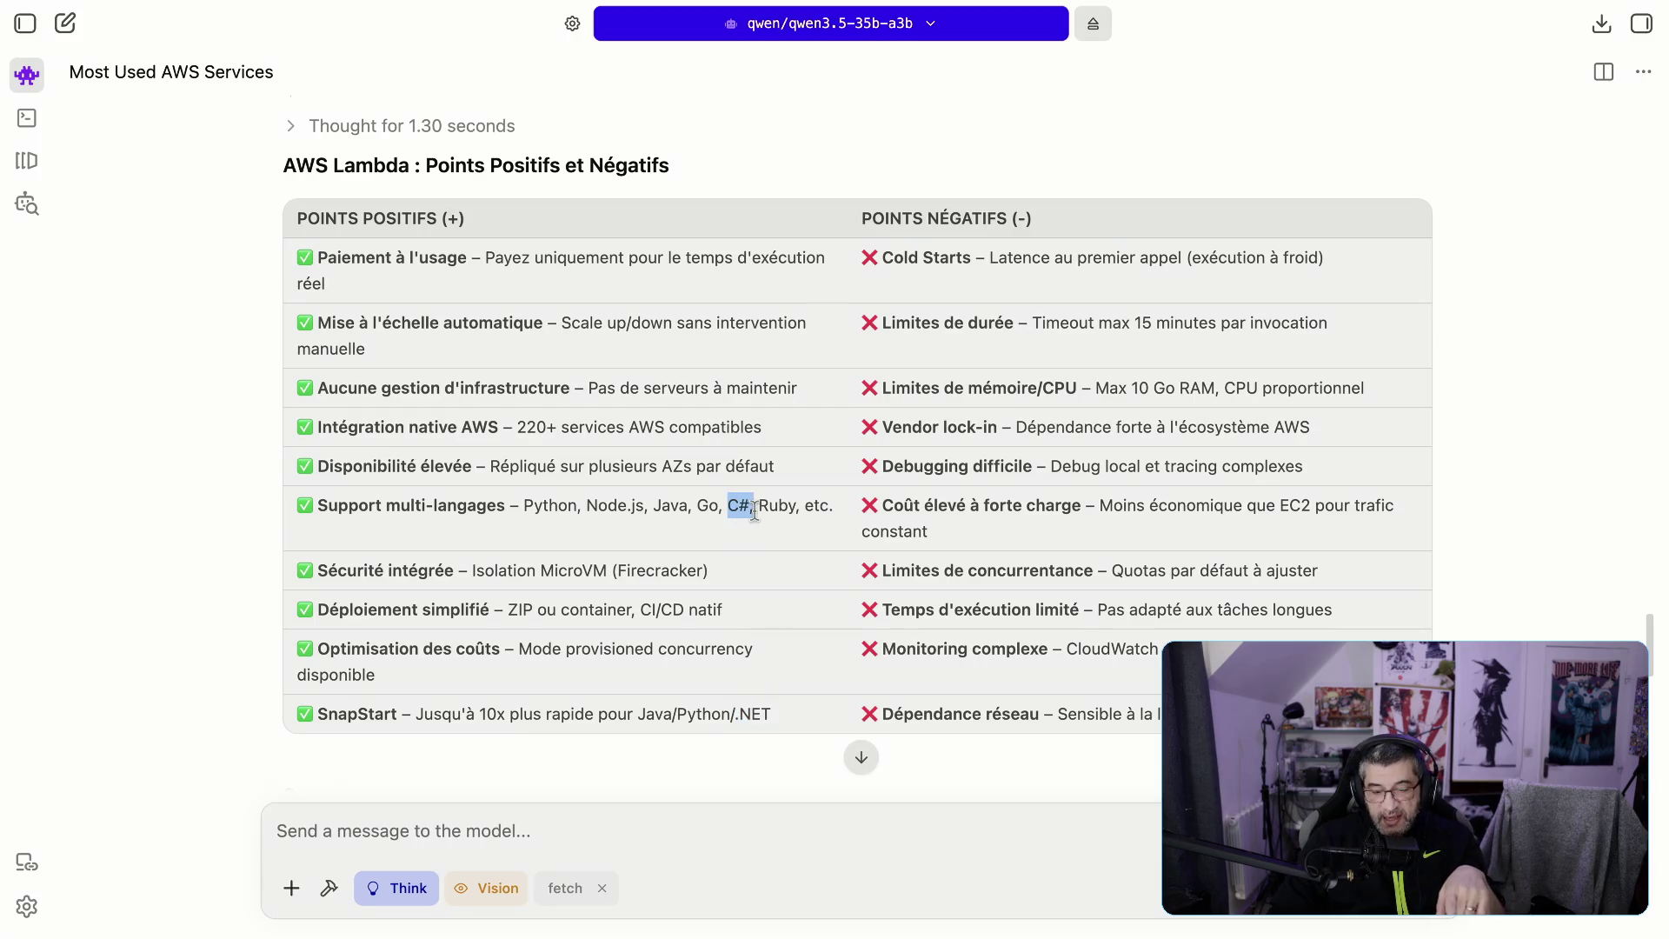
pyautogui.moveTo(735, 714); pyautogui.dragTo(769, 720)
pyautogui.click(726, 721)
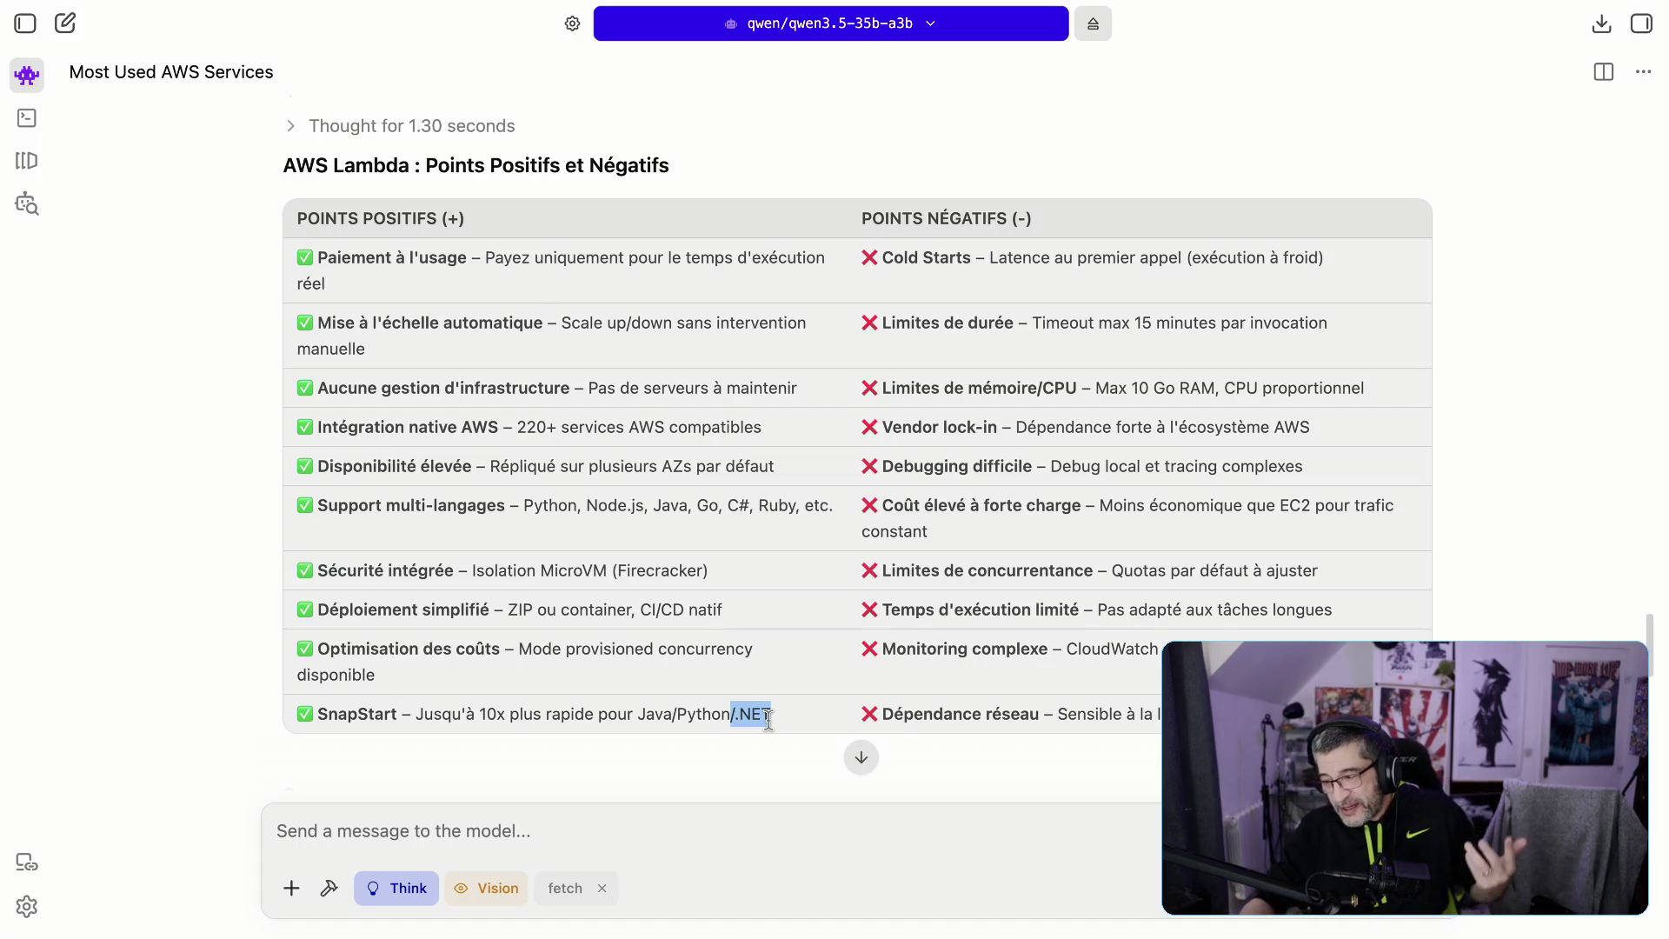
pyautogui.click(733, 717)
pyautogui.moveTo(734, 716); pyautogui.dragTo(769, 717)
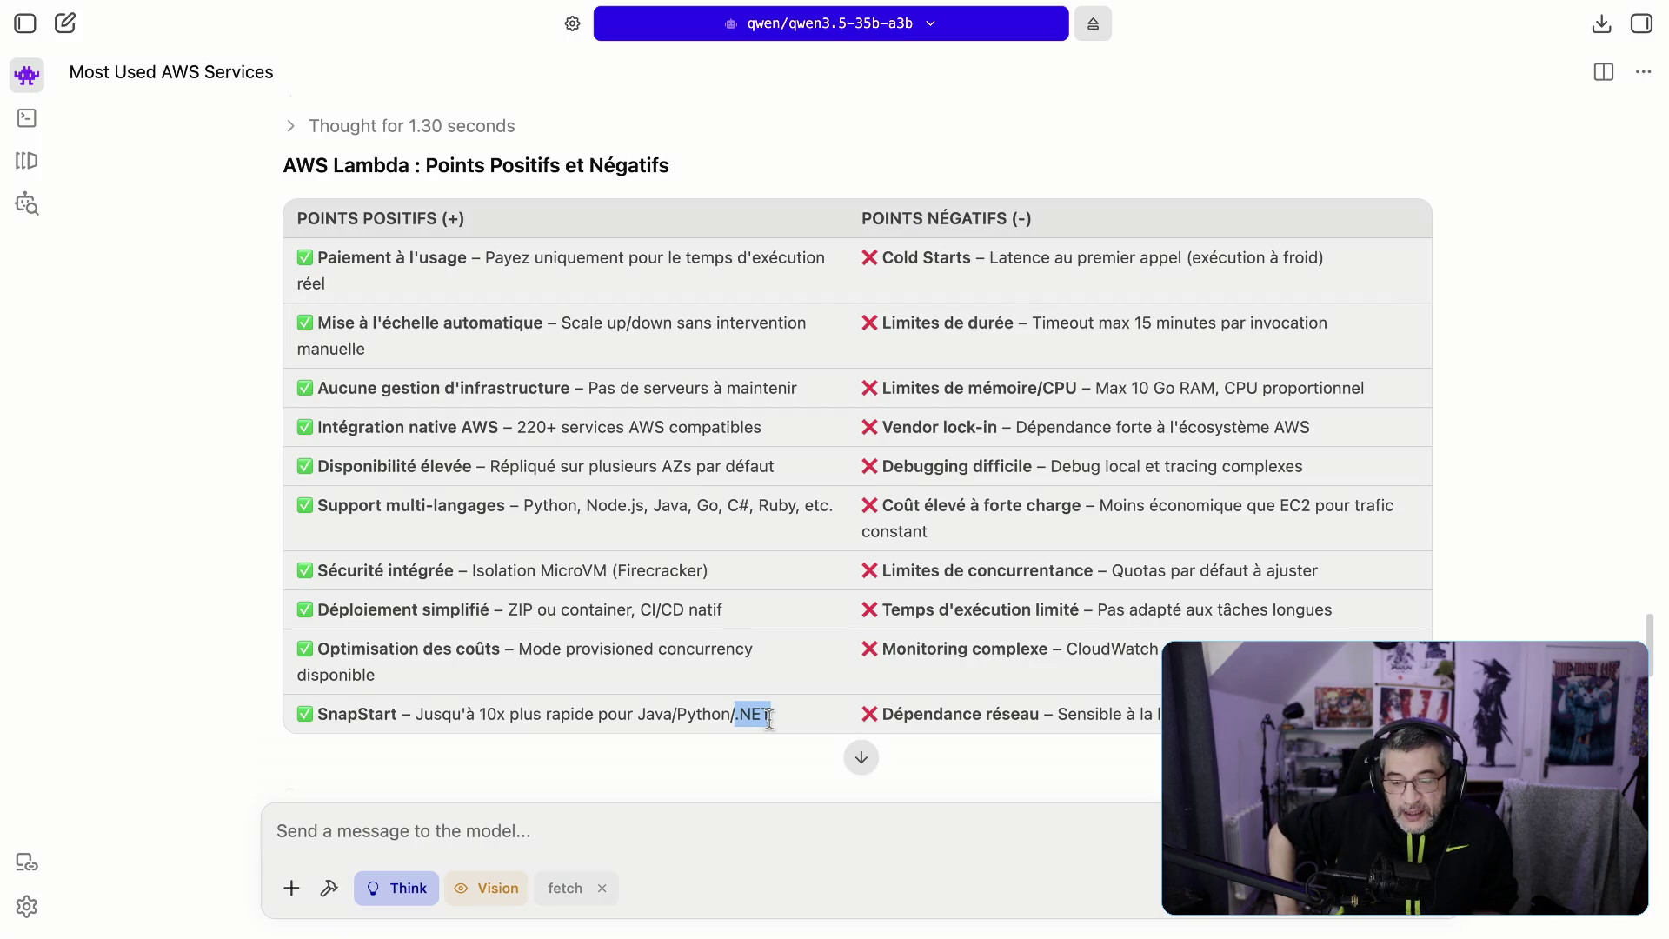
pyautogui.doubleClick(572, 648)
pyautogui.click(529, 648)
pyautogui.doubleClick(529, 648)
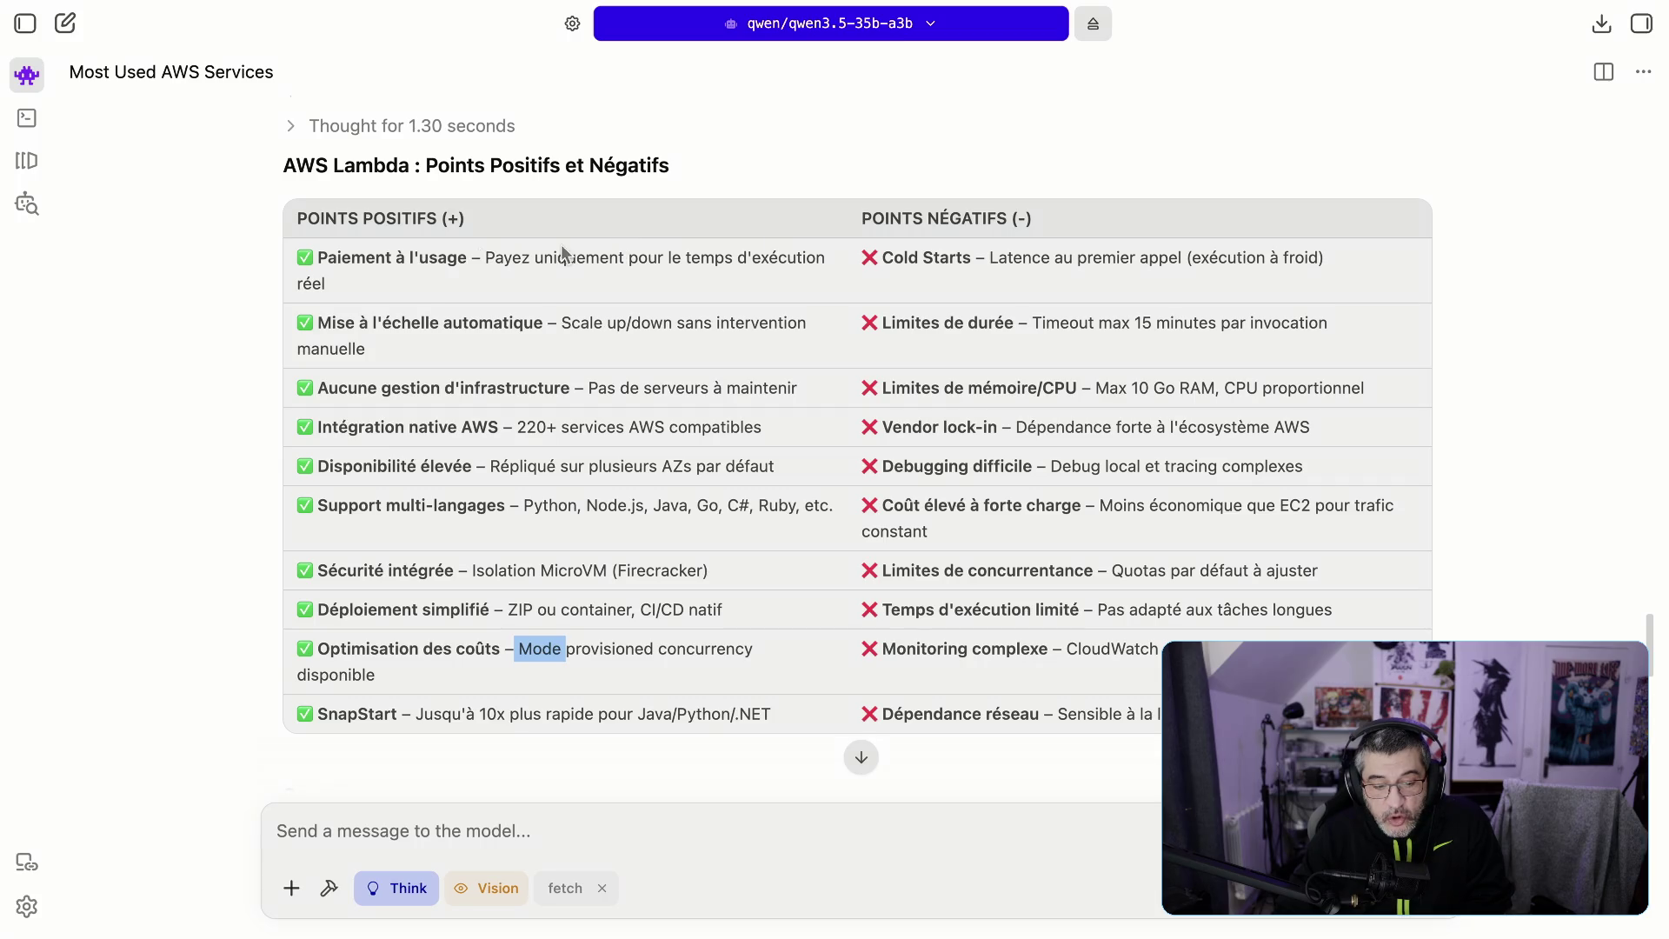
pyautogui.moveTo(895, 250)
pyautogui.mouseDown()
pyautogui.moveTo(986, 279)
pyautogui.moveTo(1043, 262)
pyautogui.moveTo(1127, 280)
pyautogui.moveTo(1290, 267)
pyautogui.mouseUp()
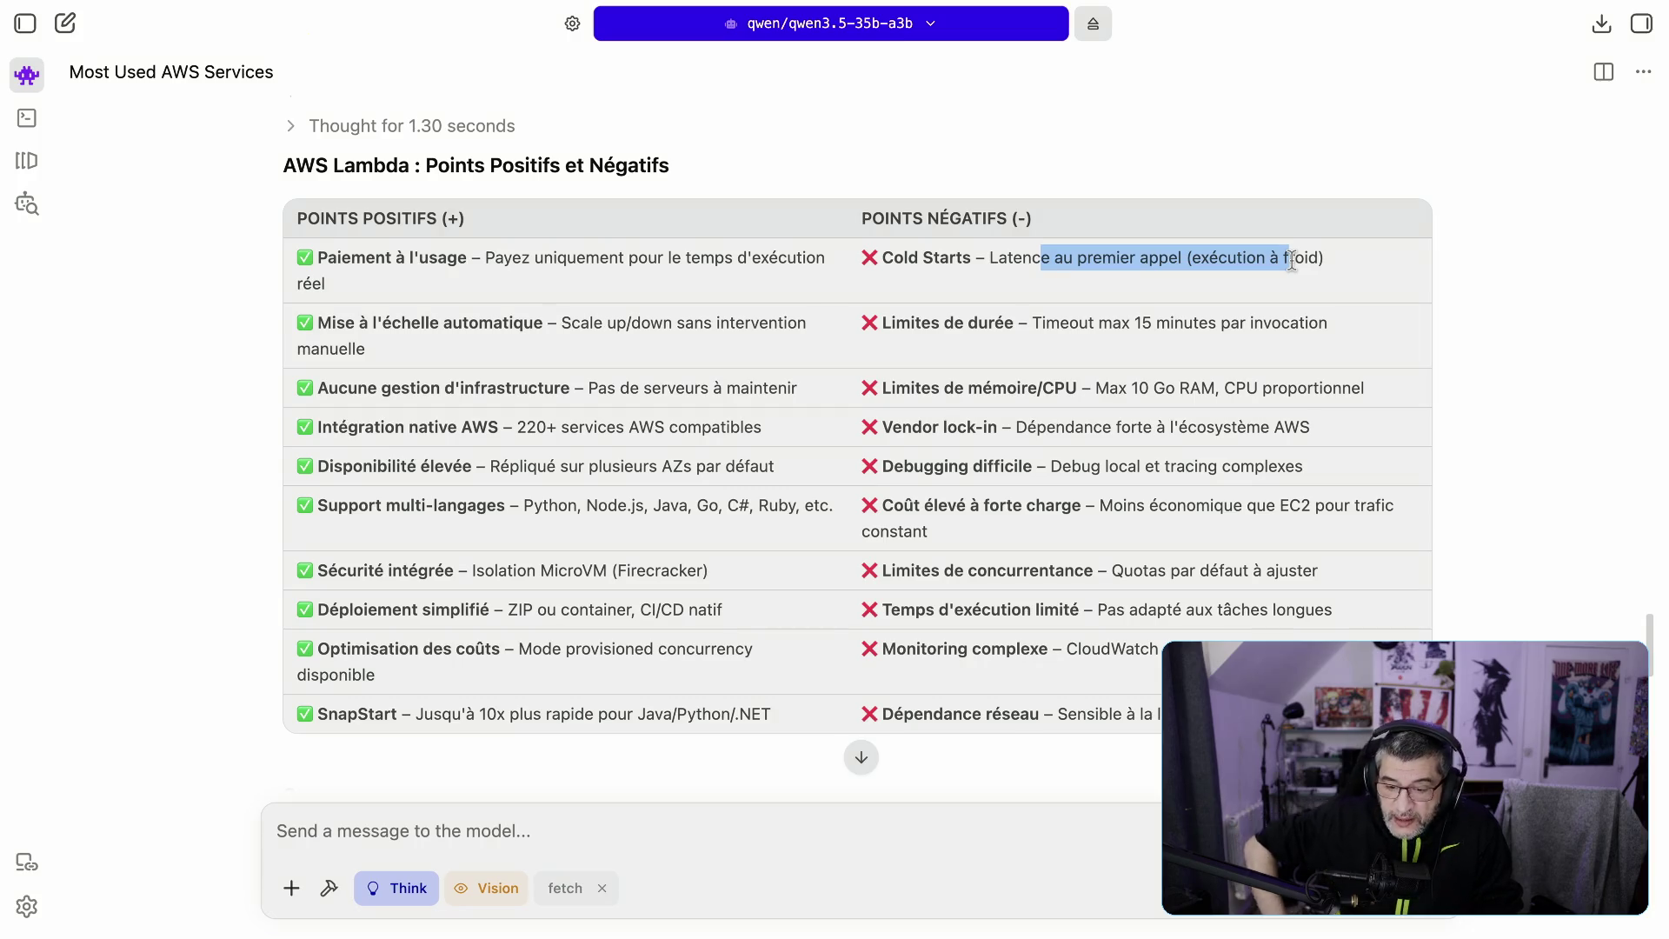
pyautogui.moveTo(1043, 323); pyautogui.dragTo(1322, 323)
pyautogui.tripleClick(1279, 322)
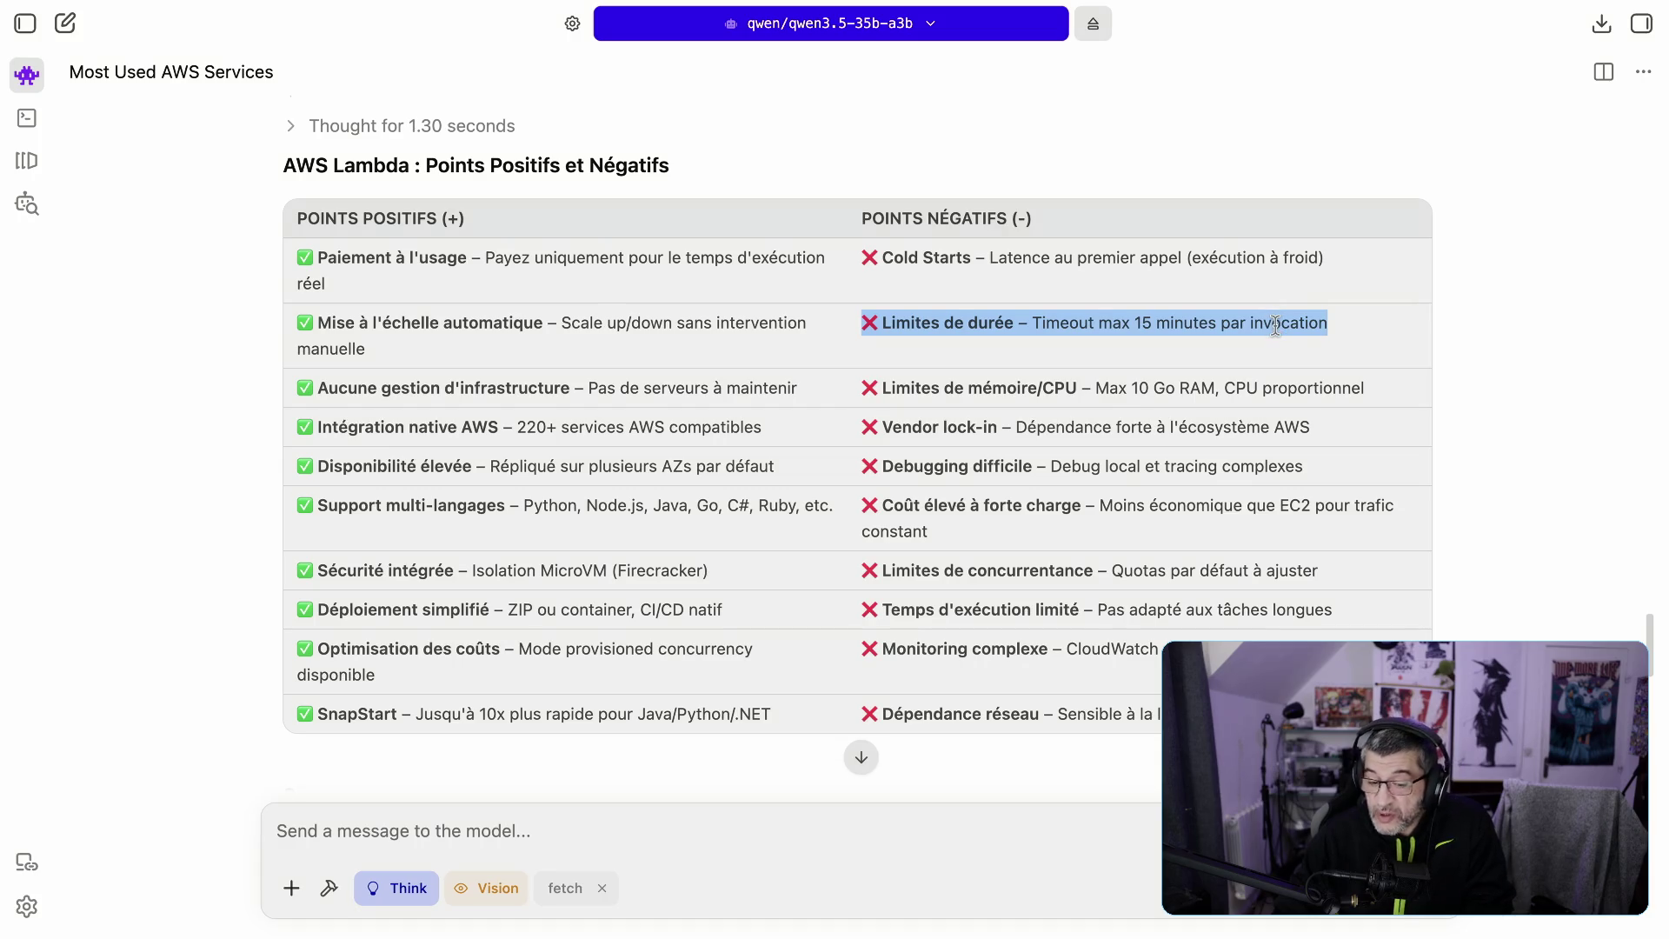
pyautogui.moveTo(1131, 387); pyautogui.dragTo(1364, 386)
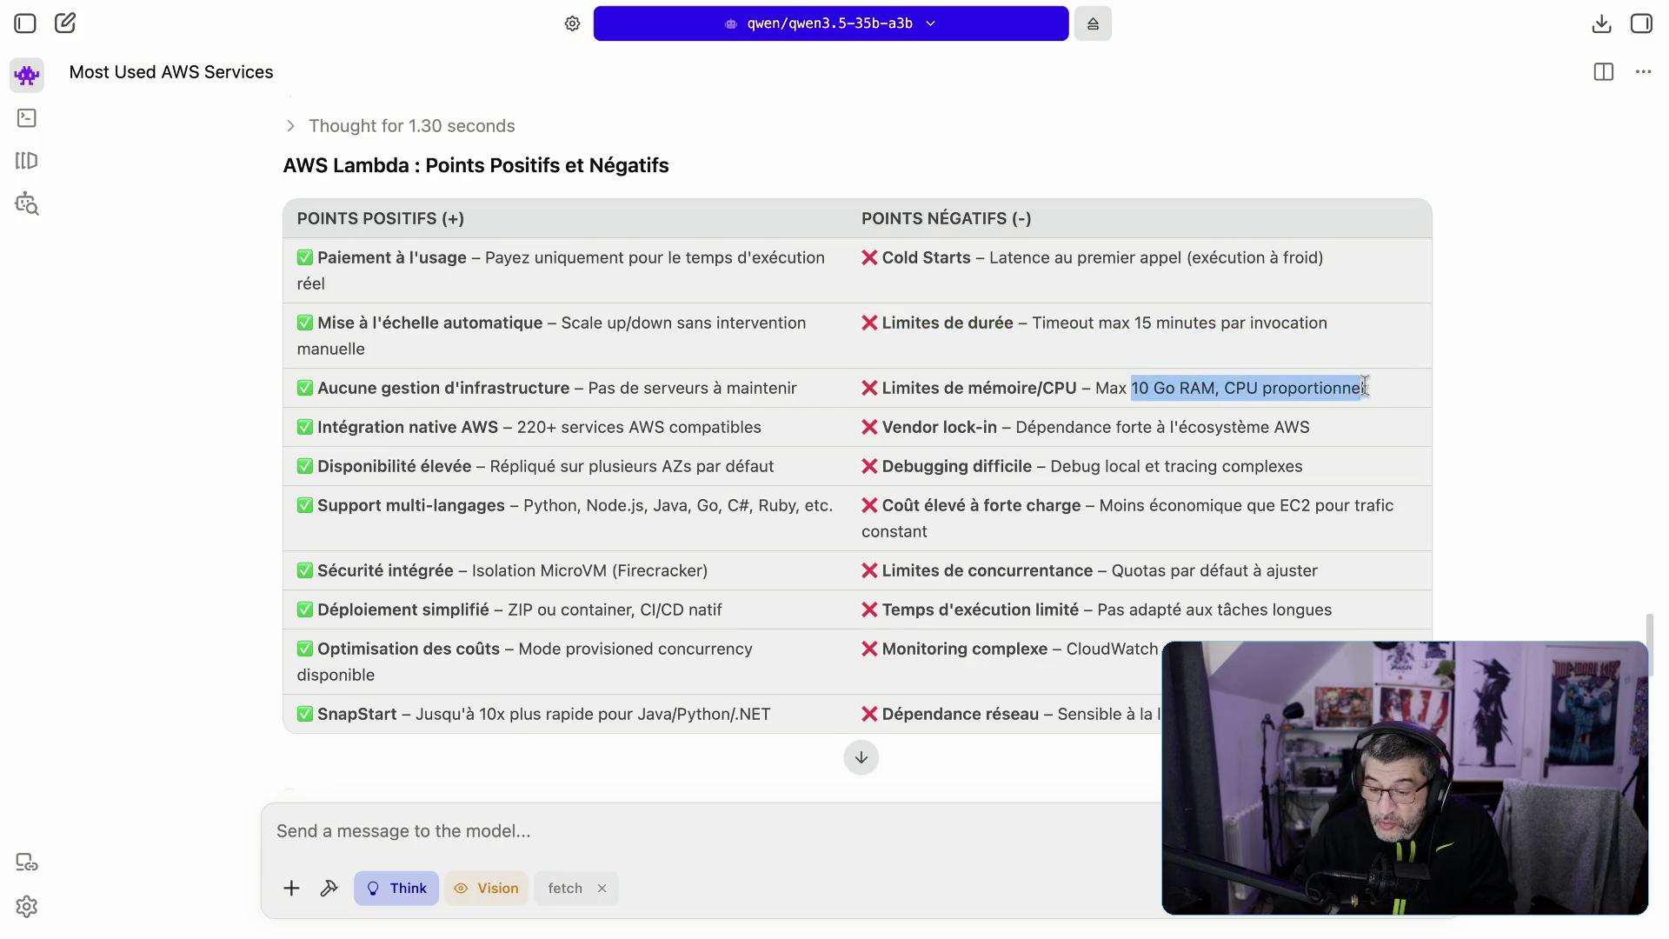
pyautogui.doubleClick(1306, 388)
pyautogui.click(1227, 391)
pyautogui.moveTo(1226, 387); pyautogui.dragTo(1382, 392)
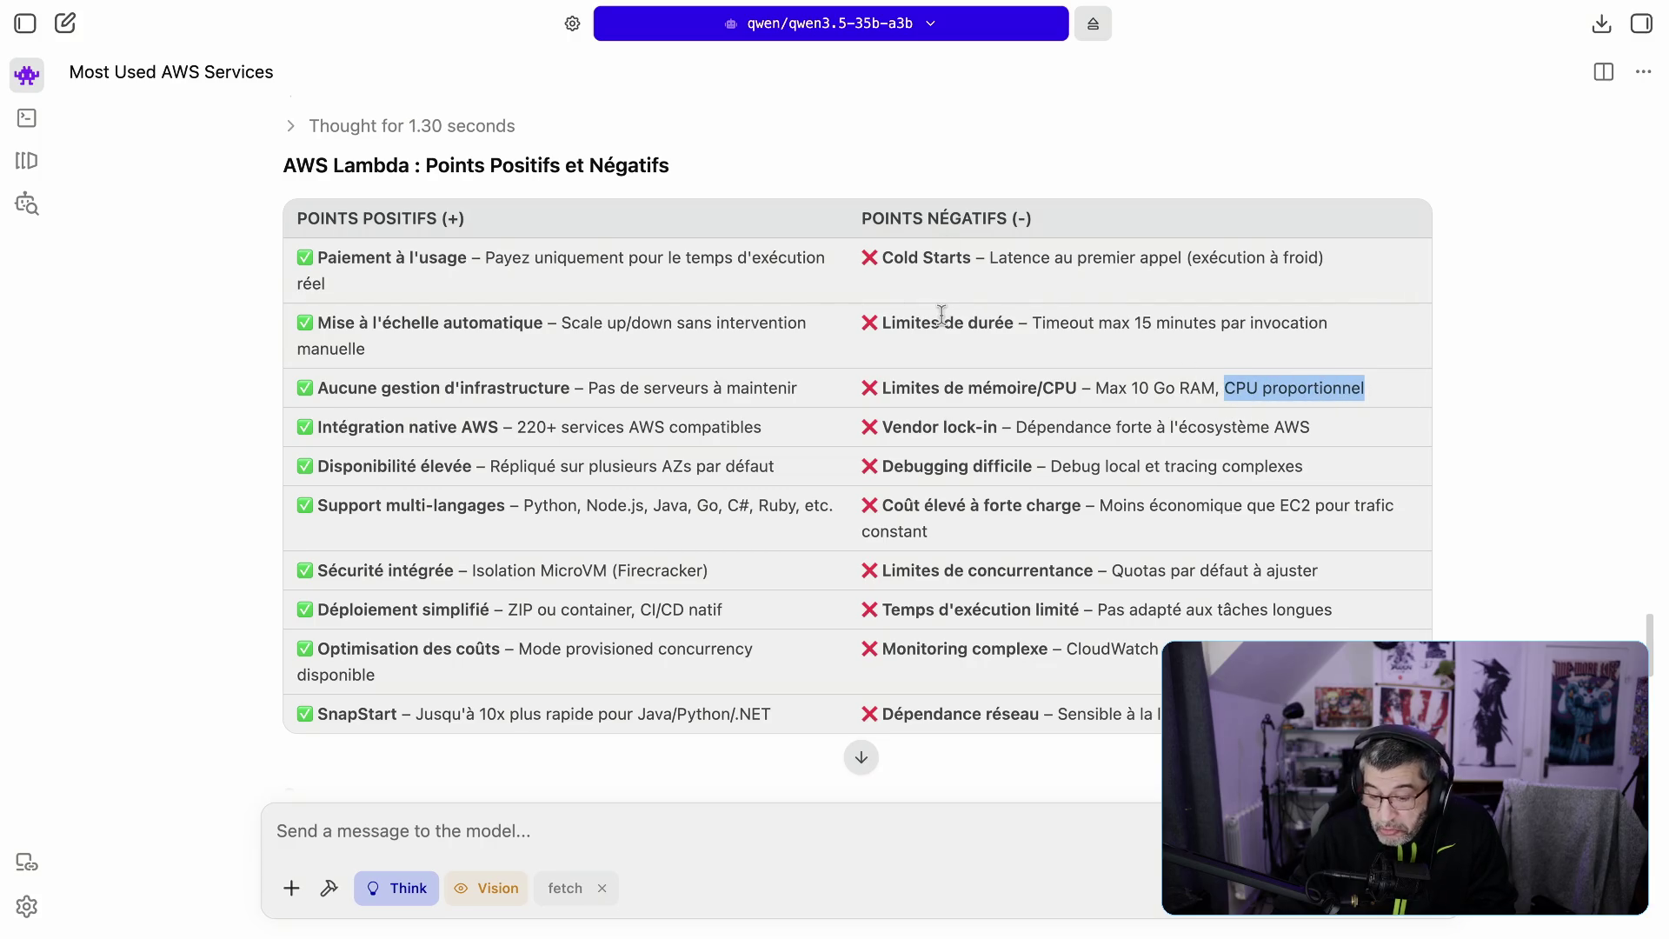
pyautogui.moveTo(1015, 425); pyautogui.dragTo(1299, 424)
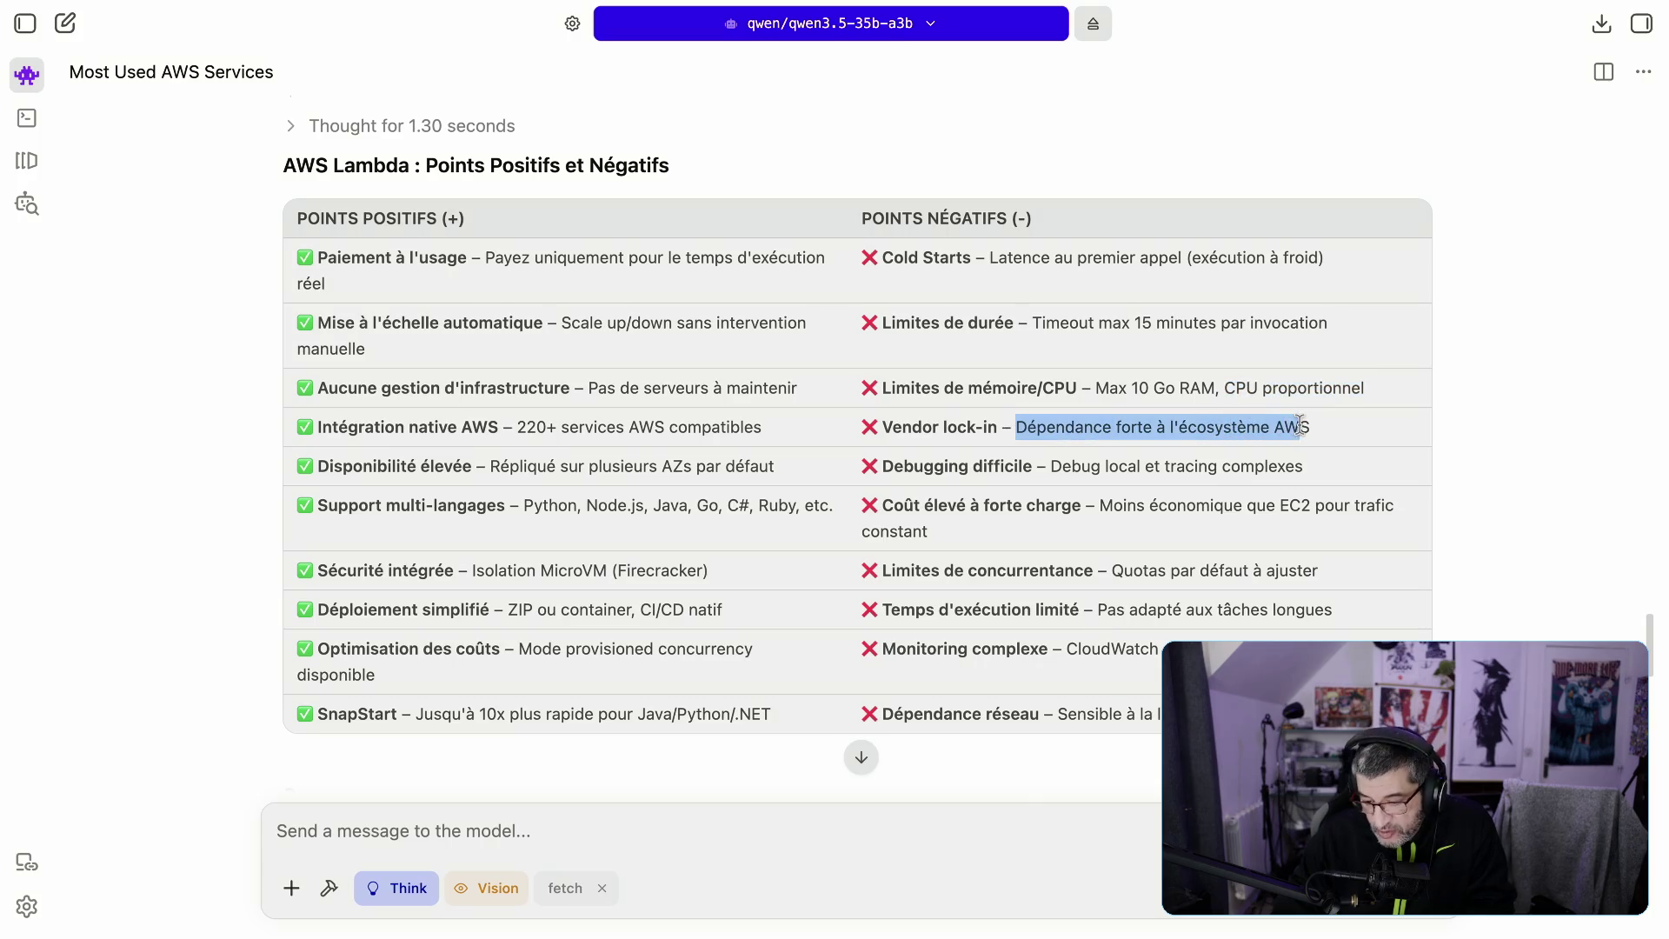
pyautogui.click(1087, 473)
pyautogui.moveTo(1300, 463); pyautogui.dragTo(1042, 467)
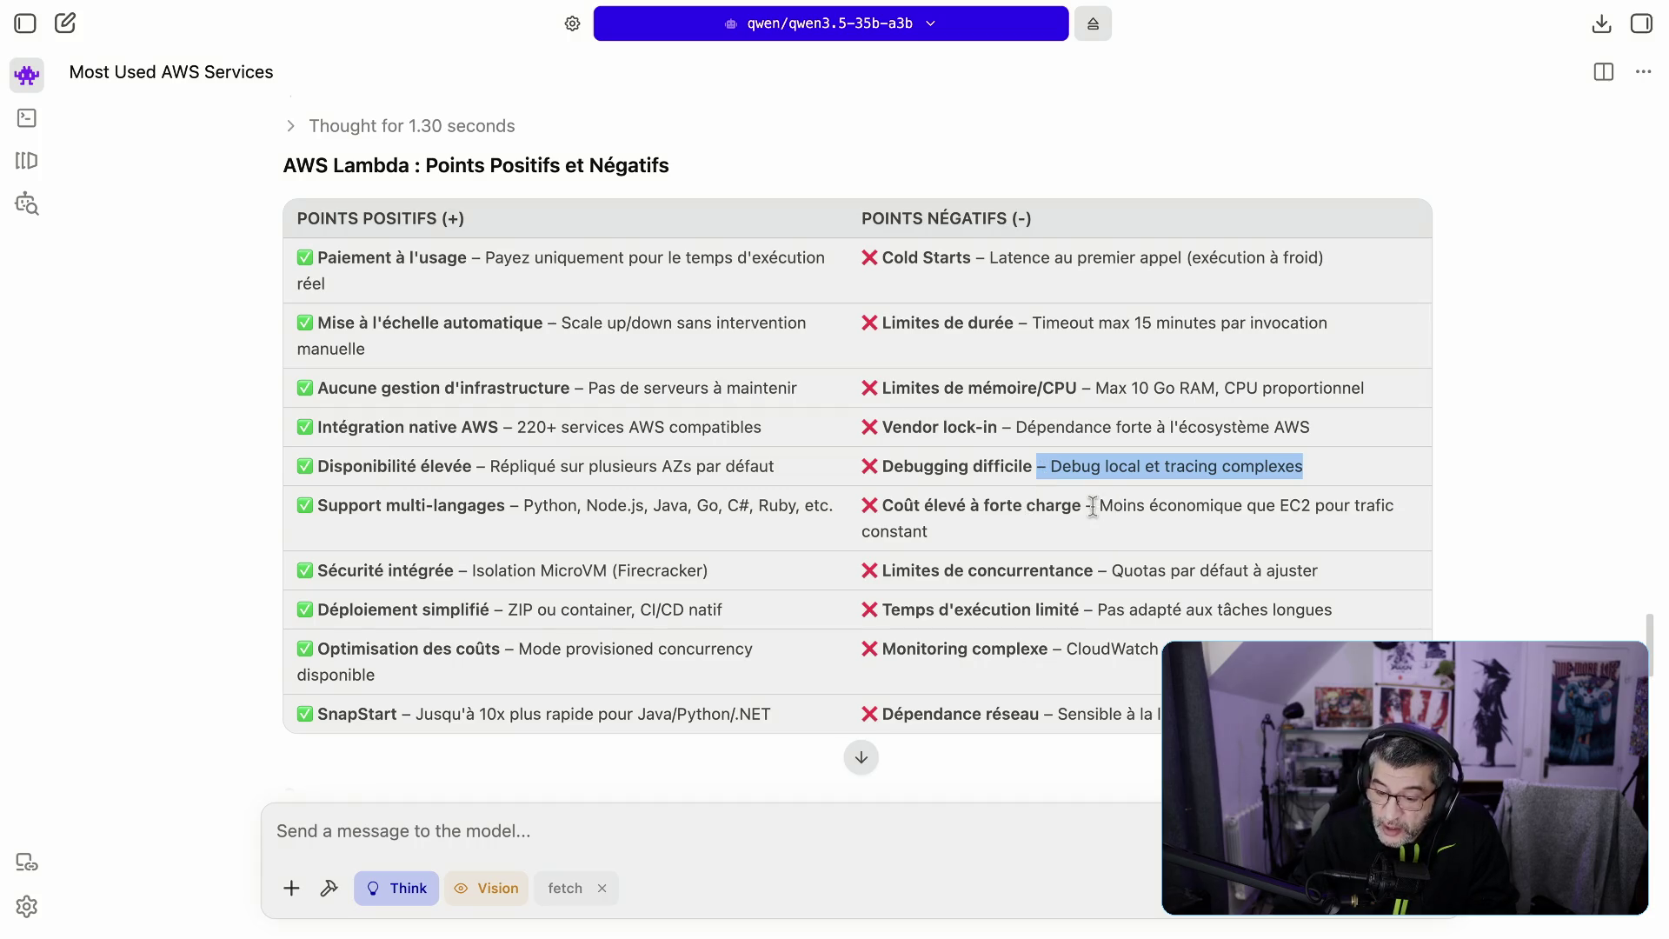
pyautogui.moveTo(1092, 506); pyautogui.dragTo(1398, 529)
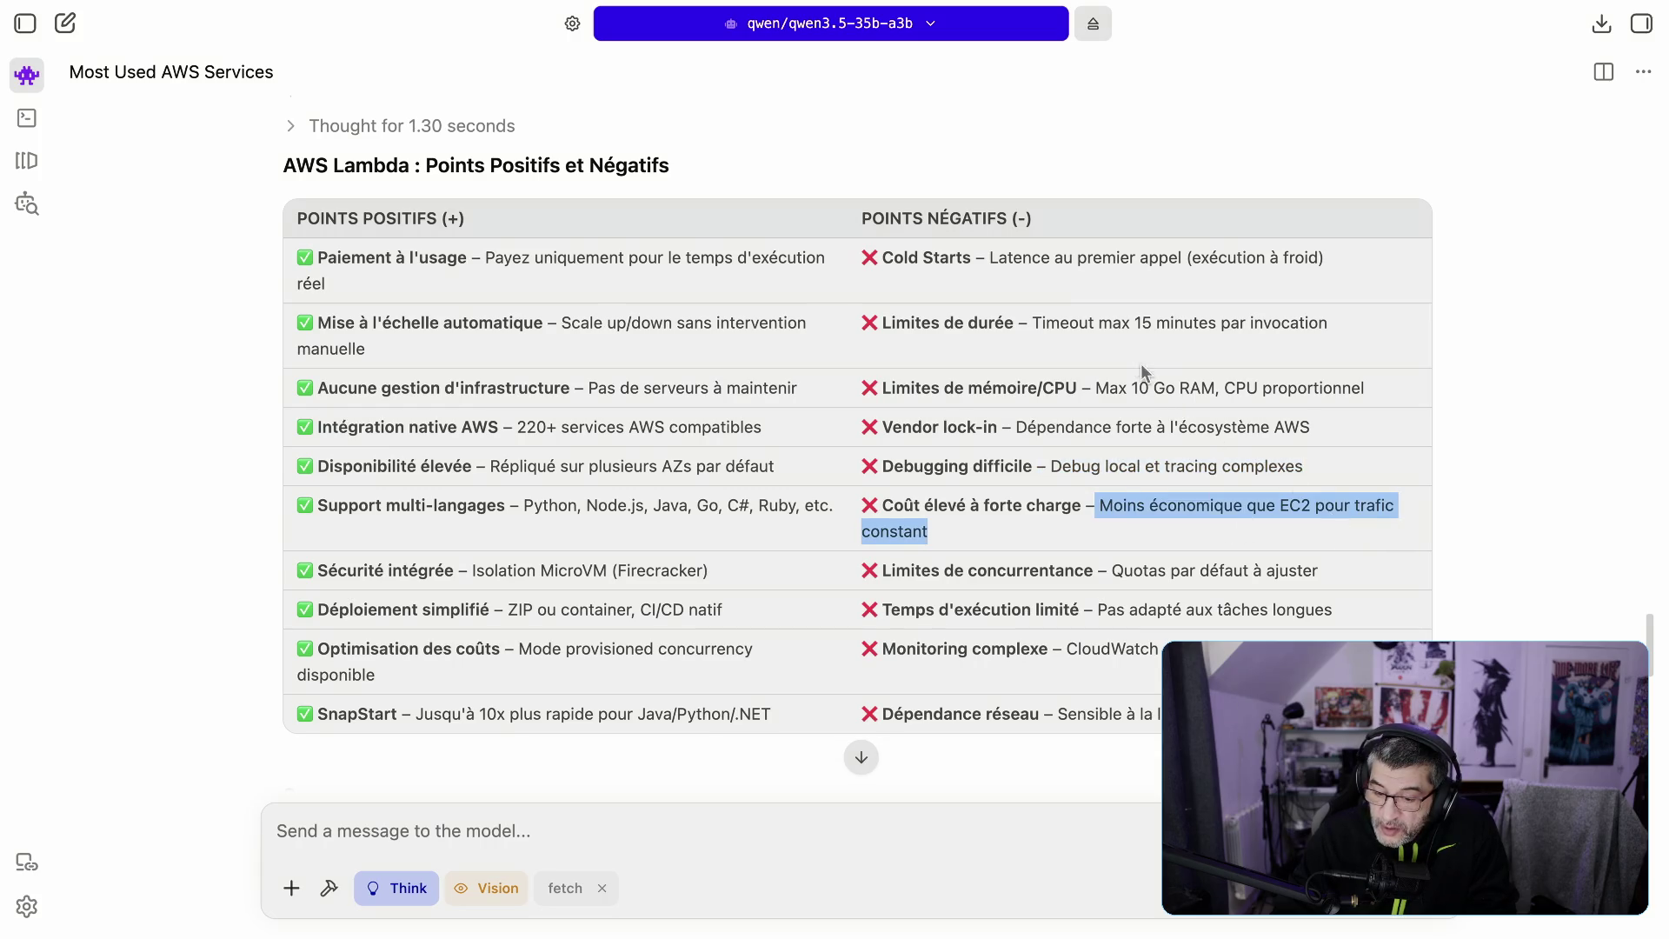
pyautogui.moveTo(1028, 323); pyautogui.dragTo(1377, 331)
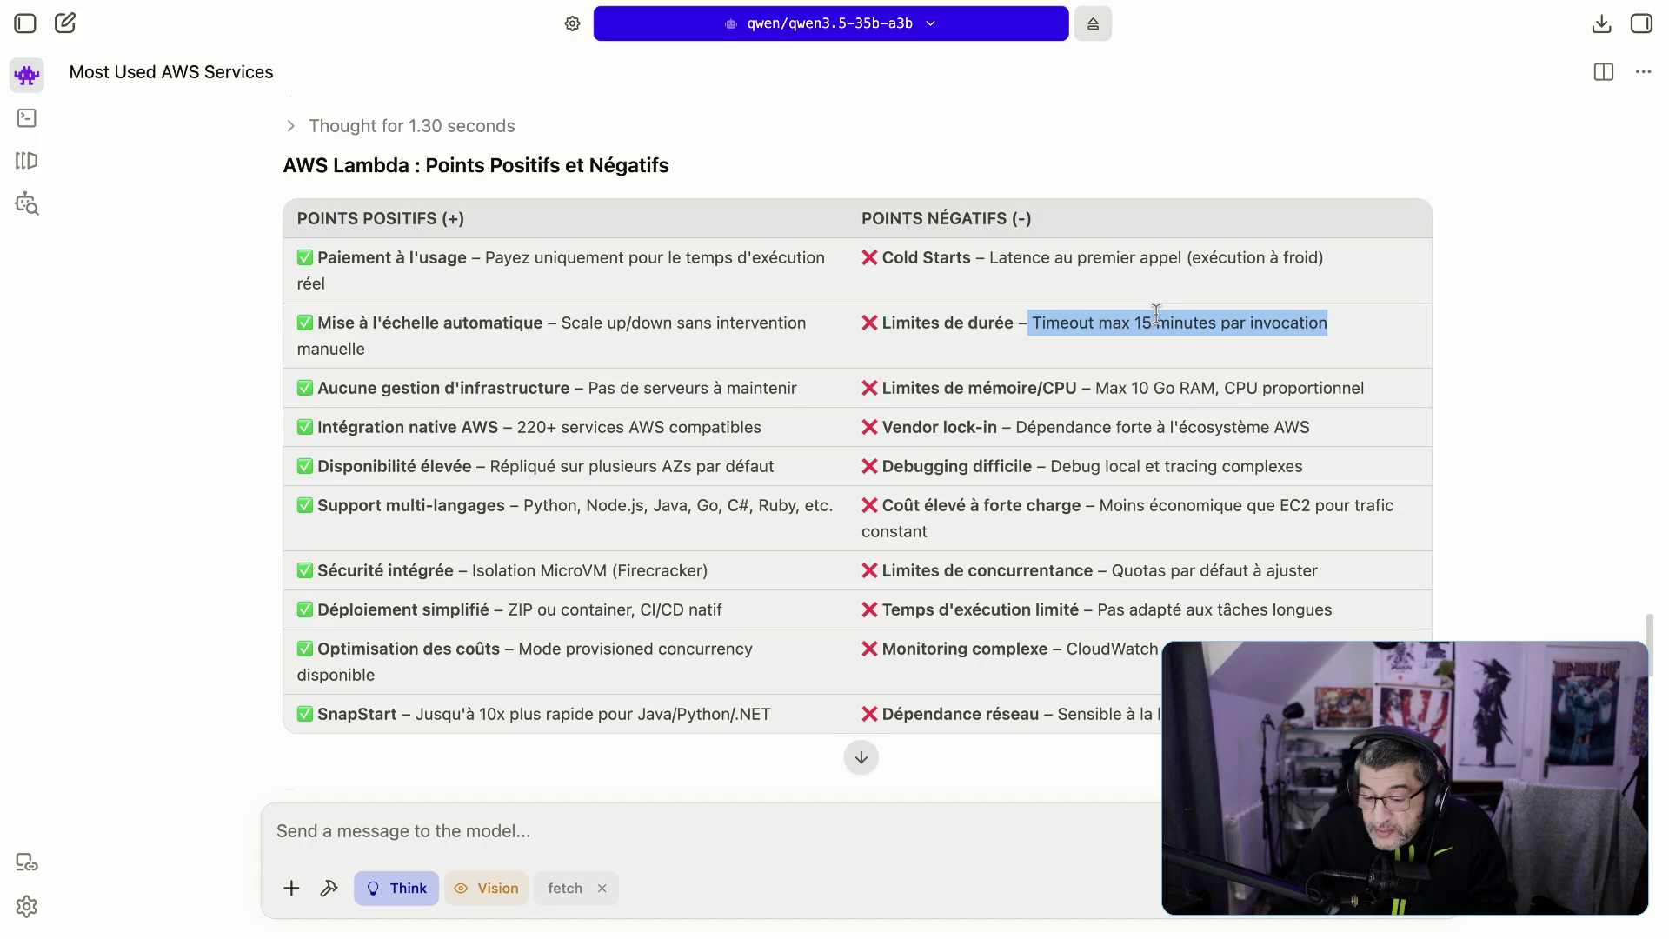
pyautogui.moveTo(1313, 570); pyautogui.dragTo(1122, 567)
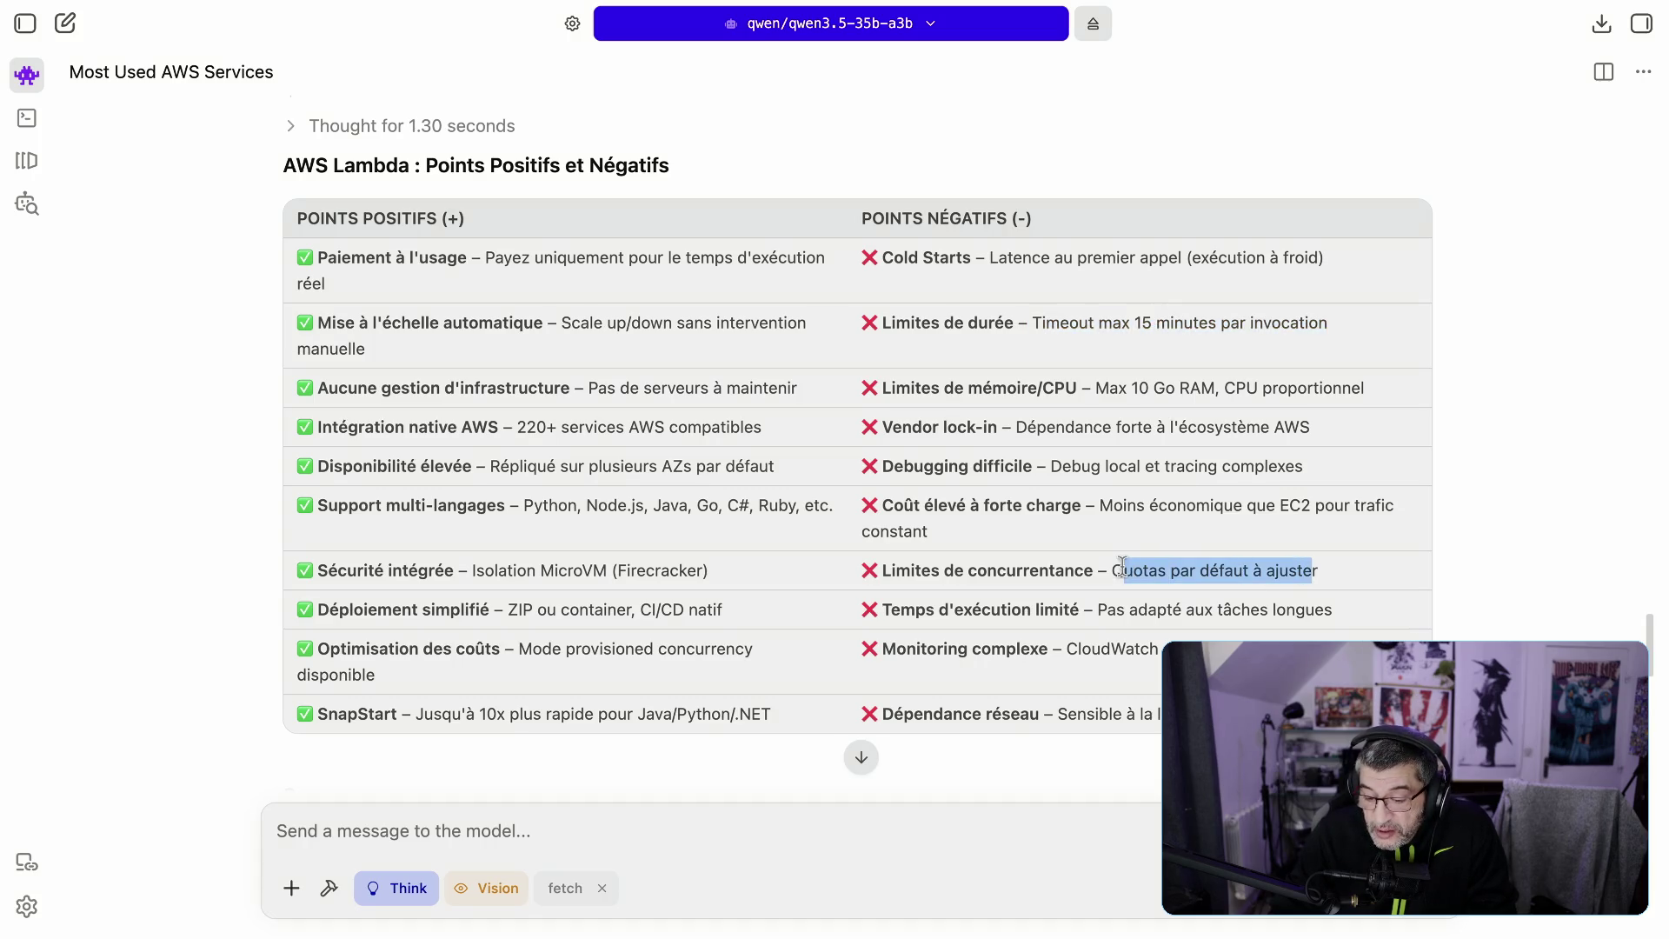
pyautogui.moveTo(954, 571); pyautogui.dragTo(1054, 571)
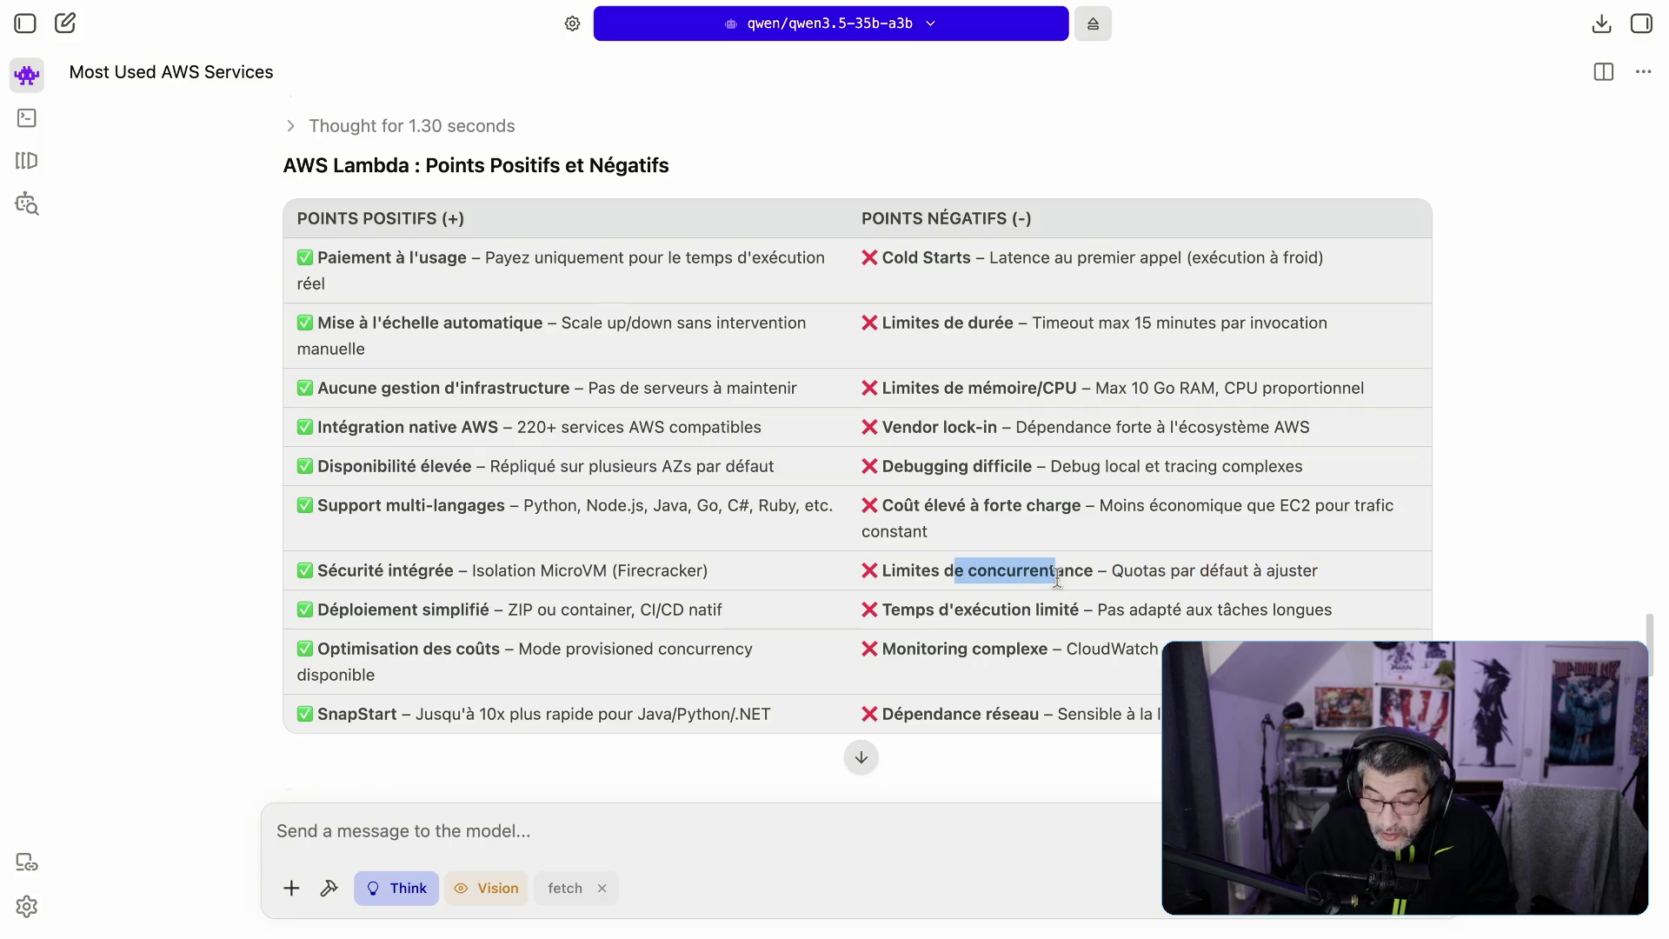
pyautogui.tripleClick(1040, 574)
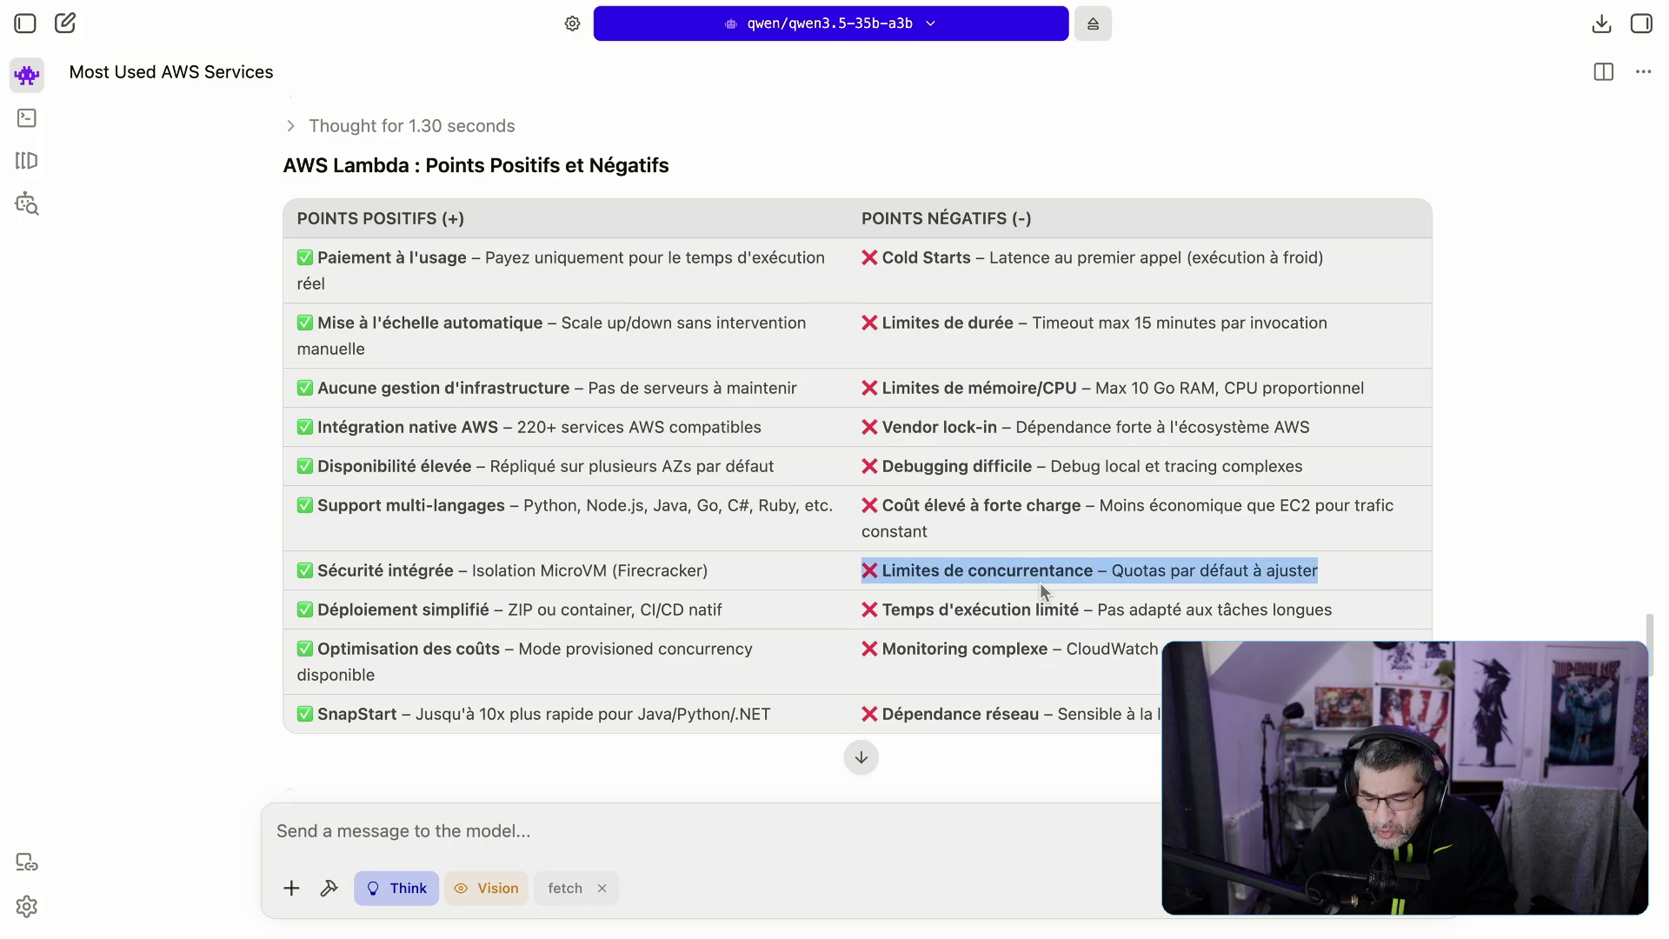
pyautogui.click(969, 574)
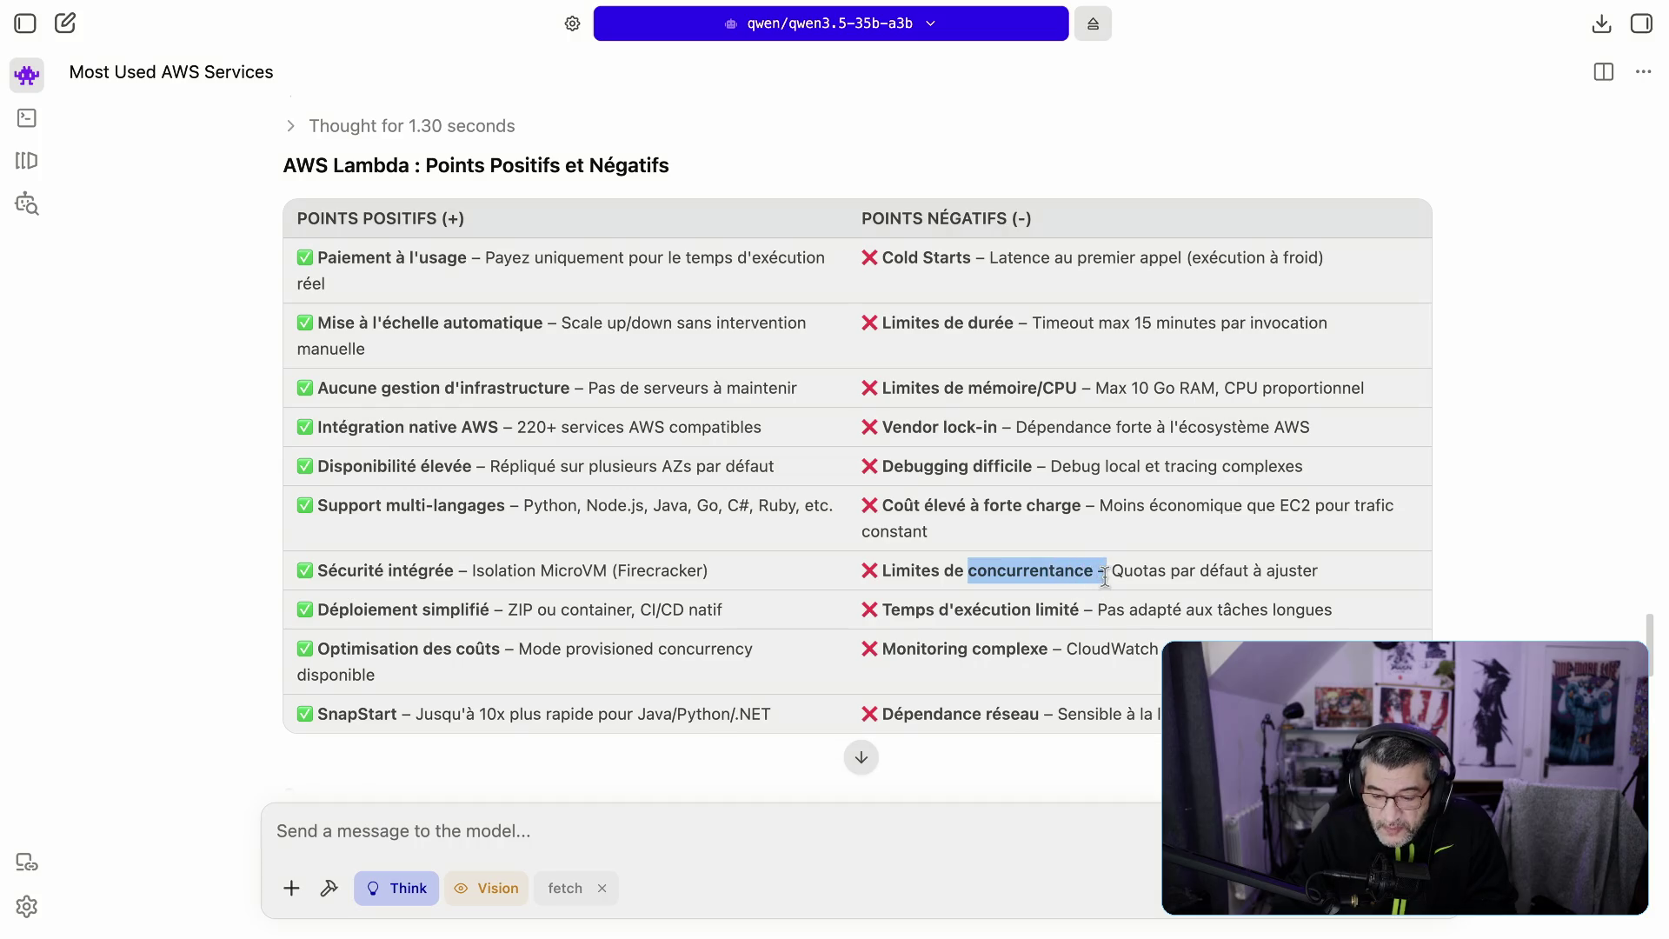
pyautogui.click(935, 805)
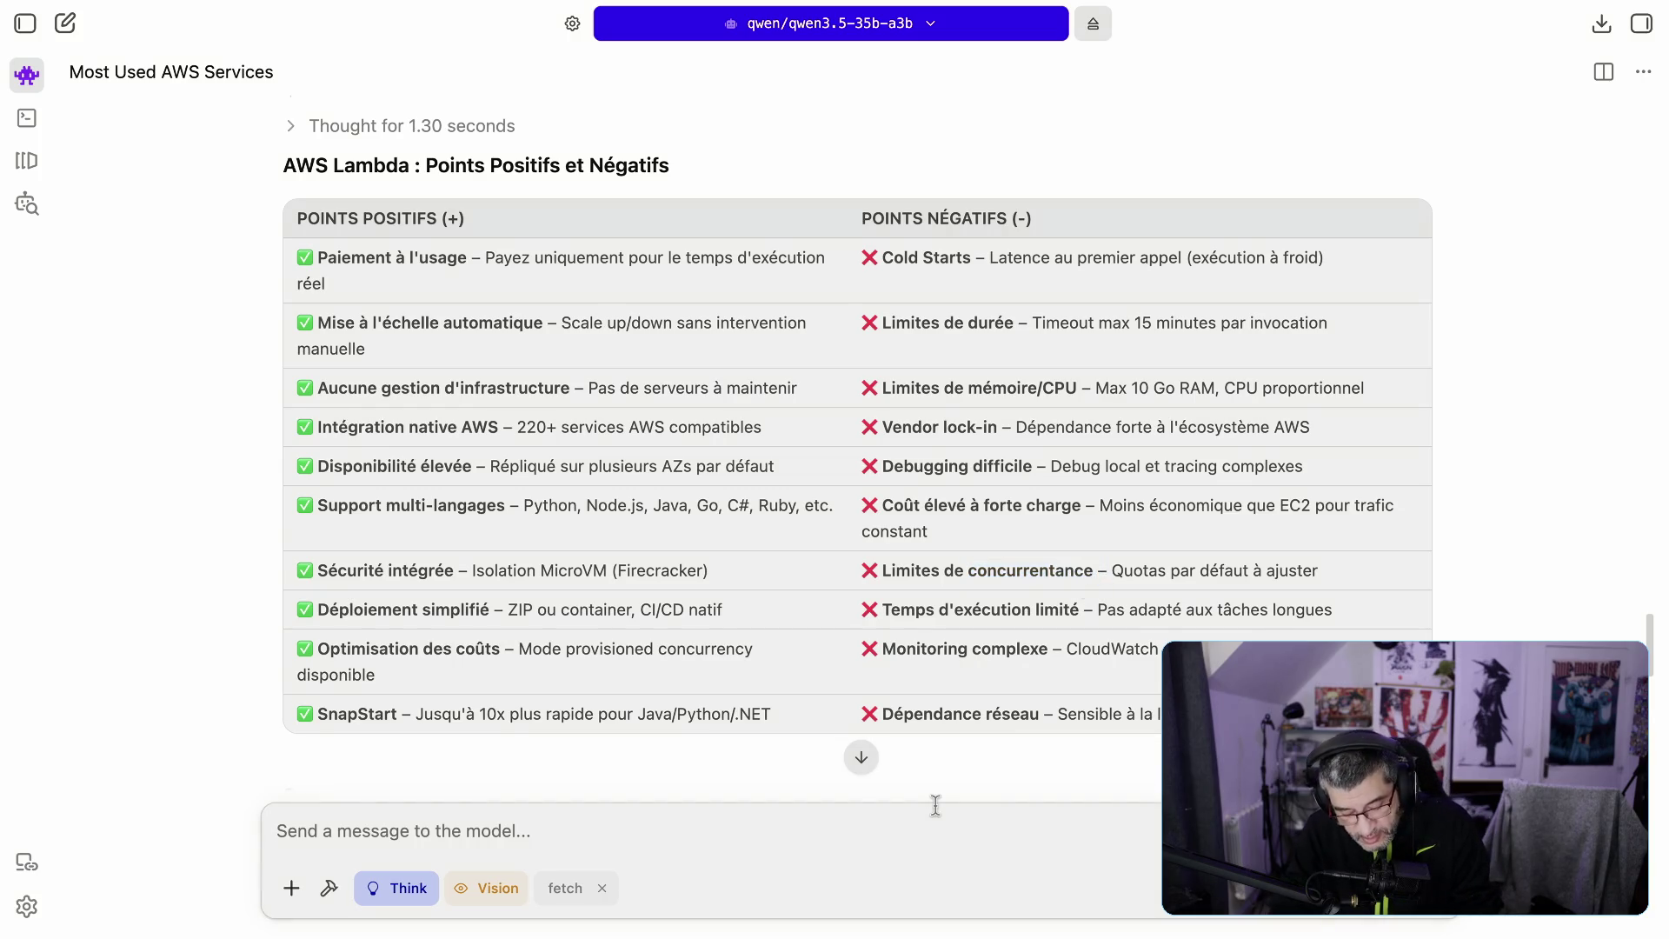
# Step: Ask 'c'est quoi la concurrentance ?' and scroll up through the model's reply
pyautogui.write("c'est quoi ")
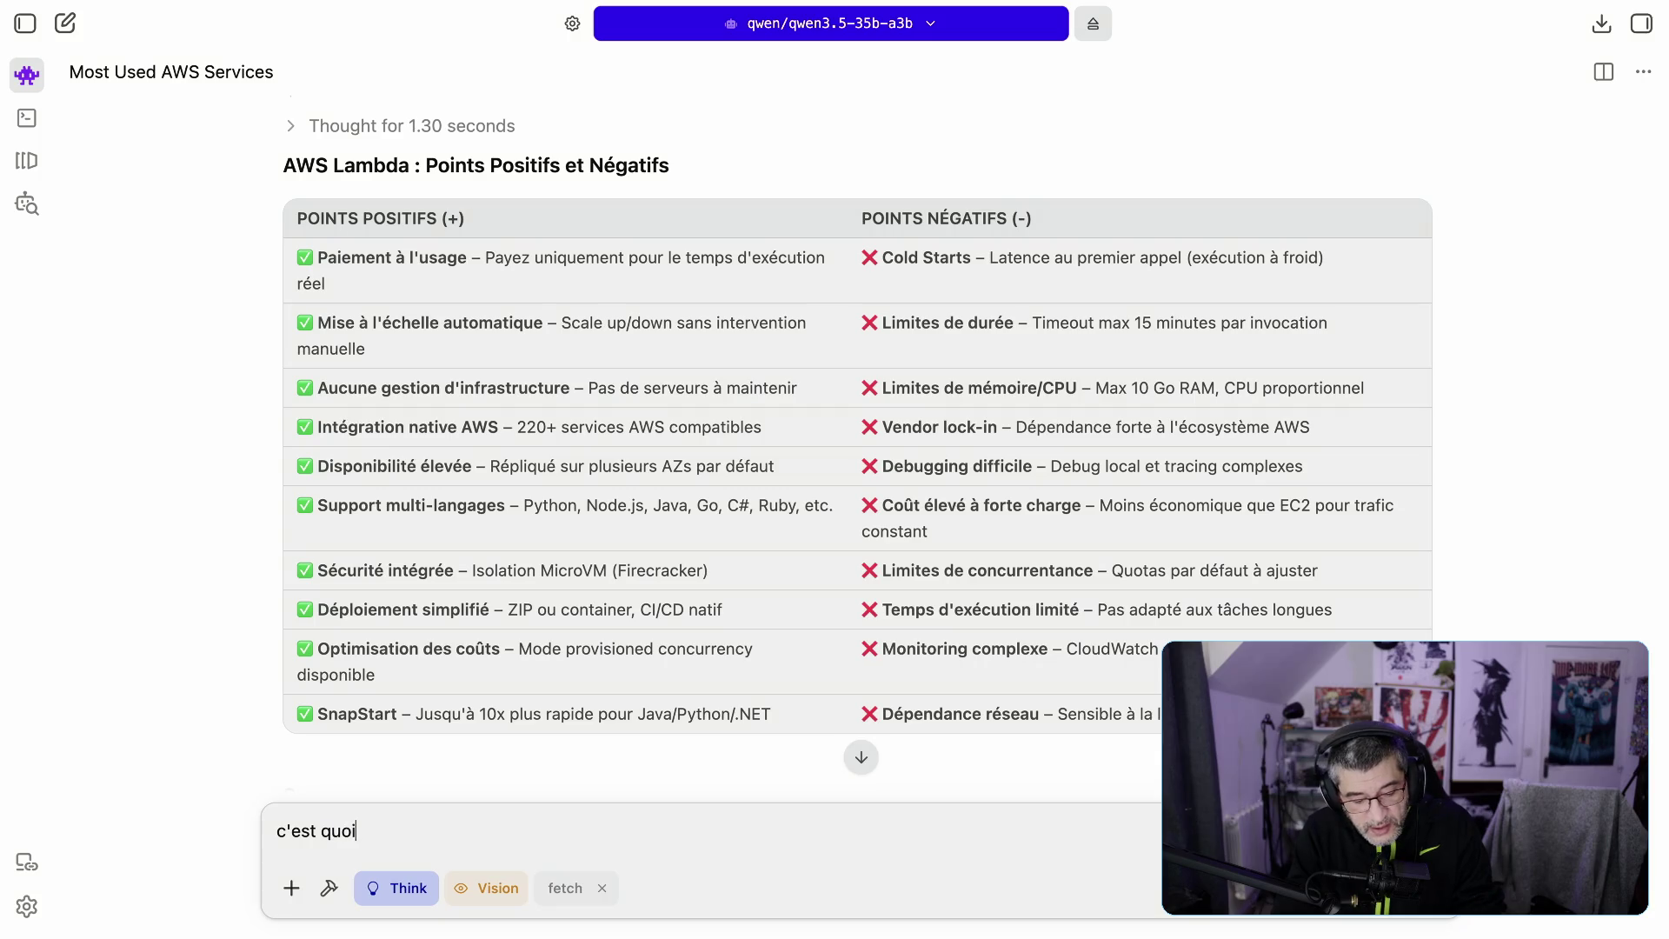
pyautogui.write('la ')
pyautogui.write('o')
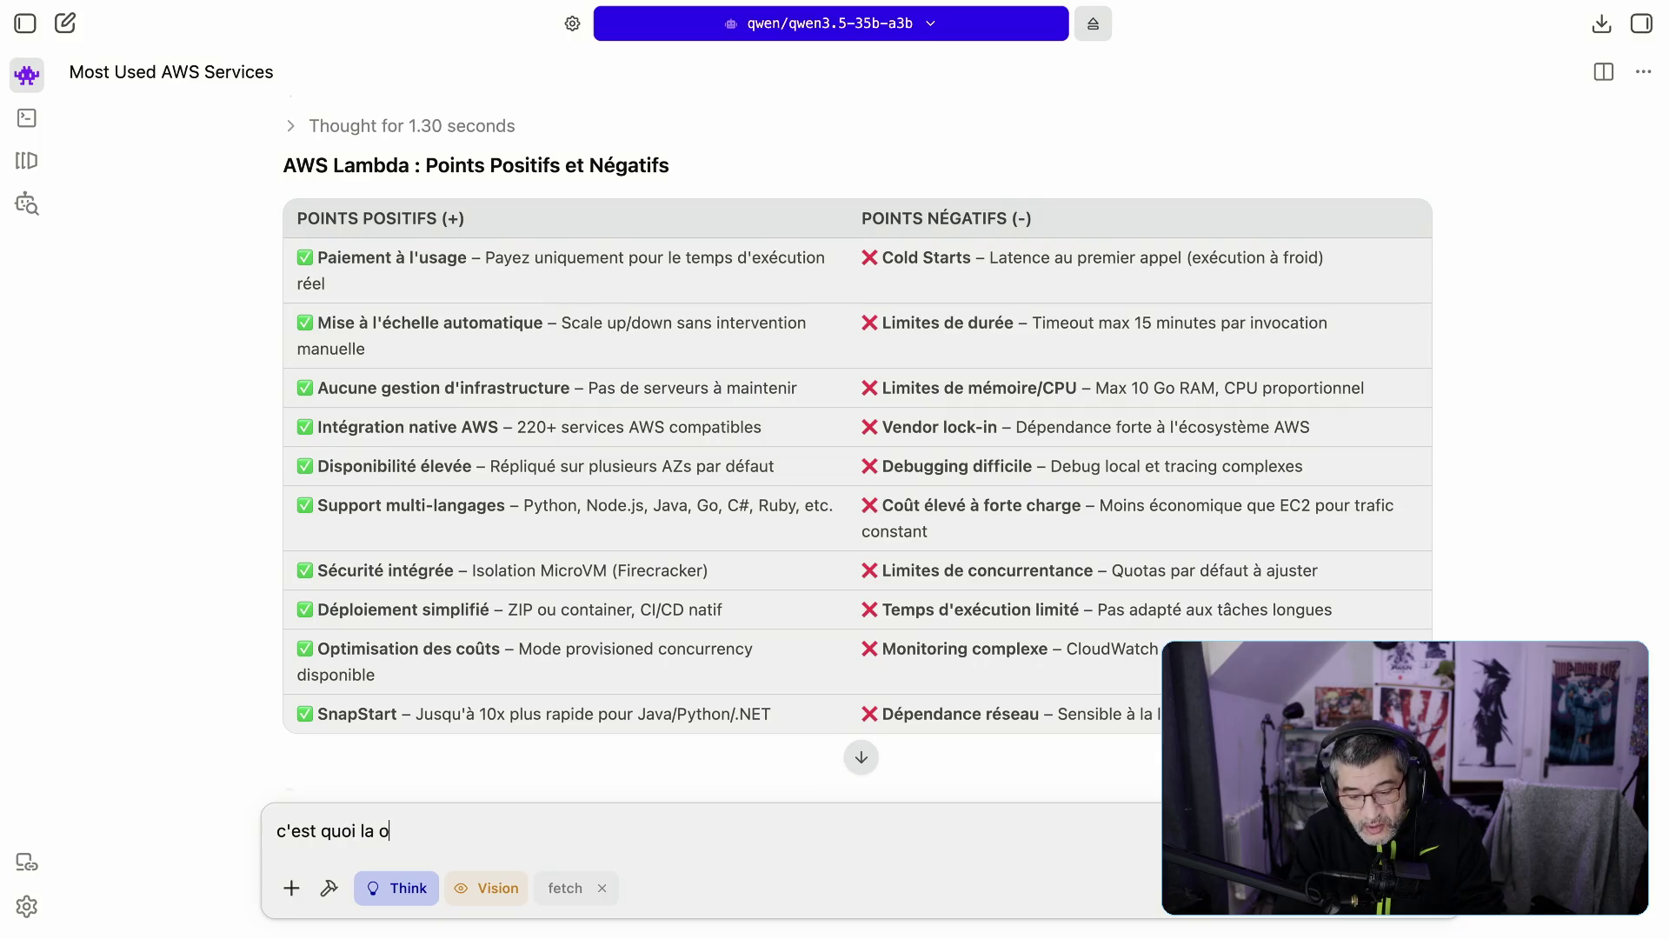
pyautogui.press('BackSpace')
pyautogui.write('concur')
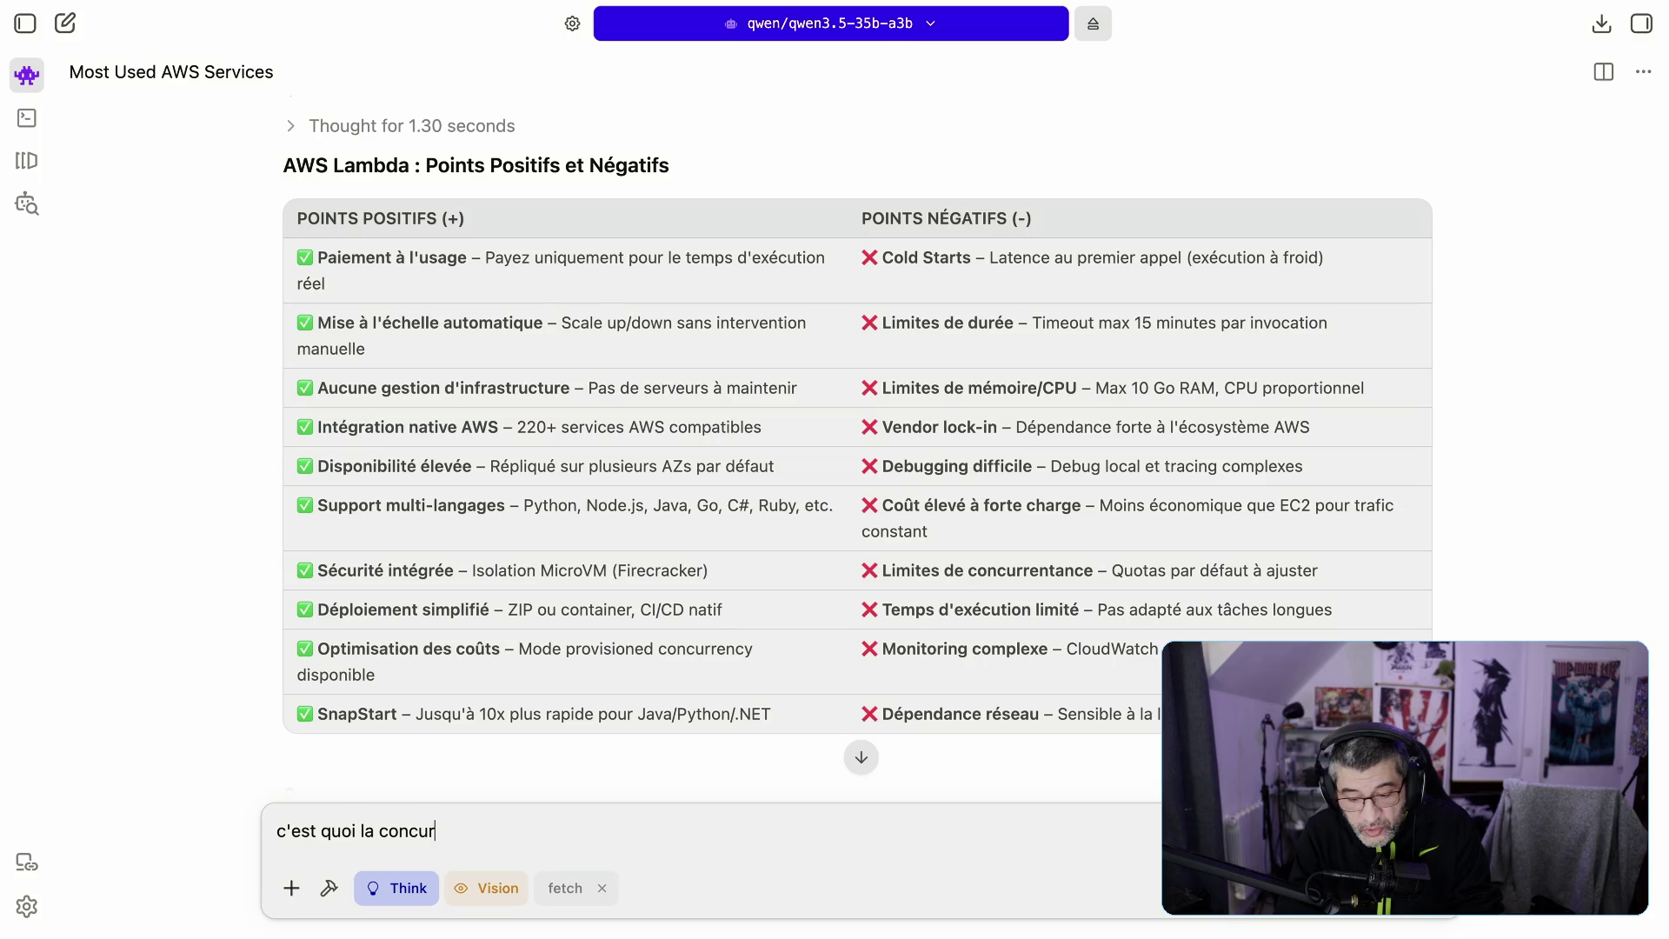
pyautogui.write('rentance ?')
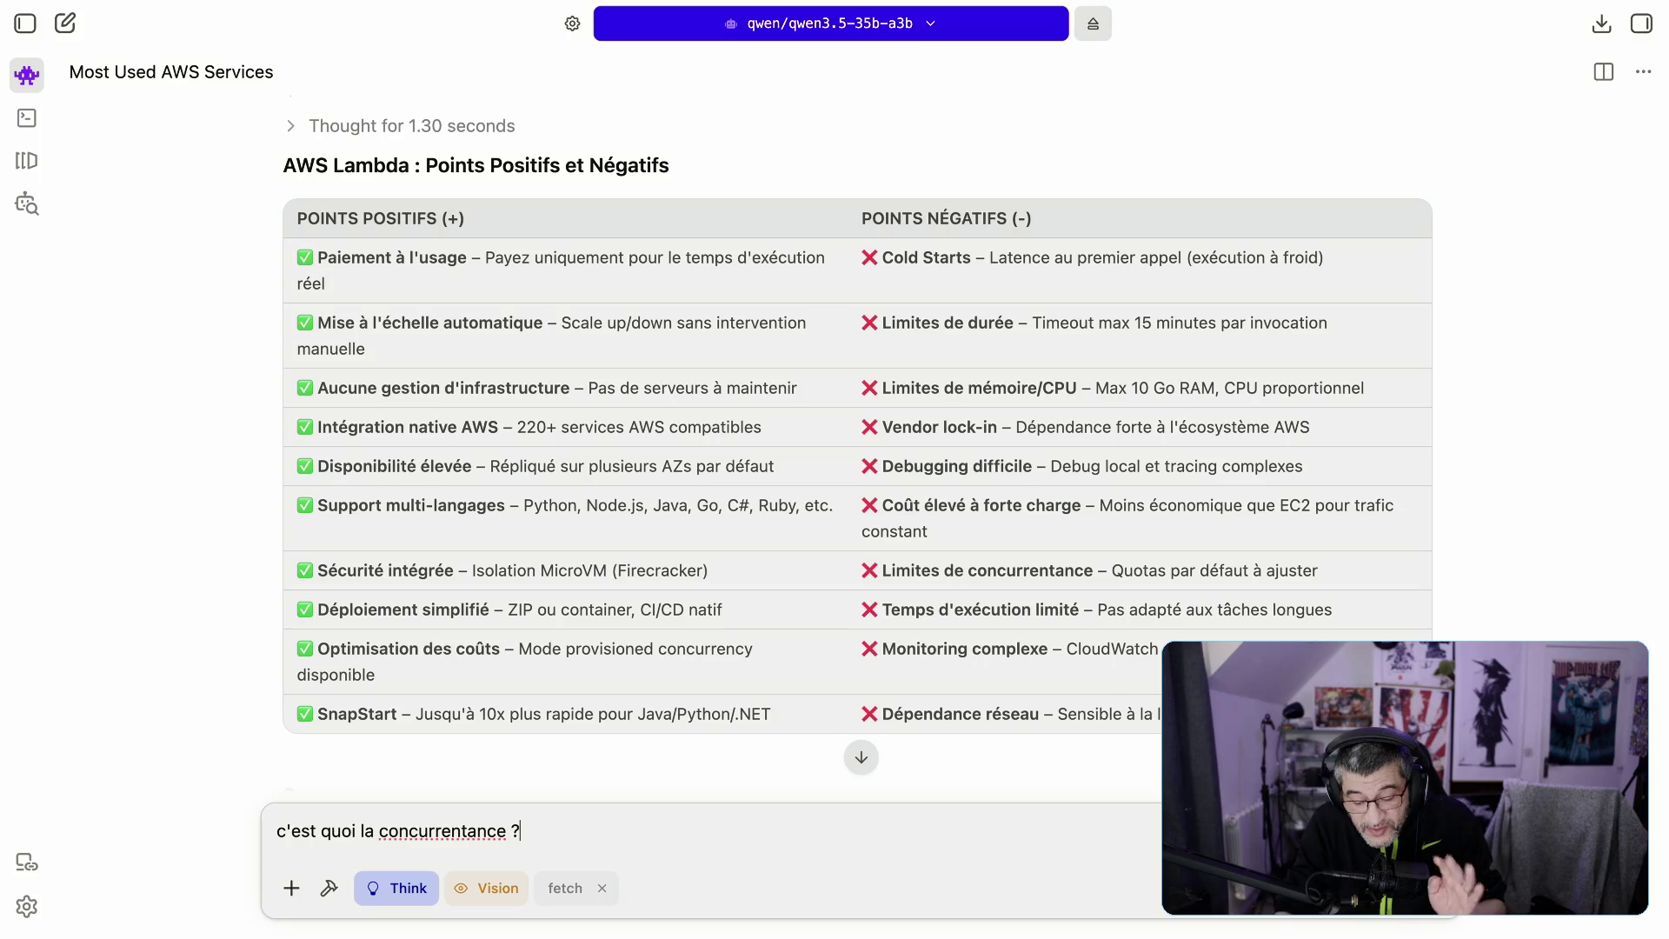
pyautogui.press('Return')
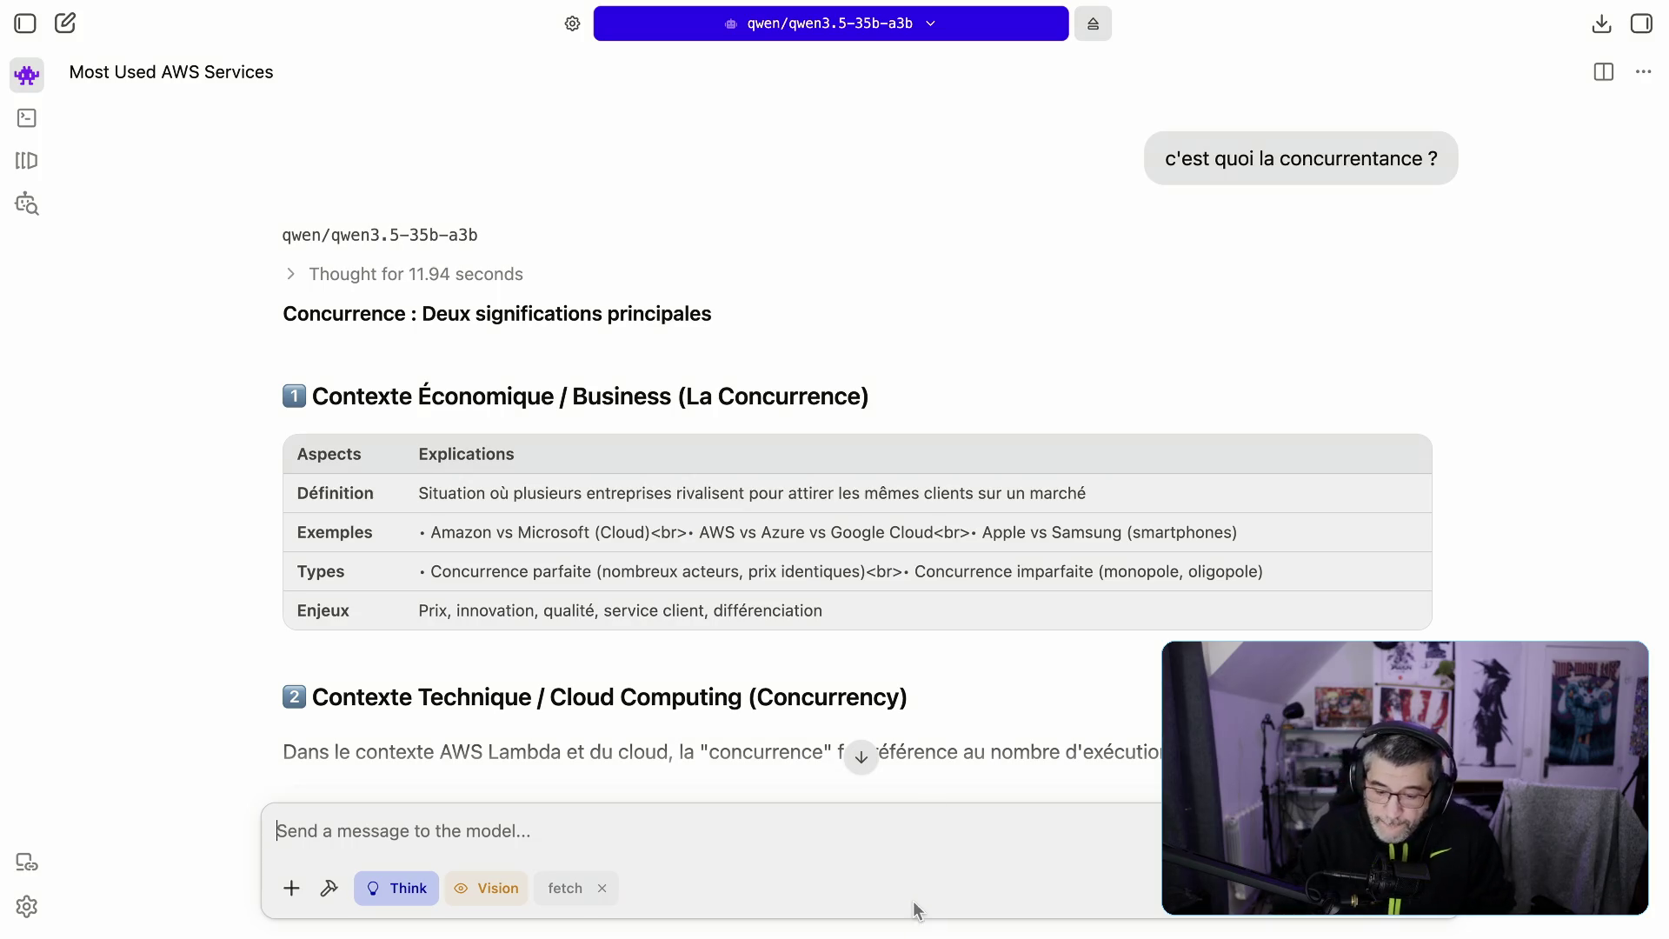
pyautogui.scroll(10, 1062, 697)
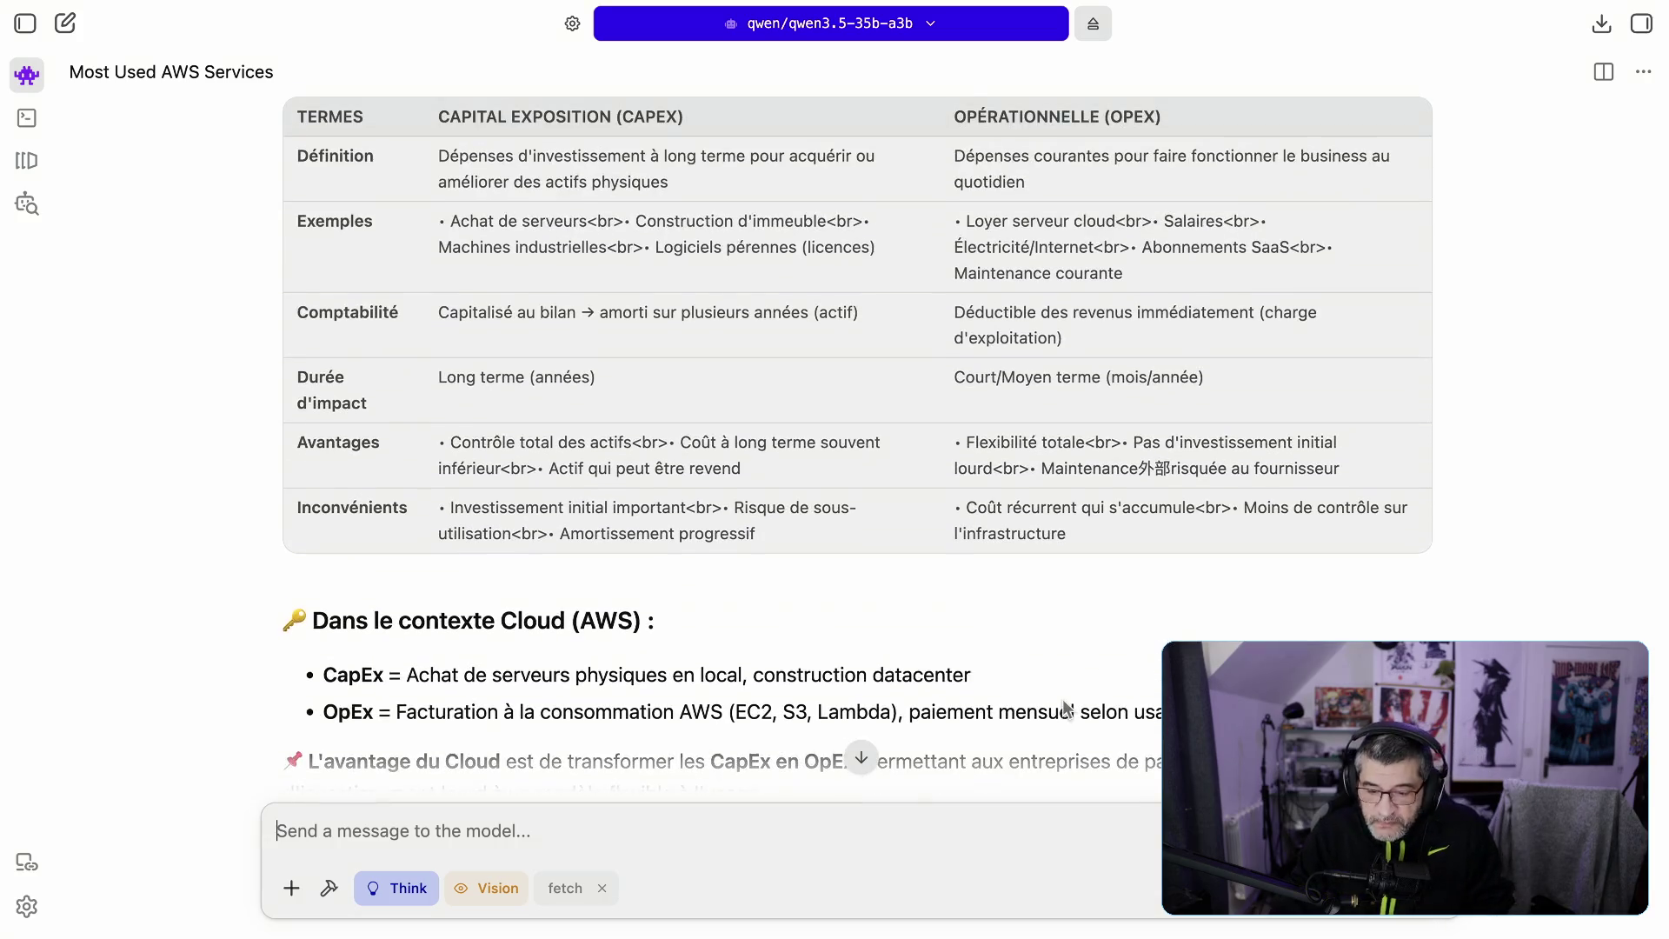
# Step: Scroll up past the CapEx/OpEx answer to the AWS Lambda Points Positifs et Négatifs table
pyautogui.scroll(10, 1063, 709)
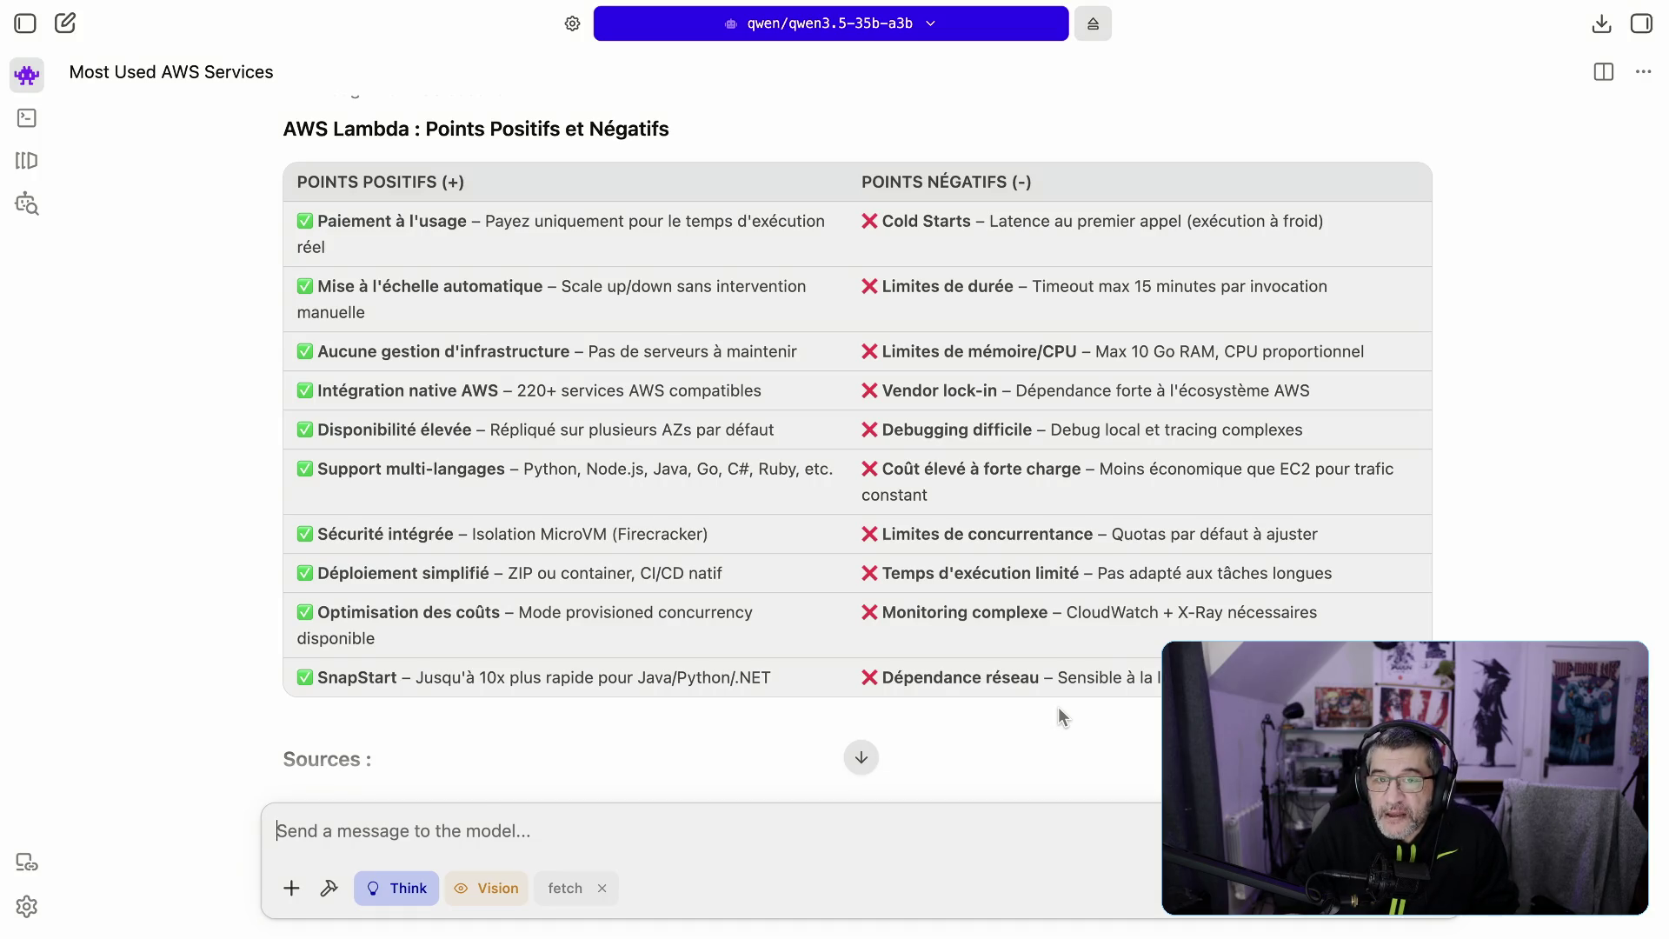
pyautogui.scroll(1, 1057, 707)
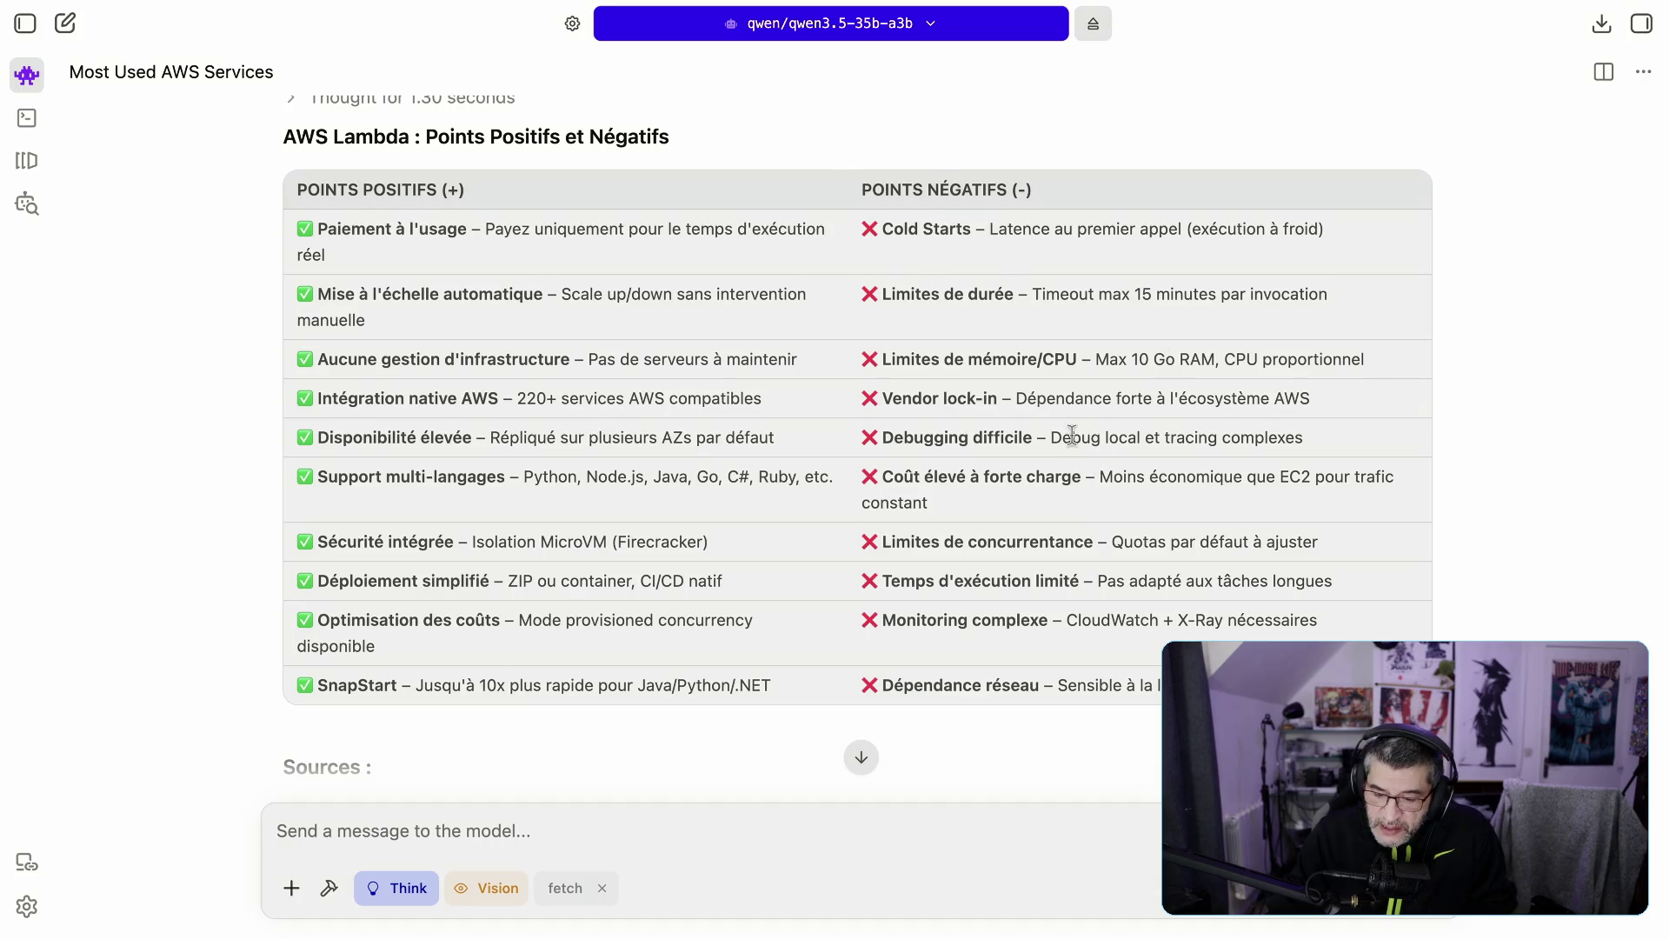
pyautogui.moveTo(1080, 581); pyautogui.dragTo(1371, 595)
pyautogui.moveTo(1078, 620)
pyautogui.mouseDown()
pyautogui.moveTo(1204, 623)
pyautogui.moveTo(1159, 621)
pyautogui.mouseUp()
pyautogui.doubleClick(1148, 620)
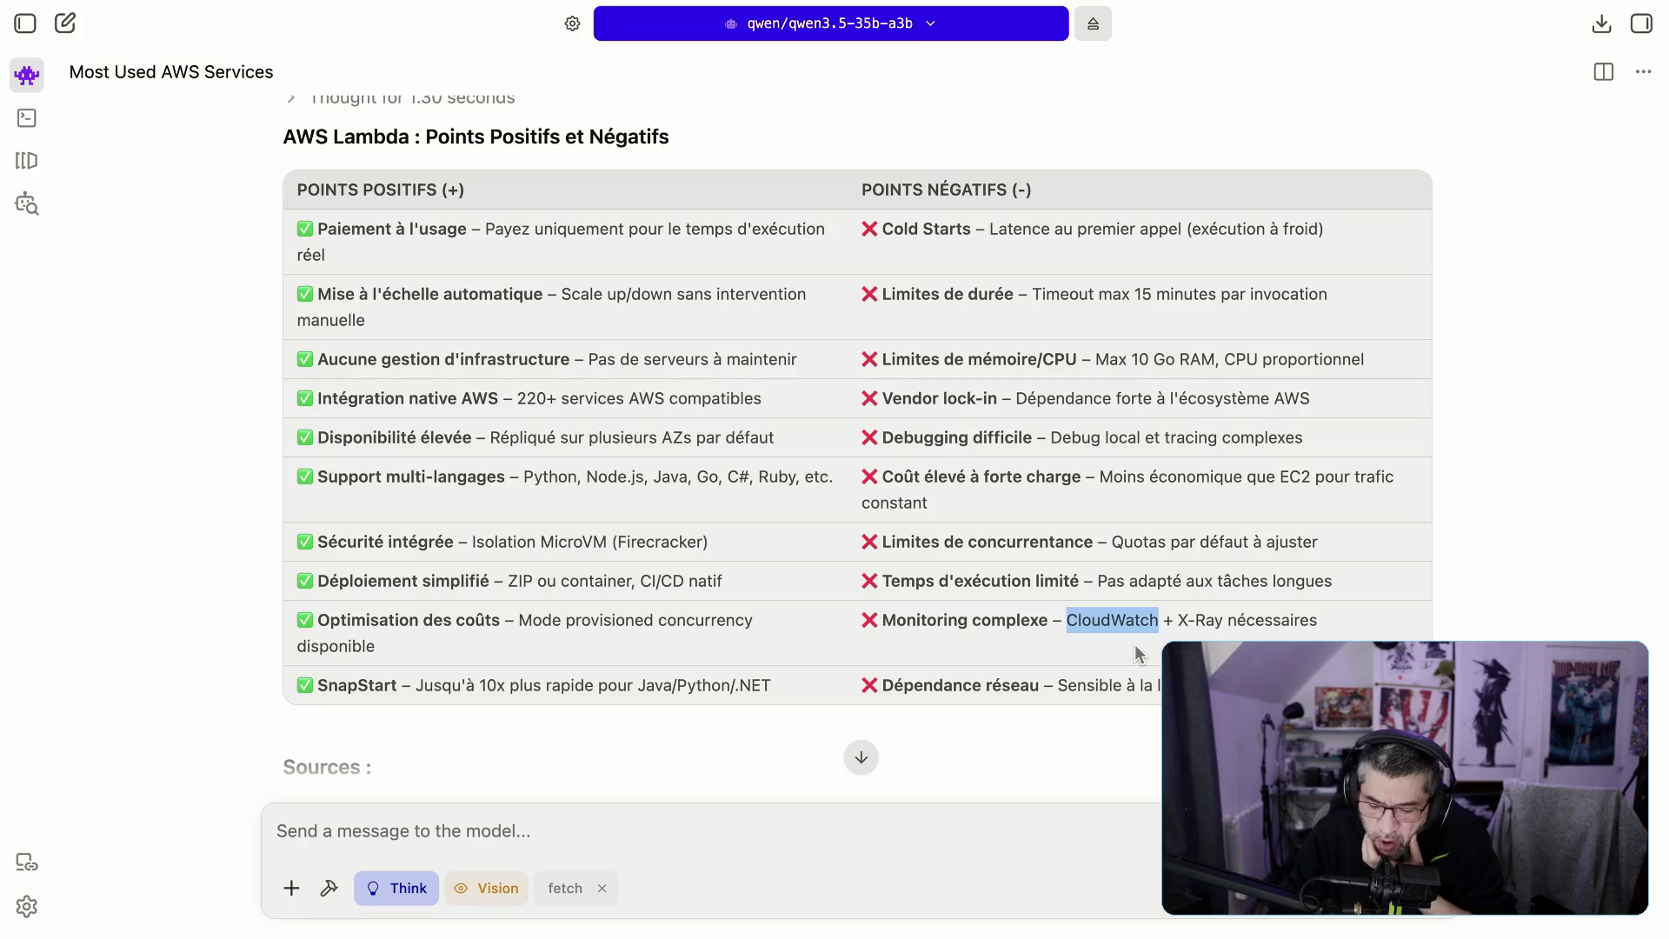
pyautogui.moveTo(1179, 619); pyautogui.dragTo(1223, 619)
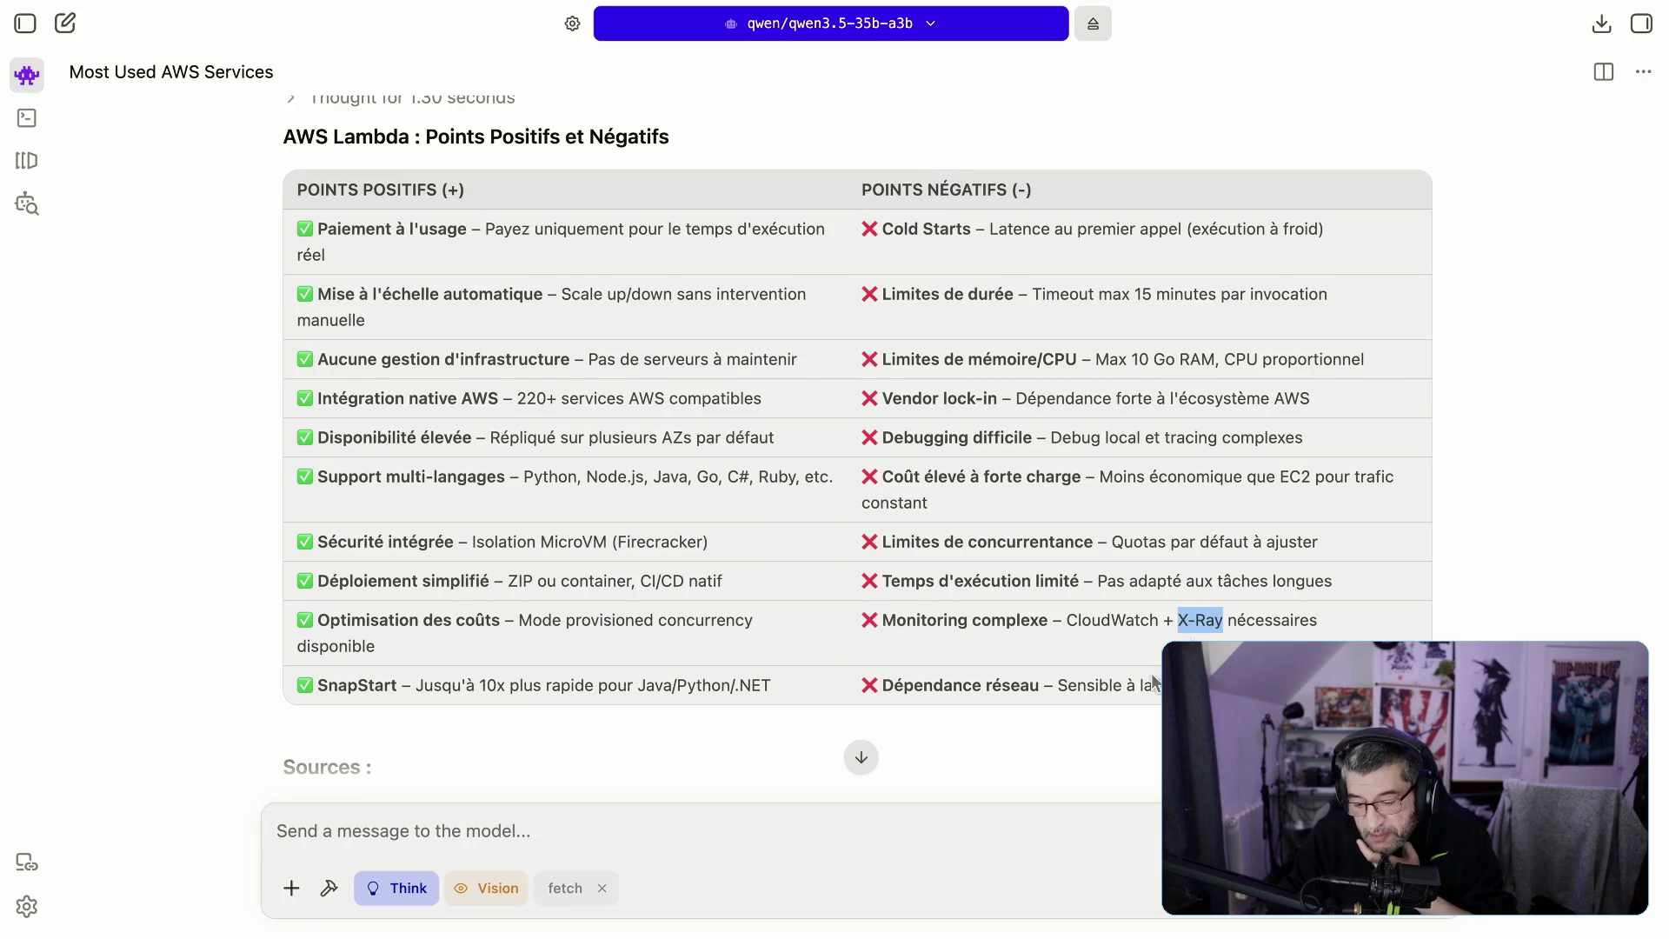
pyautogui.moveTo(1053, 686); pyautogui.dragTo(1165, 687)
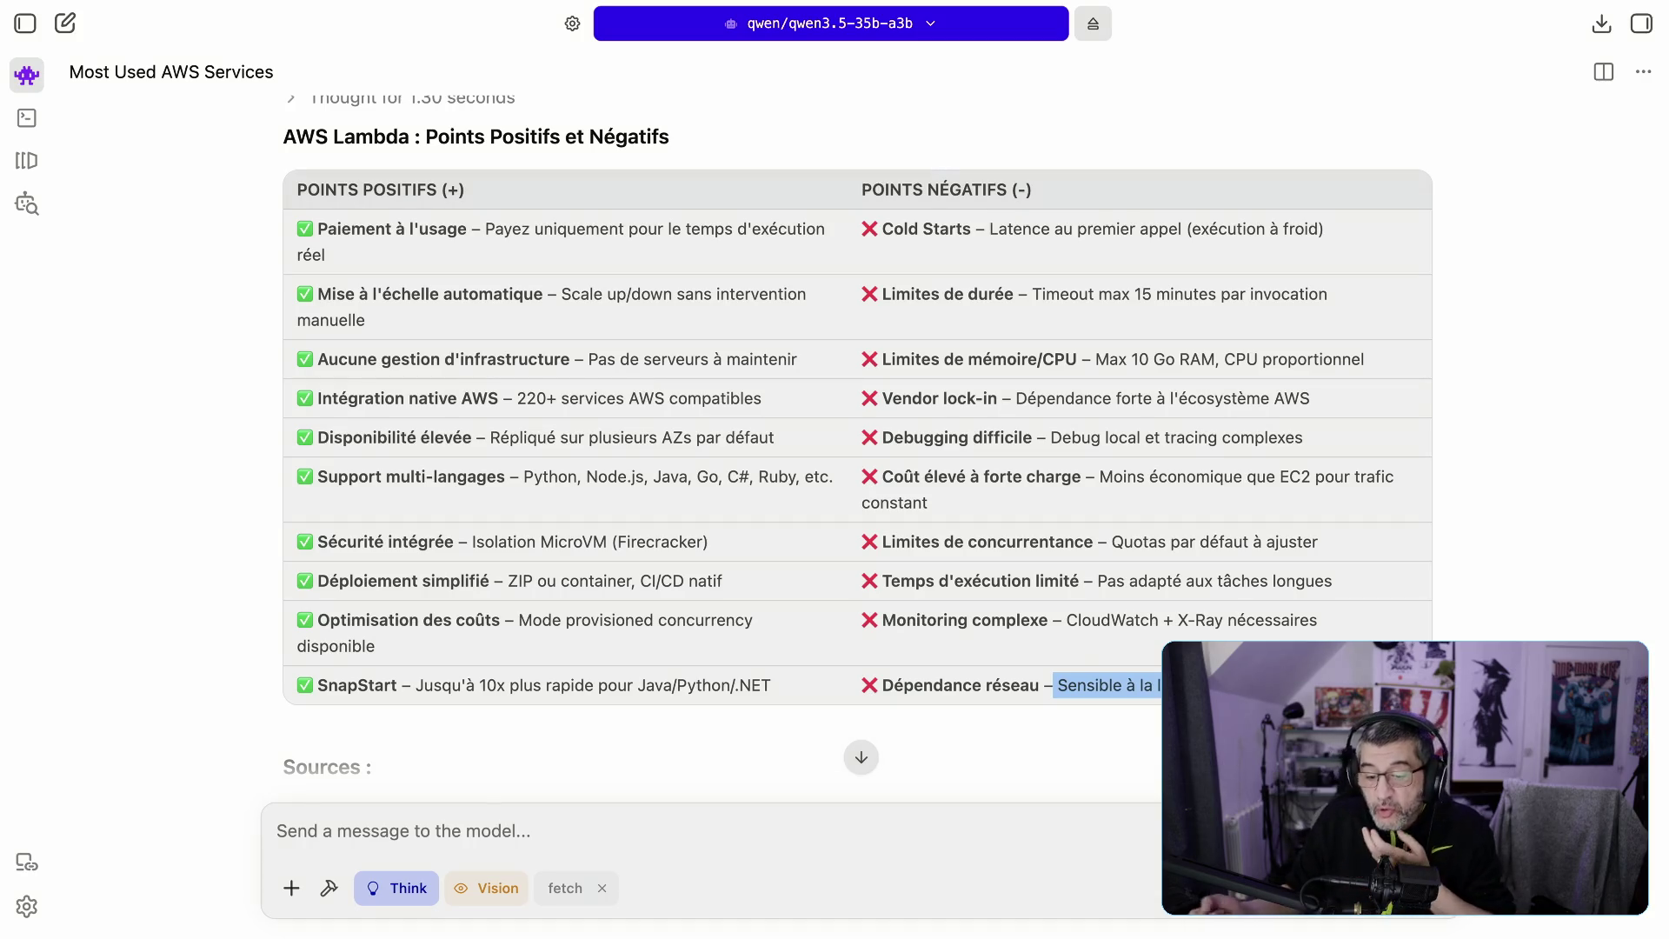
pyautogui.scroll(-3, 1154, 673)
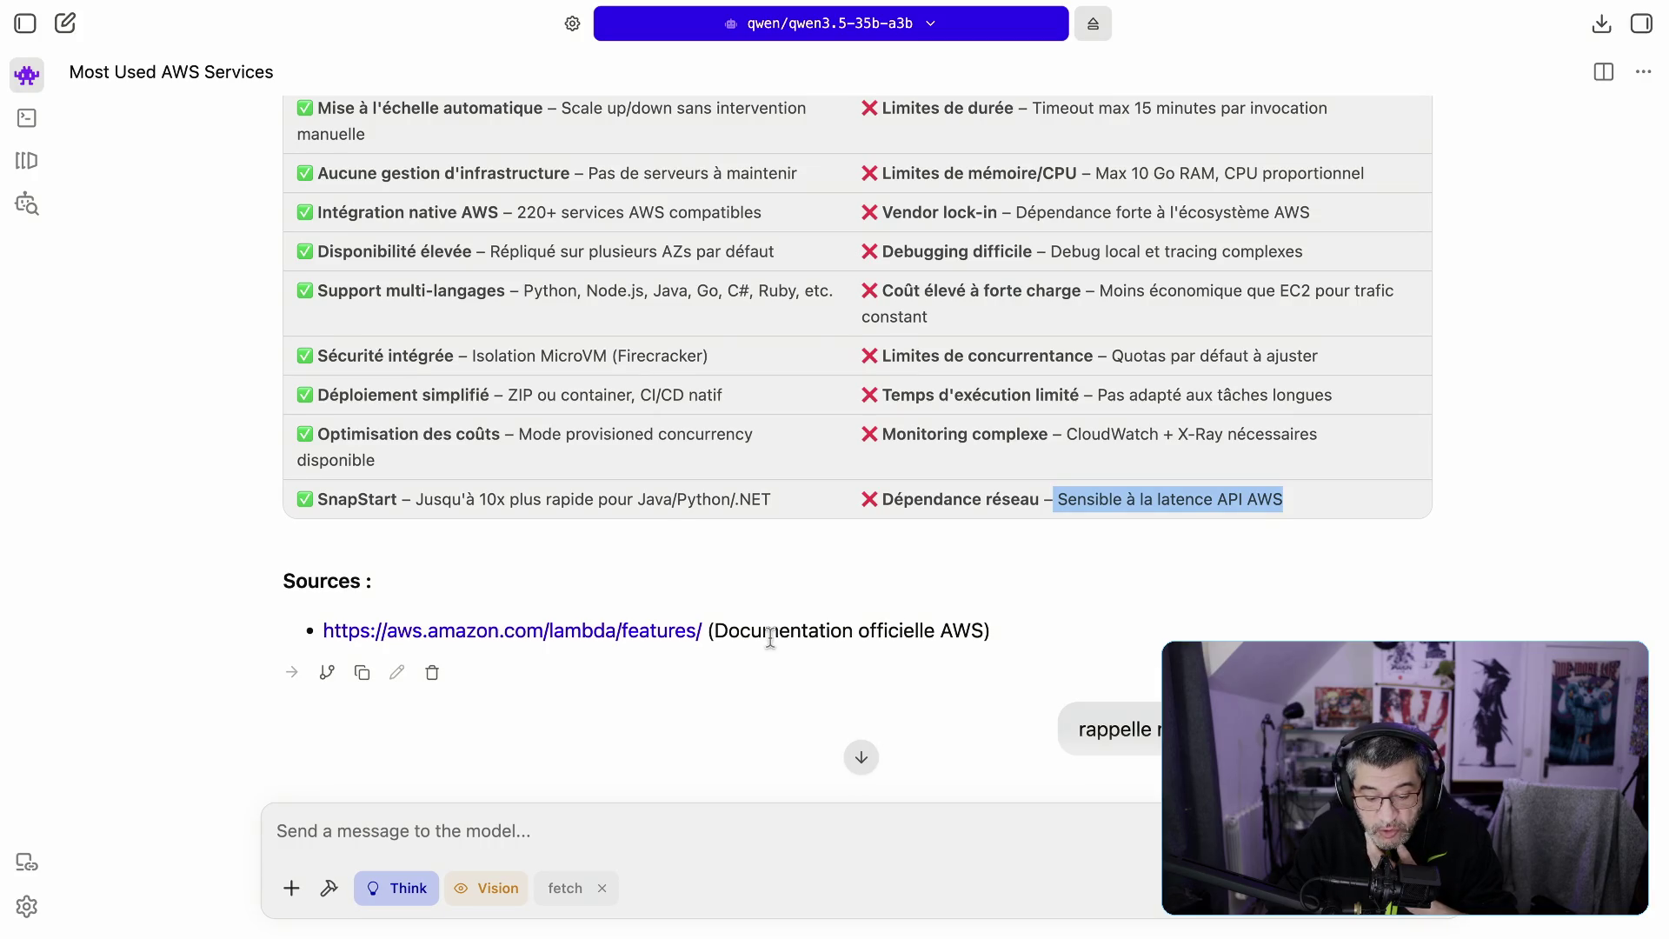
pyautogui.scroll(-10, 772, 637)
pyautogui.scroll(12, 772, 637)
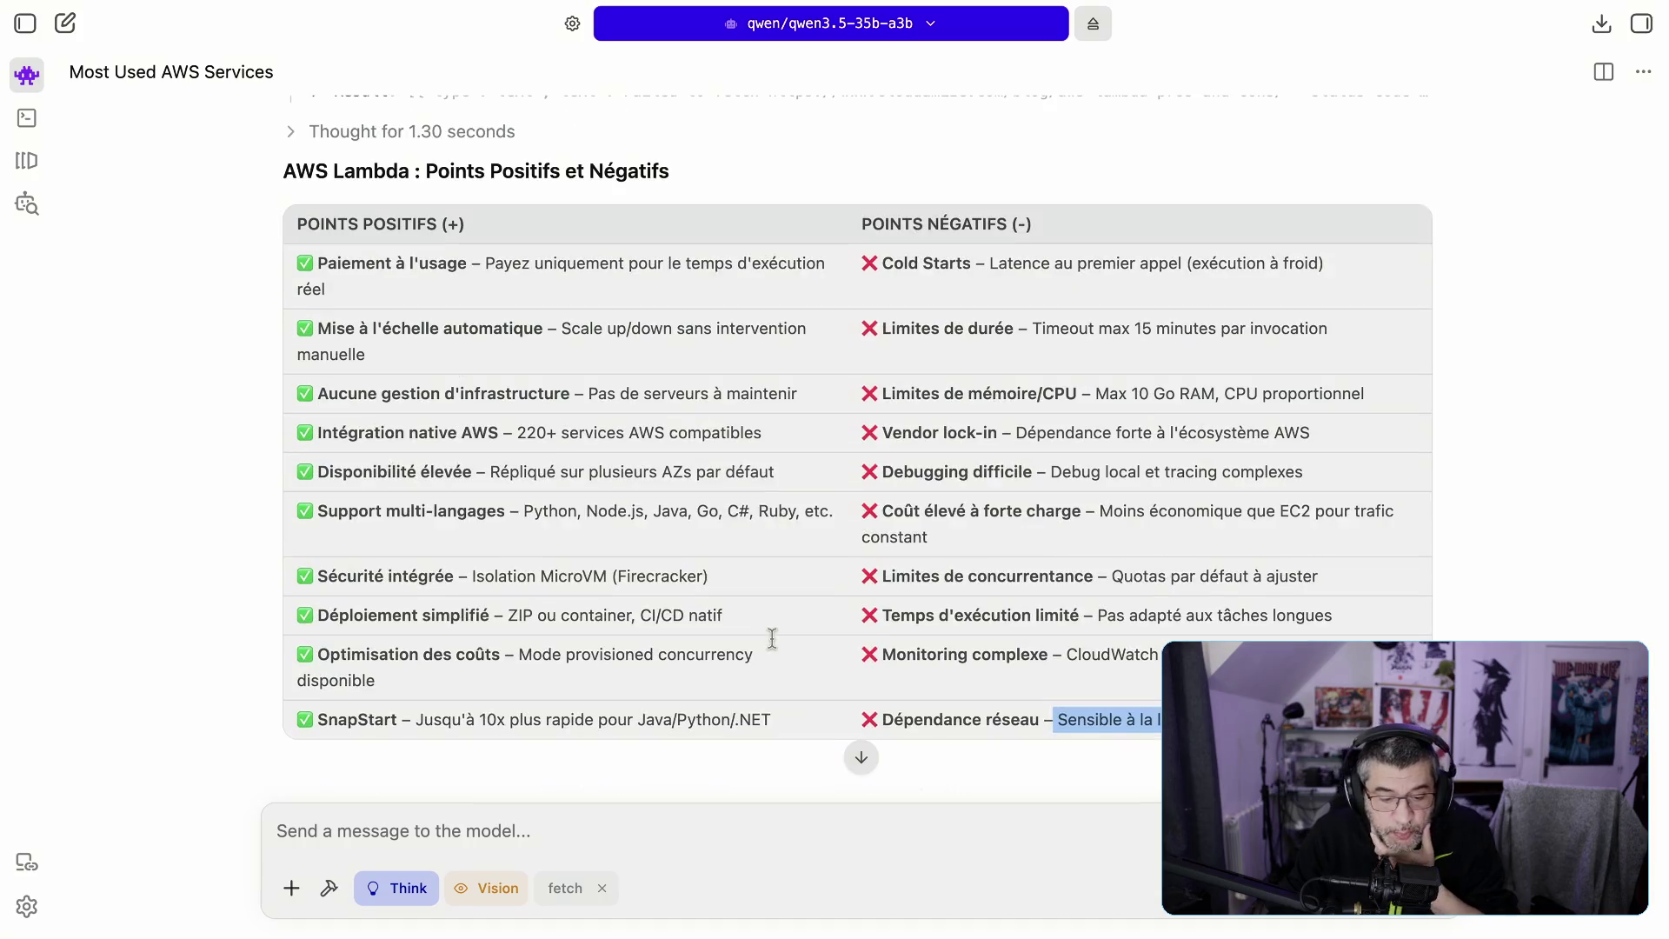
pyautogui.scroll(15, 519, 400)
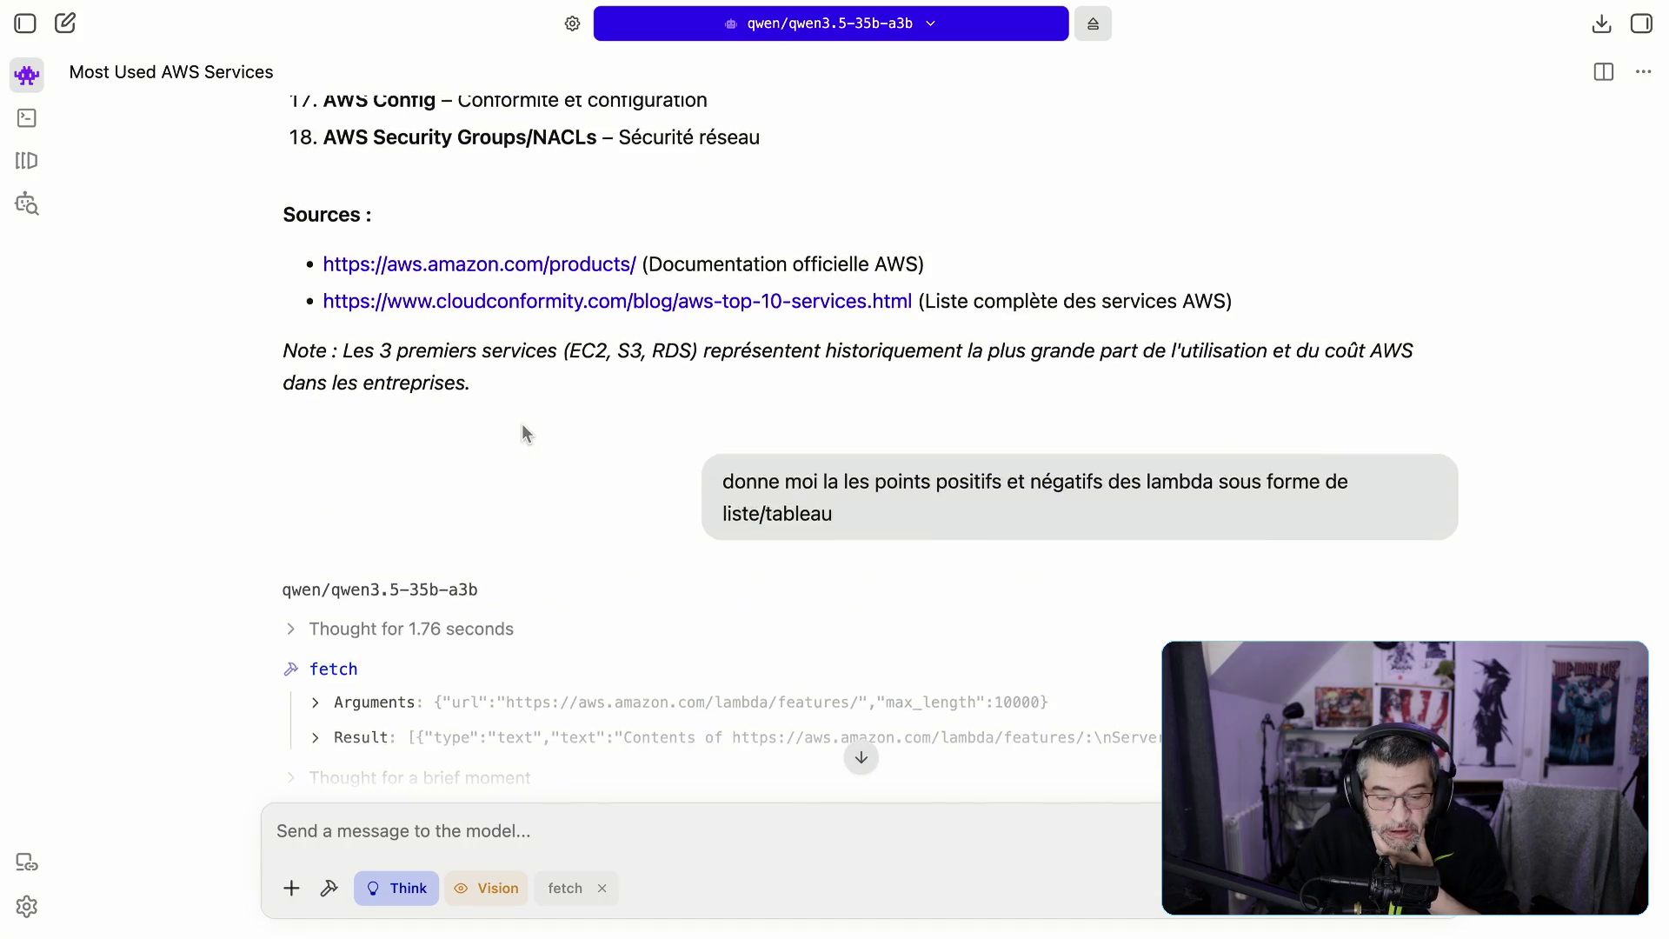
pyautogui.scroll(-5, 521, 423)
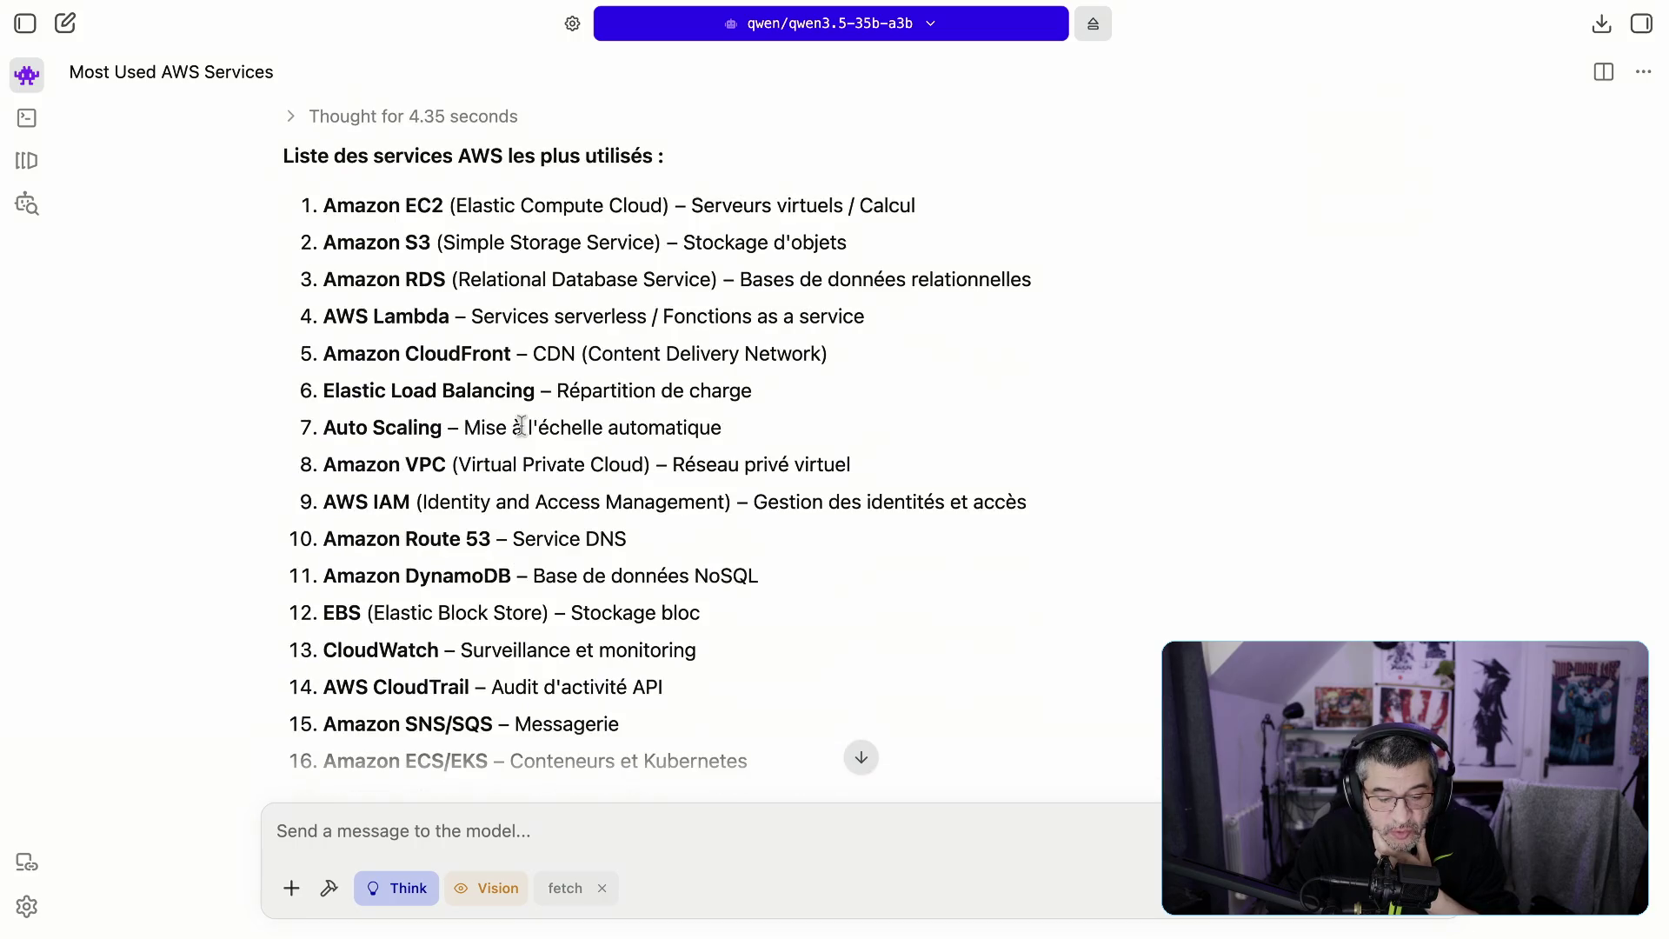
pyautogui.moveTo(401, 276); pyautogui.dragTo(703, 282)
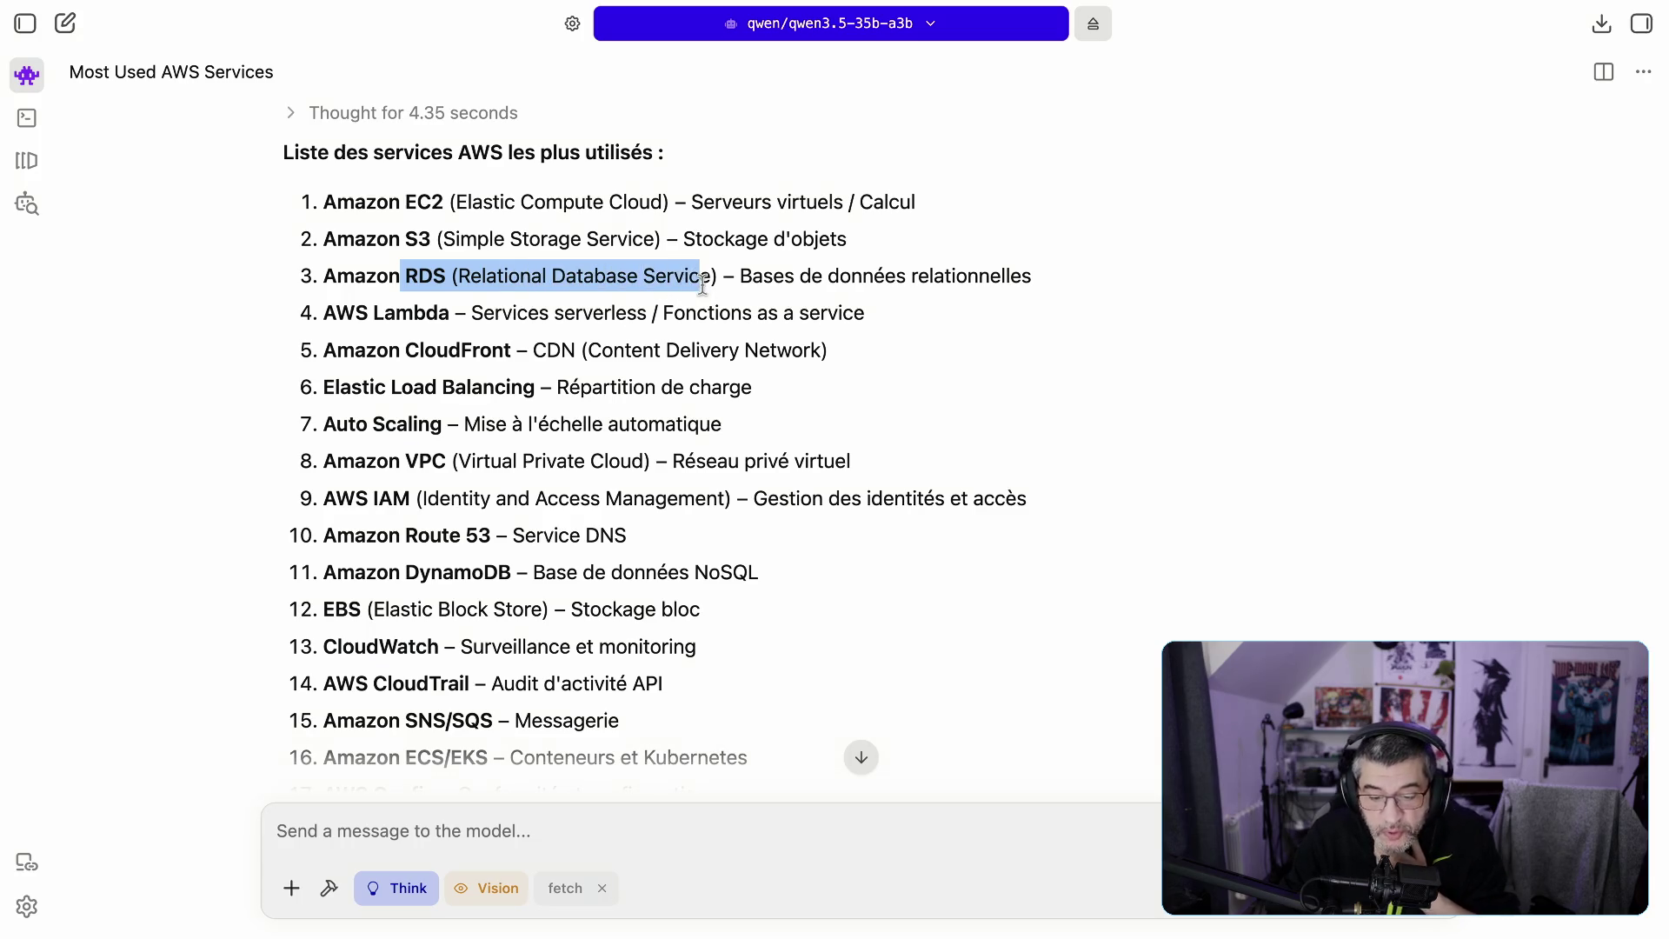
pyautogui.tripleClick(990, 279)
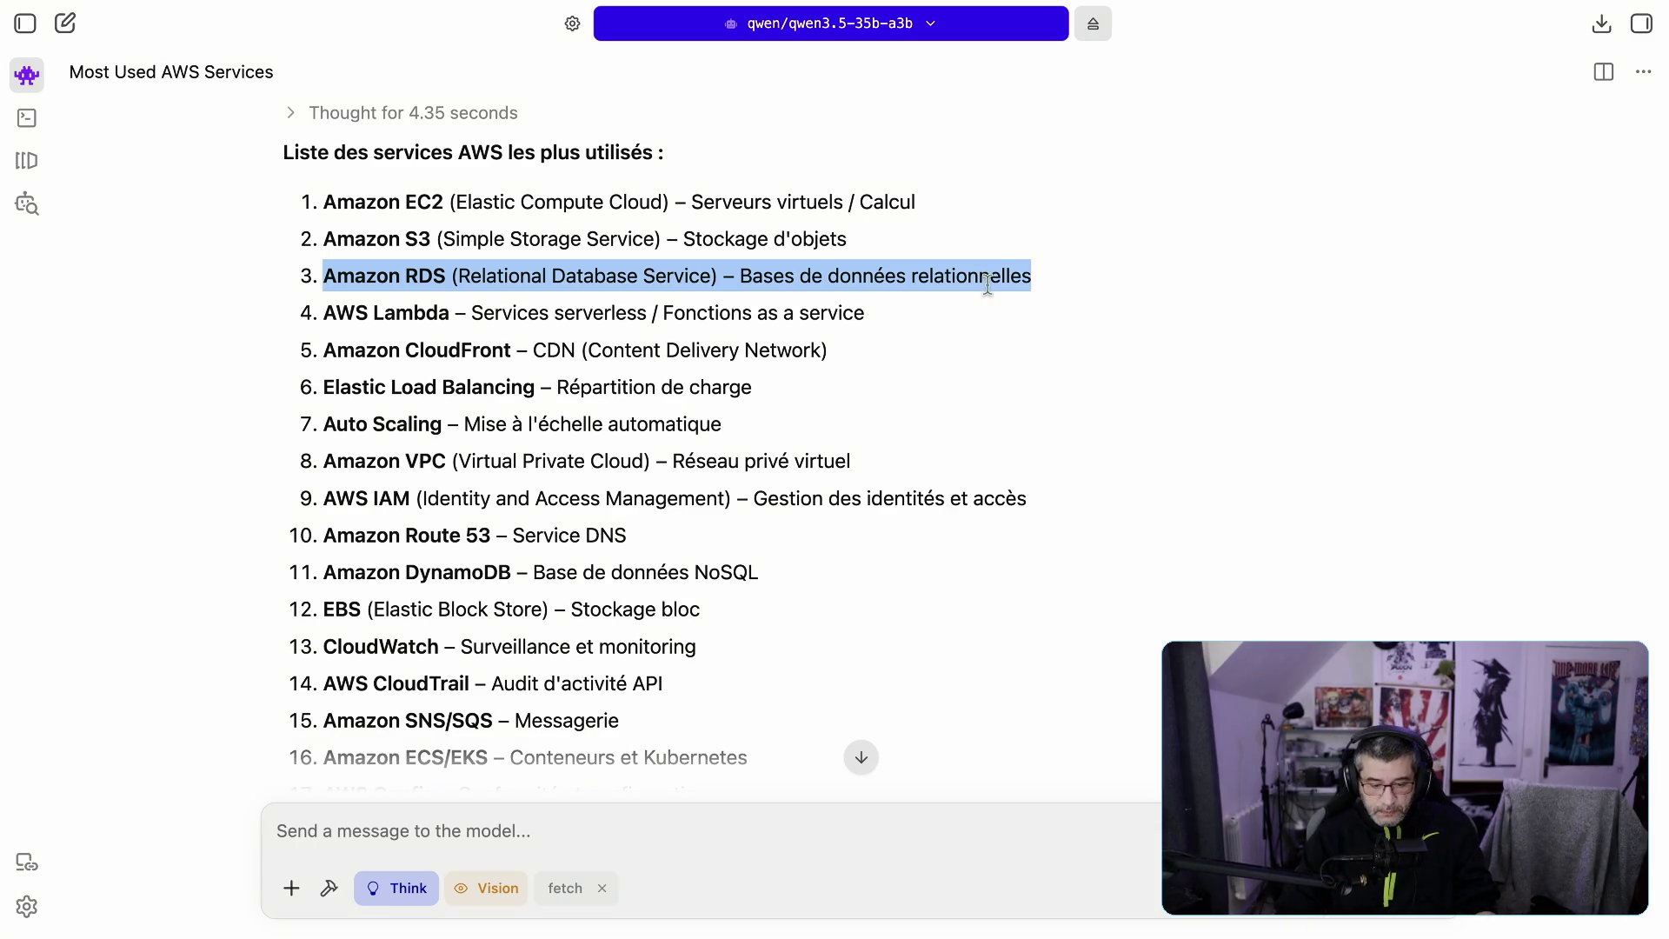
pyautogui.moveTo(502, 313); pyautogui.dragTo(864, 313)
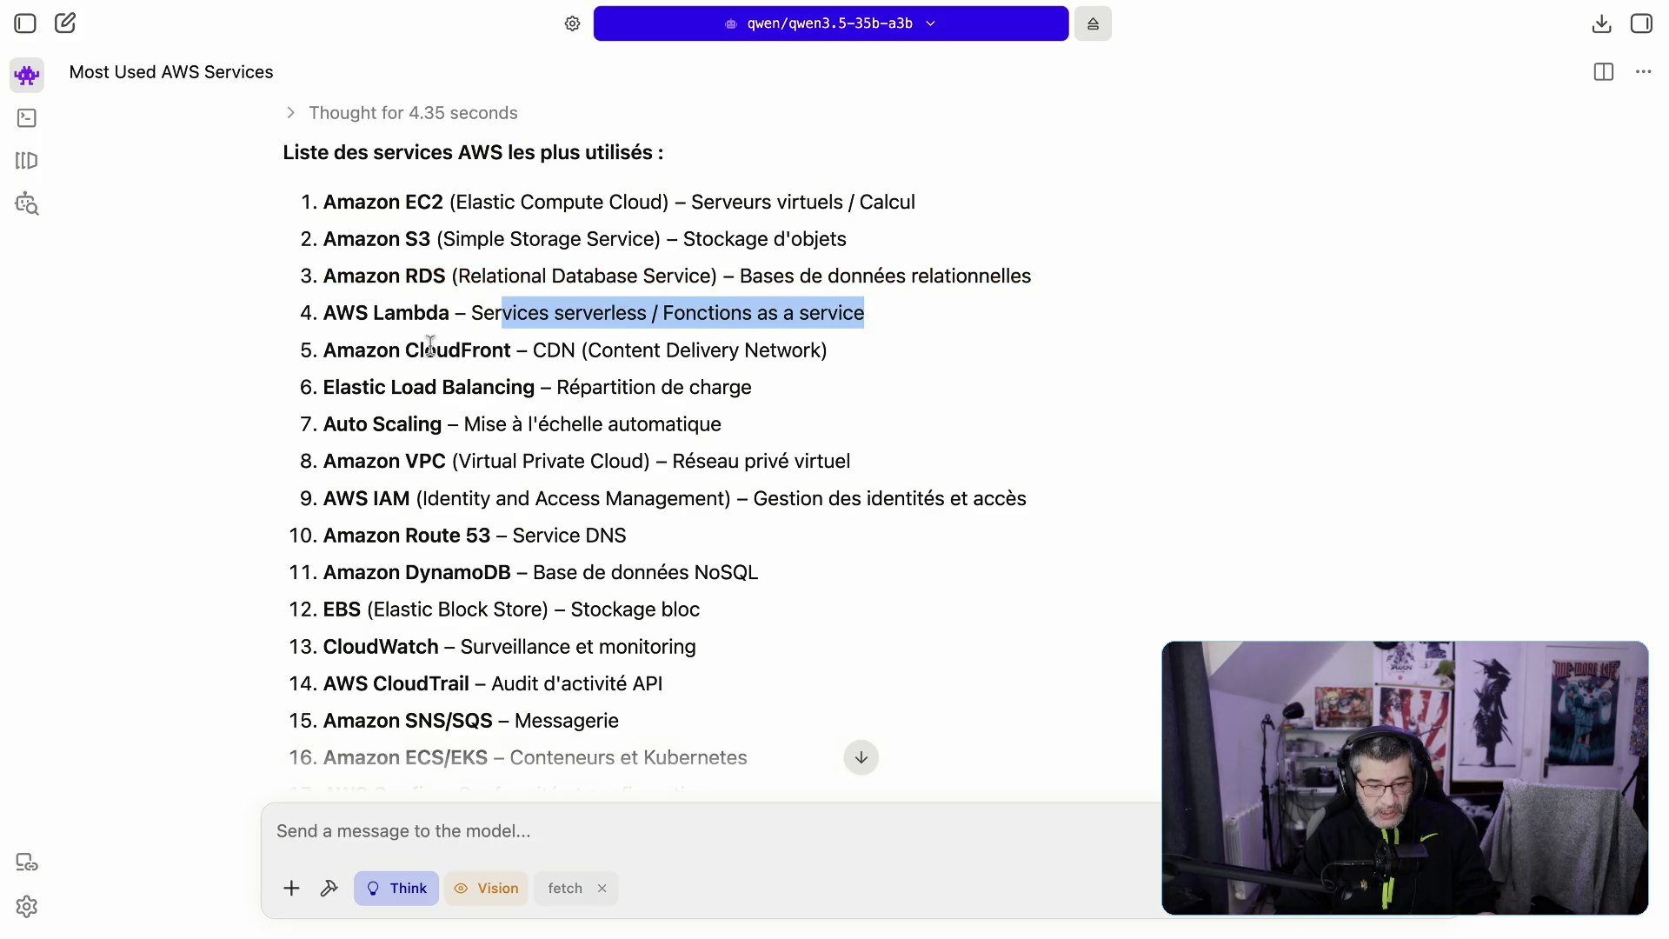
pyautogui.moveTo(419, 349); pyautogui.dragTo(640, 342)
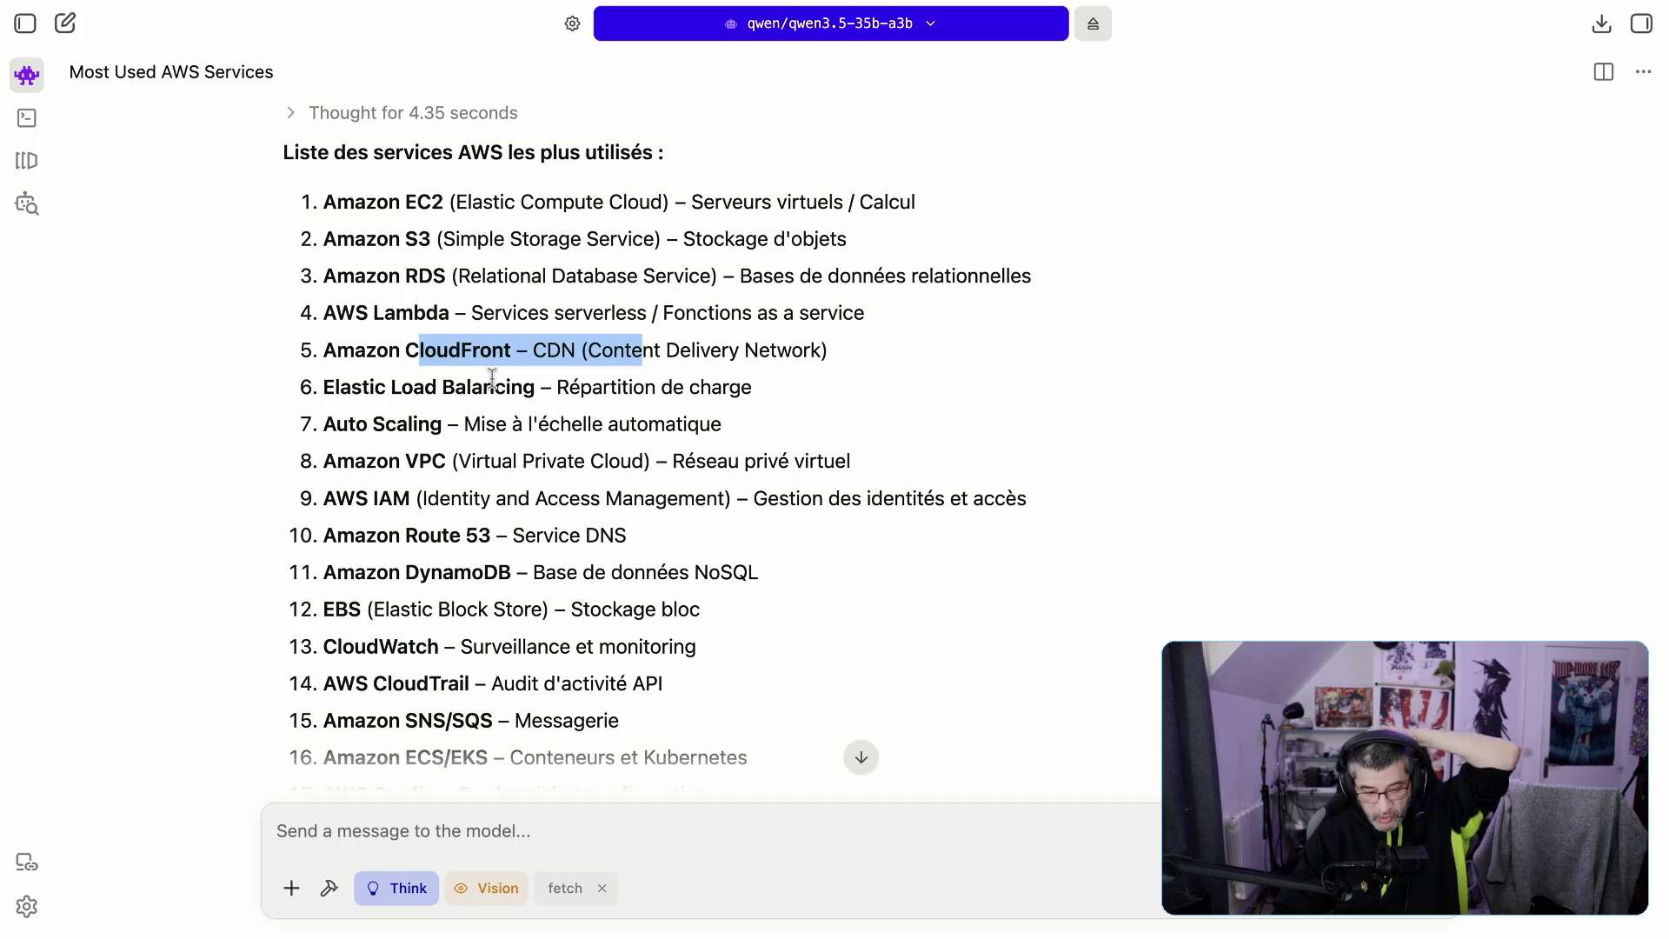
pyautogui.click(352, 420)
pyautogui.moveTo(352, 420)
pyautogui.mouseDown()
pyautogui.moveTo(544, 442)
pyautogui.moveTo(723, 430)
pyautogui.mouseUp()
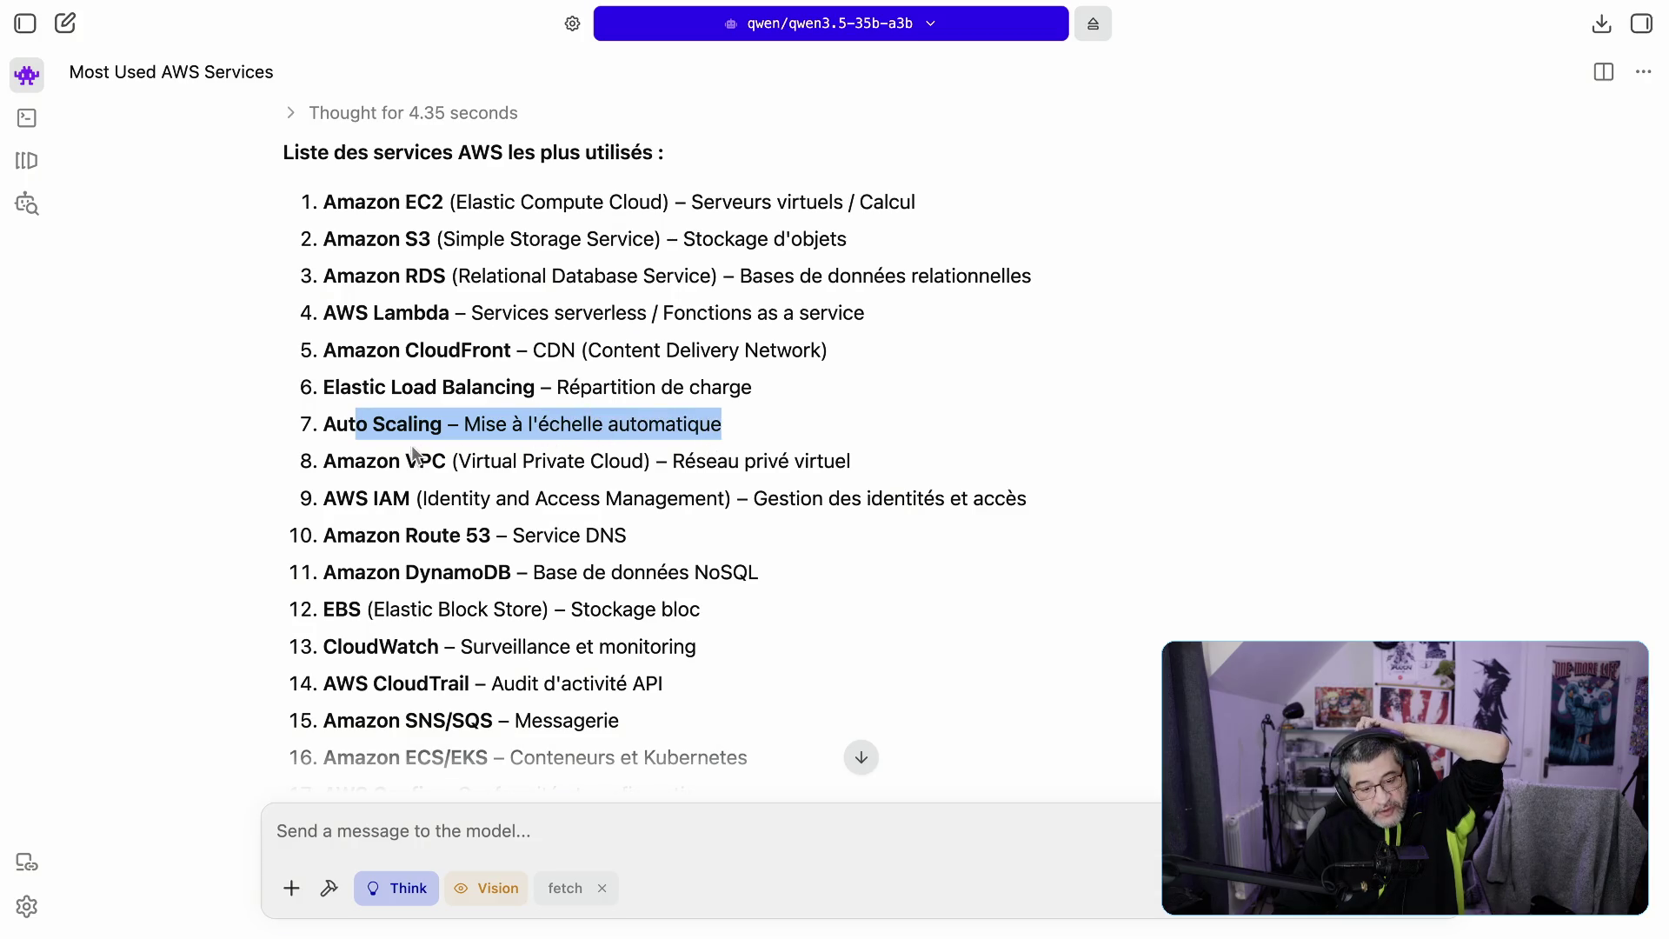
pyautogui.moveTo(355, 461); pyautogui.dragTo(664, 477)
pyautogui.moveTo(806, 469); pyautogui.dragTo(849, 470)
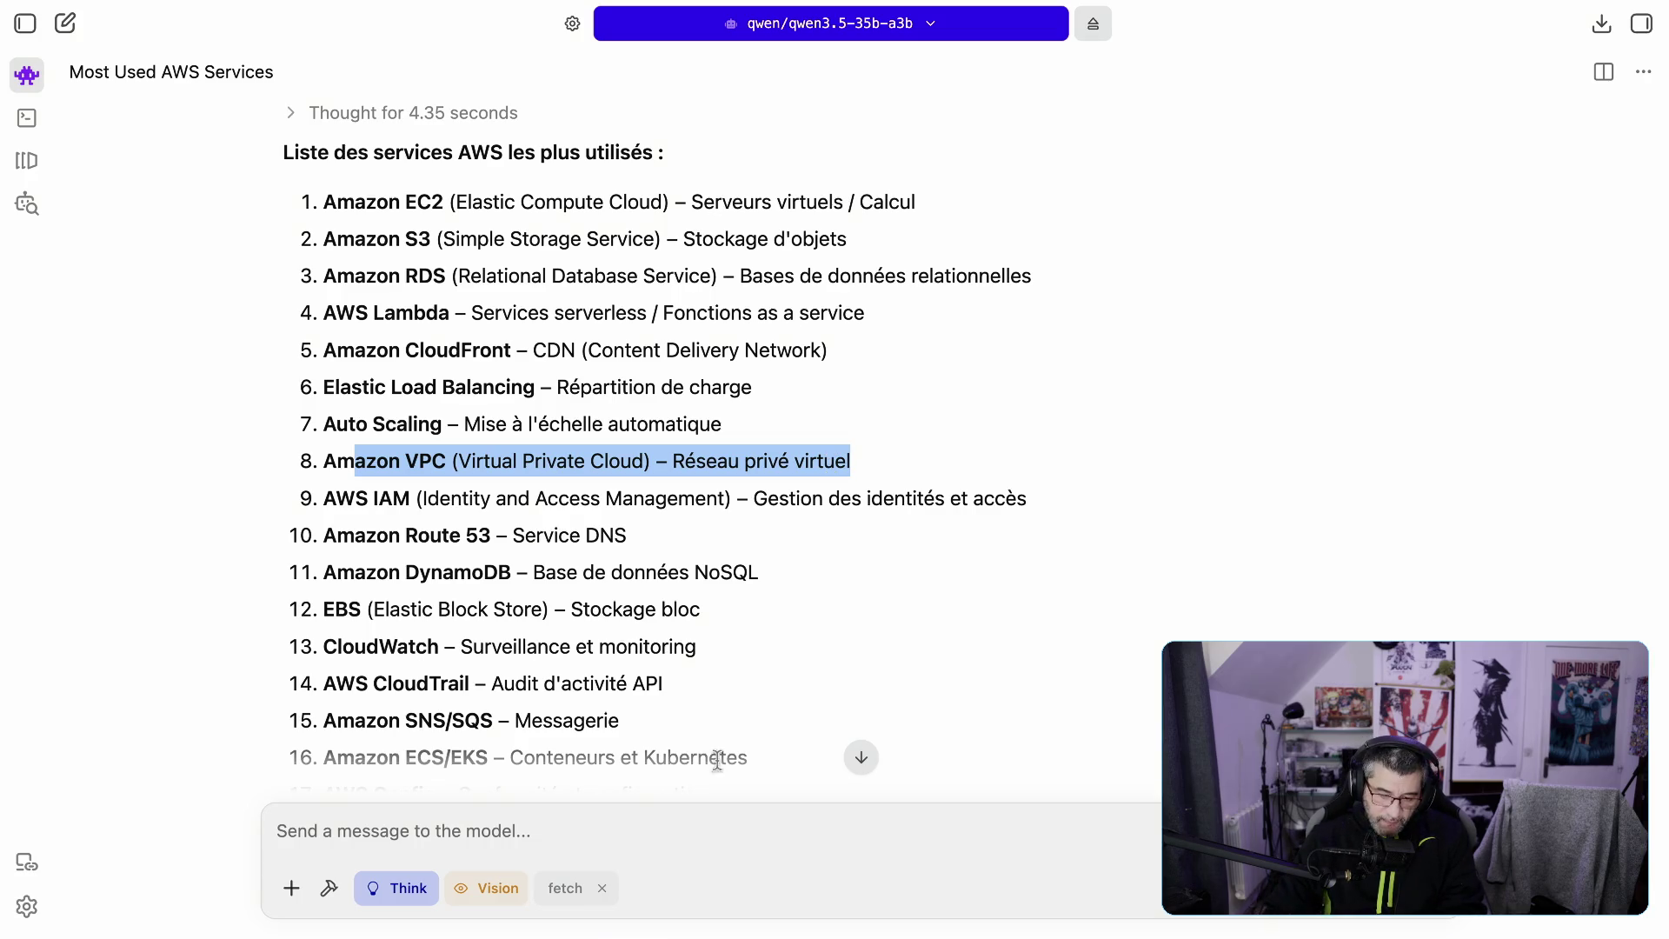
# Step: Search 'aws skill builder' in a new Firefox tab and open the AWS Skill Builder result
pyautogui.moveTo(733, 930)
pyautogui.click(659, 885)
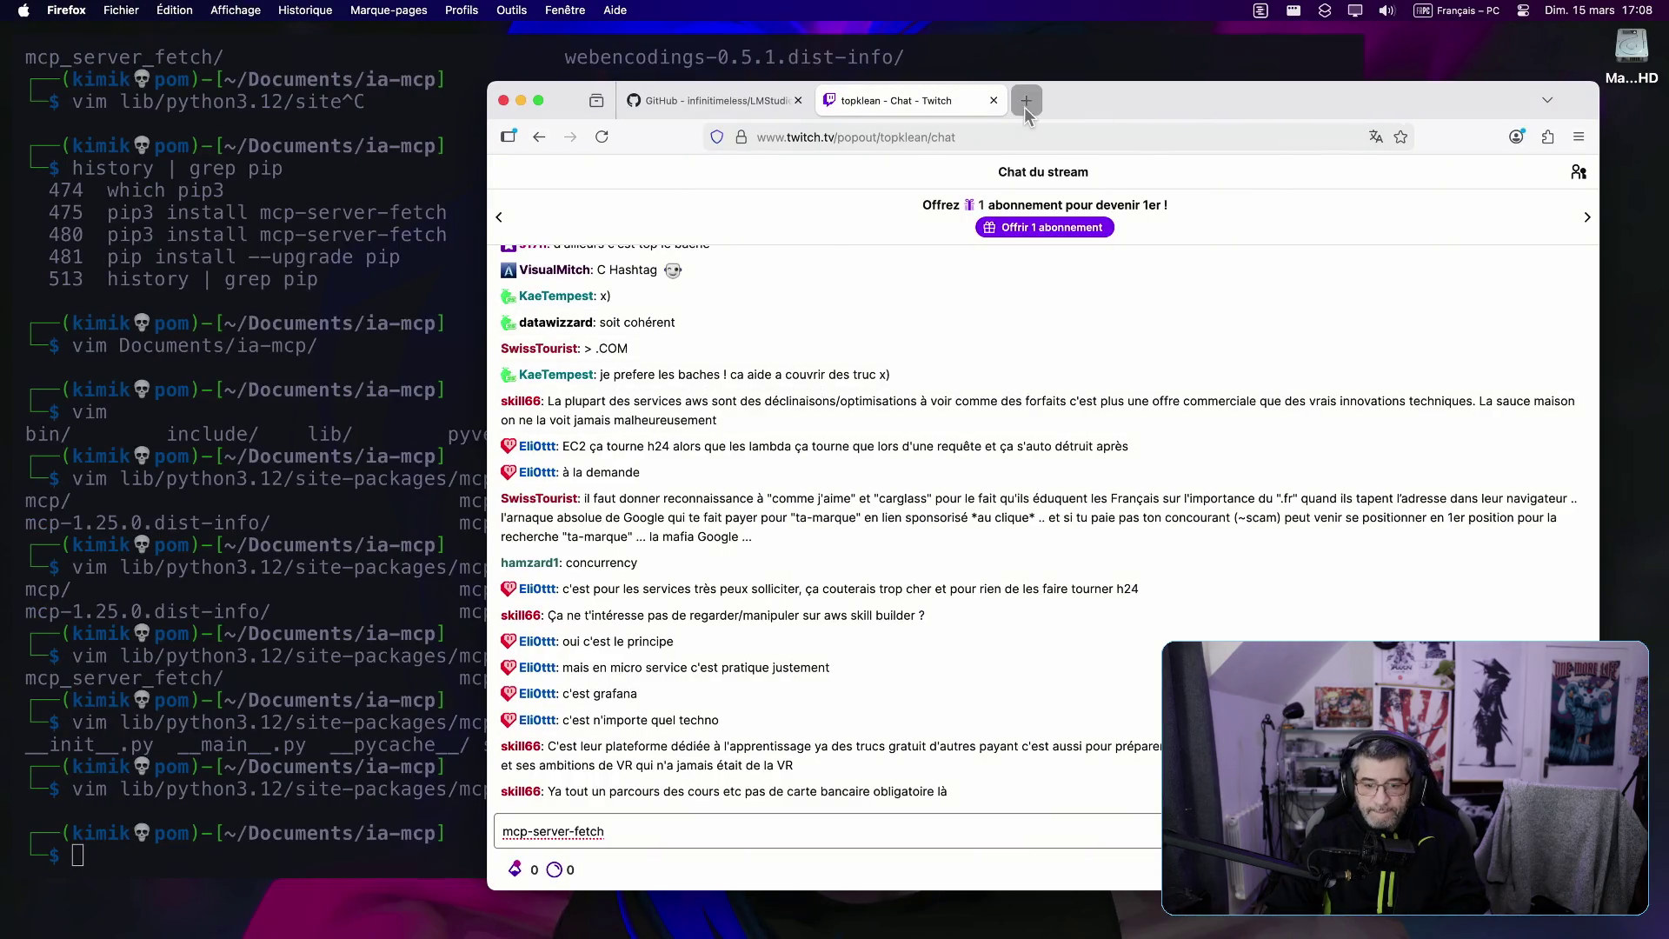
pyautogui.click(1027, 100)
pyautogui.write('aws skill b')
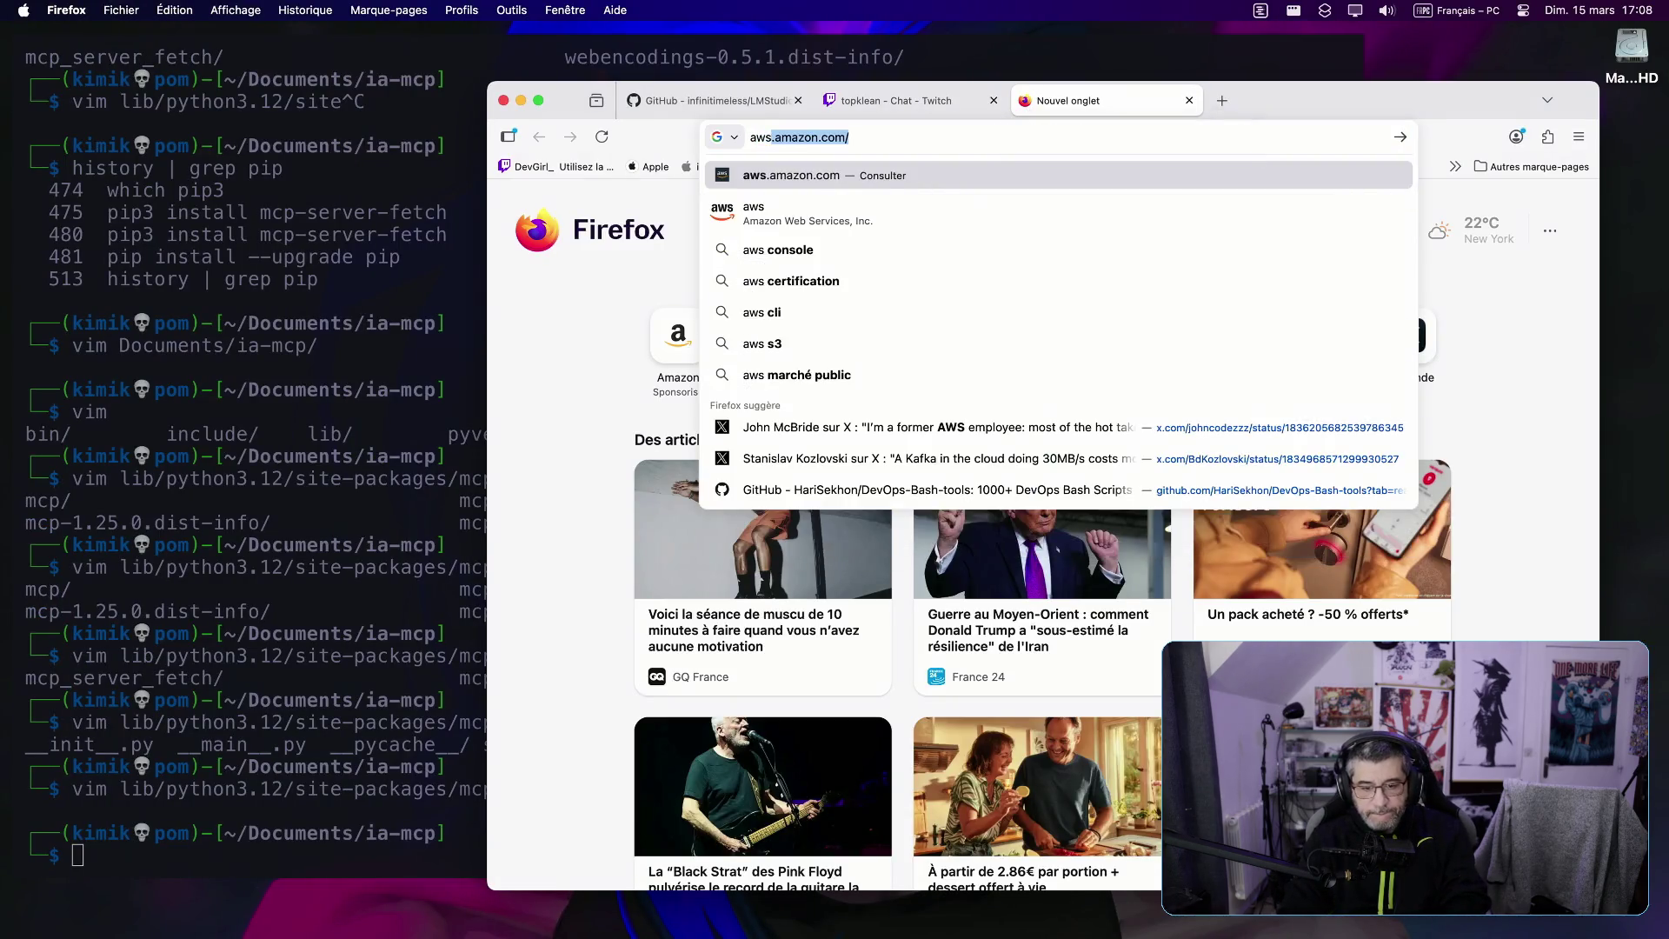
pyautogui.write('uilder')
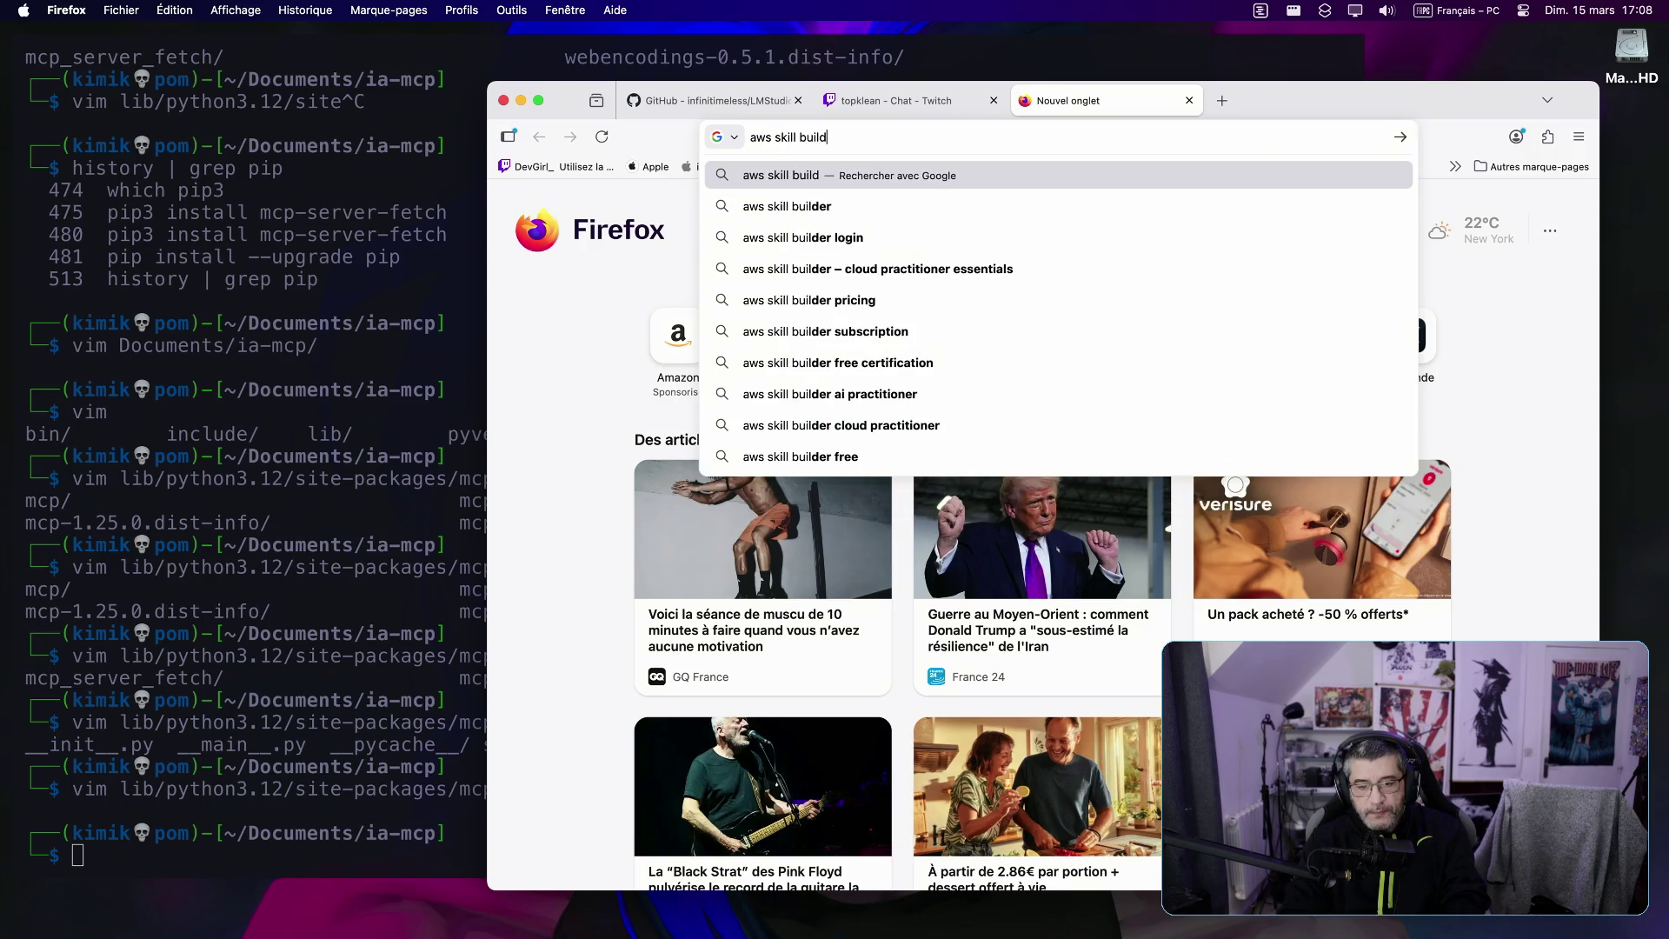
pyautogui.press('Return')
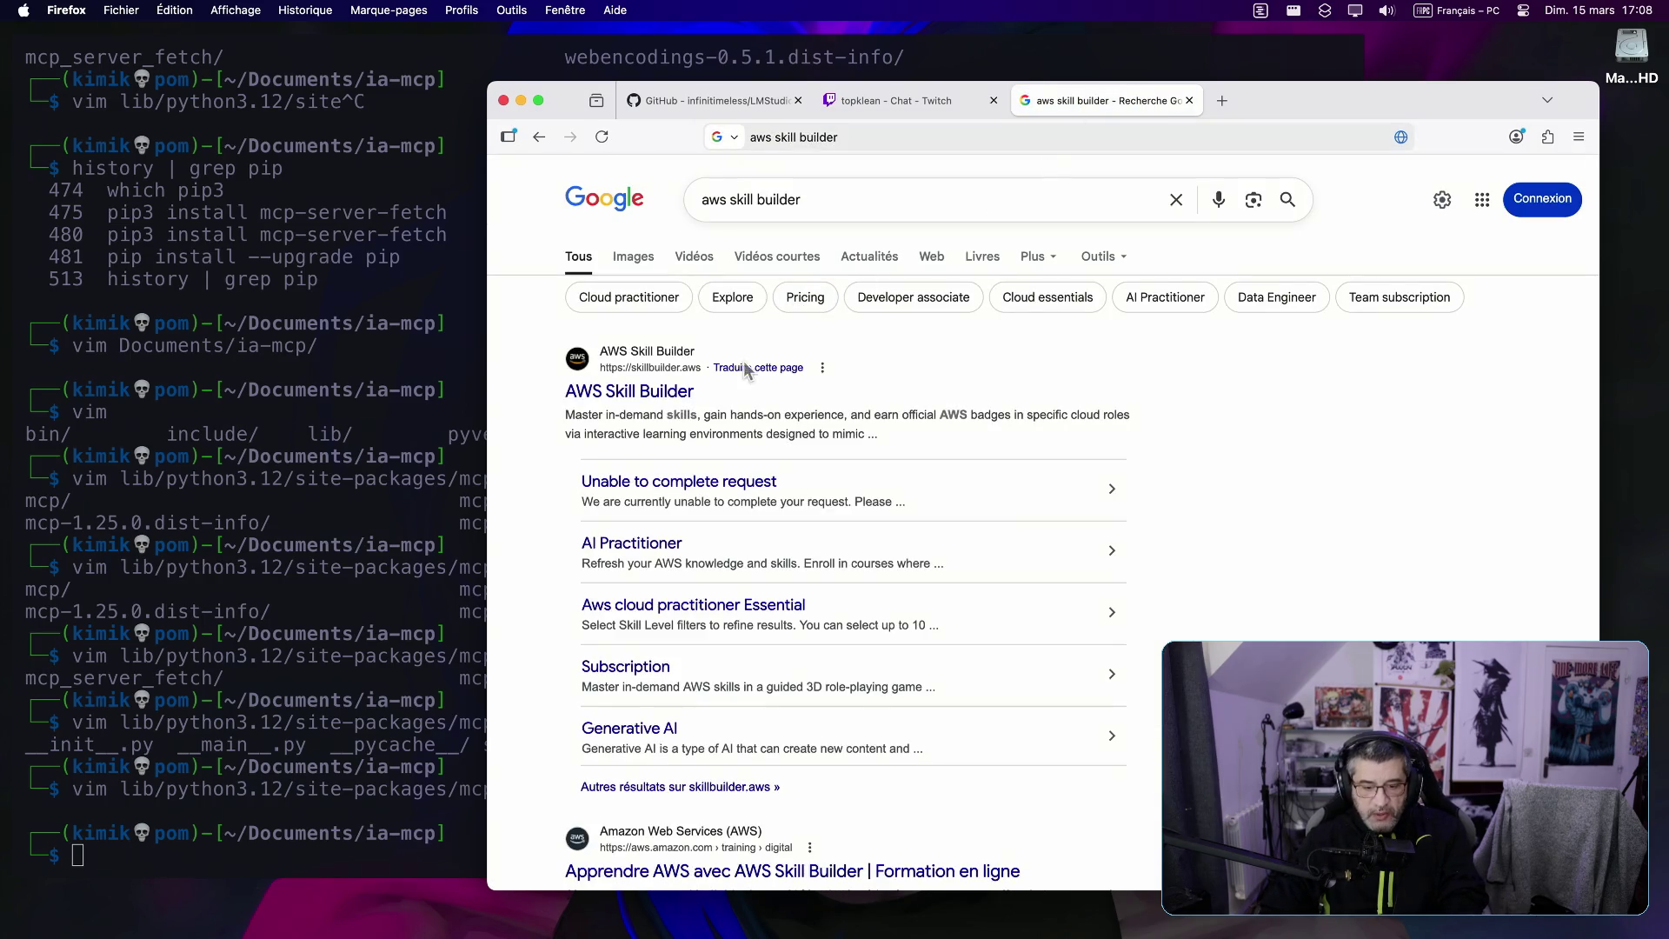
pyautogui.click(644, 395)
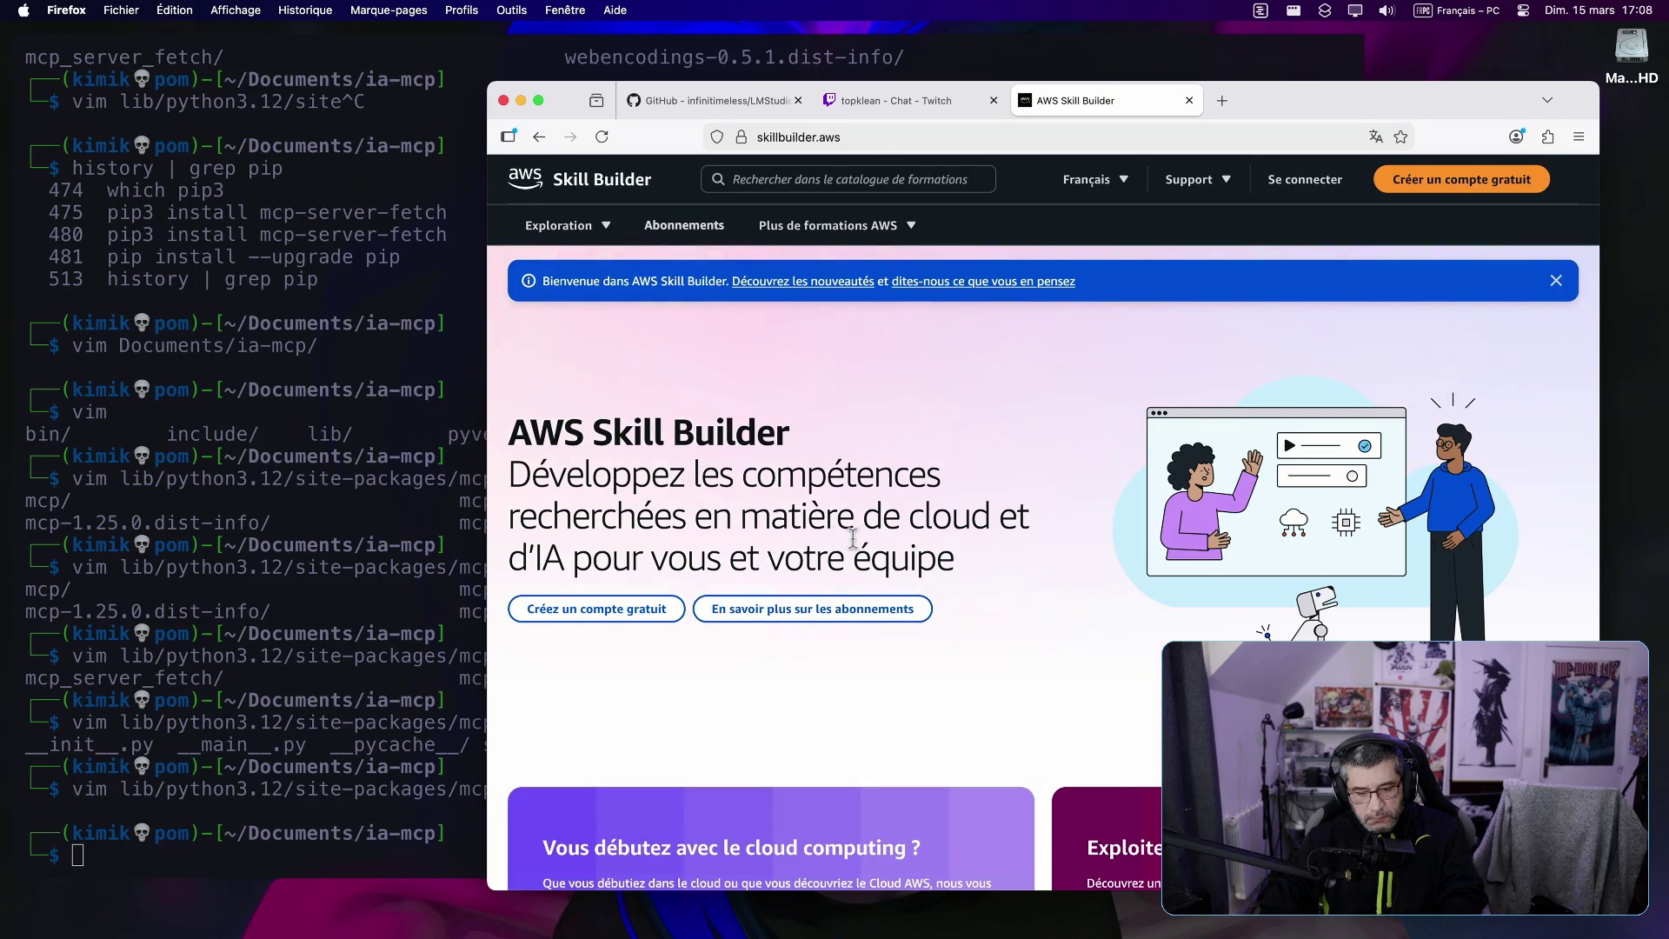
# Step: Open the Opérateur cloud (SysOps) role page and dismiss the translation offer
pyautogui.scroll(-1, 853, 537)
pyautogui.scroll(-10, 854, 537)
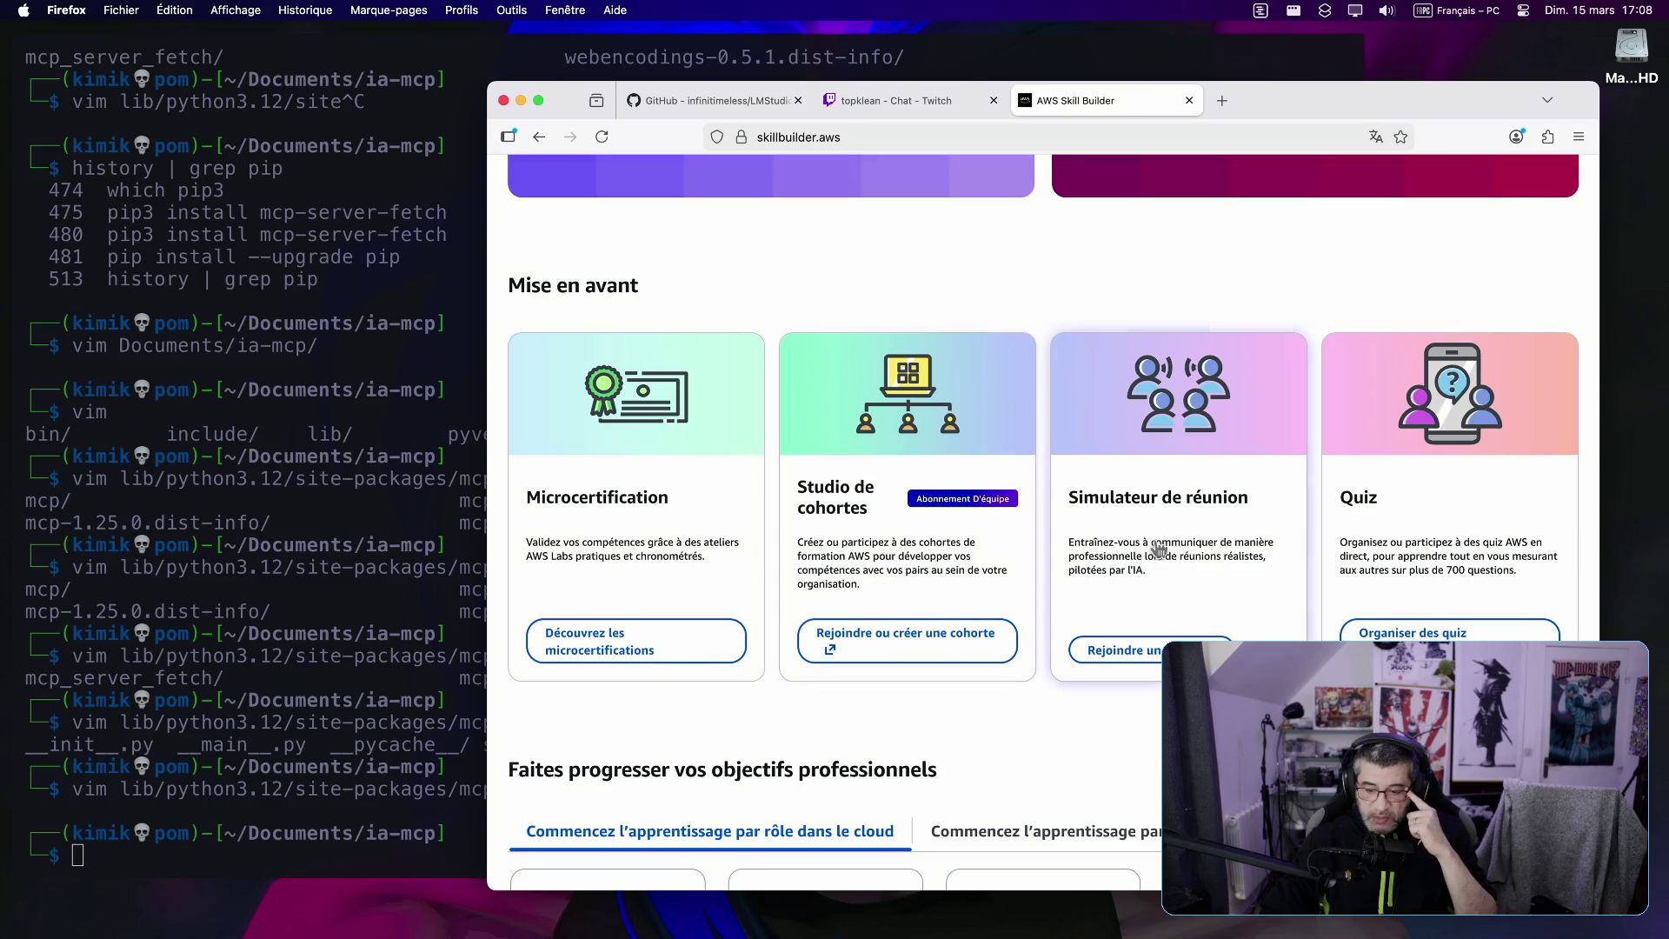
pyautogui.scroll(-5, 1395, 548)
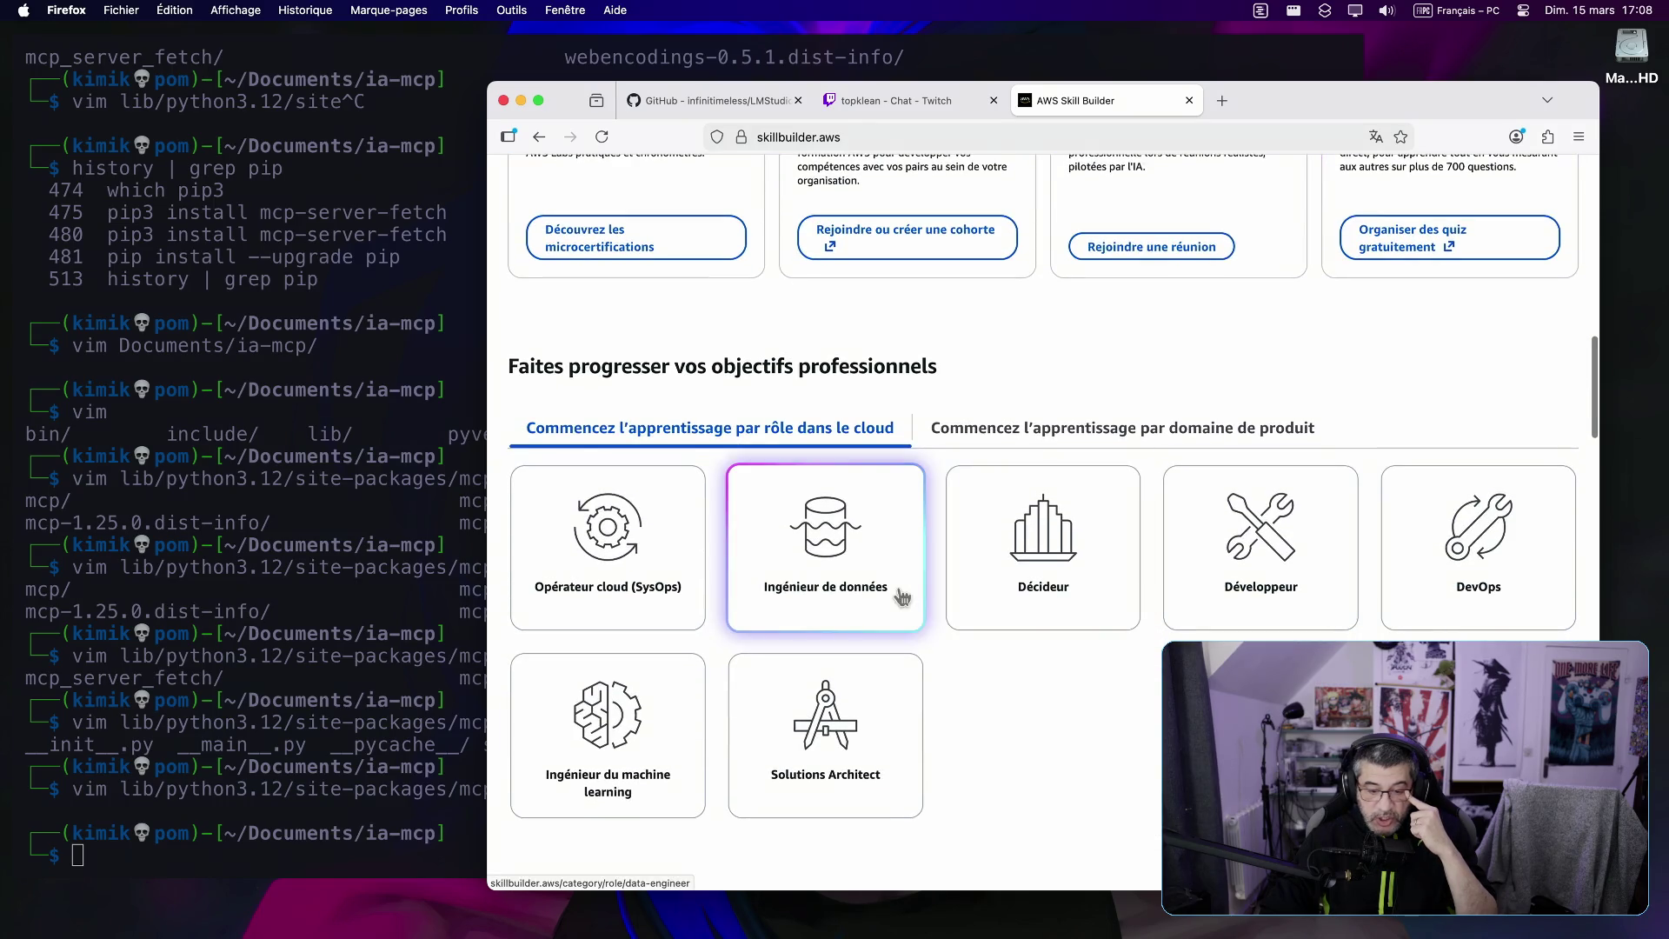
pyautogui.click(653, 525)
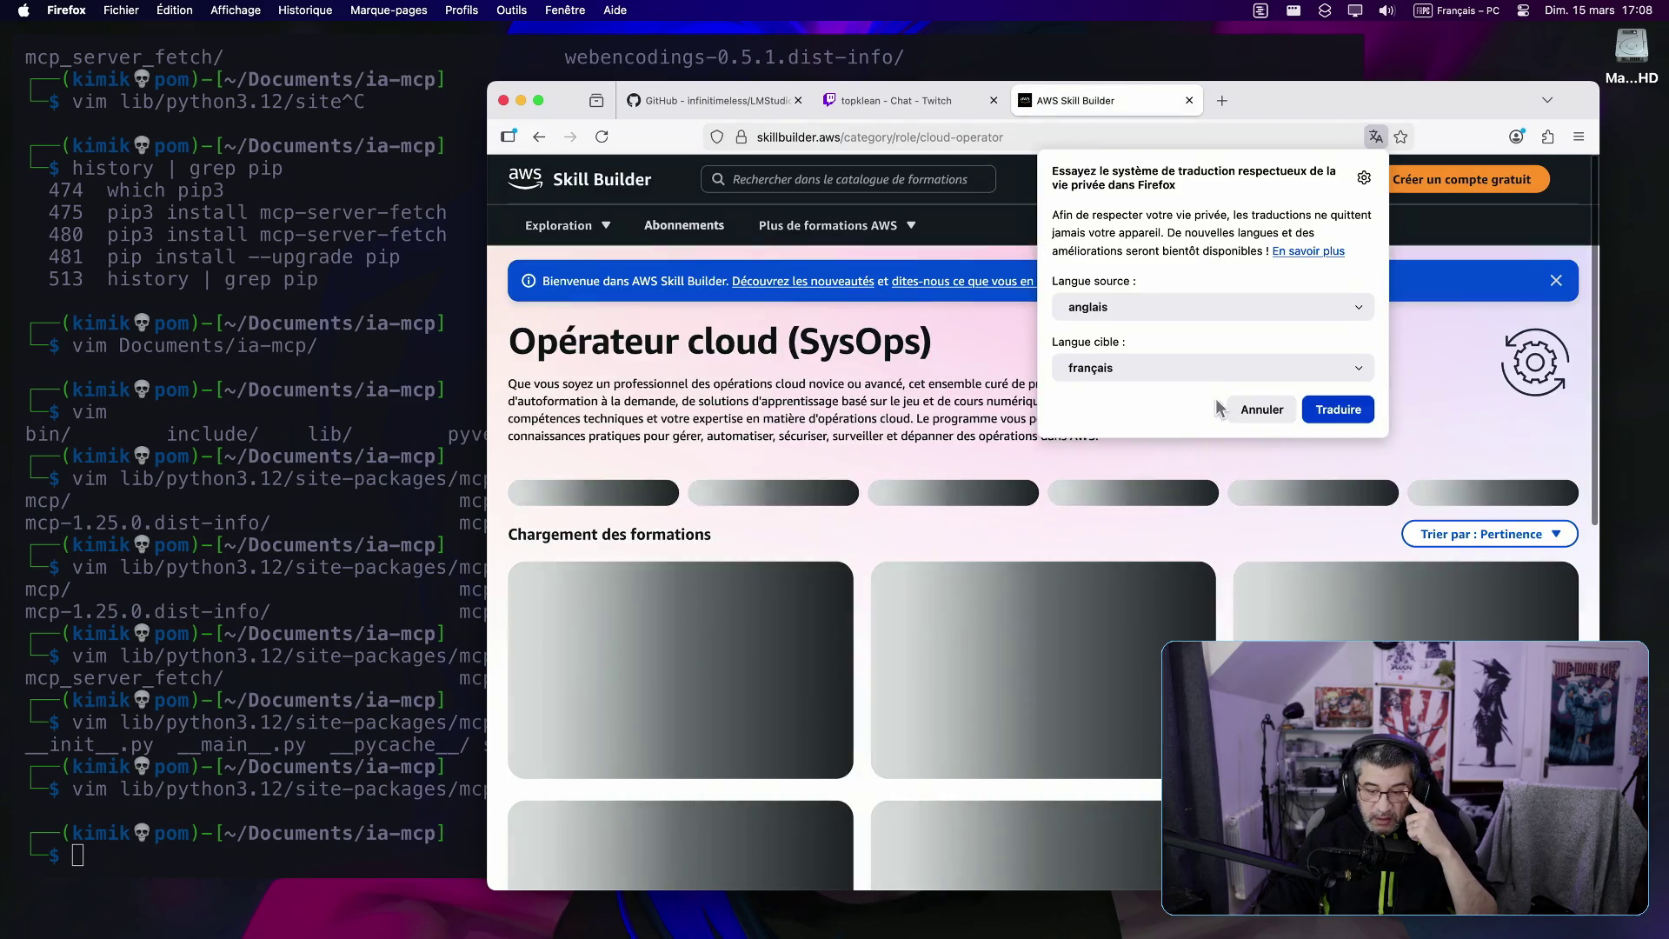
pyautogui.click(1259, 409)
# Step: View the Introduction to Amazon EC2 Auto Scaling course outline, then return to the course list
pyautogui.scroll(-5, 950, 557)
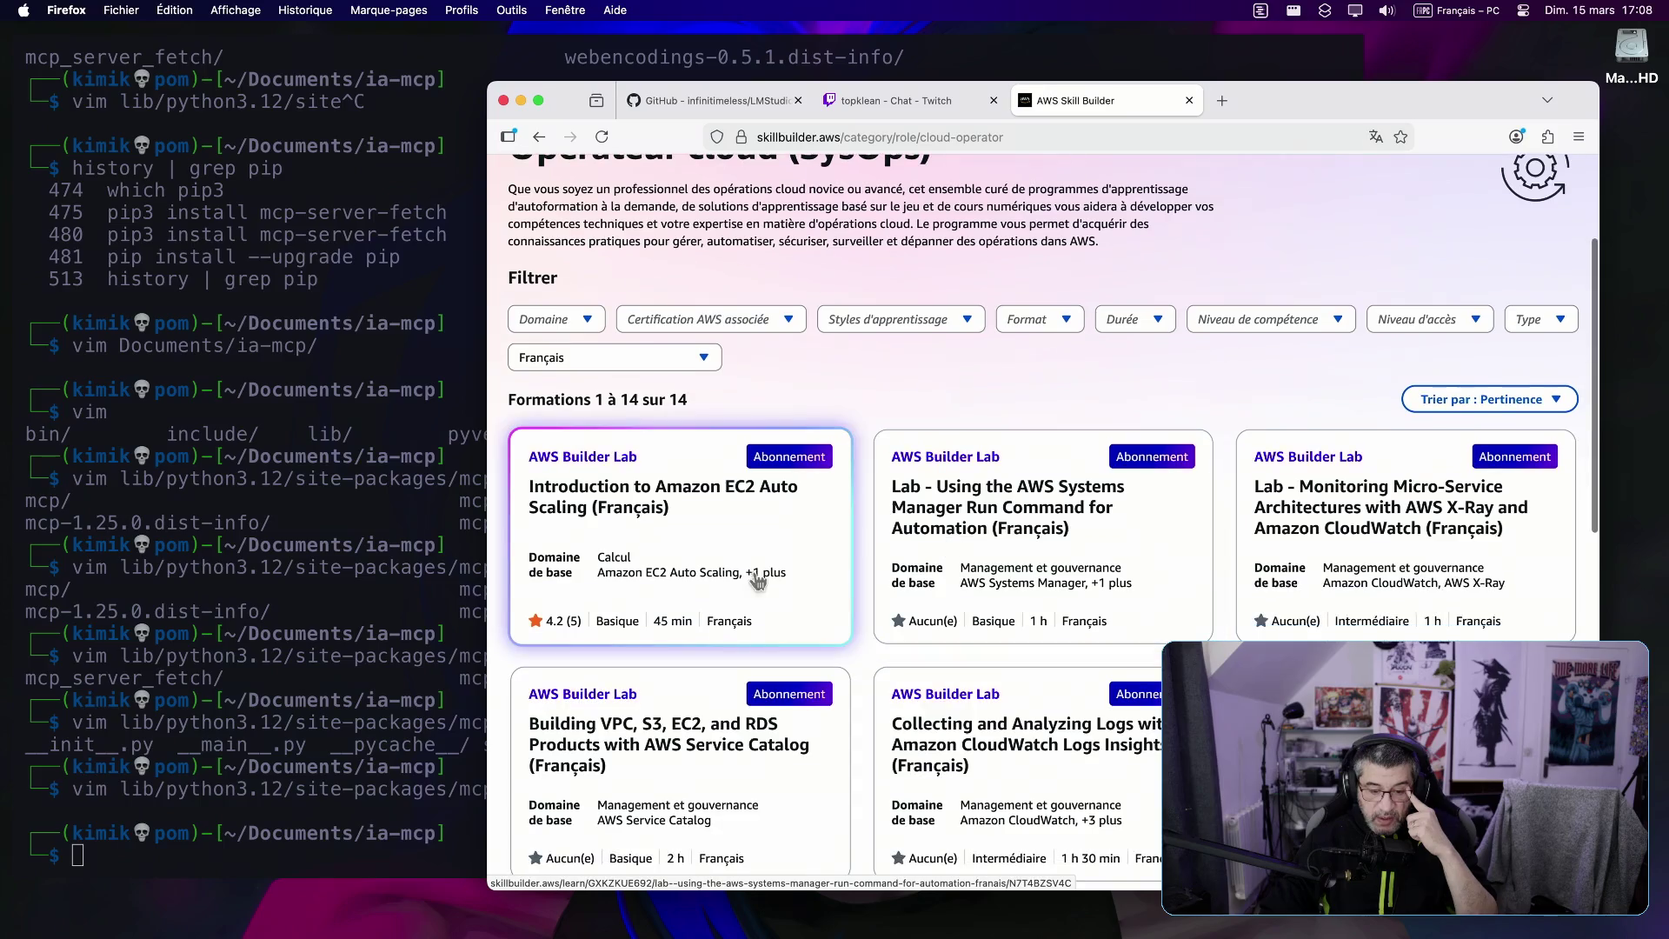
pyautogui.click(711, 550)
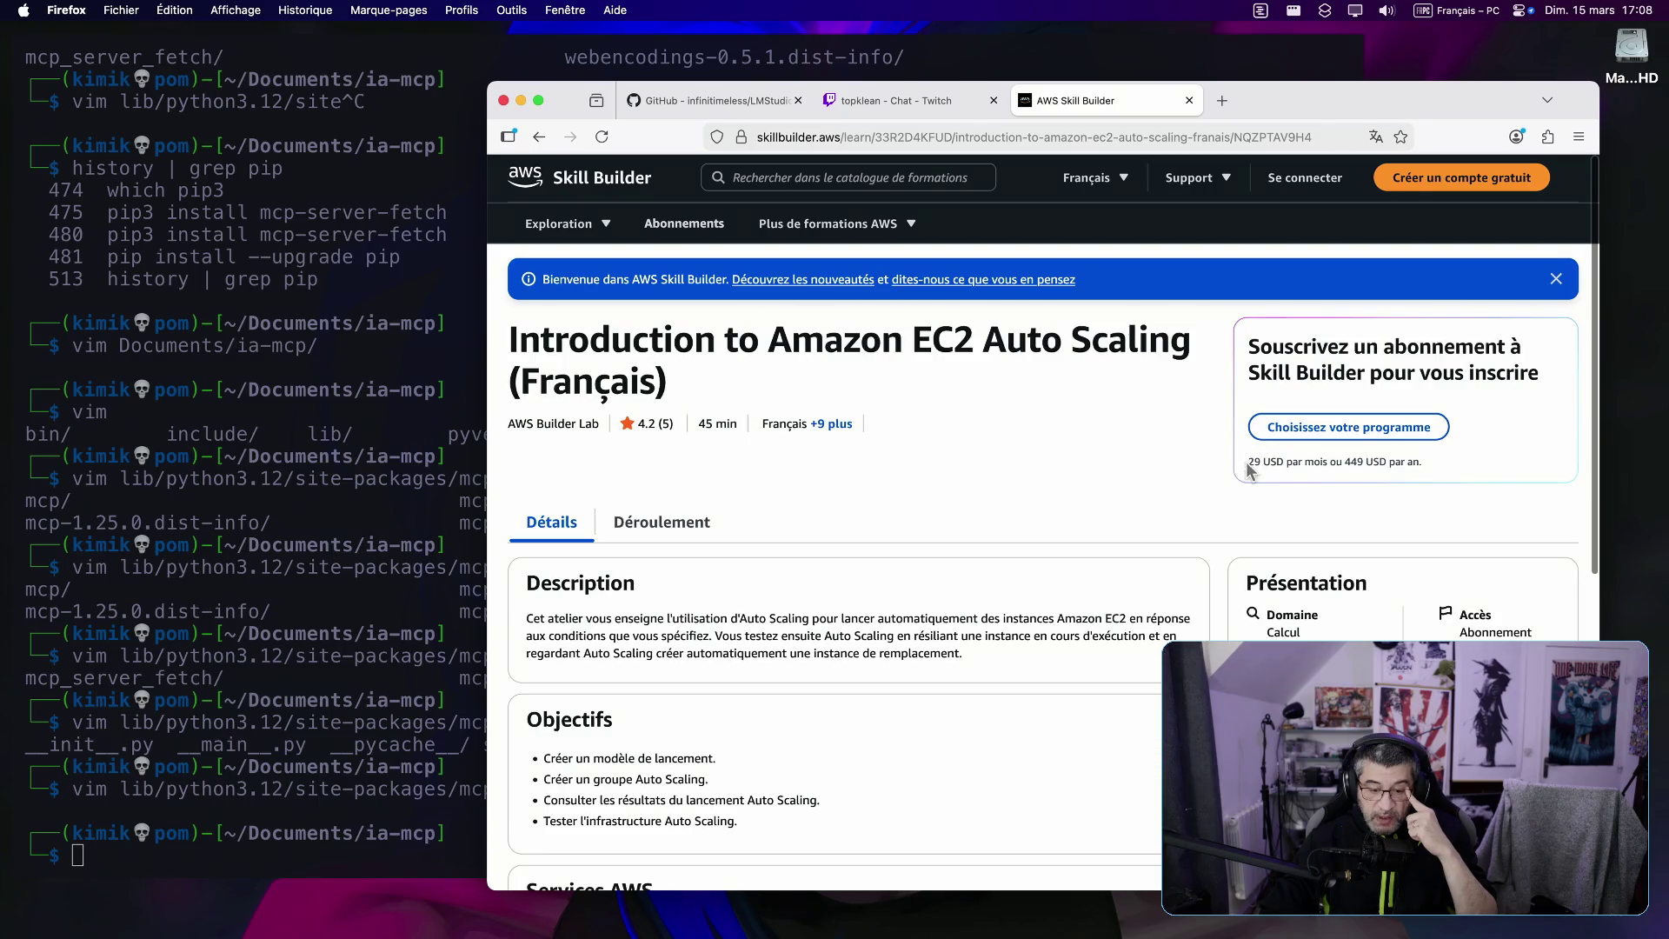
pyautogui.scroll(-2, 776, 462)
pyautogui.click(678, 435)
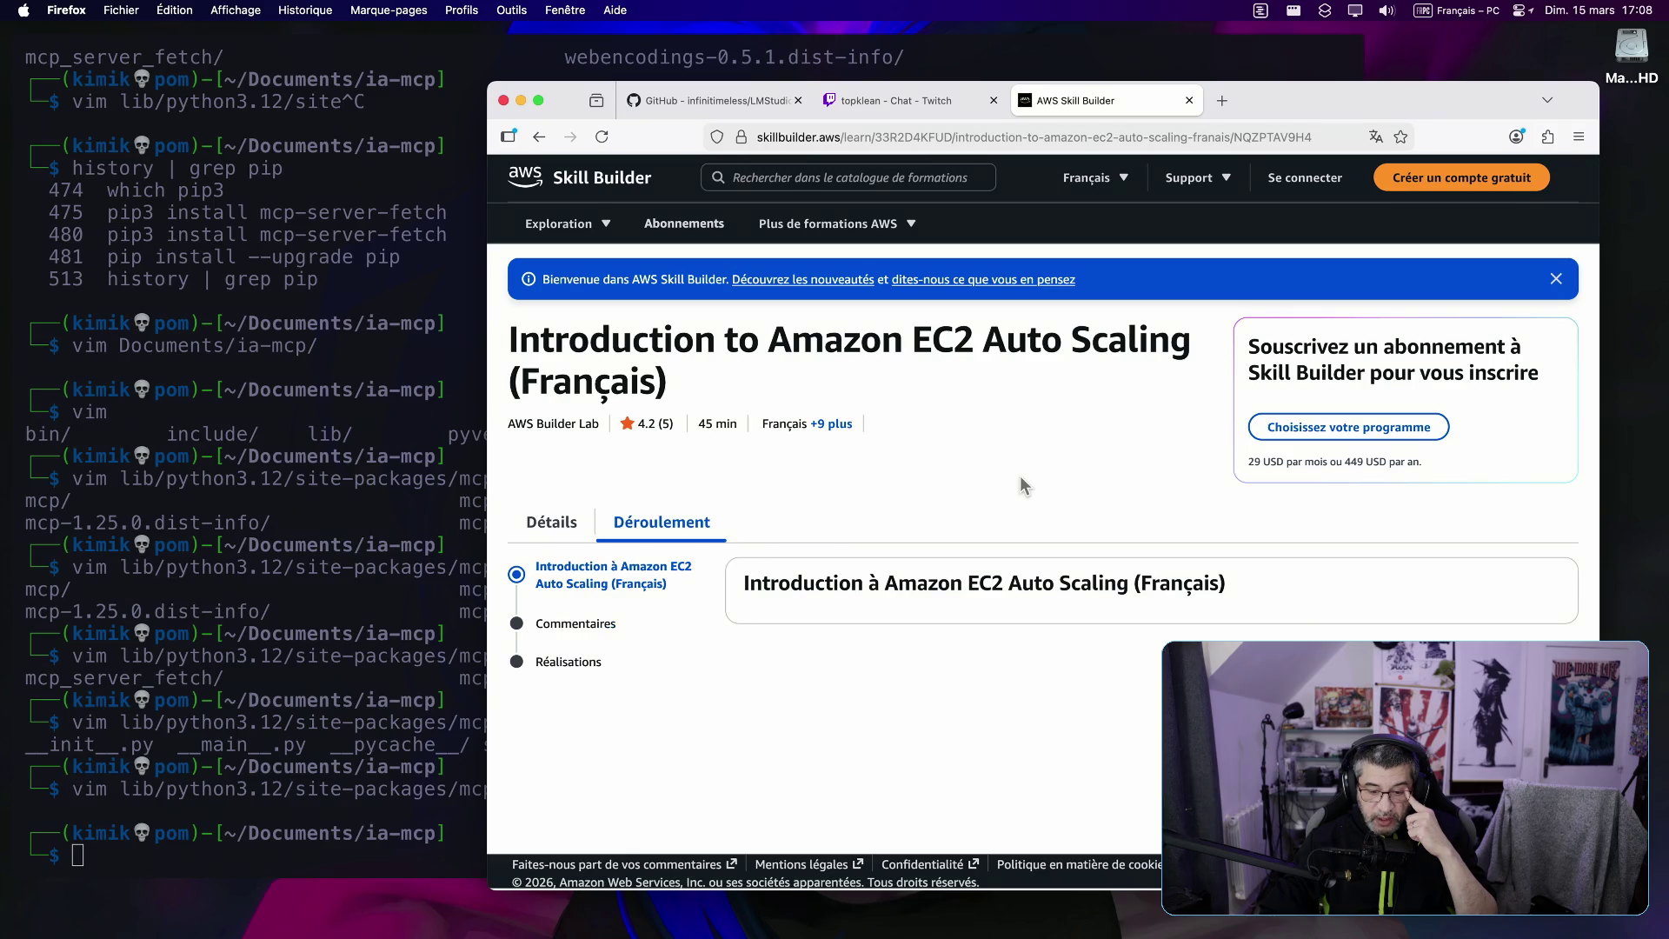
pyautogui.press('super+Left')
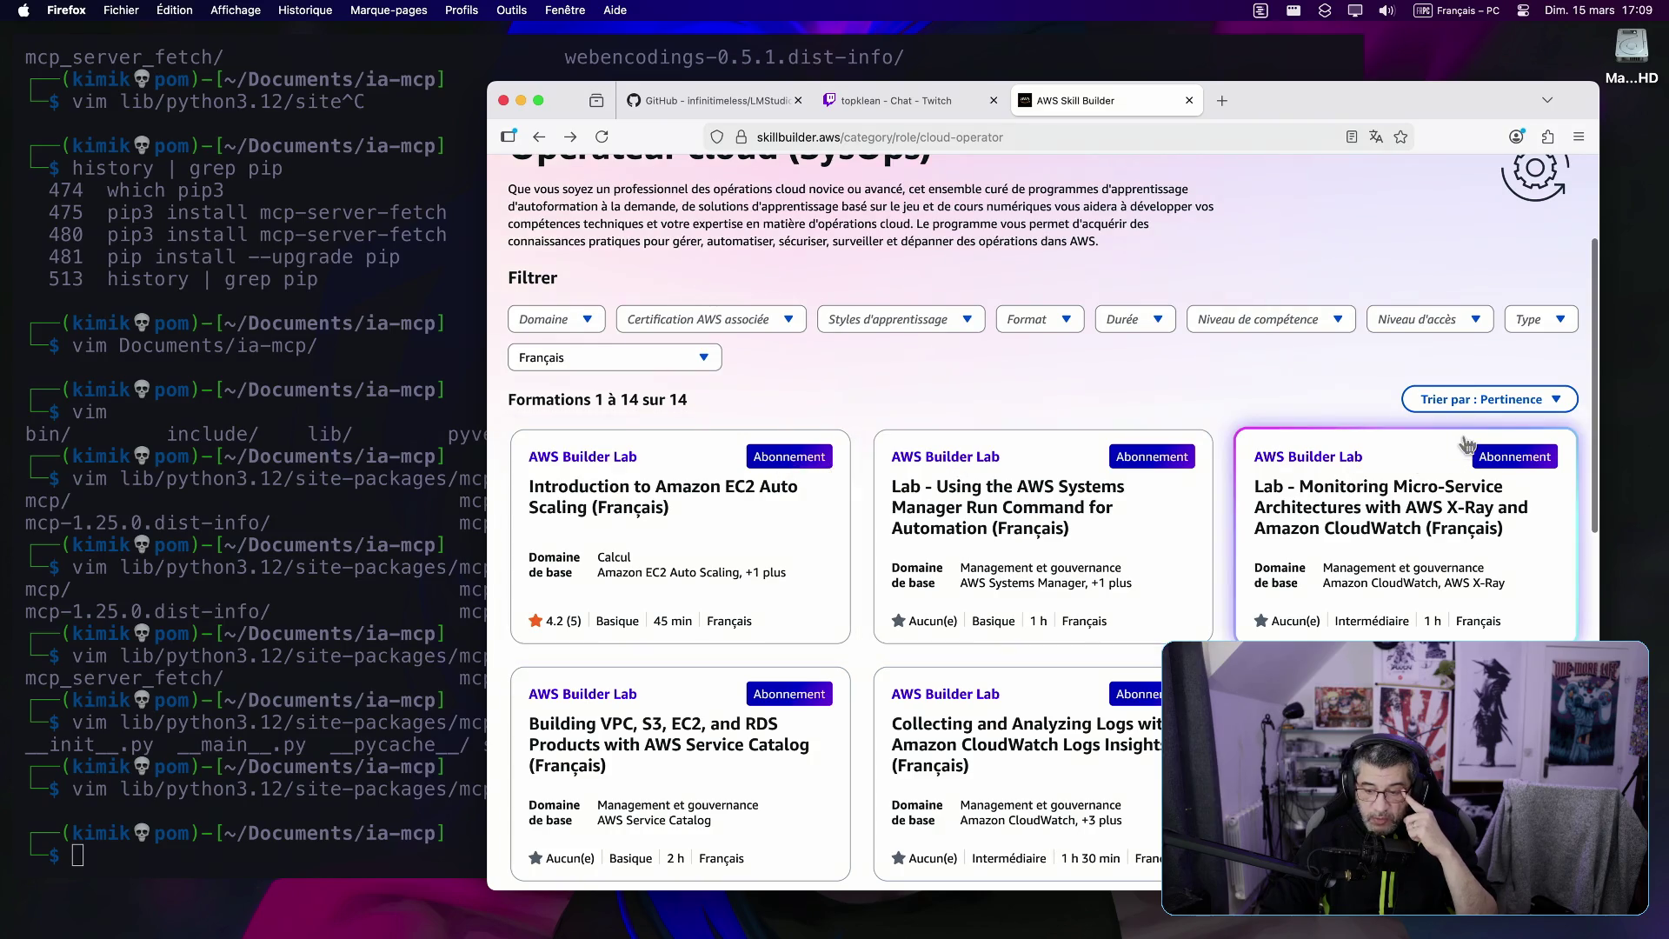
# Step: Check the course sort options, browse the Cloud Operator catalogue, and return to LM Studio
pyautogui.click(1491, 402)
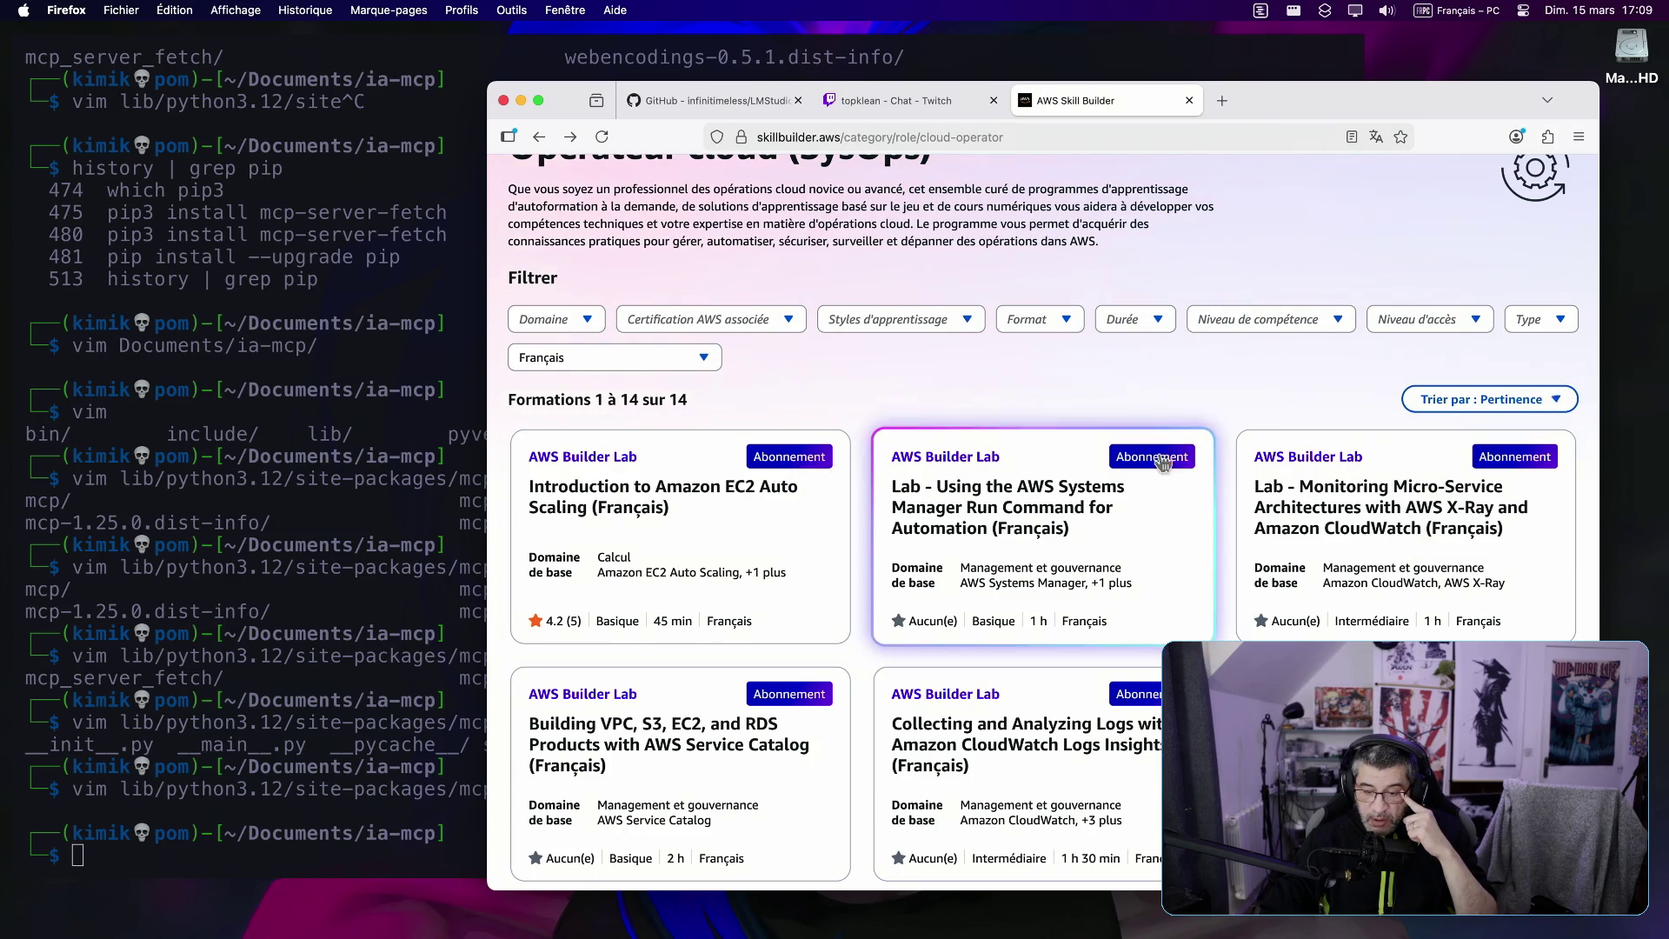
pyautogui.scroll(-6, 1443, 565)
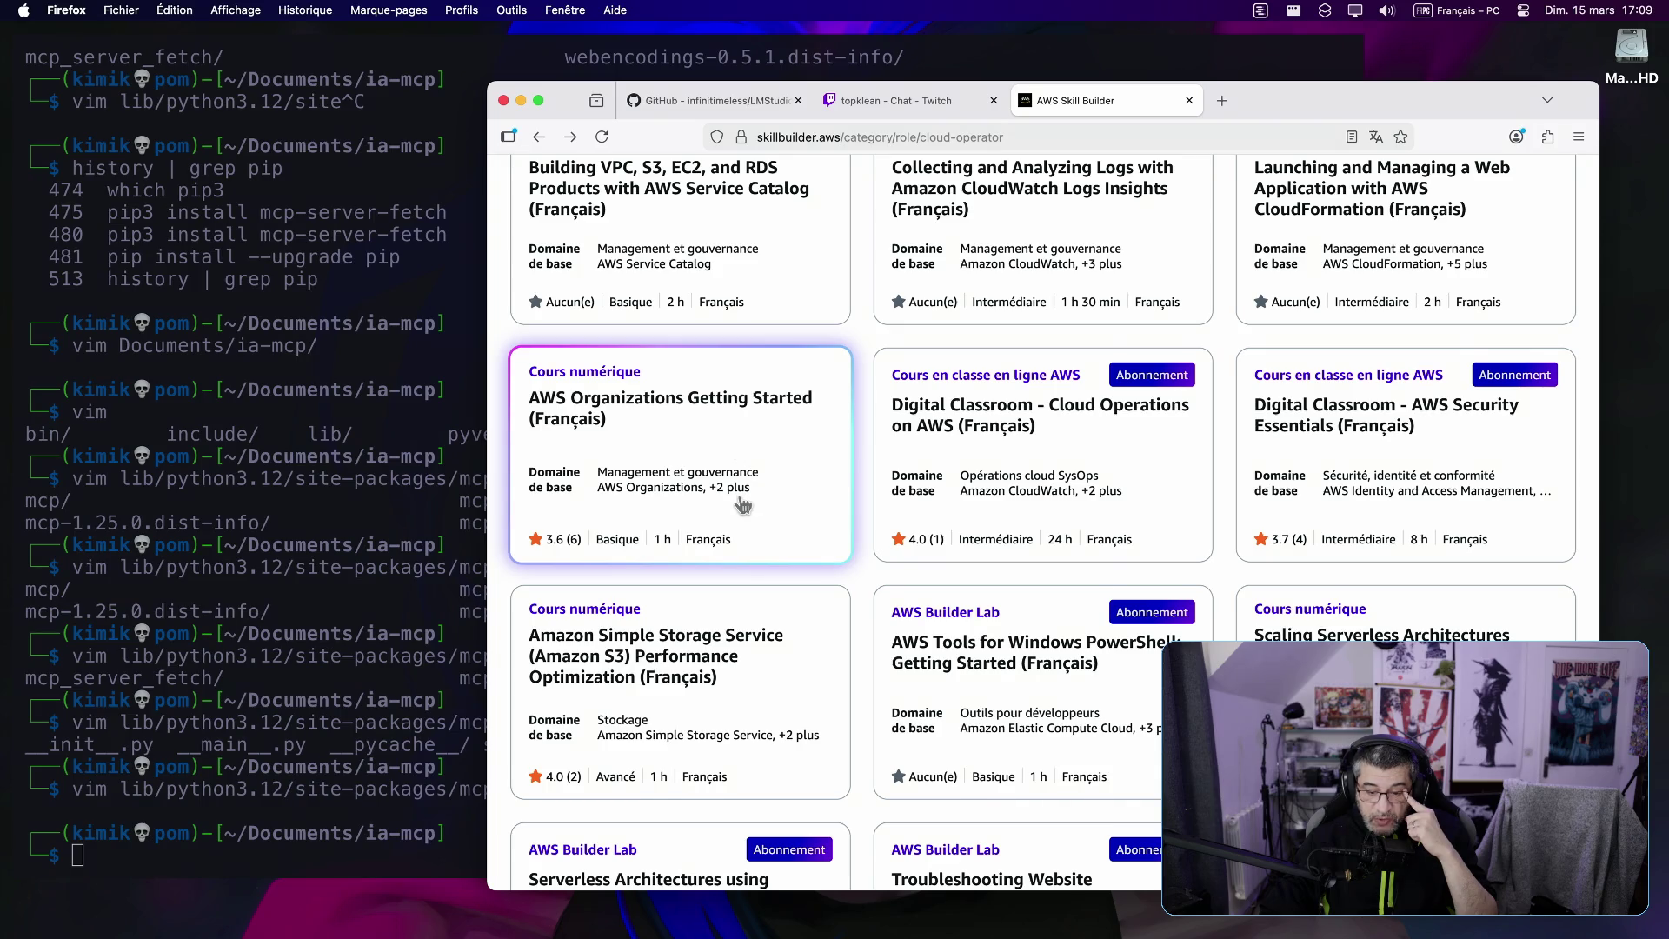
pyautogui.scroll(-3, 742, 506)
pyautogui.scroll(1, 741, 506)
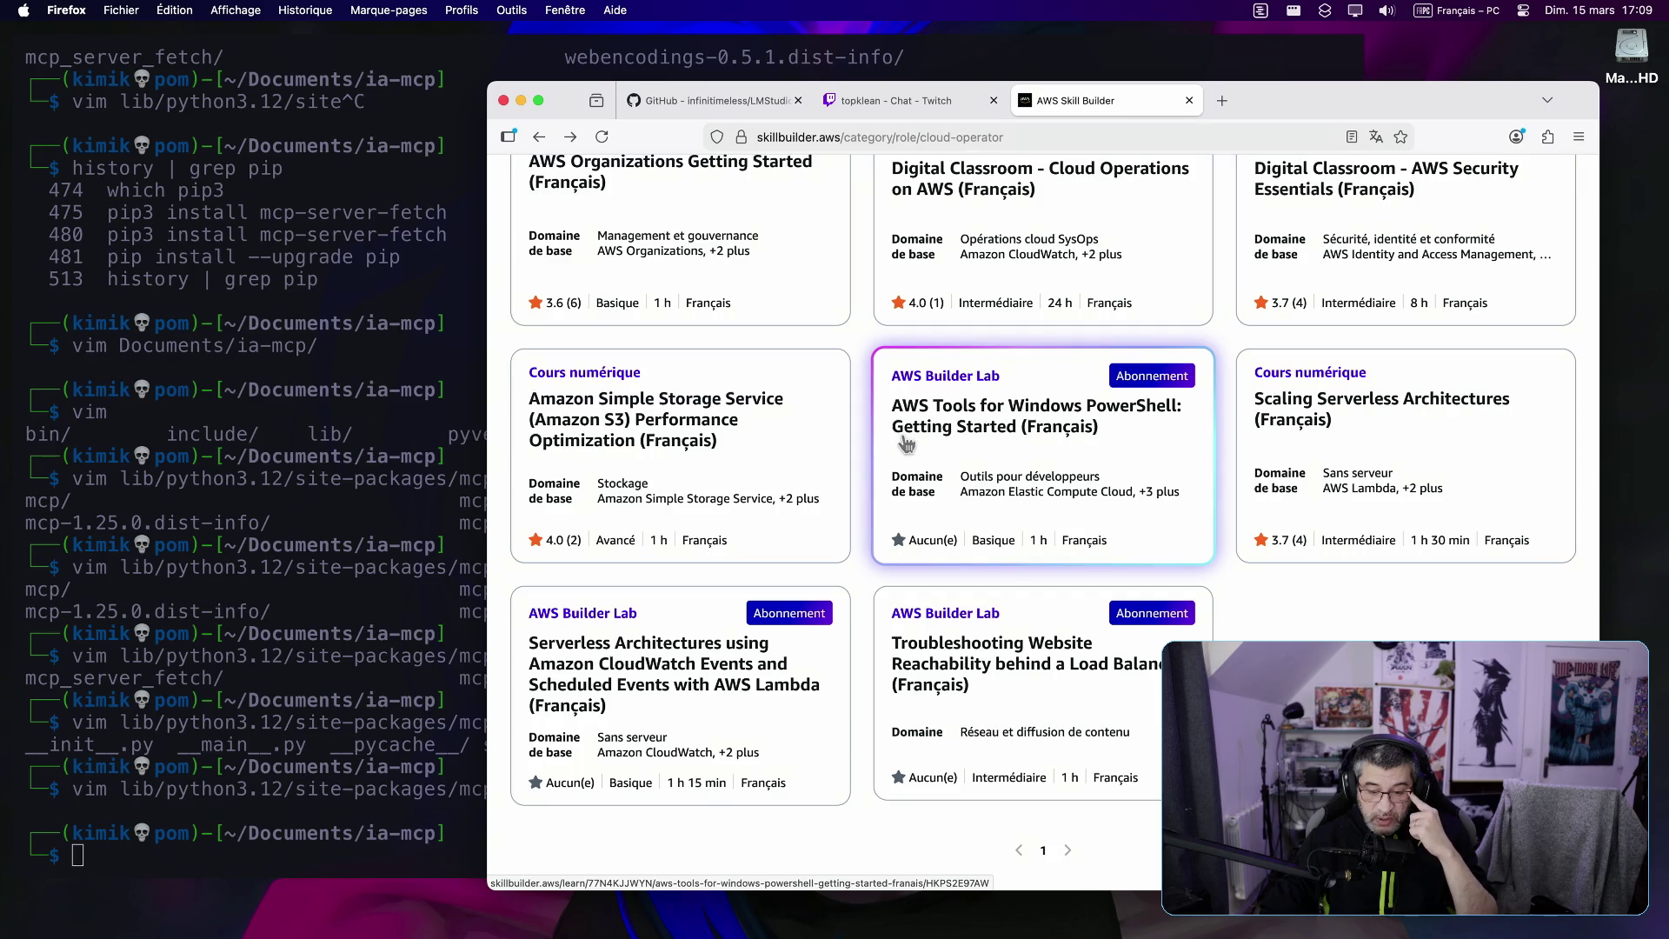
pyautogui.scroll(2, 907, 444)
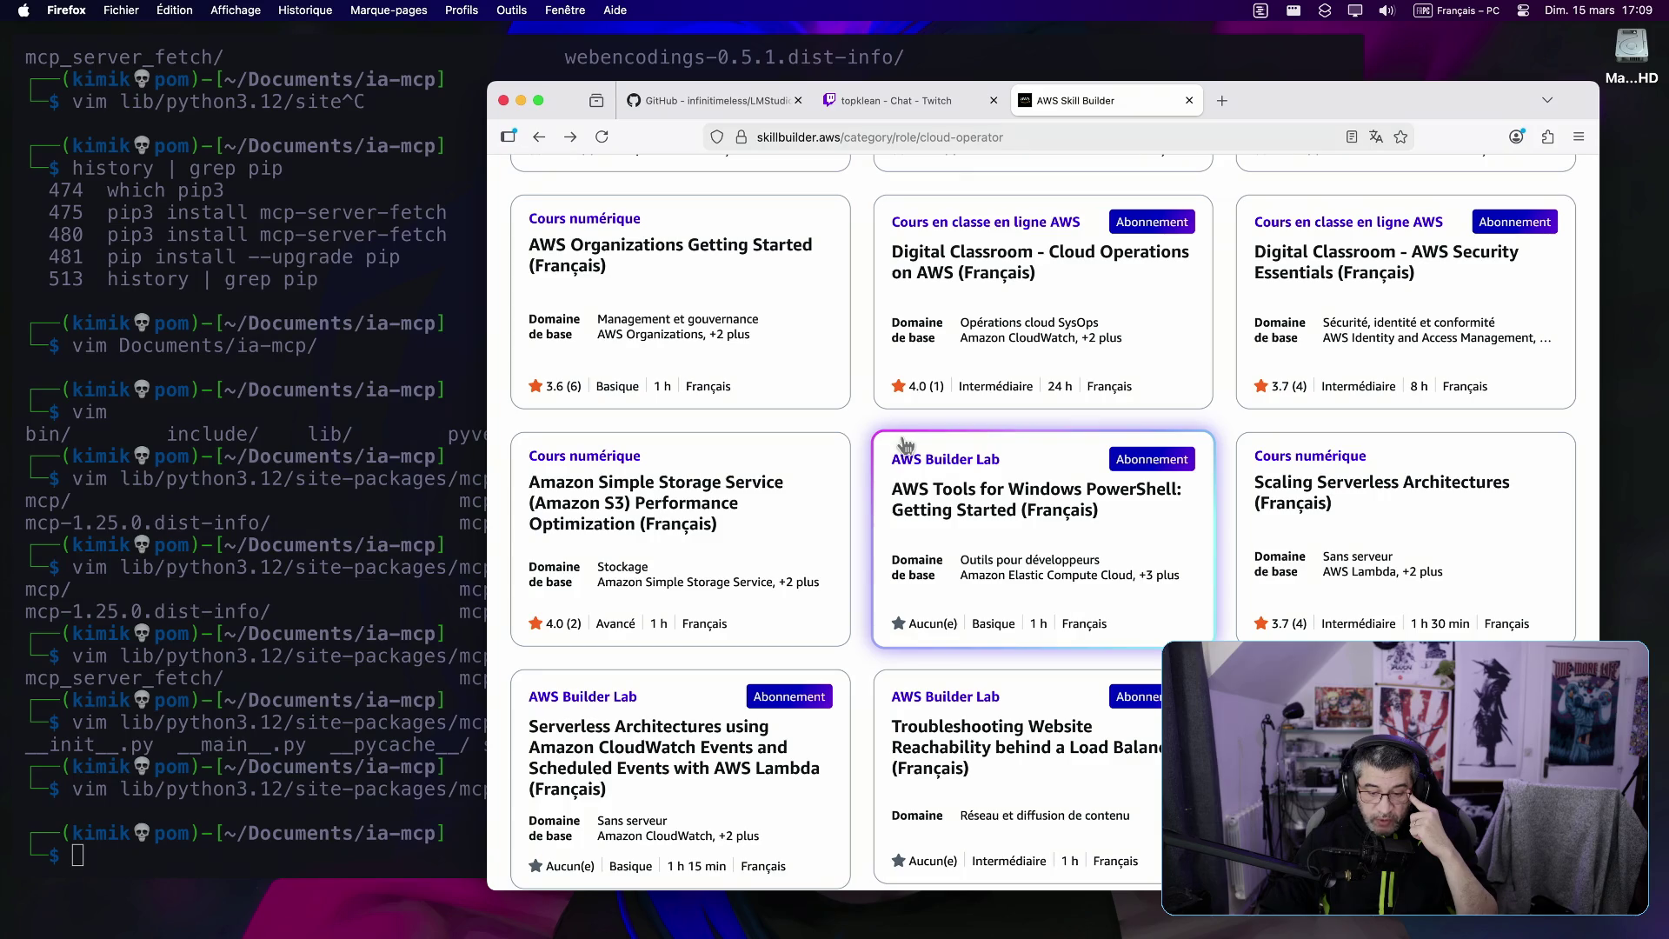
pyautogui.scroll(-2, 870, 461)
pyautogui.scroll(5, 979, 473)
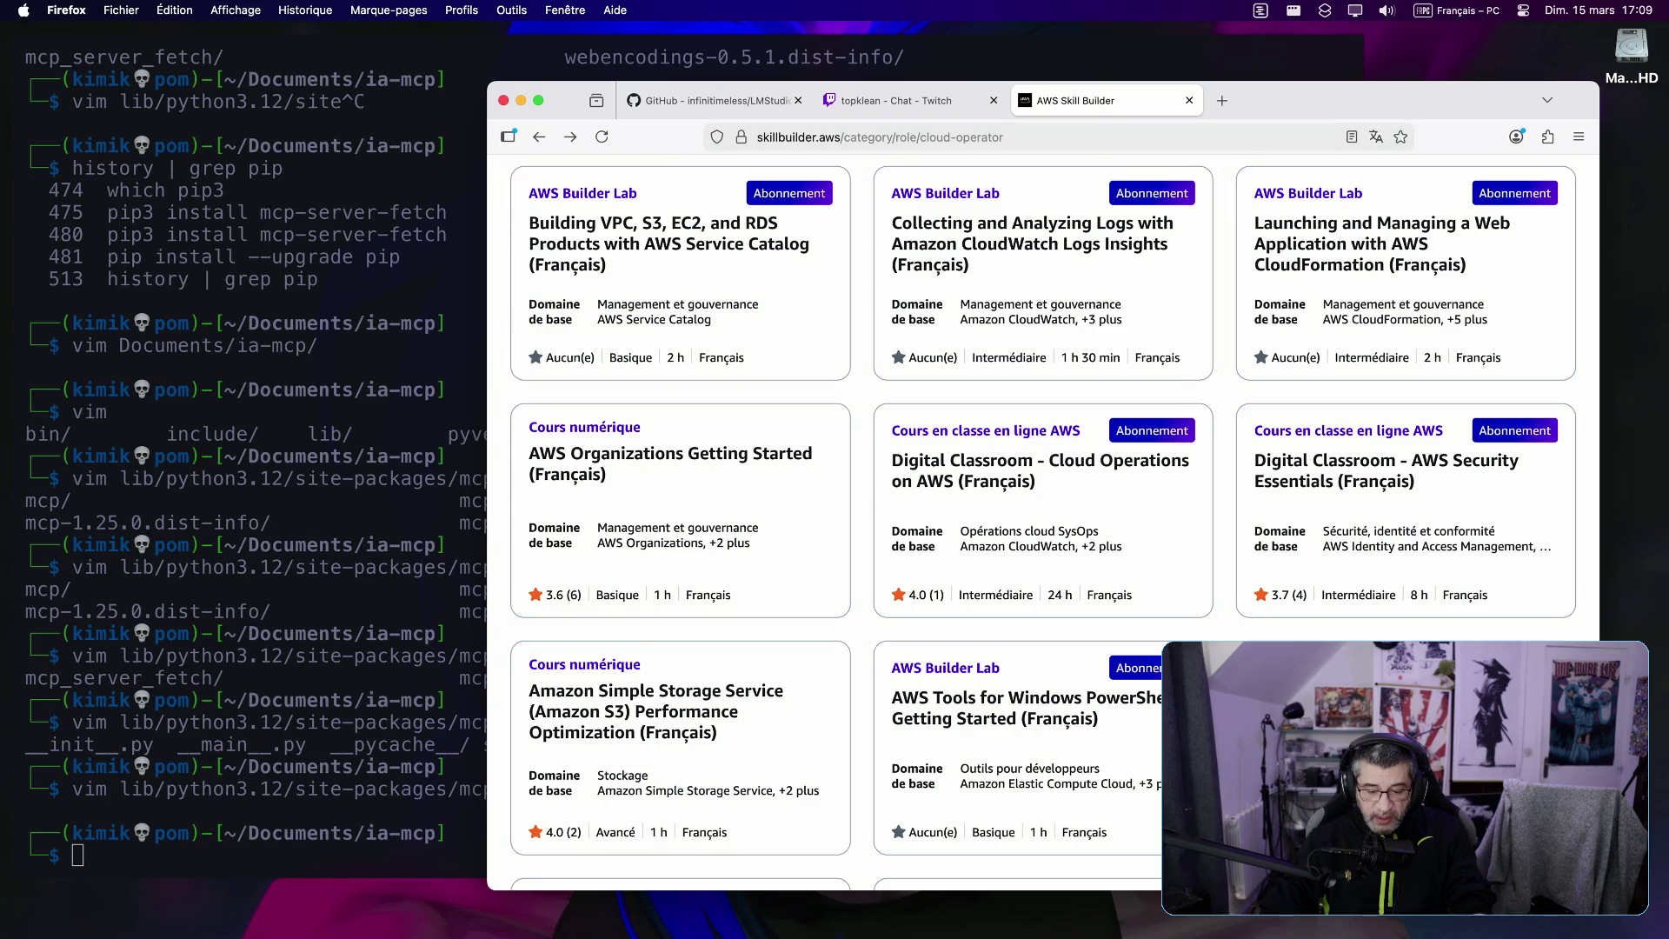
pyautogui.moveTo(618, 930)
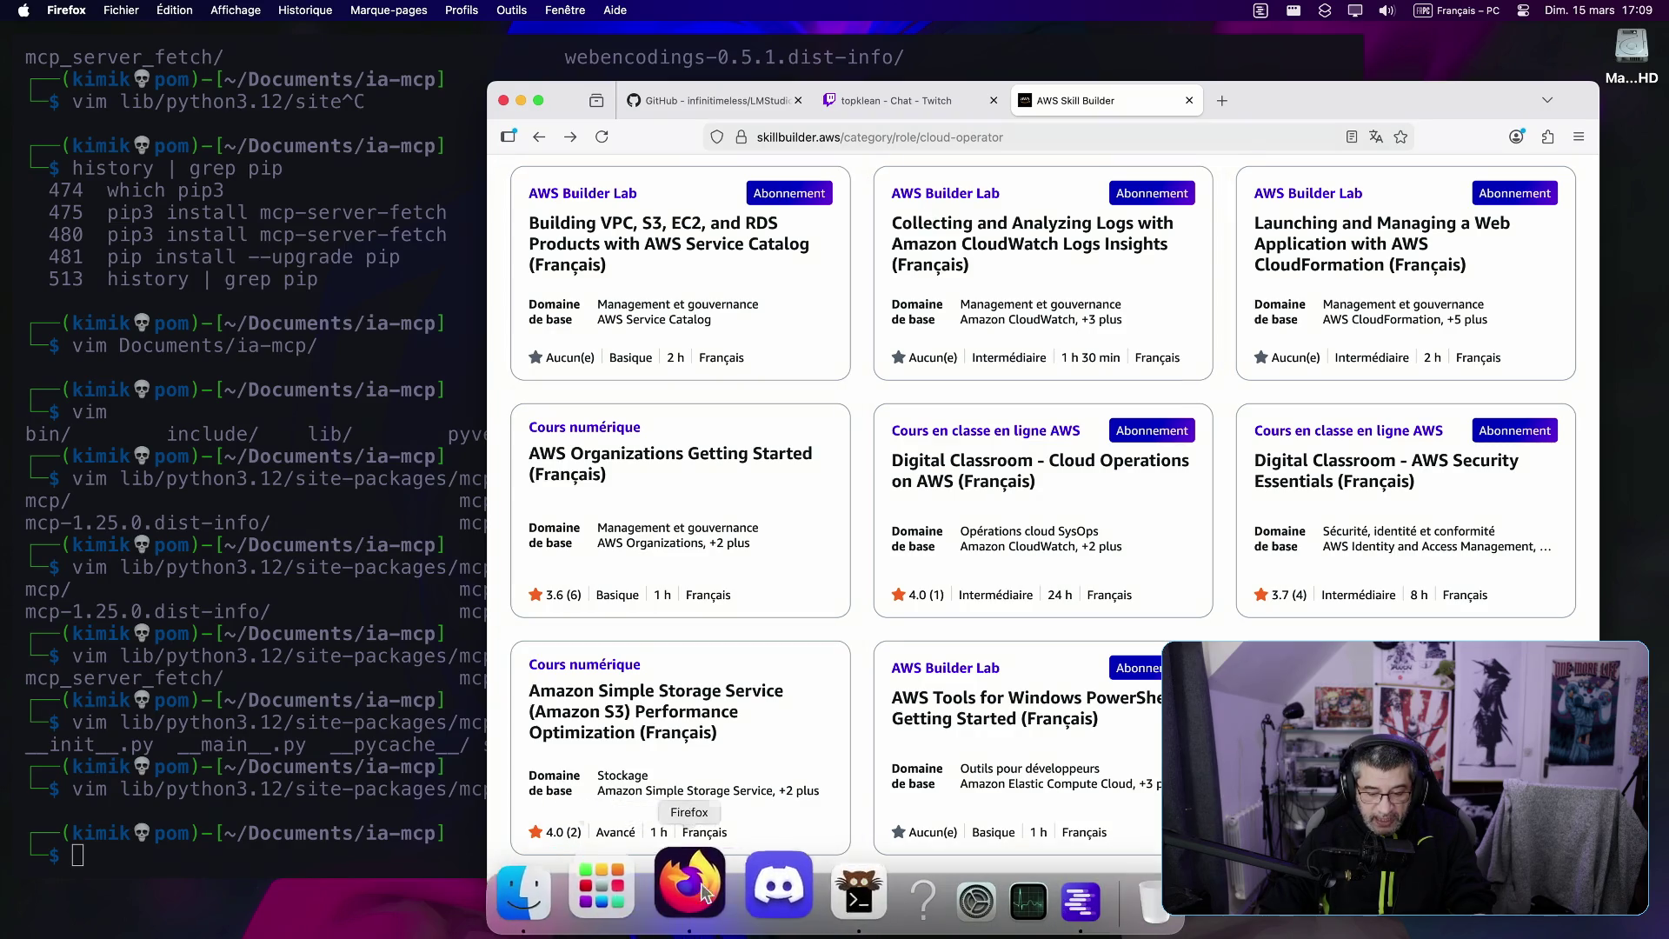
pyautogui.click(1011, 892)
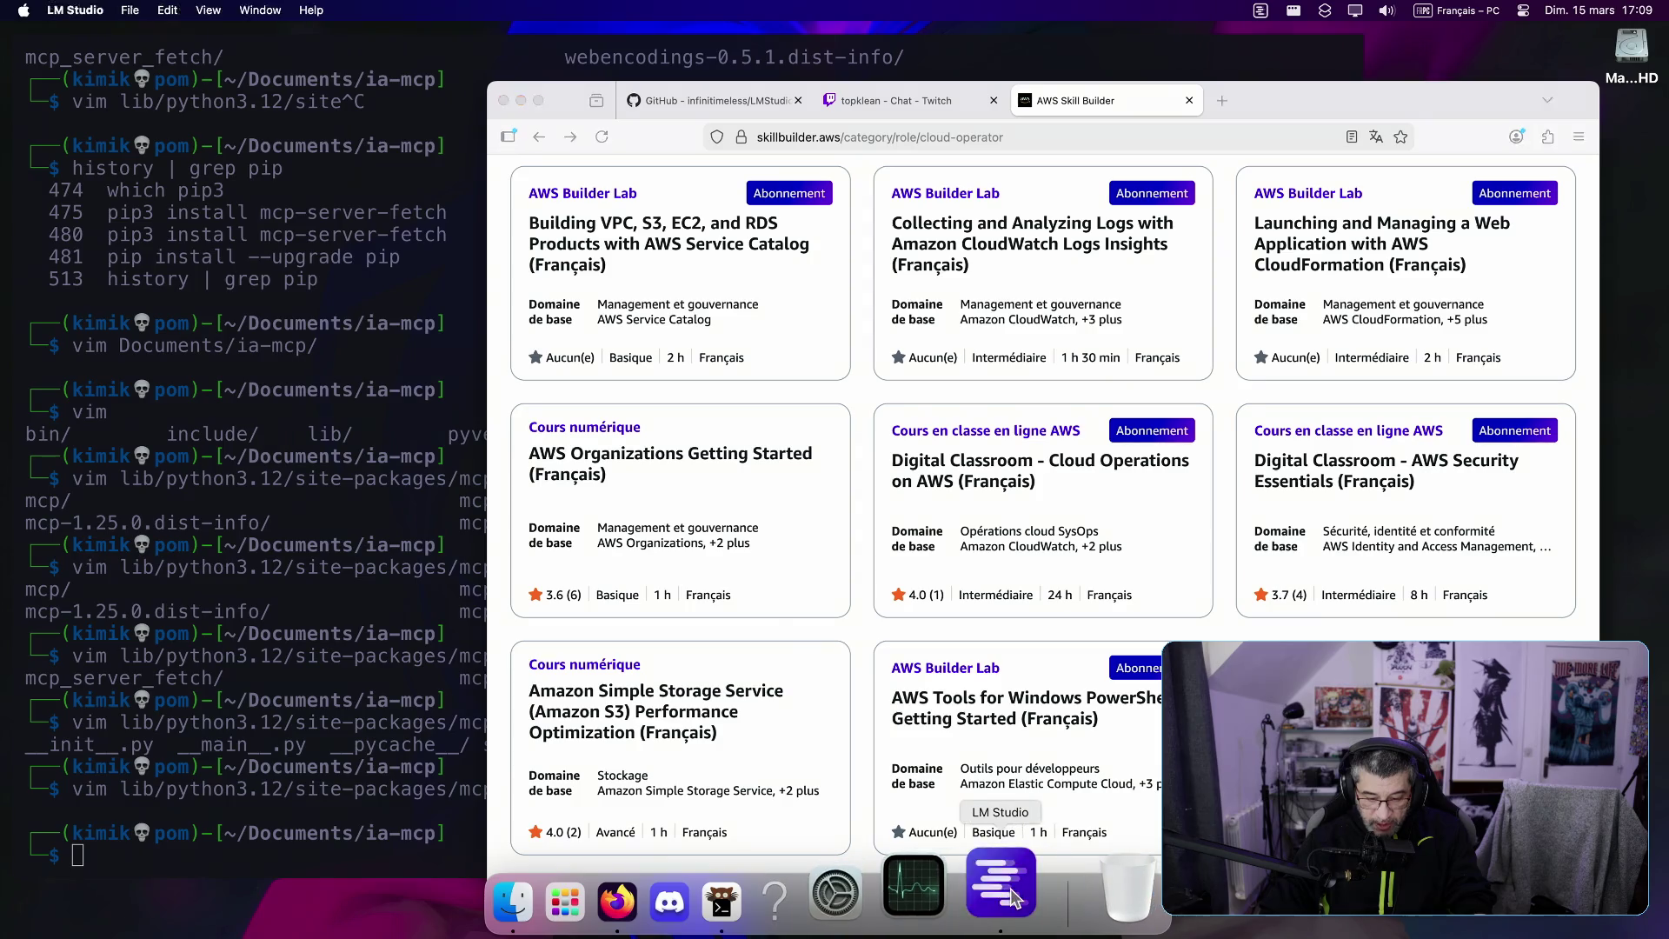
pyautogui.moveTo(374, 498); pyautogui.dragTo(469, 498)
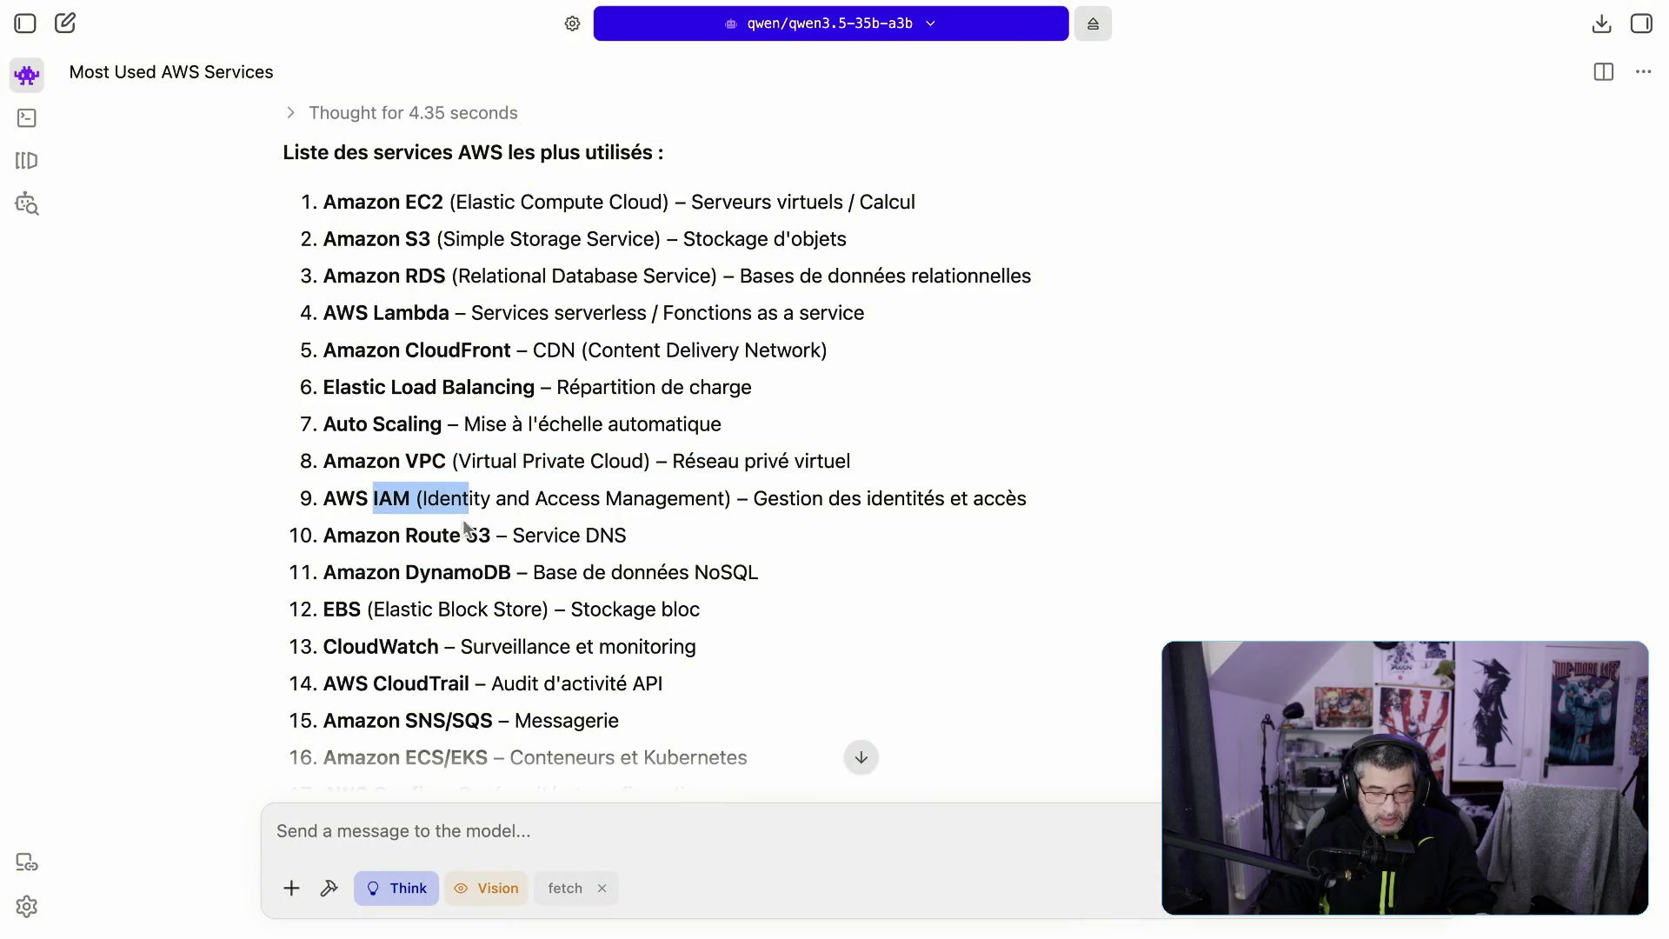
pyautogui.moveTo(406, 536); pyautogui.dragTo(513, 537)
pyautogui.moveTo(354, 572); pyautogui.dragTo(563, 580)
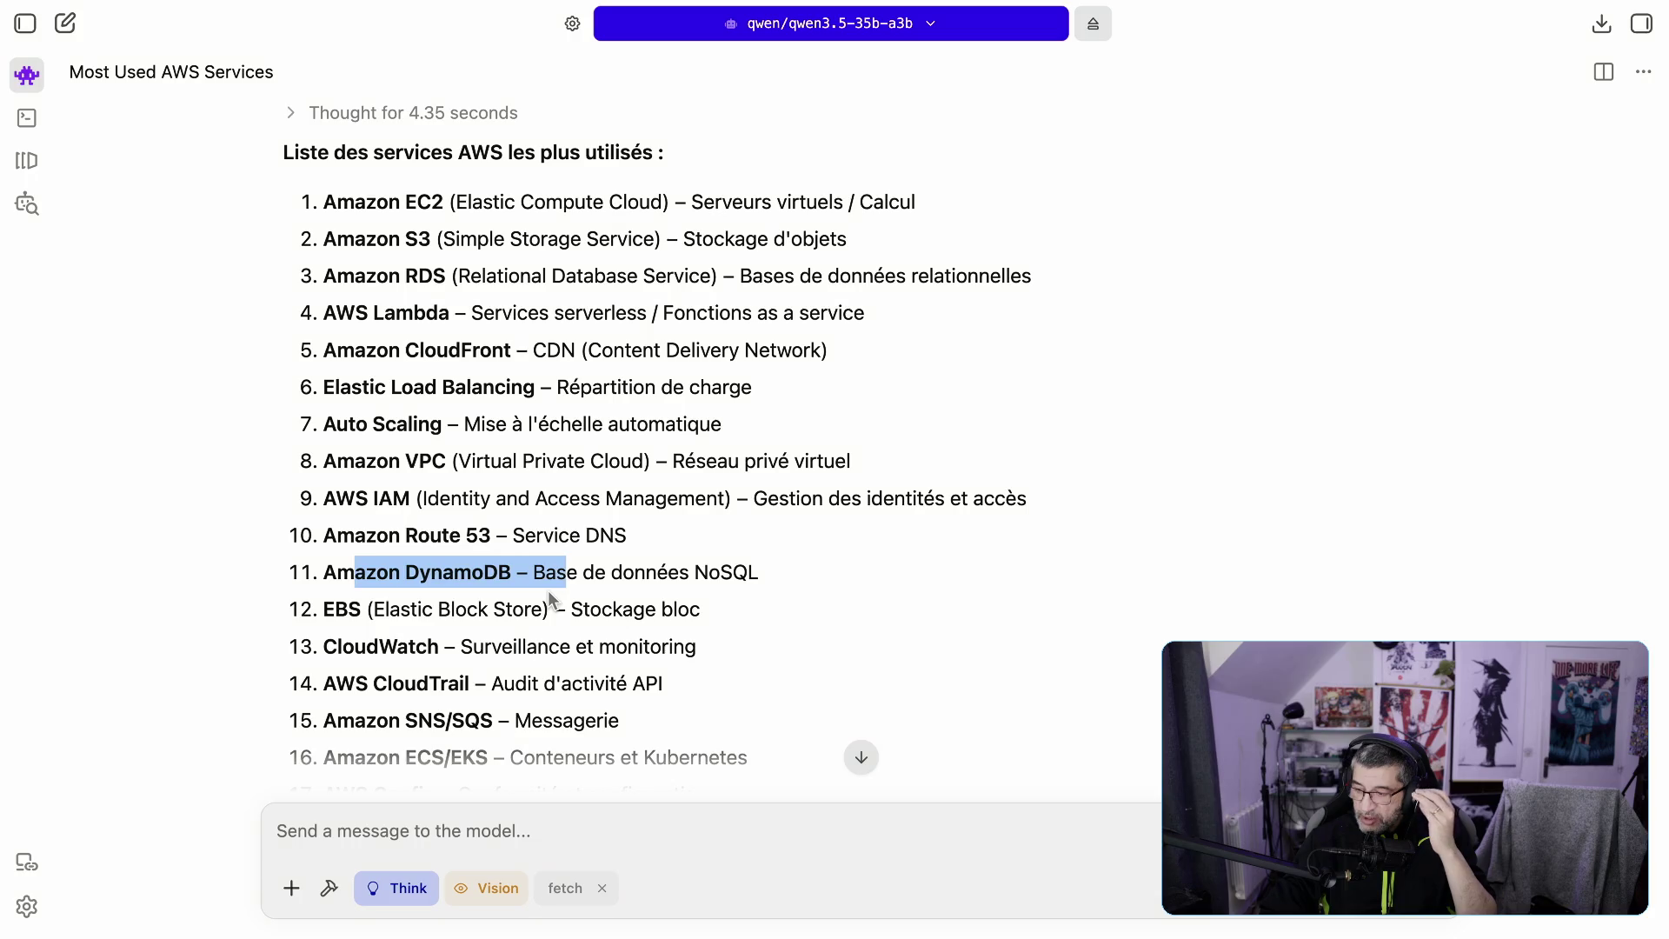
pyautogui.scroll(-1, 804, 607)
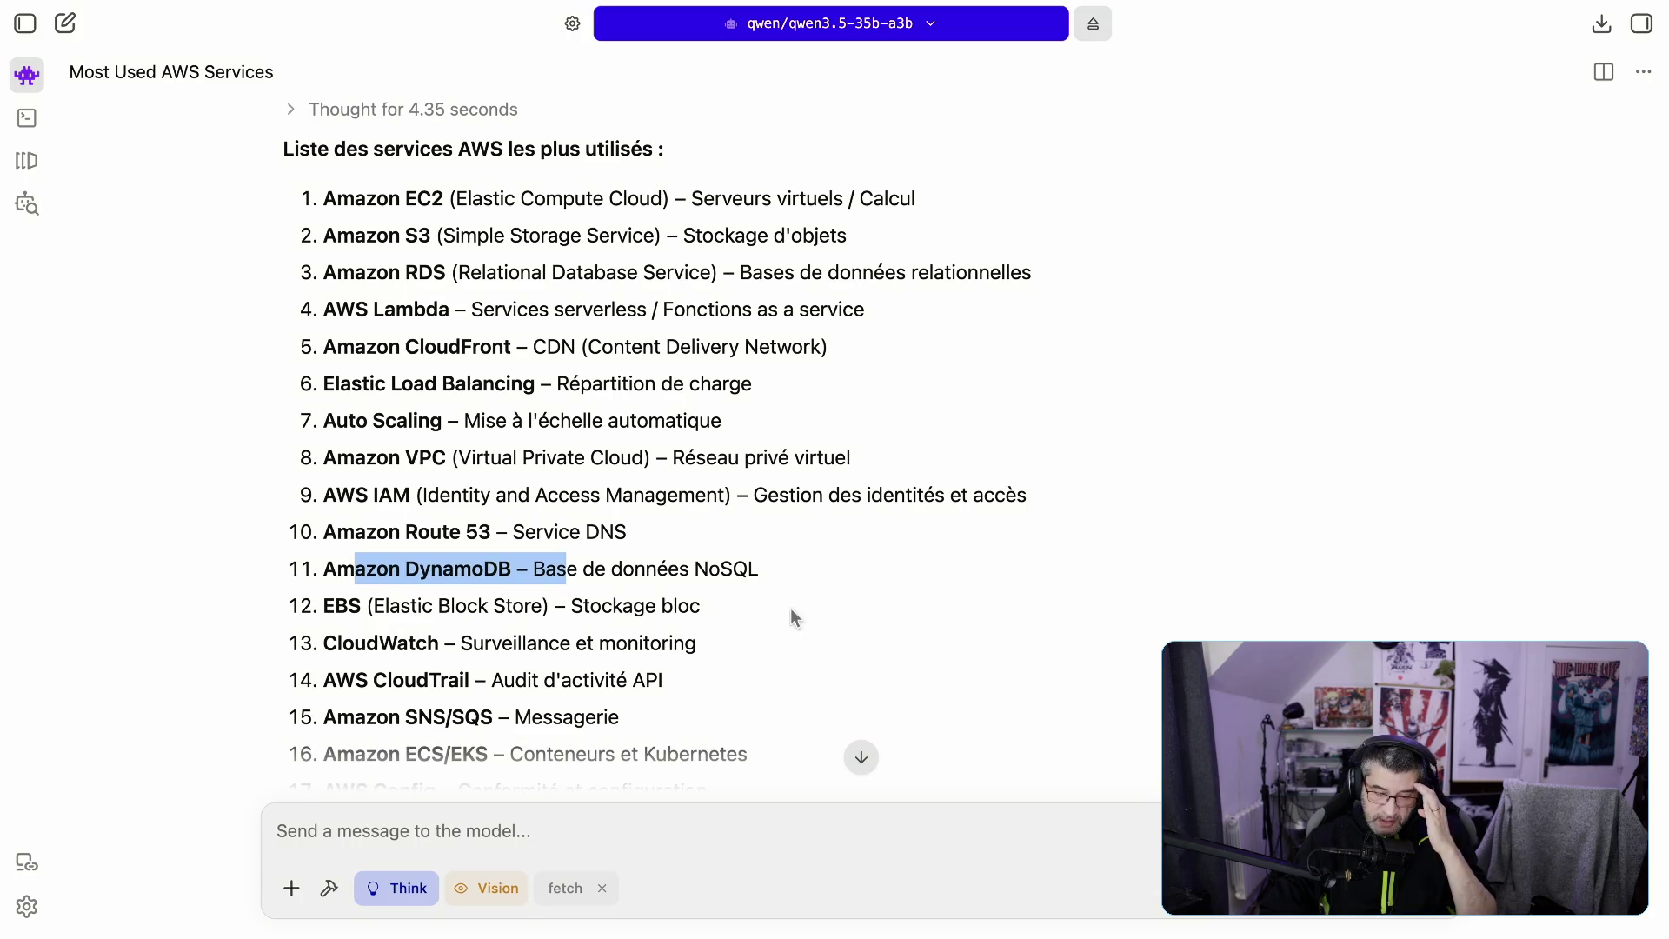
pyautogui.moveTo(372, 606); pyautogui.dragTo(493, 606)
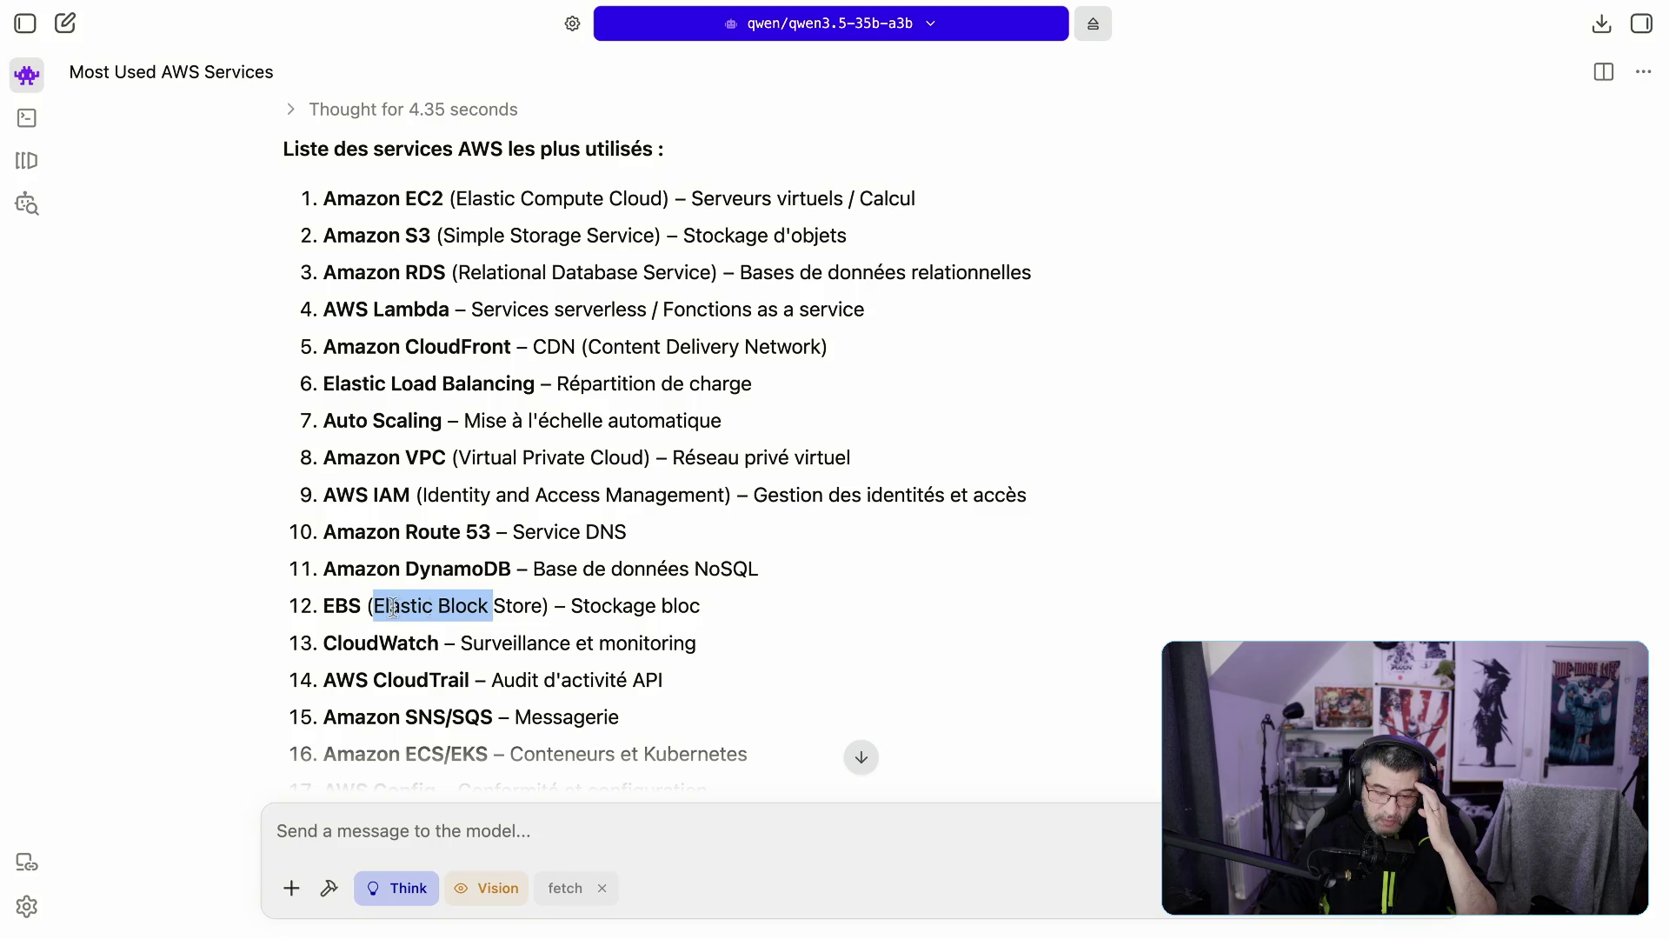
pyautogui.click(340, 602)
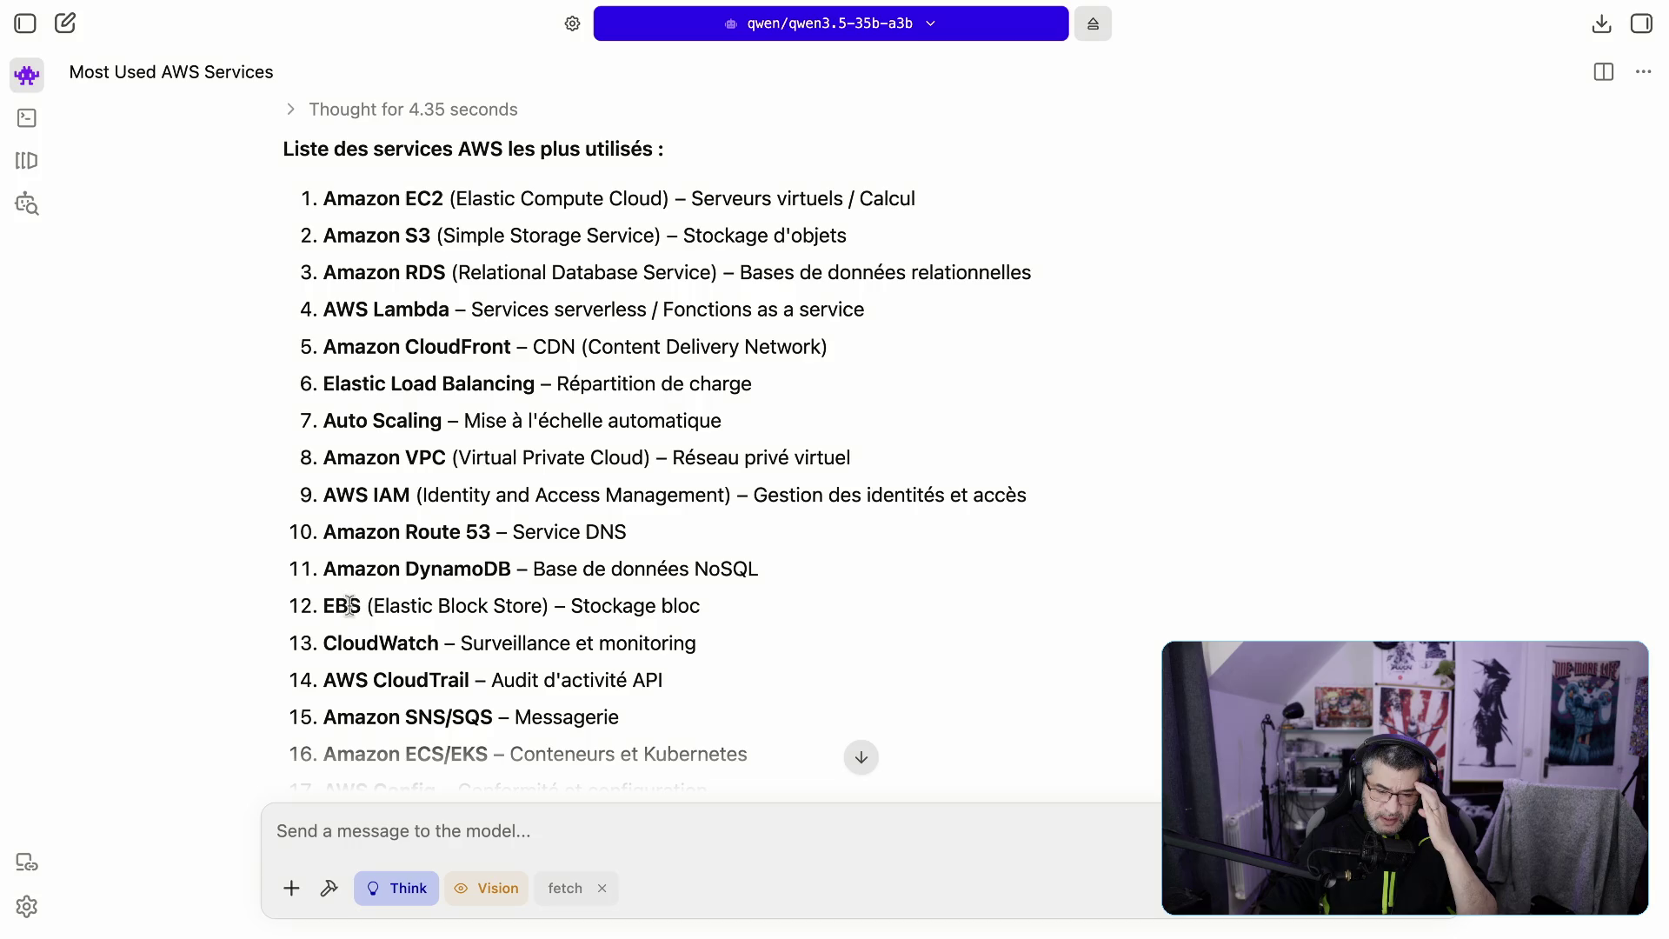
pyautogui.moveTo(385, 606); pyautogui.dragTo(722, 613)
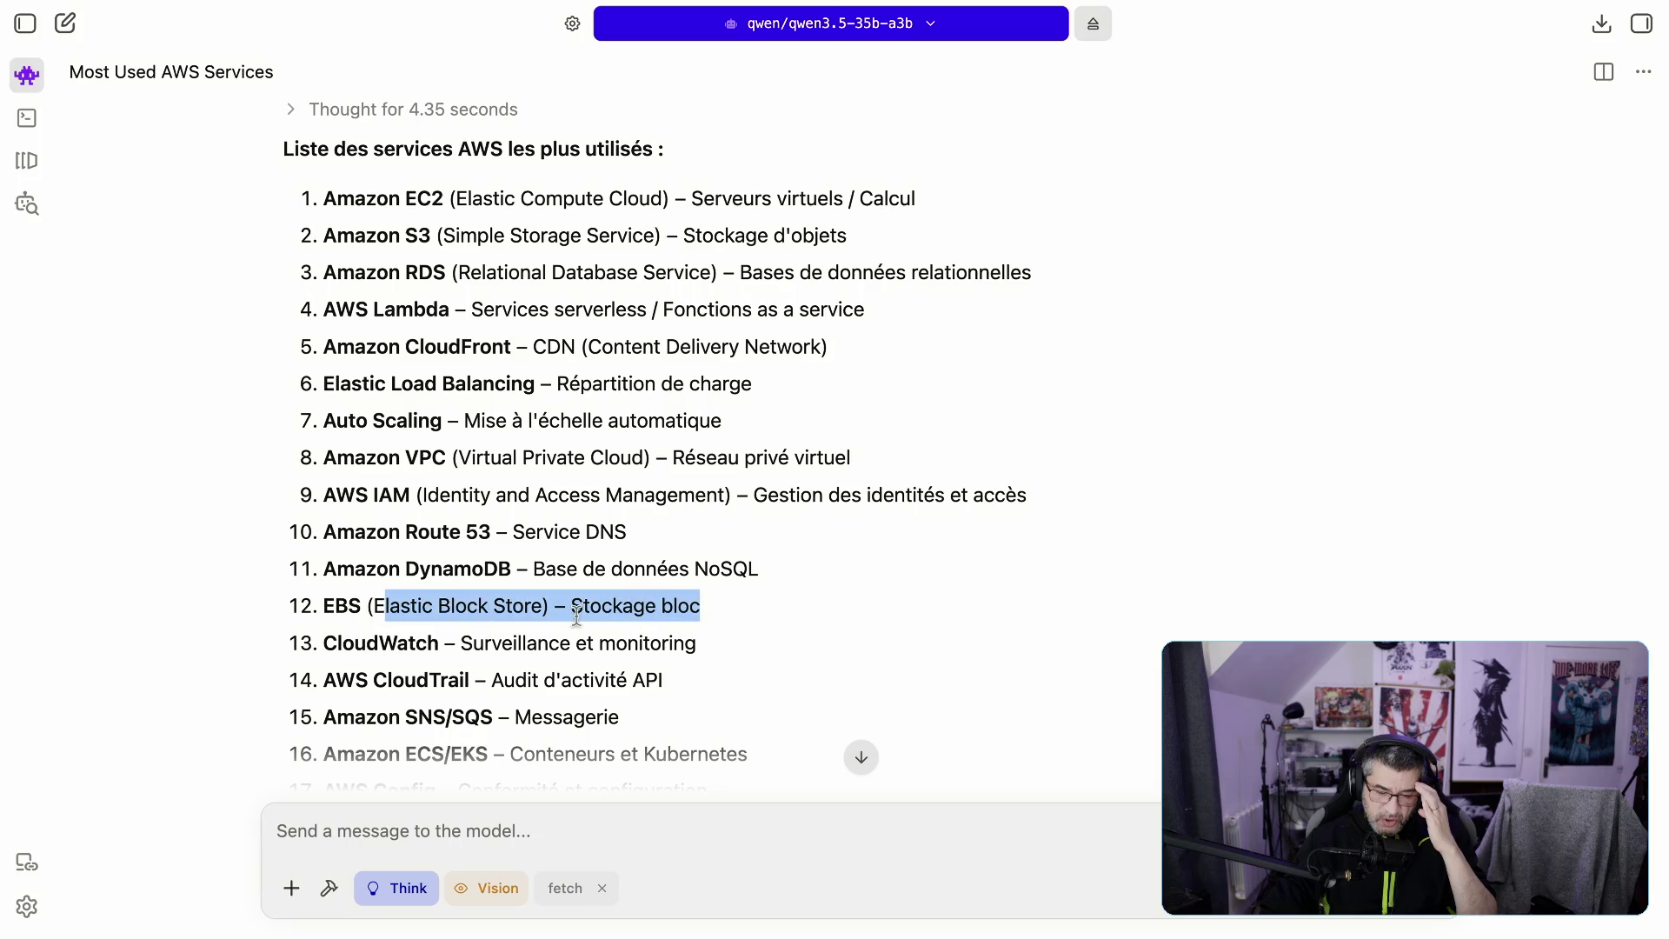
pyautogui.moveTo(366, 643); pyautogui.dragTo(642, 644)
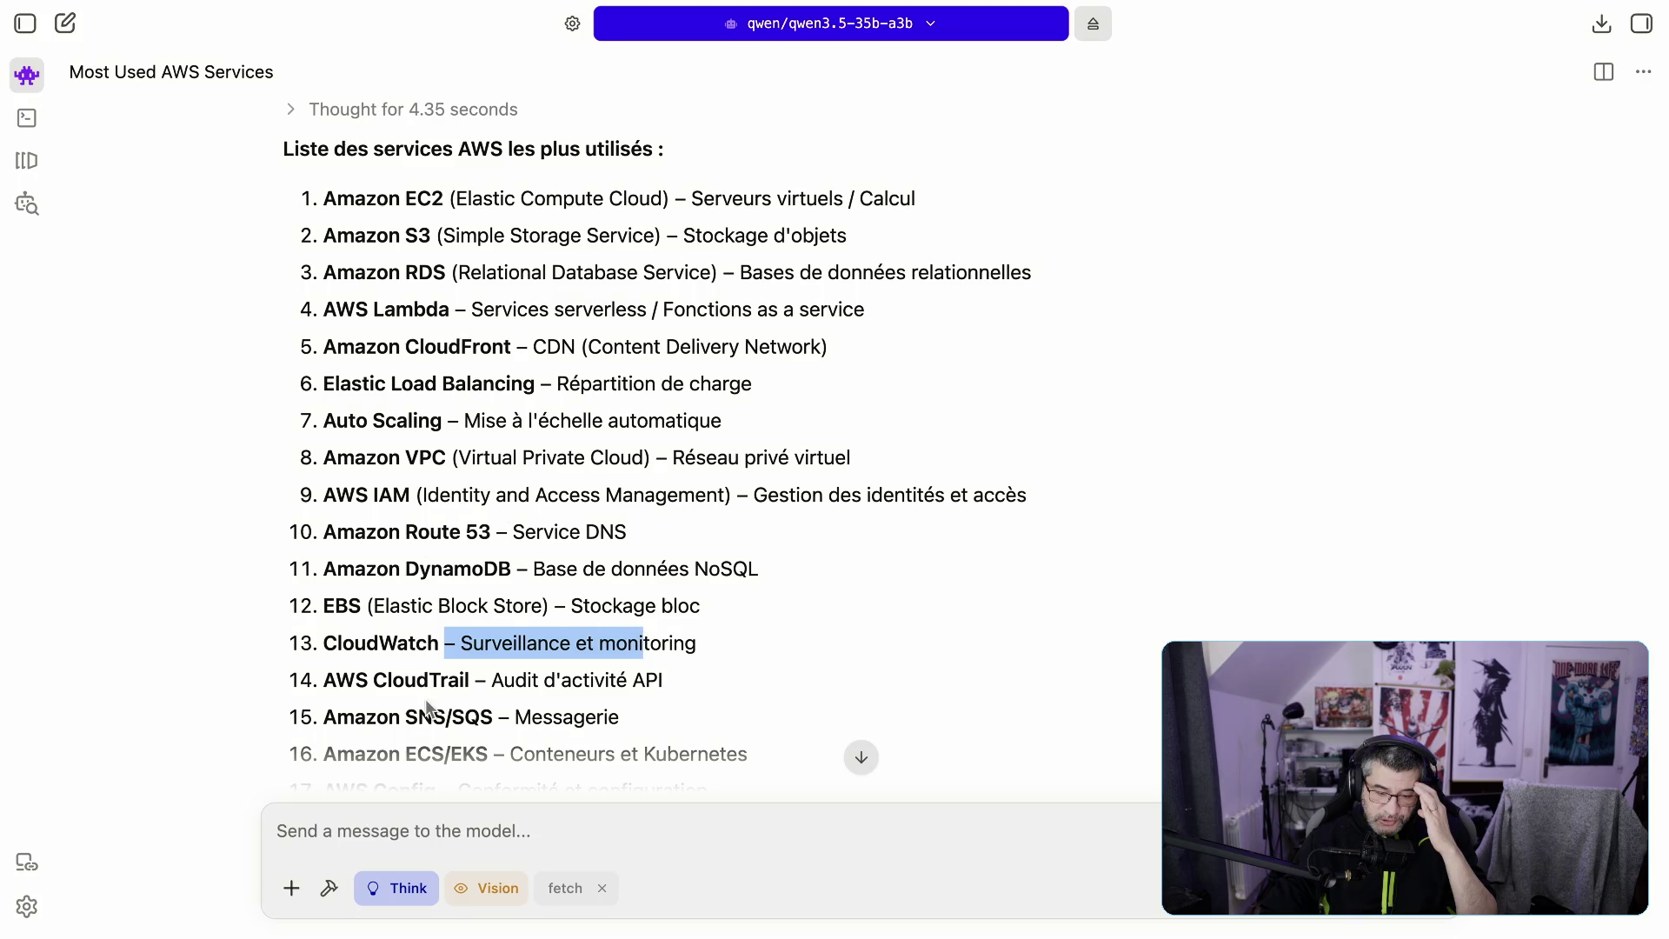
pyautogui.moveTo(369, 680); pyautogui.dragTo(627, 679)
pyautogui.scroll(-1, 675, 679)
pyautogui.click(501, 667)
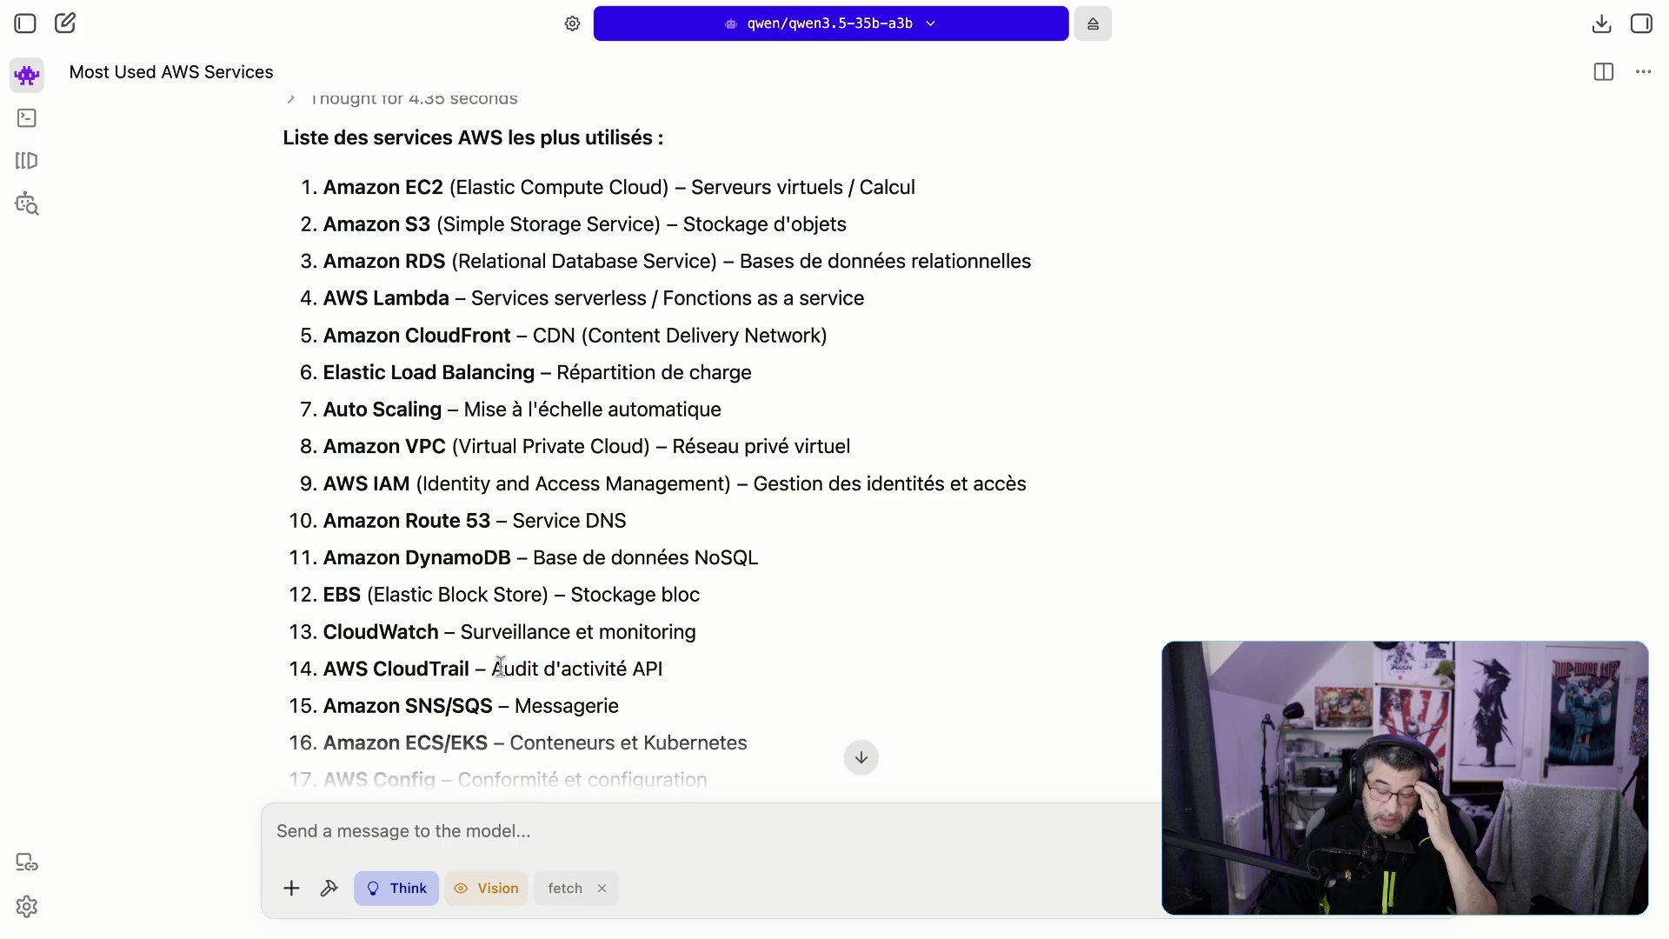
pyautogui.doubleClick(441, 667)
pyautogui.scroll(-5, 581, 645)
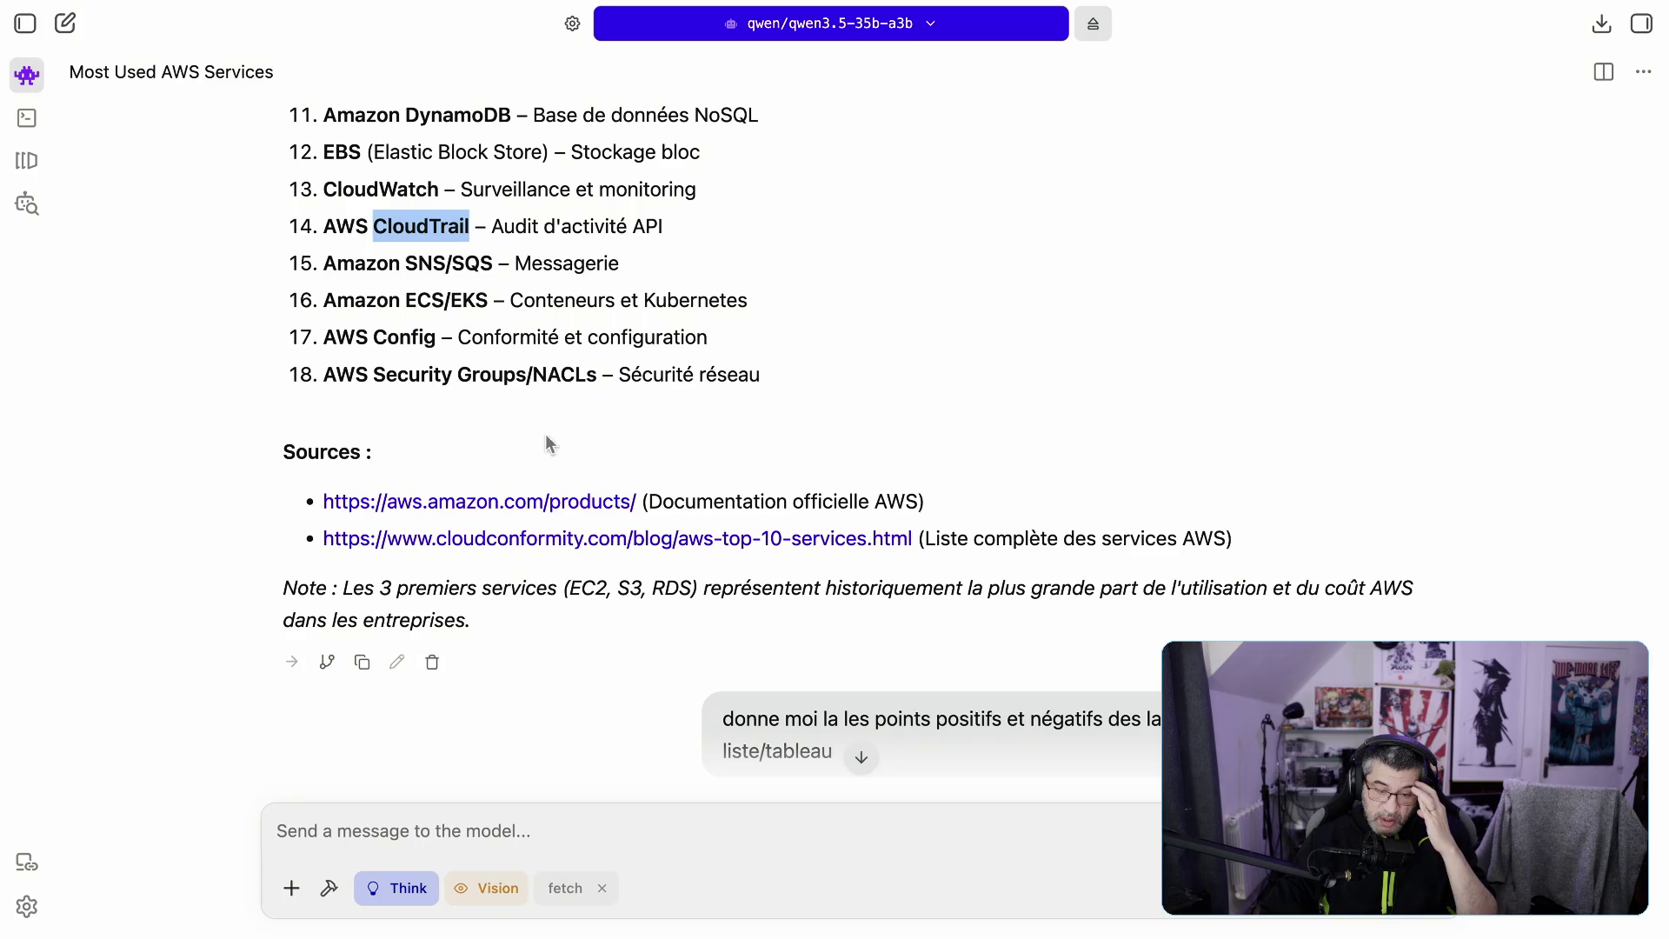
pyautogui.click(466, 263)
pyautogui.tripleClick(467, 263)
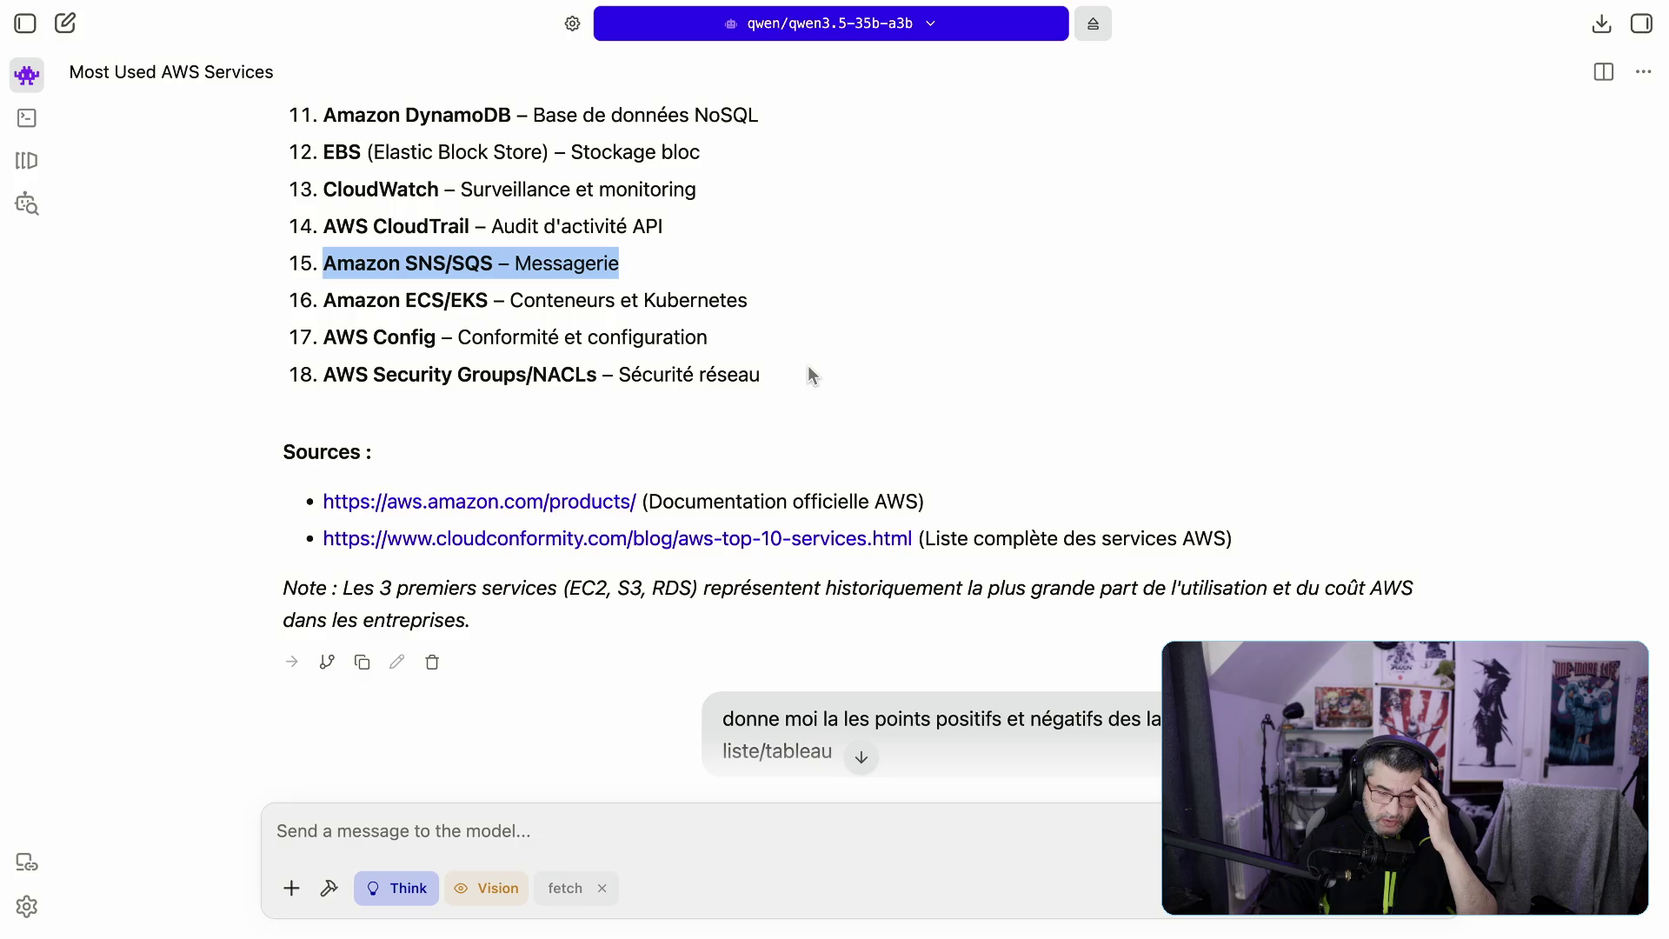
pyautogui.tripleClick(456, 299)
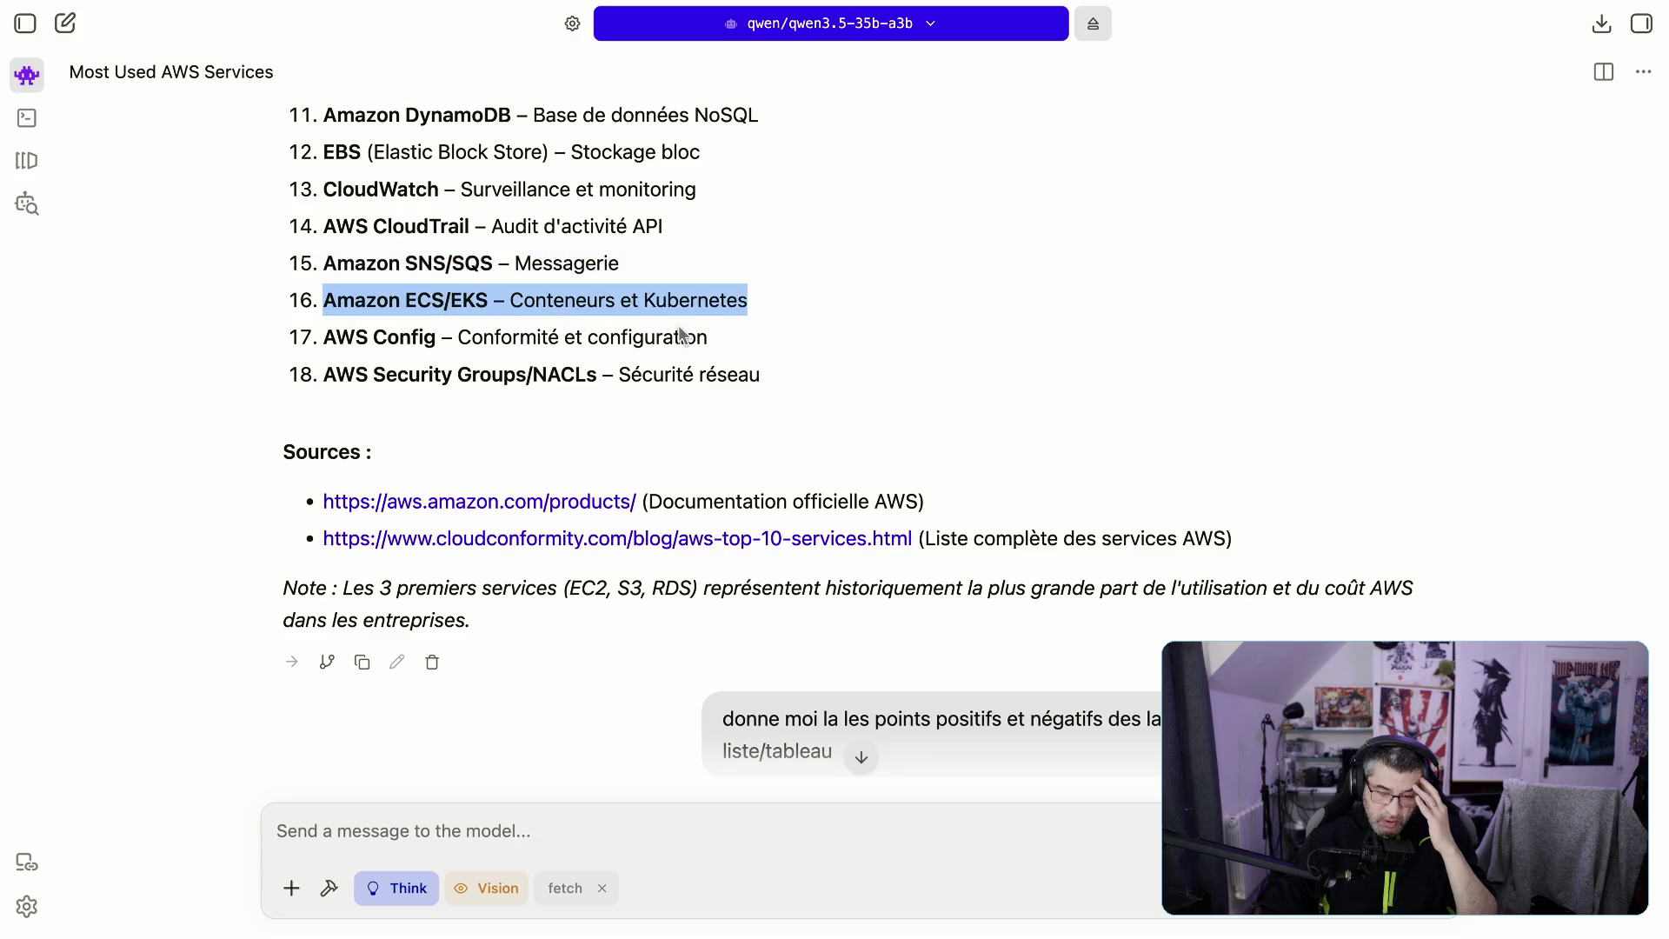
pyautogui.tripleClick(477, 298)
pyautogui.tripleClick(412, 327)
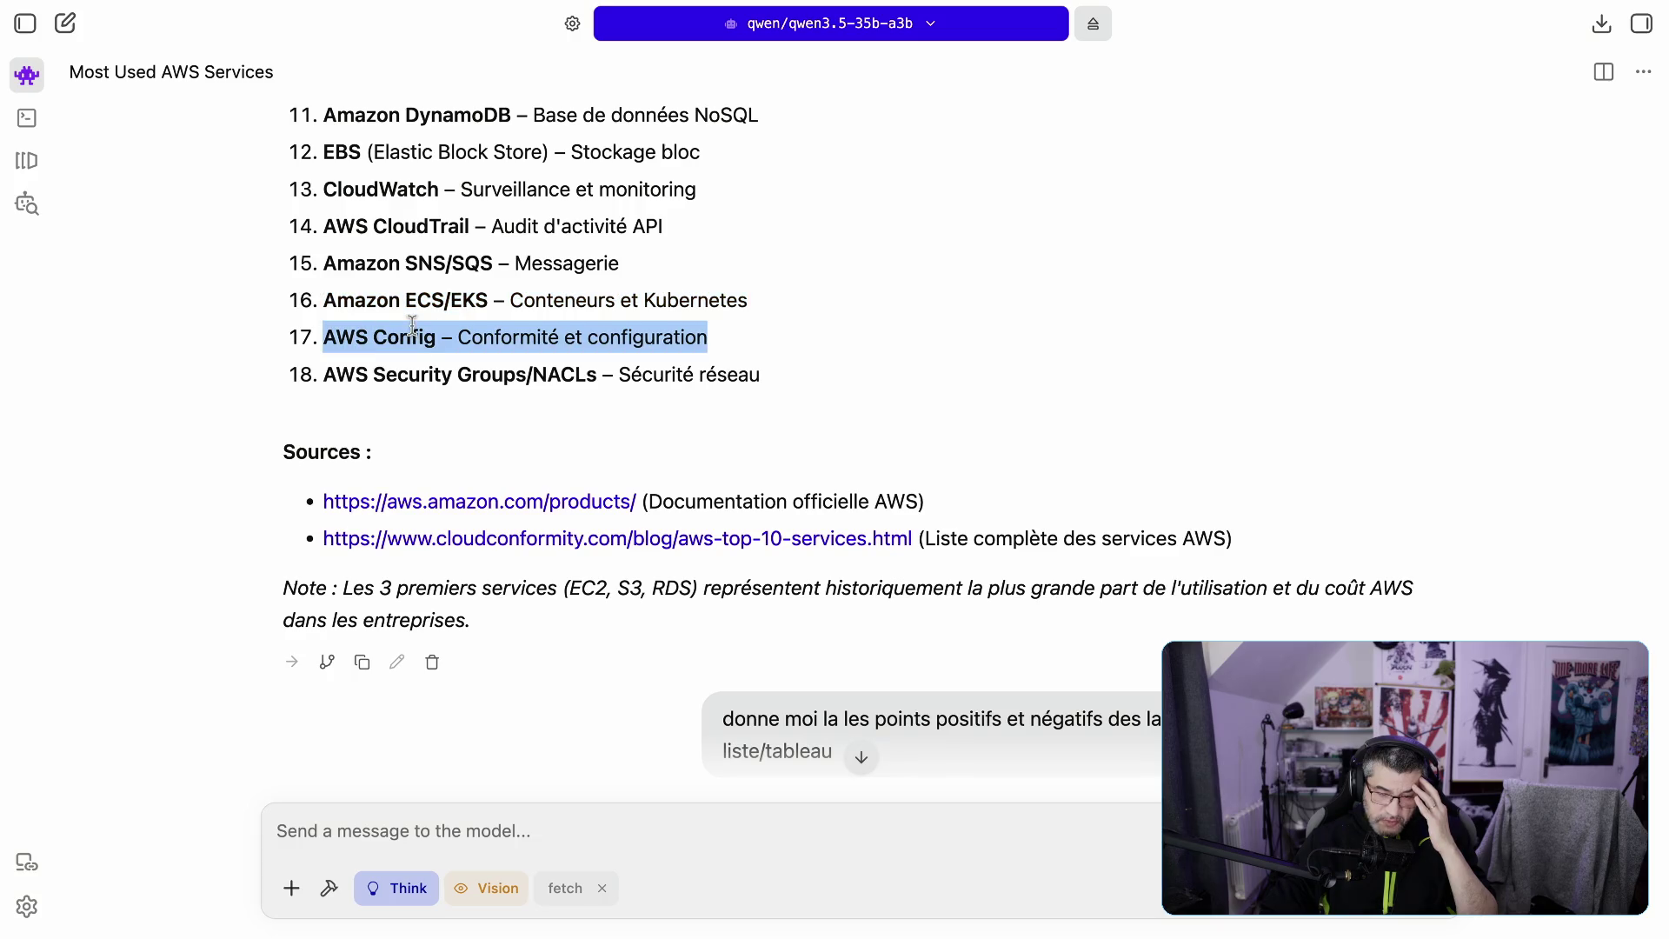
pyautogui.doubleClick(480, 375)
pyautogui.scroll(2, 513, 365)
pyautogui.scroll(10, 515, 369)
pyautogui.scroll(5, 513, 382)
pyautogui.scroll(-5, 511, 379)
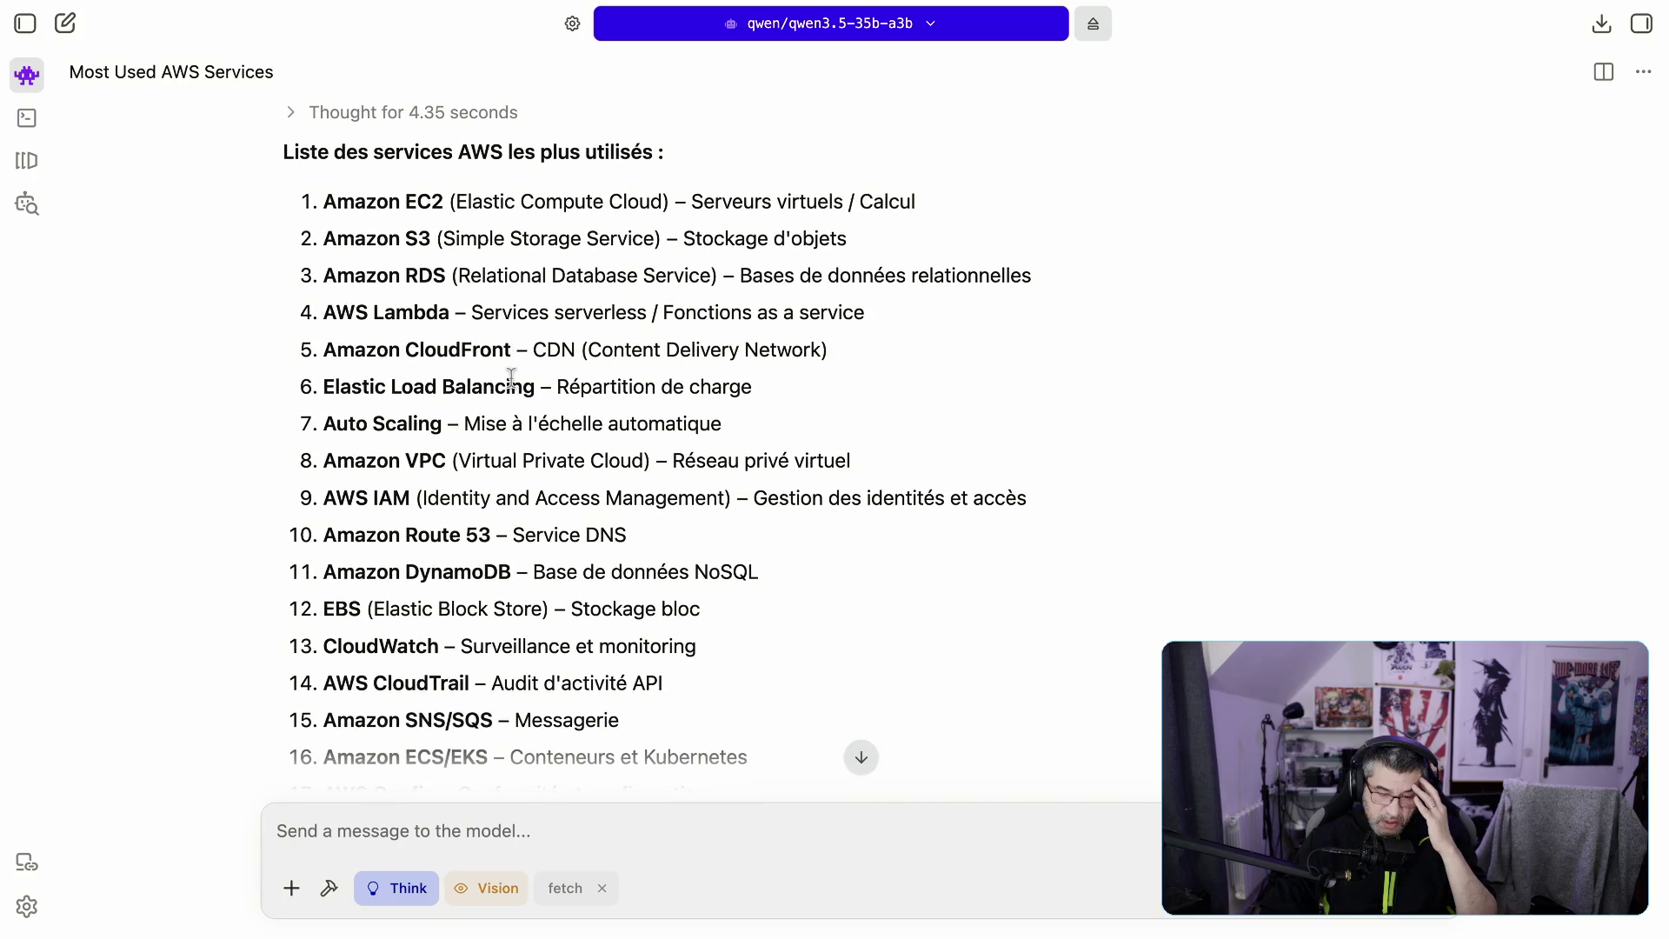
pyautogui.scroll(-3, 511, 379)
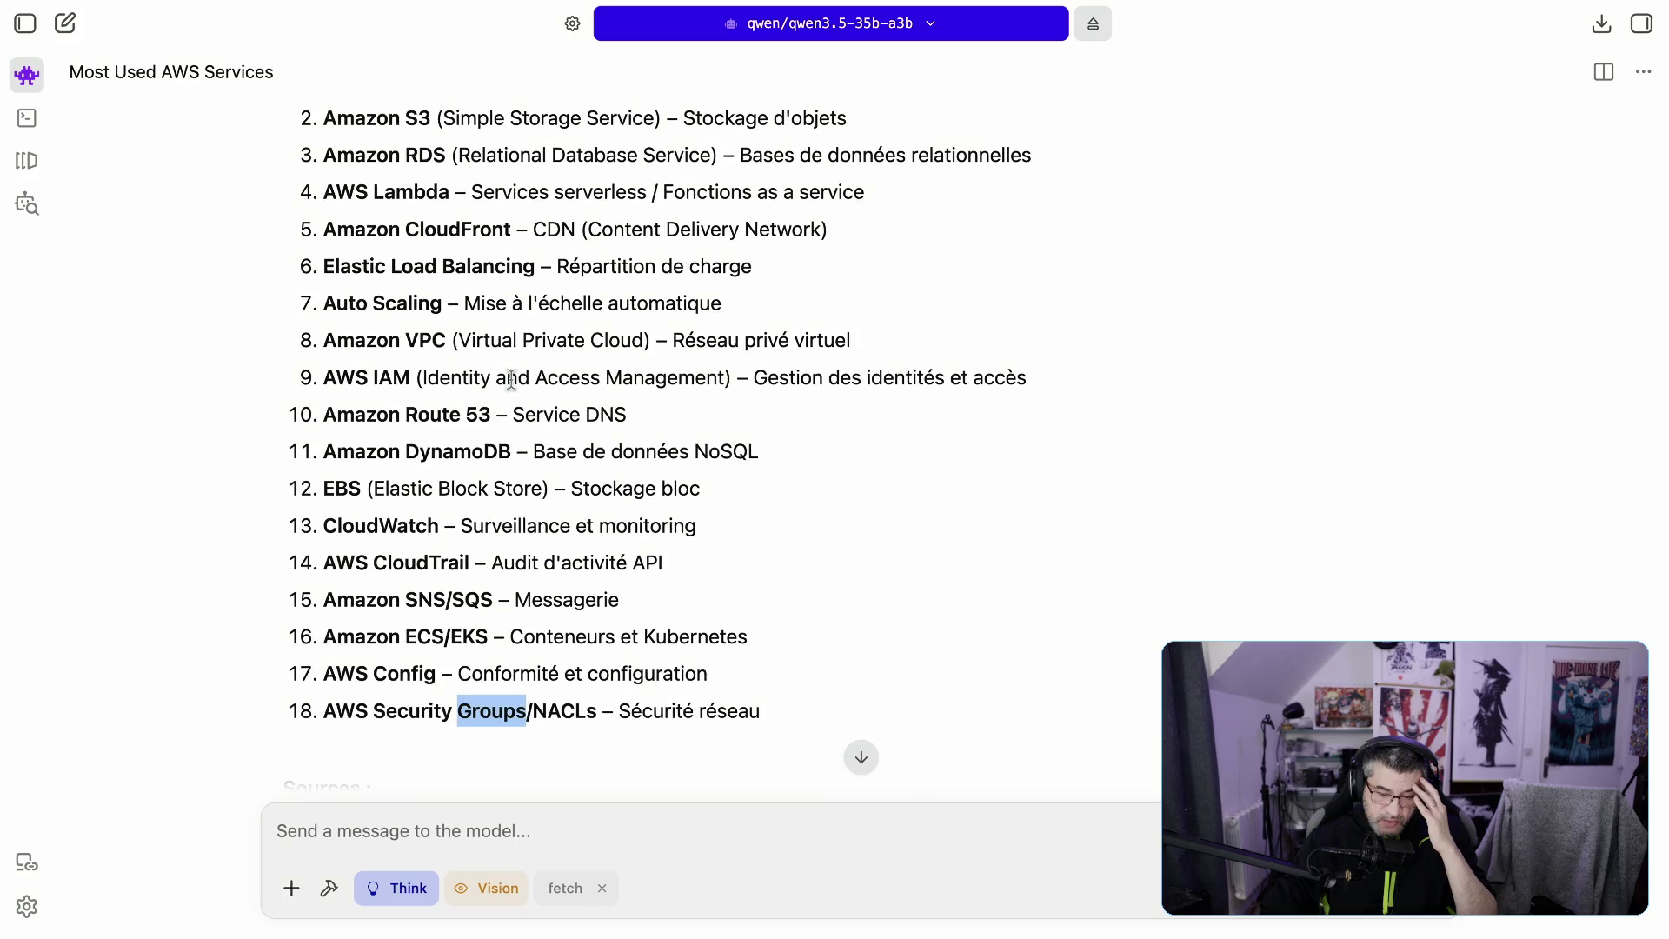
pyautogui.scroll(-10, 511, 380)
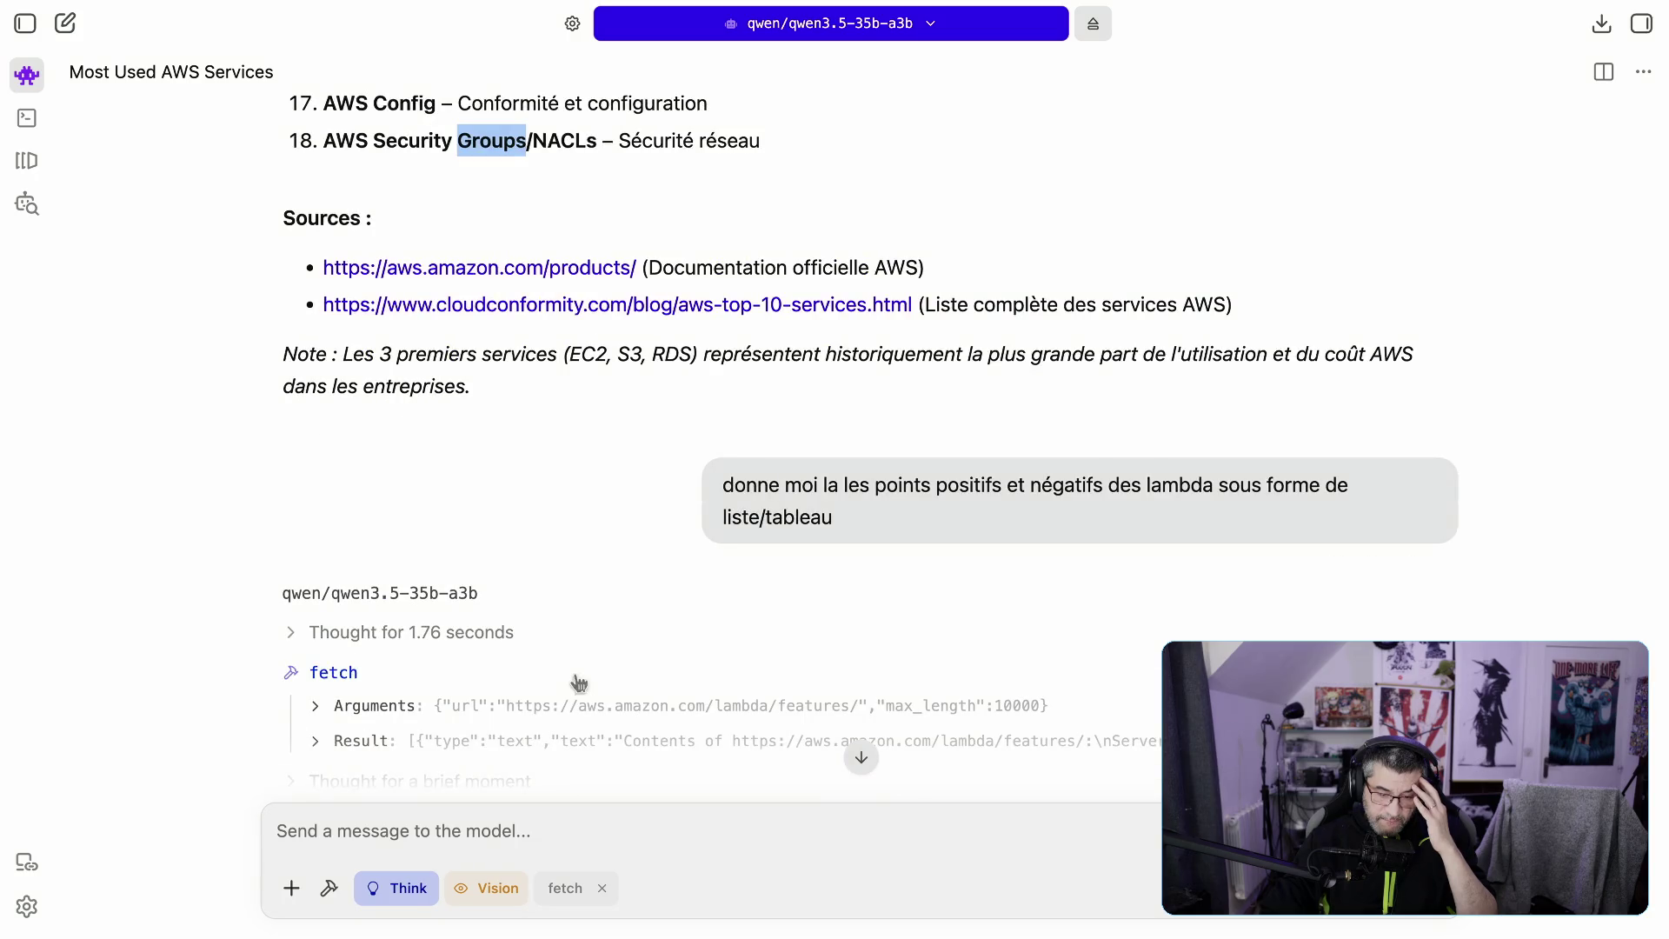
pyautogui.scroll(-15, 575, 685)
pyautogui.scroll(-20, 575, 684)
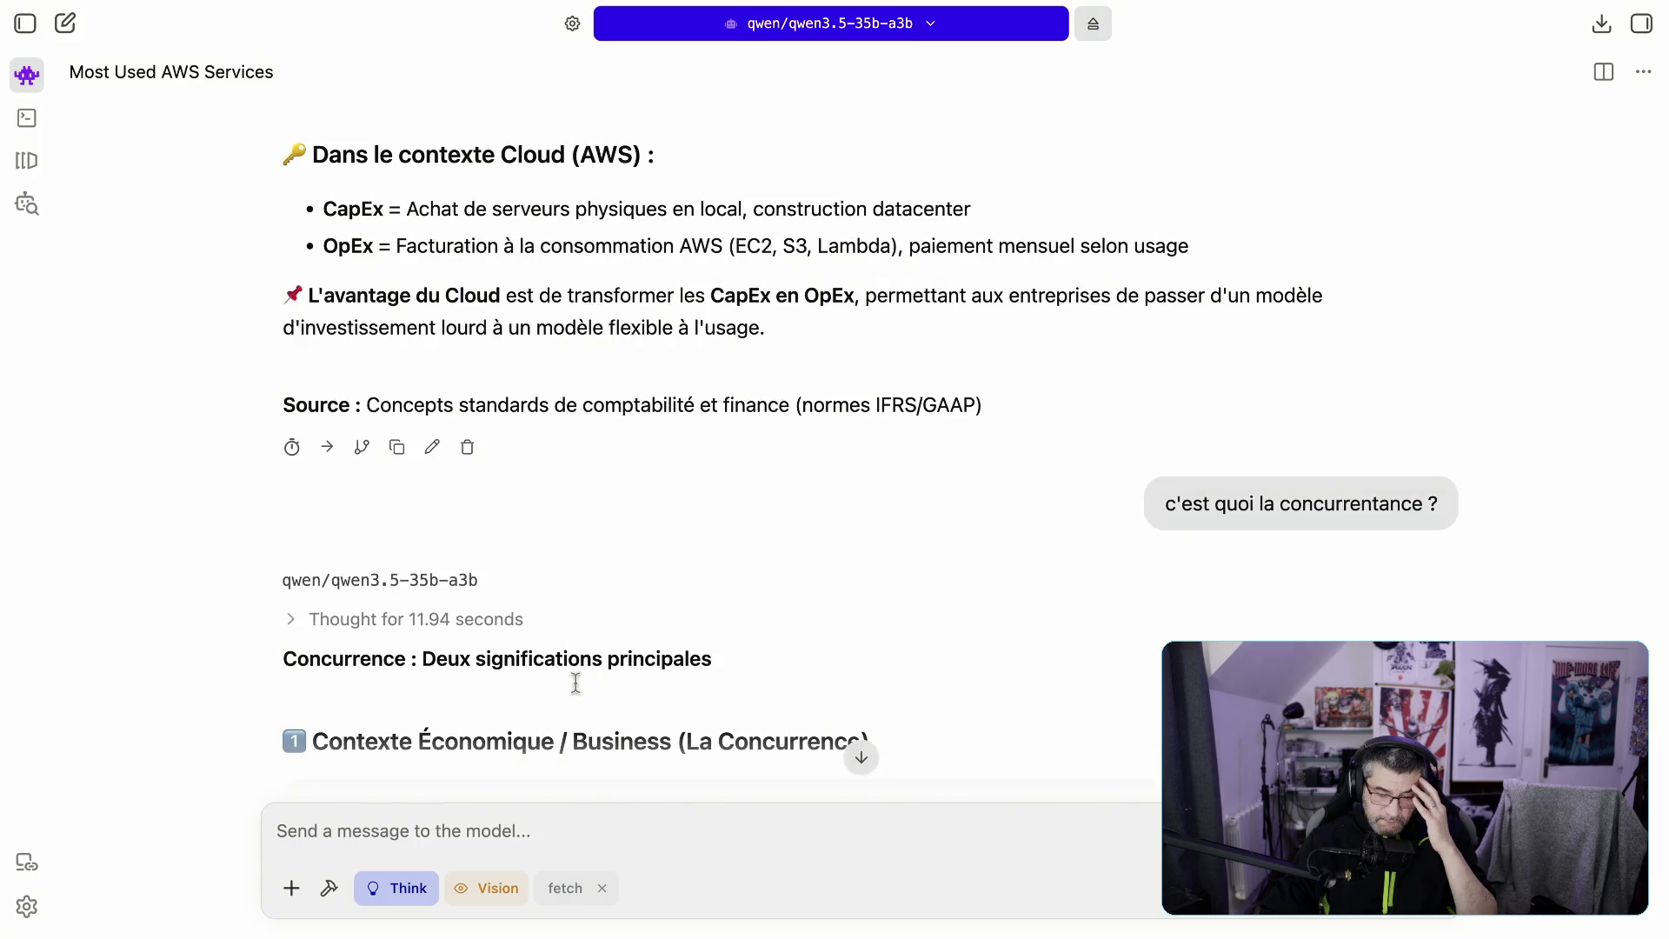
pyautogui.scroll(10, 556, 629)
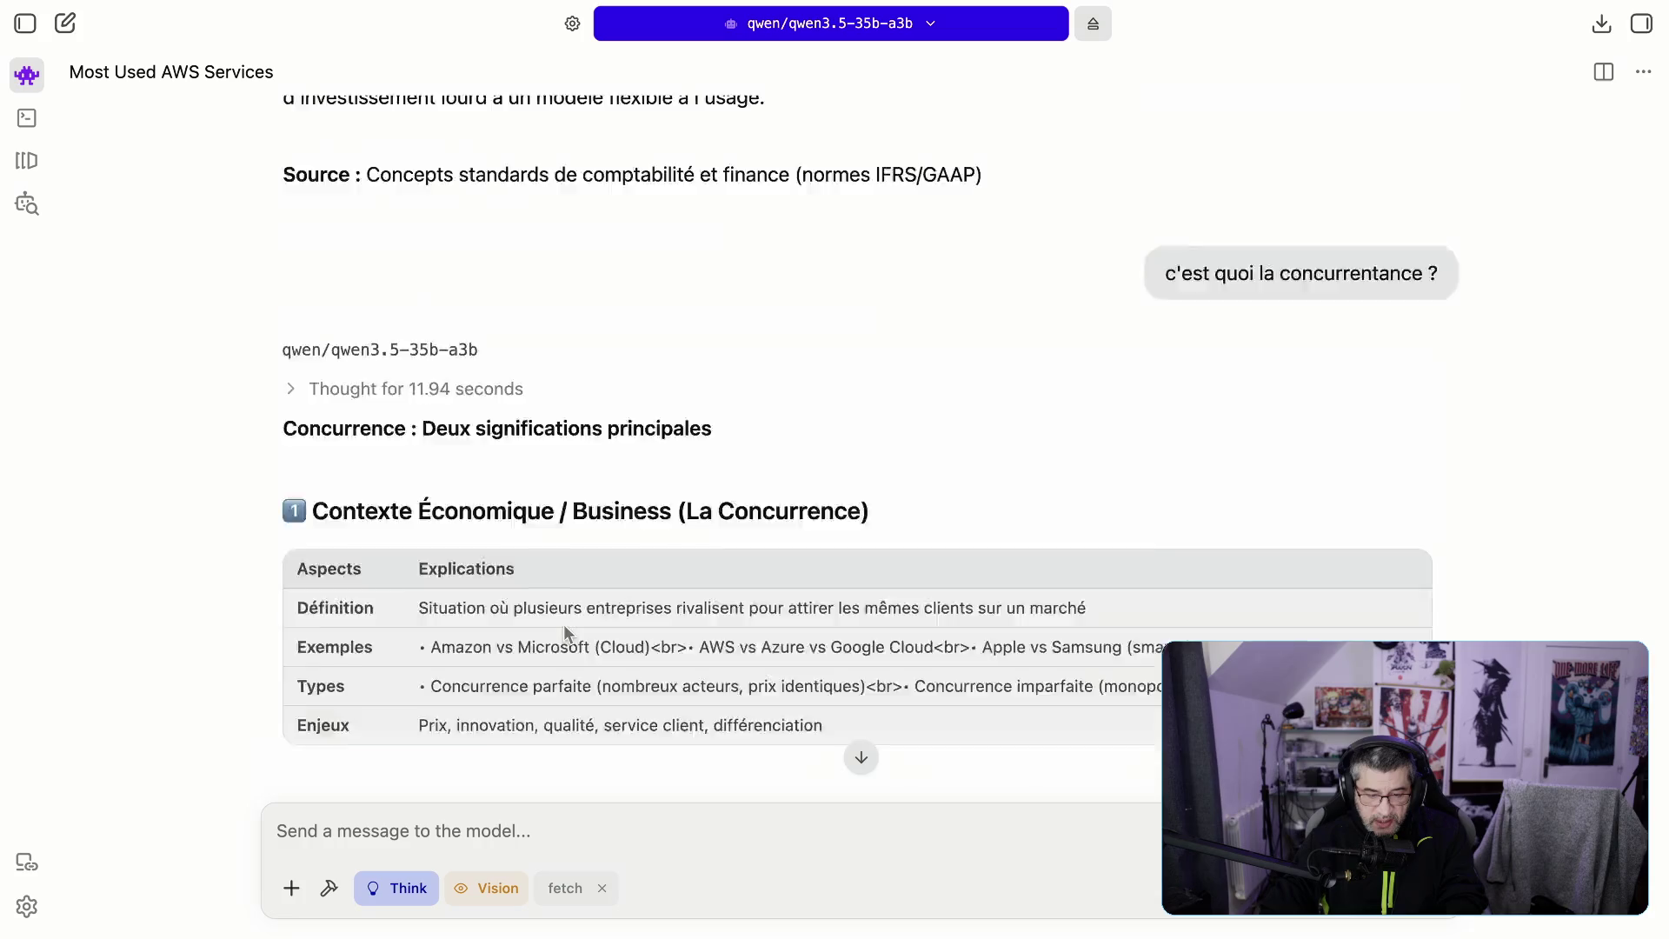
pyautogui.scroll(-2, 556, 391)
pyautogui.scroll(-6, 553, 383)
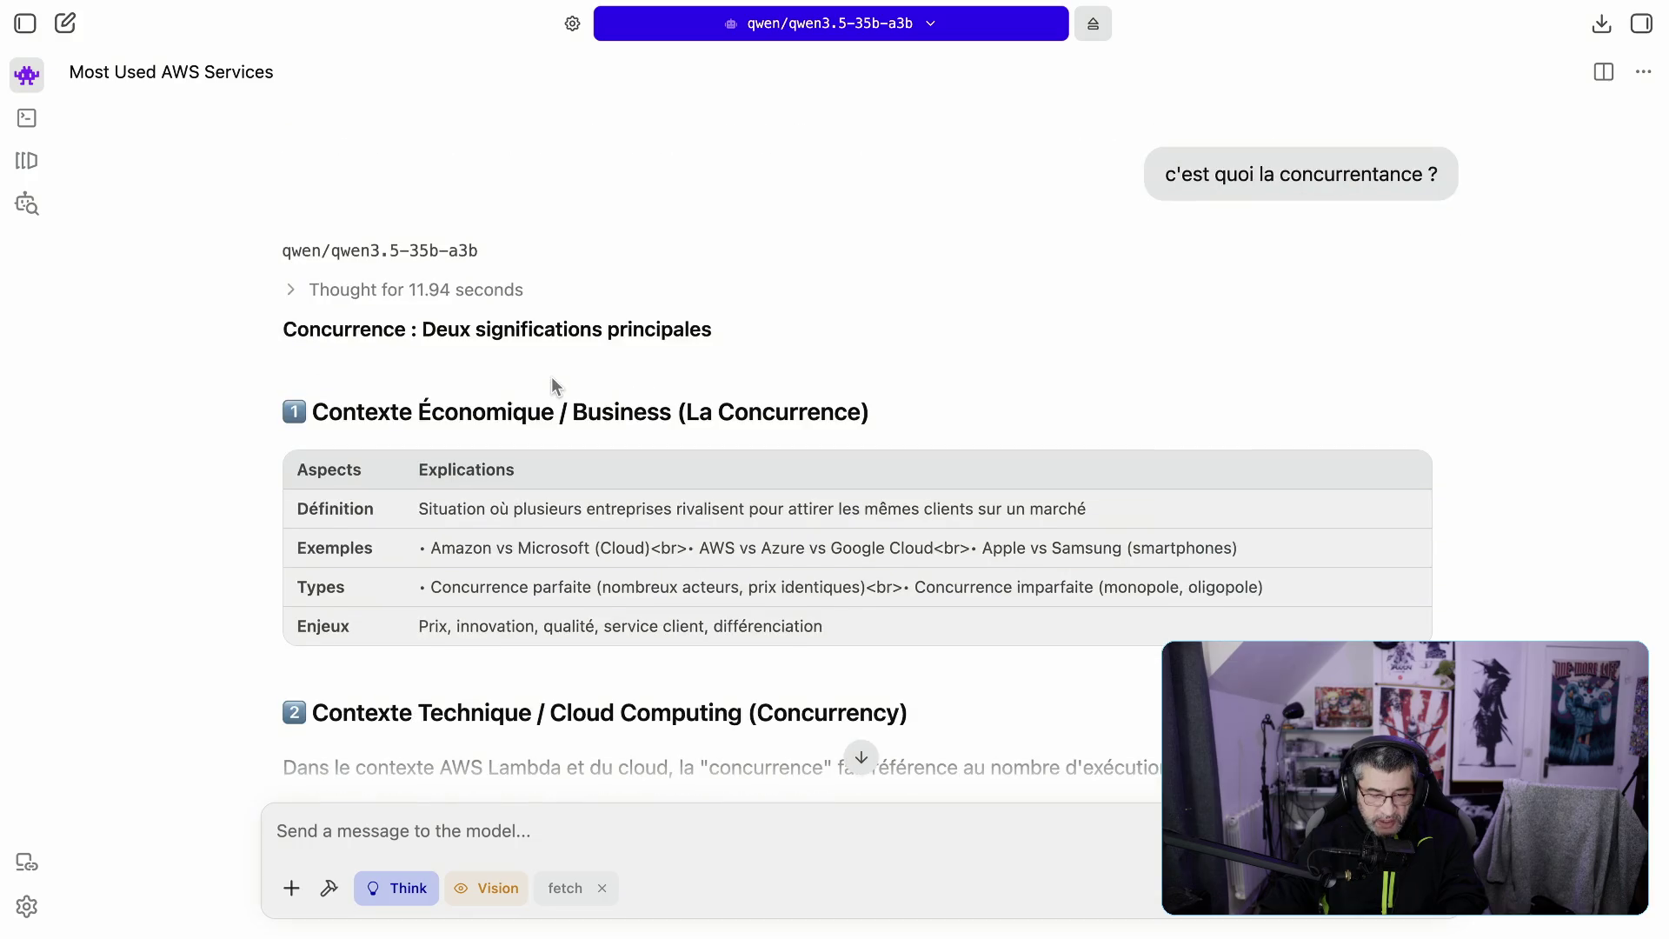
pyautogui.scroll(-2, 528, 428)
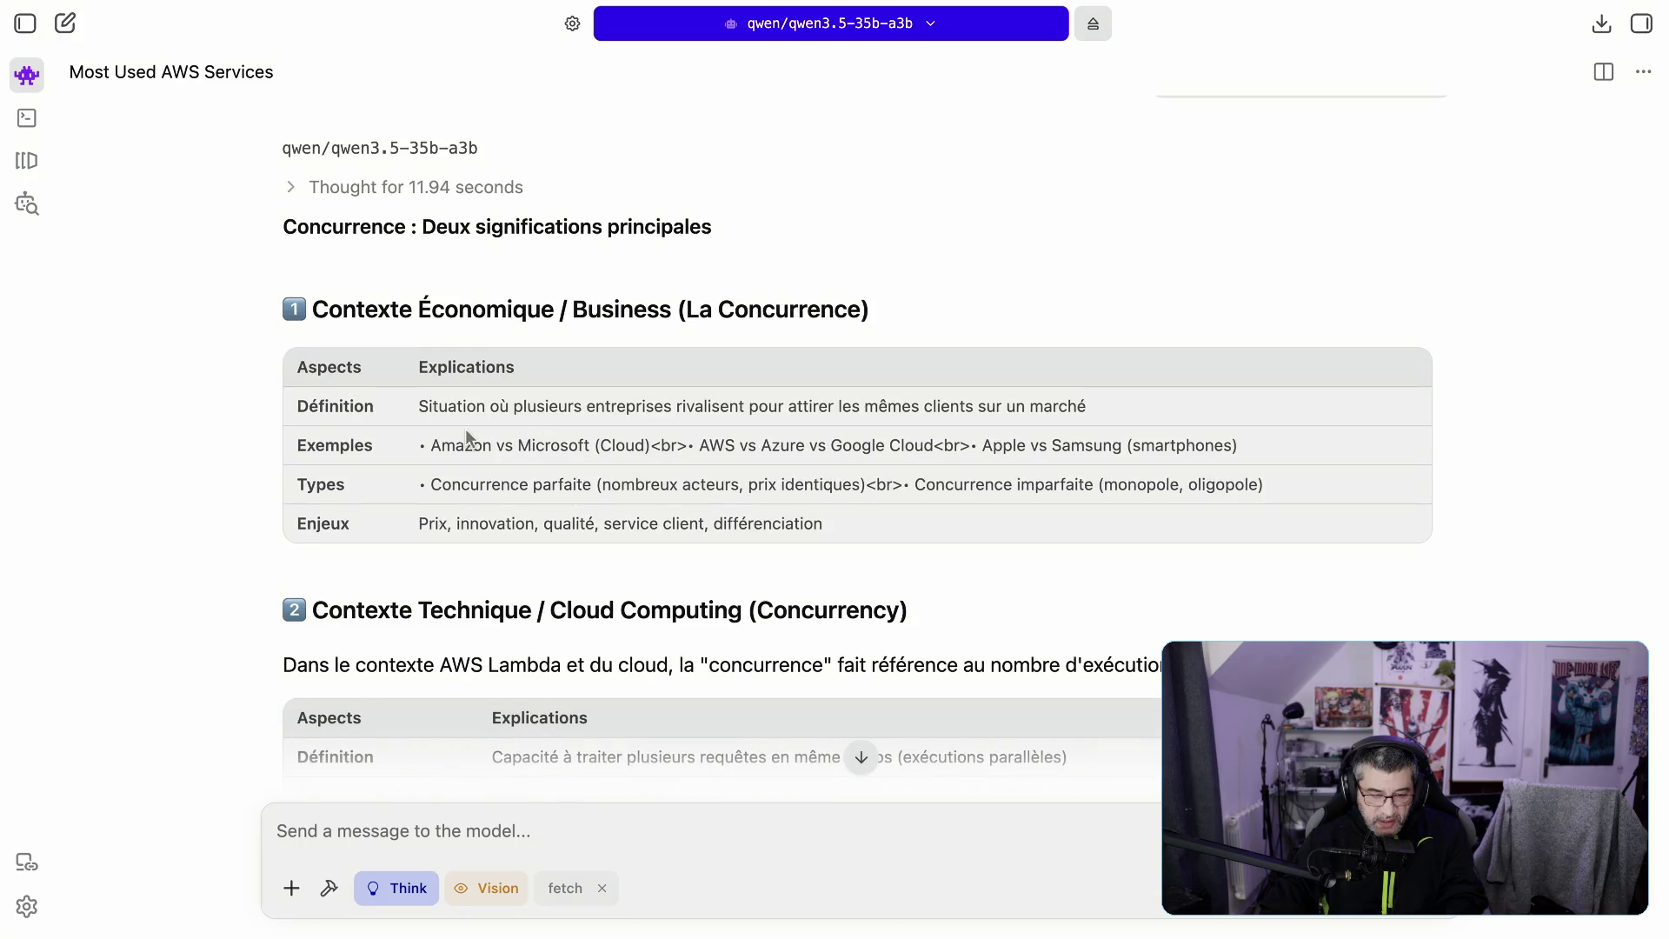
pyautogui.scroll(-10, 419, 472)
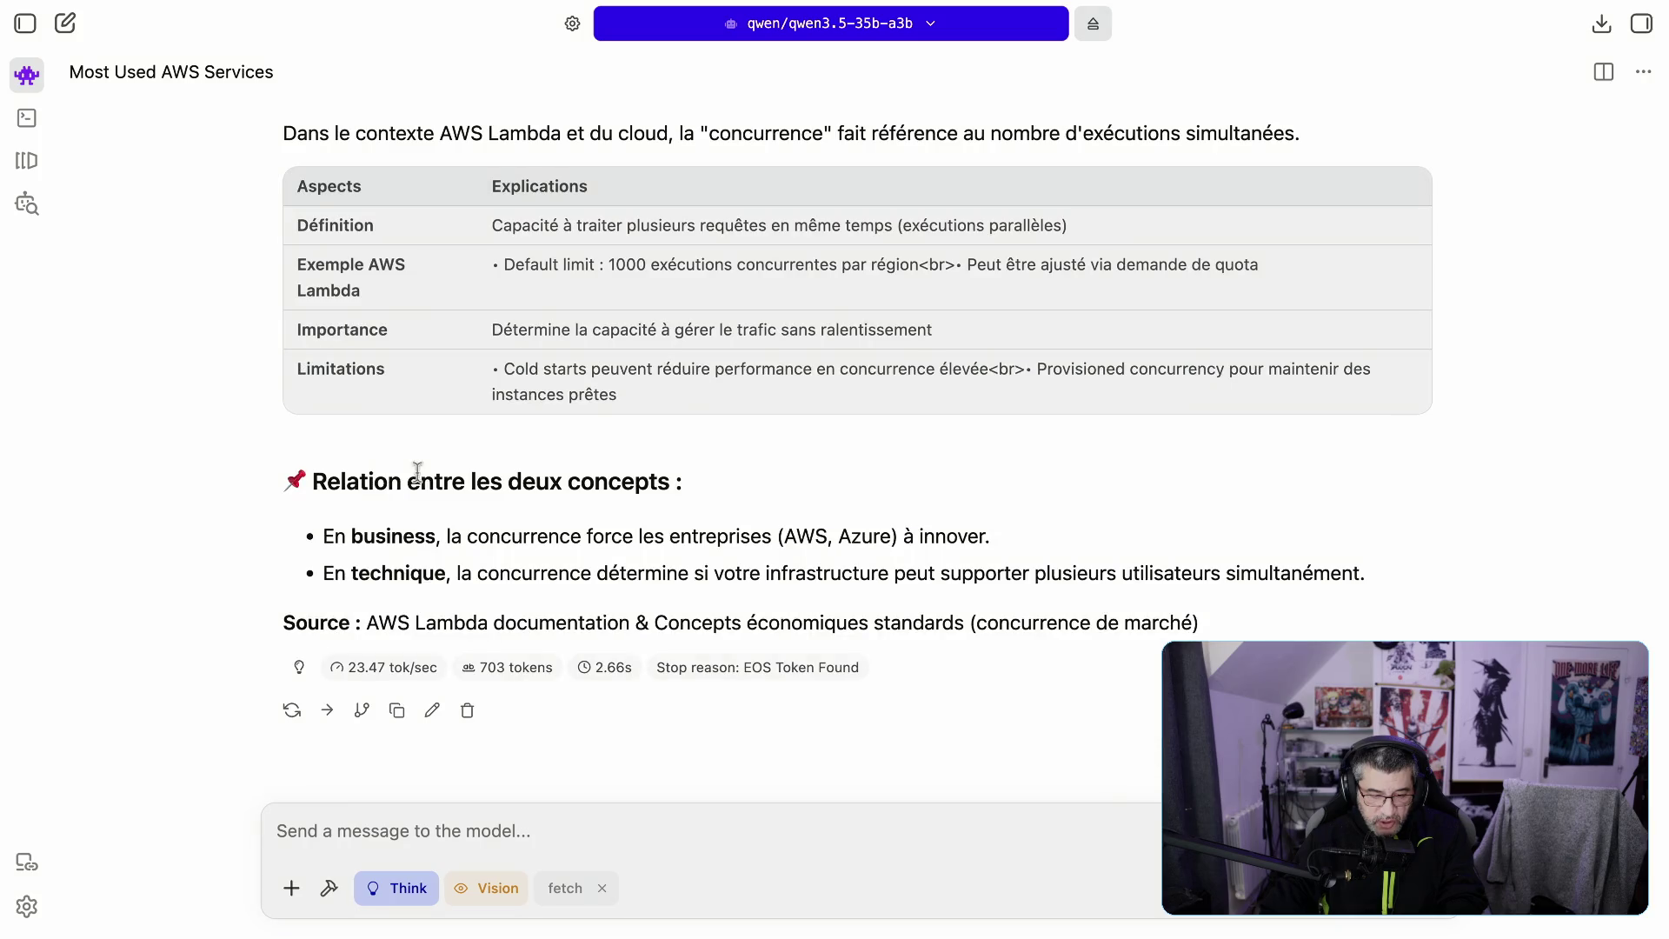
pyautogui.scroll(12, 416, 596)
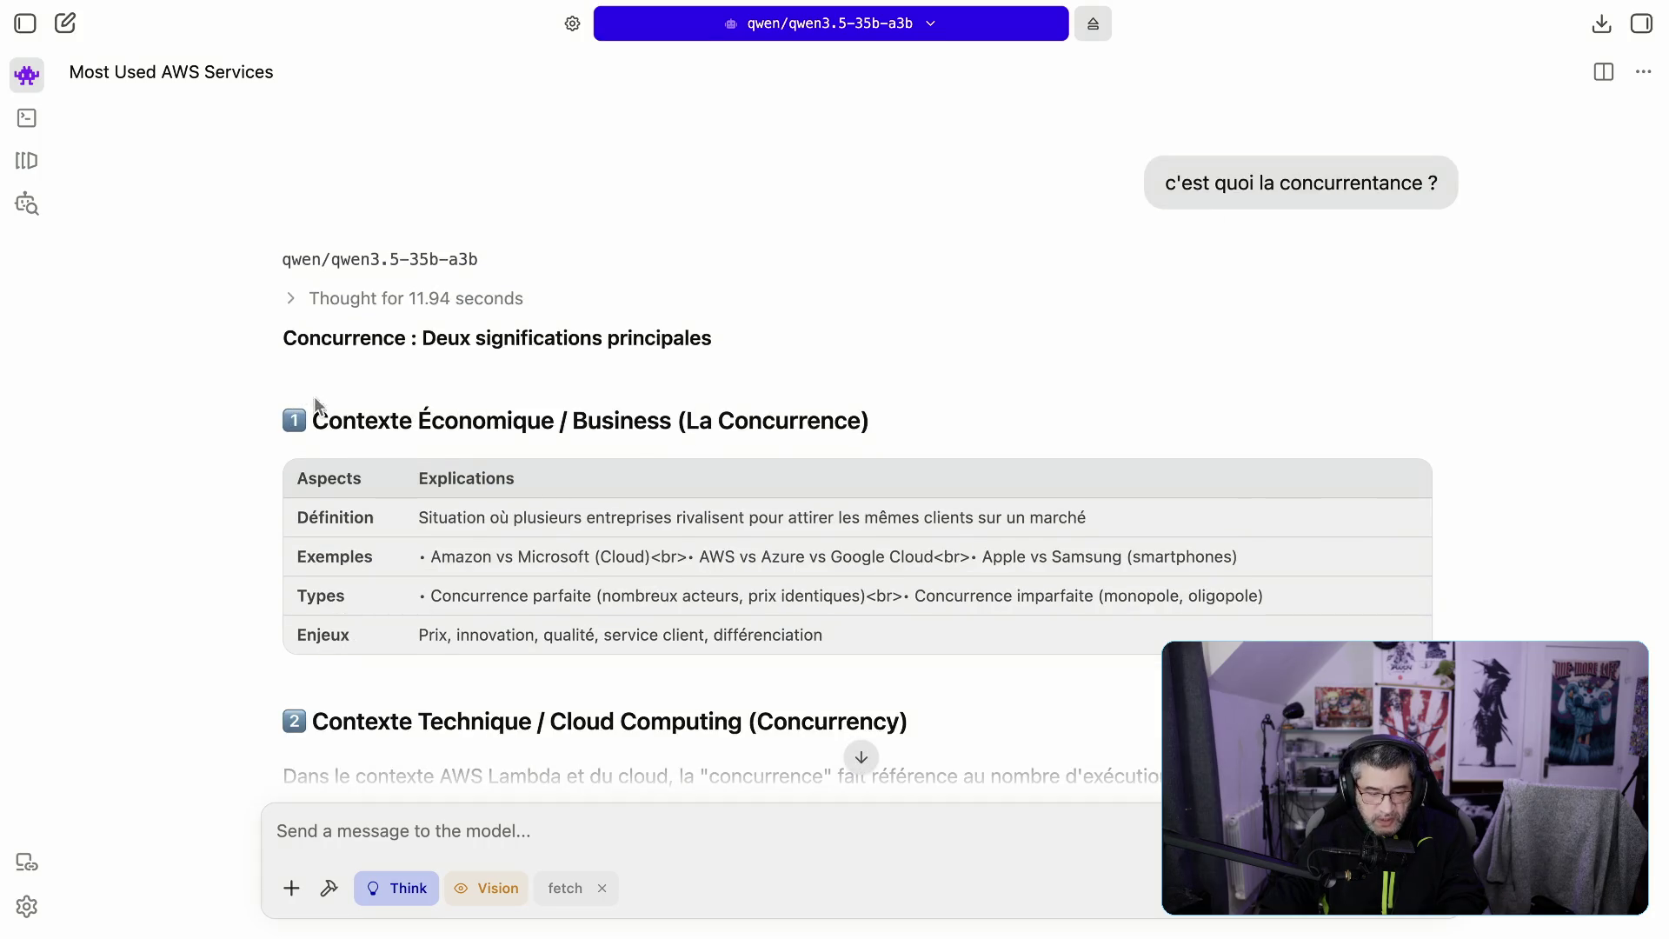
pyautogui.moveTo(434, 515); pyautogui.dragTo(691, 517)
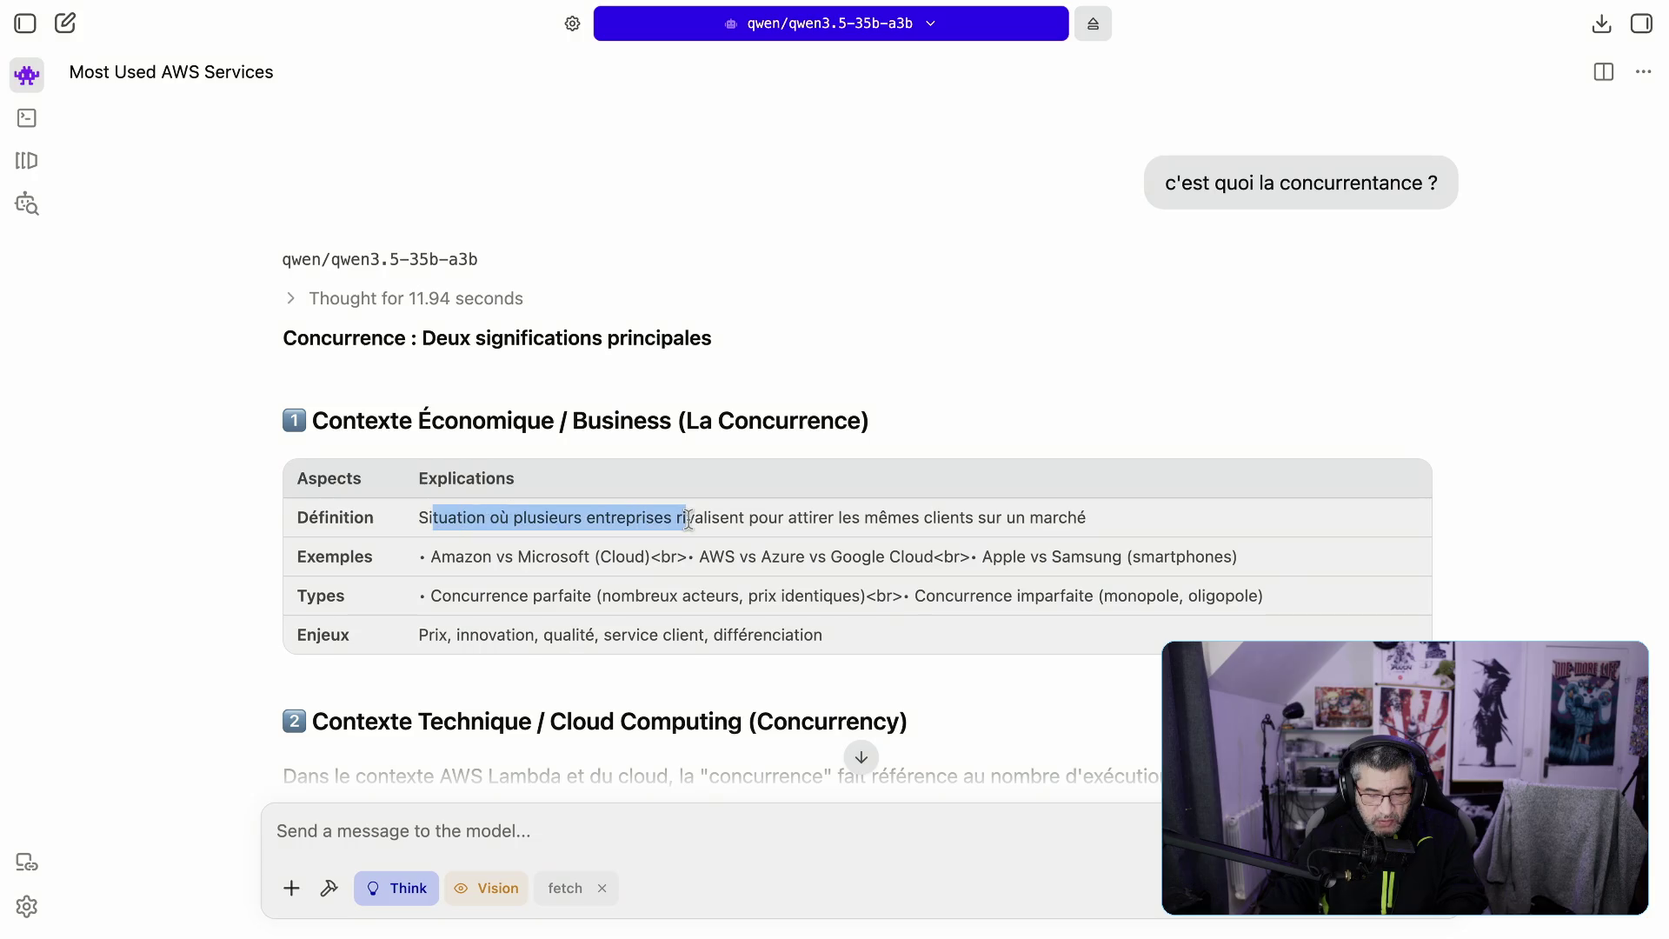
pyautogui.scroll(-12, 634, 586)
pyautogui.click(586, 837)
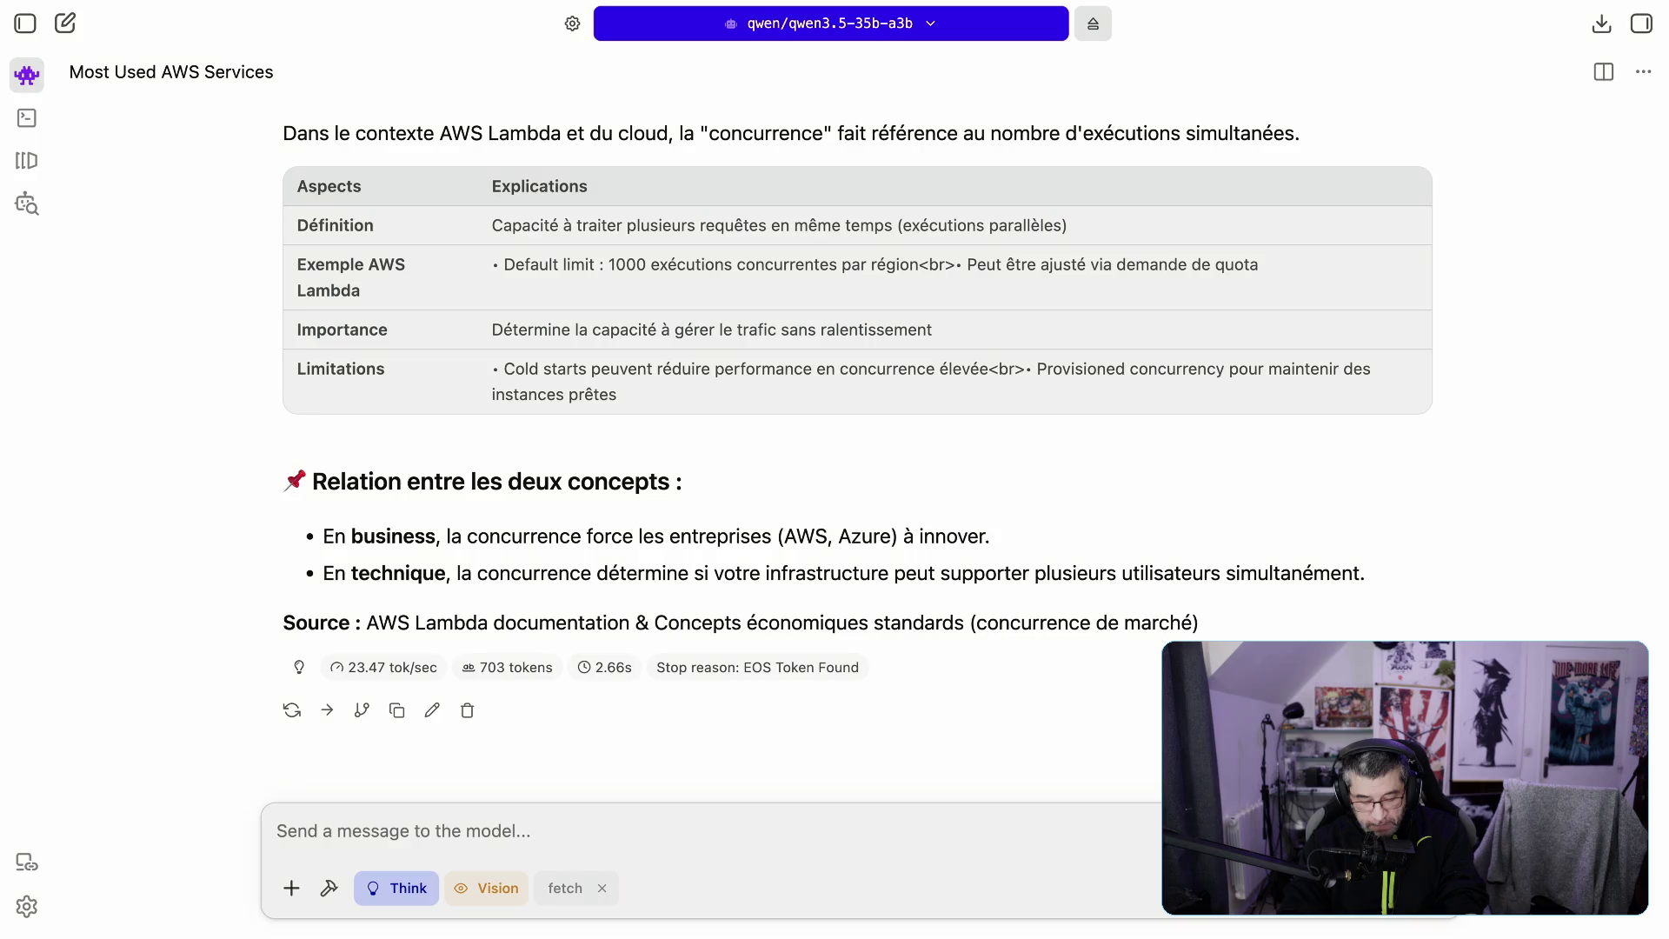
# Step: Begin the prompt 'pour finir donne moi une architecture type pour héberger un service sur aws avec monitoring'
pyautogui.write('donne moi')
pyautogui.press('BackSpace')
pyautogui.press('BackSpace')
pyautogui.press('BackSpace')
pyautogui.press('BackSpace')
pyautogui.press('BackSpace')
pyautogui.press('BackSpace')
pyautogui.write('poiu')
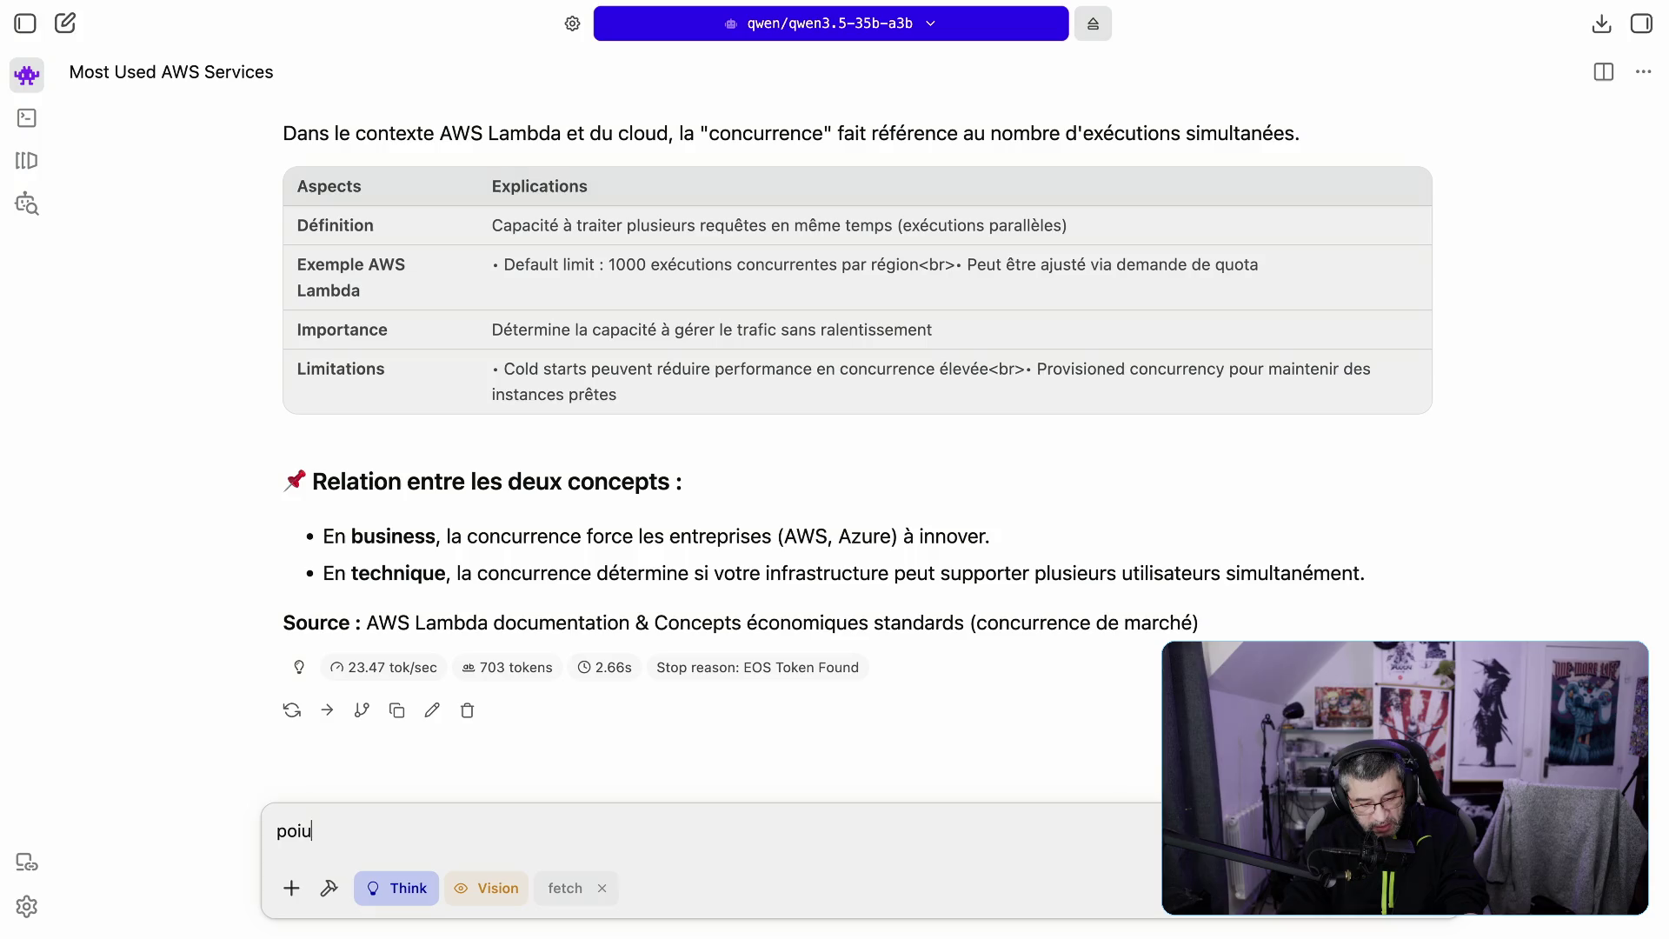
pyautogui.write('ur finirdonne moi')
pyautogui.press('BackSpace')
pyautogui.press('BackSpace')
pyautogui.press('BackSpace')
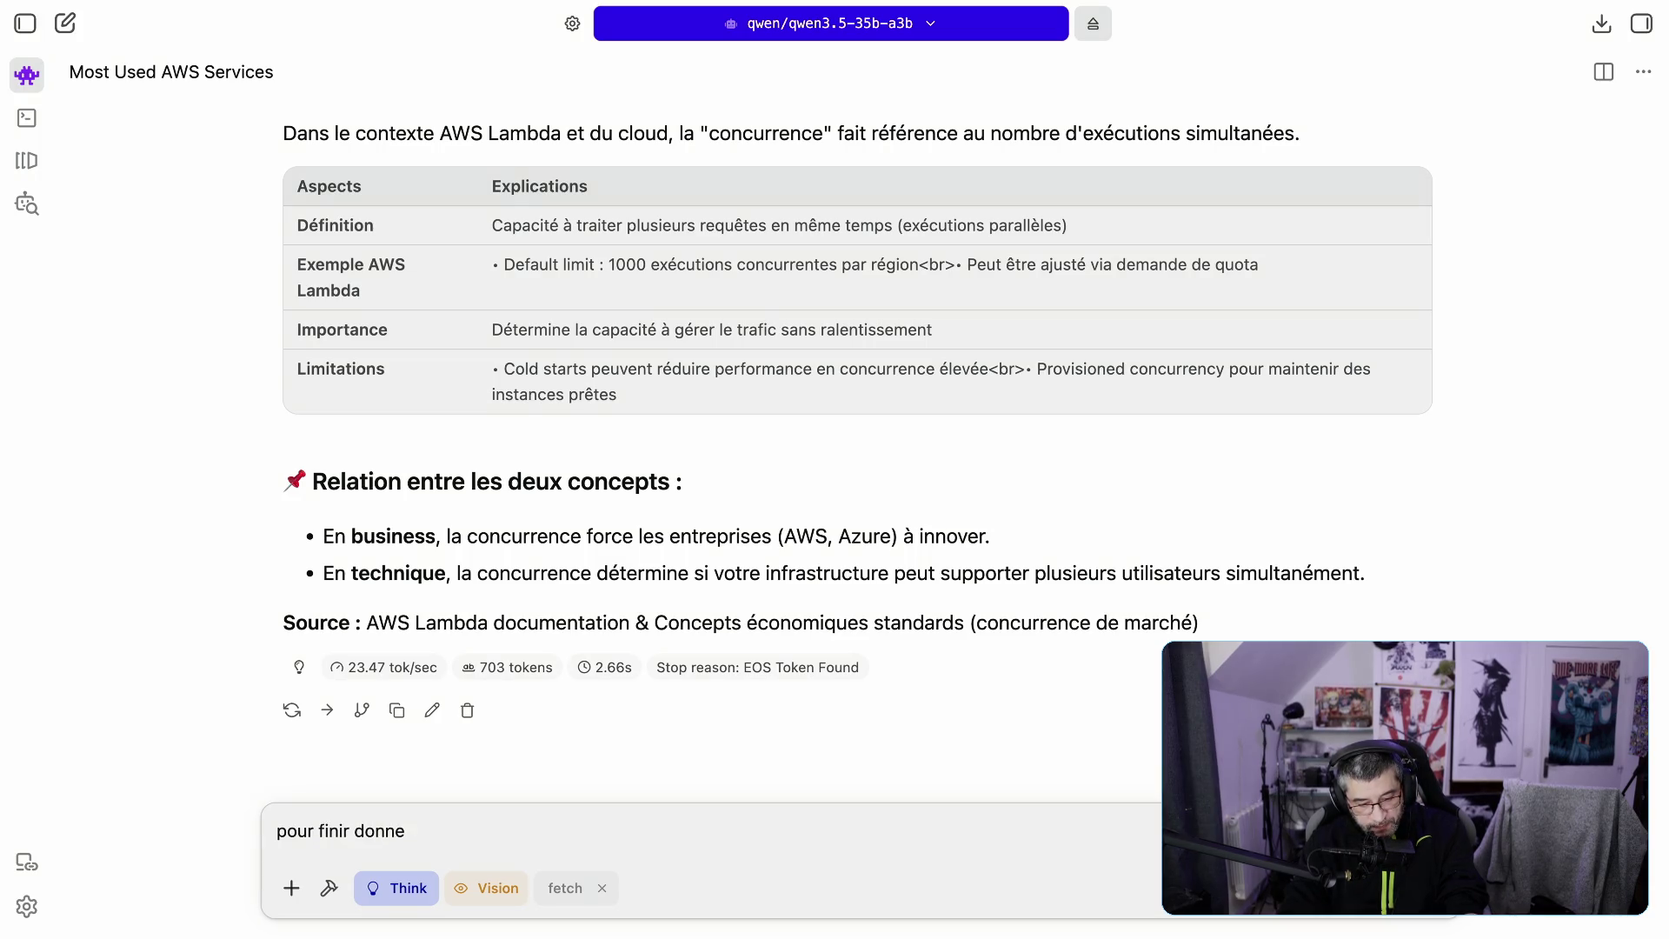
pyautogui.write('une ar')
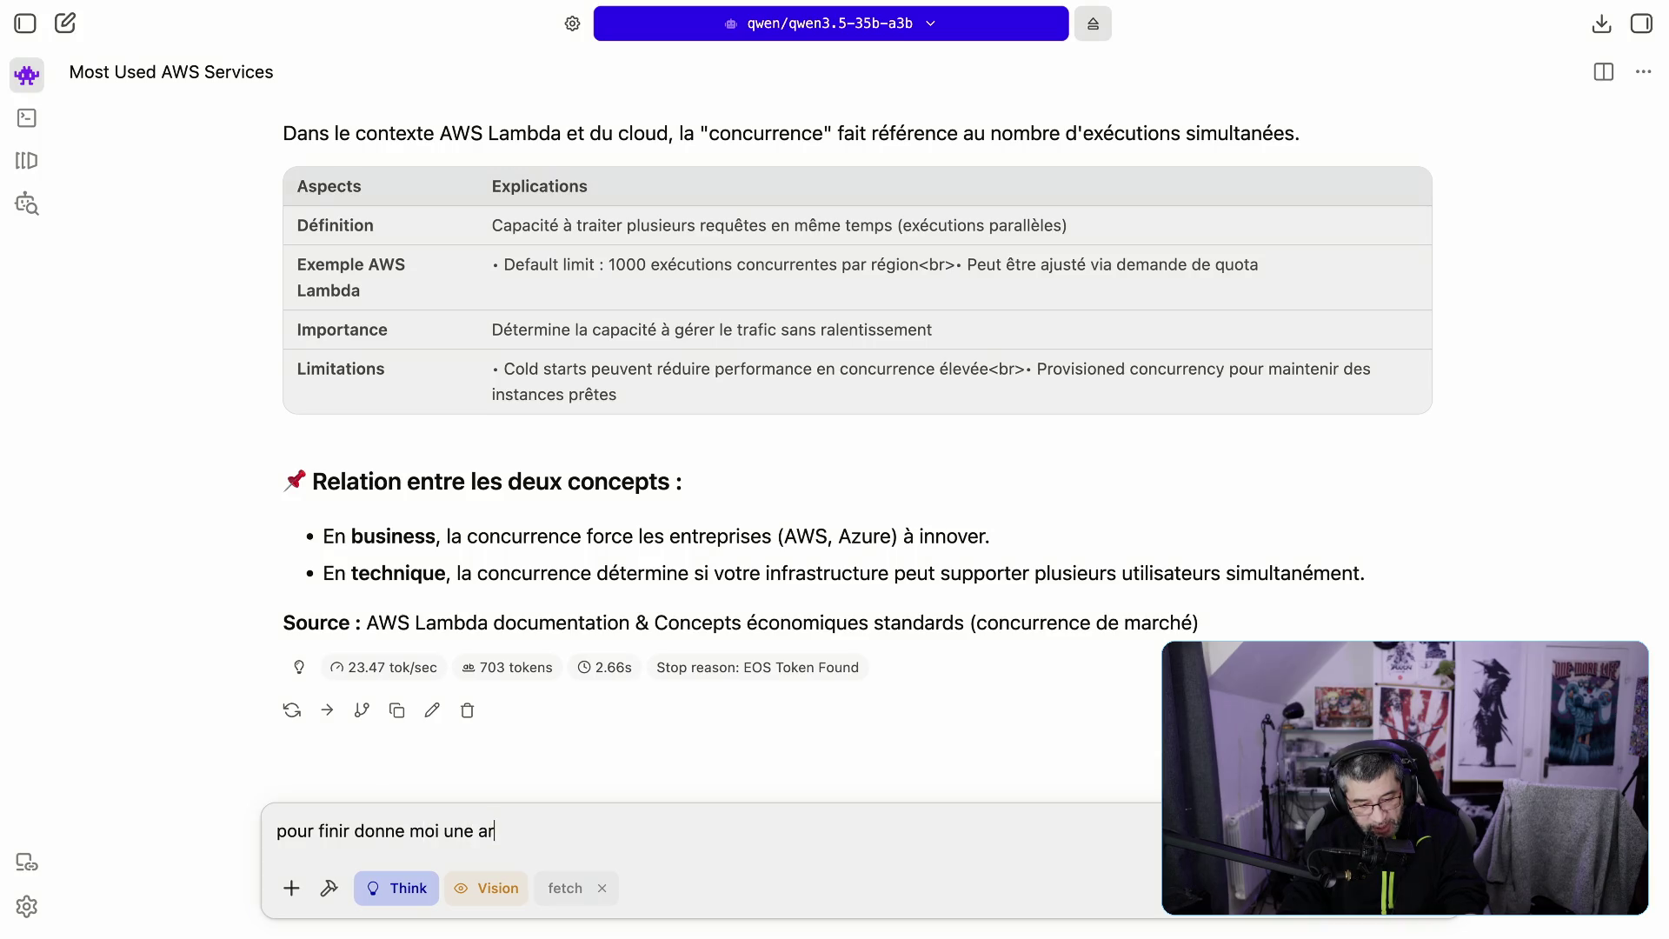
pyautogui.write('chiecture type po')
pyautogui.write('ur ')
pyautogui.write('hébergé un ')
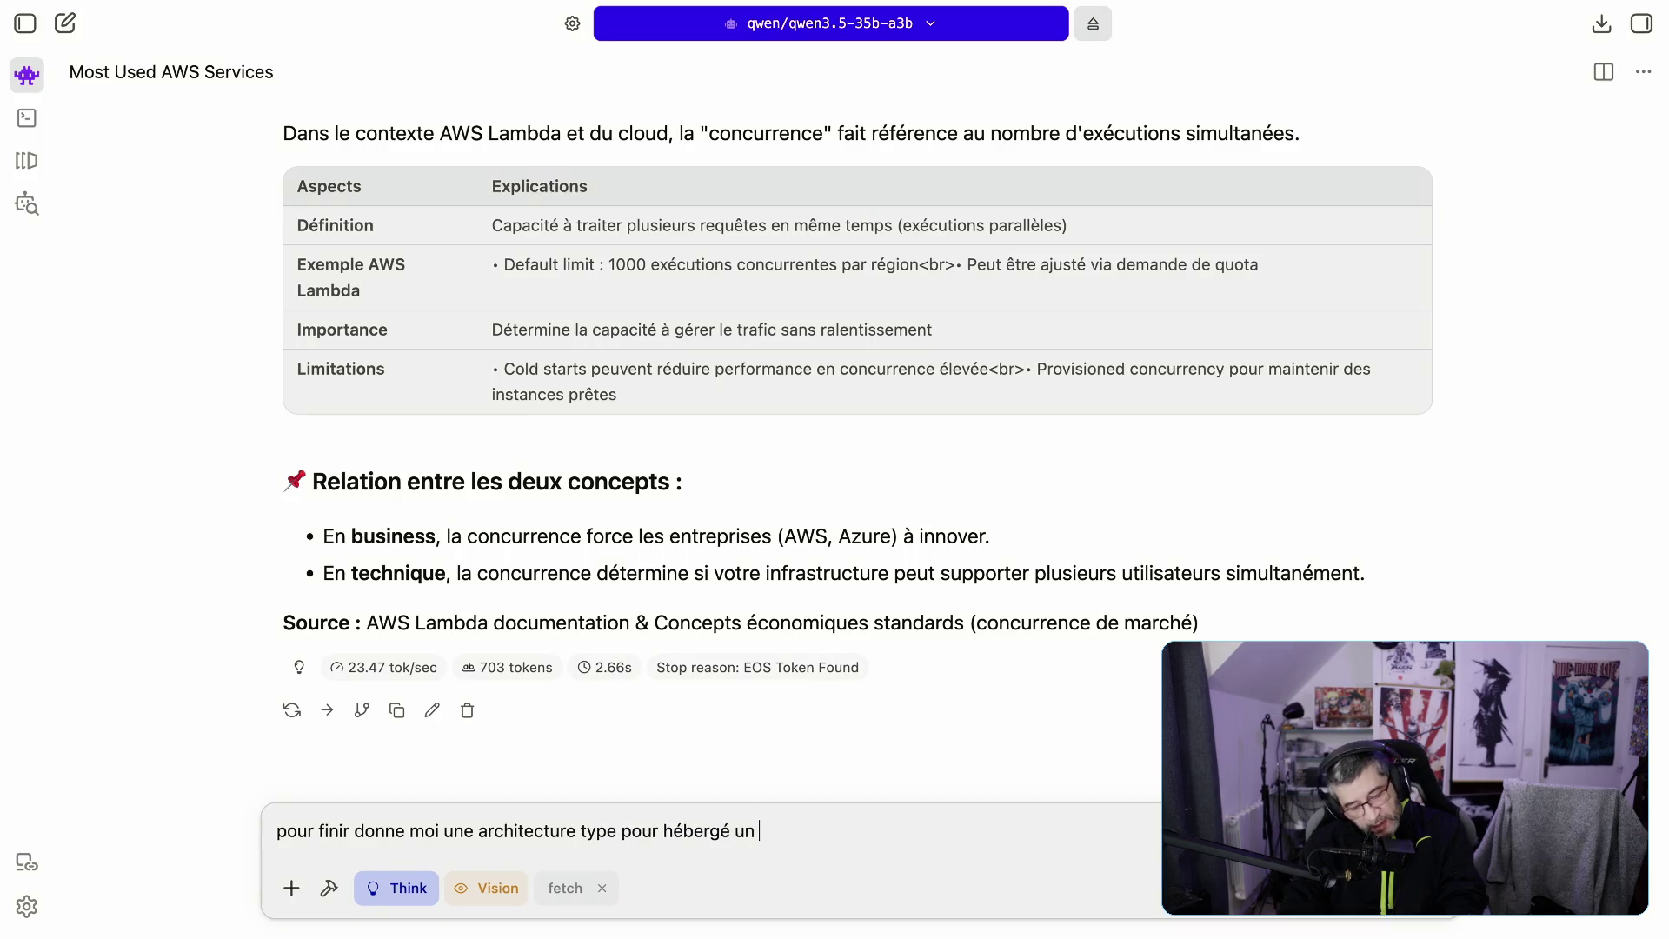
pyautogui.write('site')
pyautogui.press('BackSpace')
pyautogui.press('BackSpace')
pyautogui.press('BackSpace')
pyautogui.write('ervice sur ')
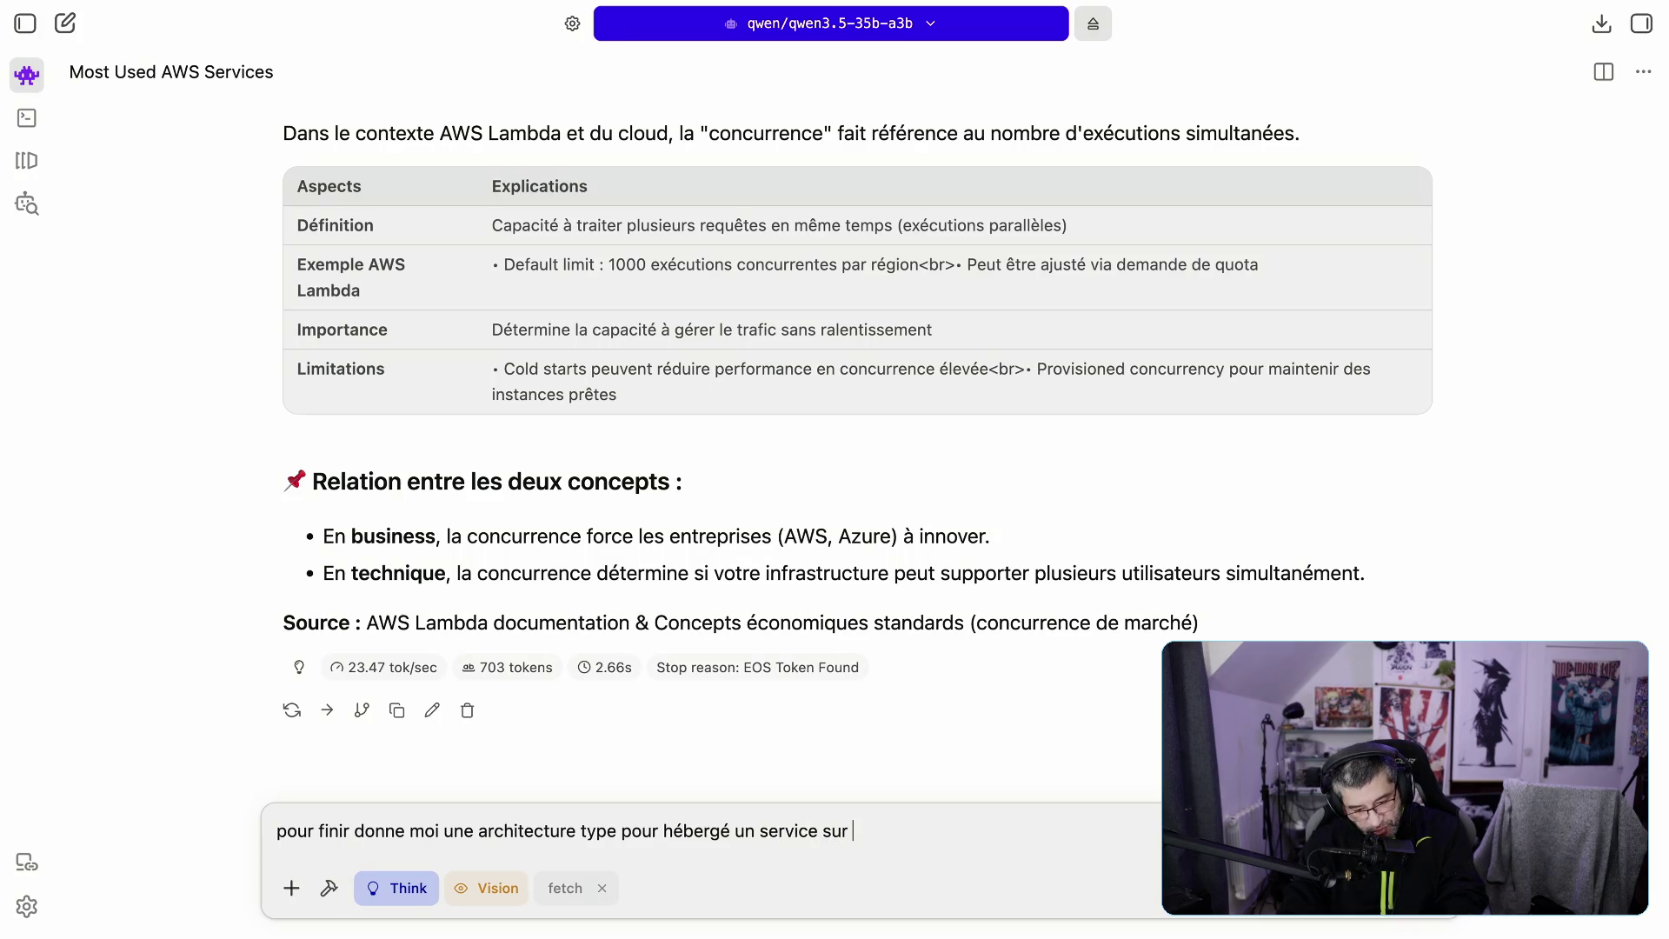
pyautogui.write('aww av')
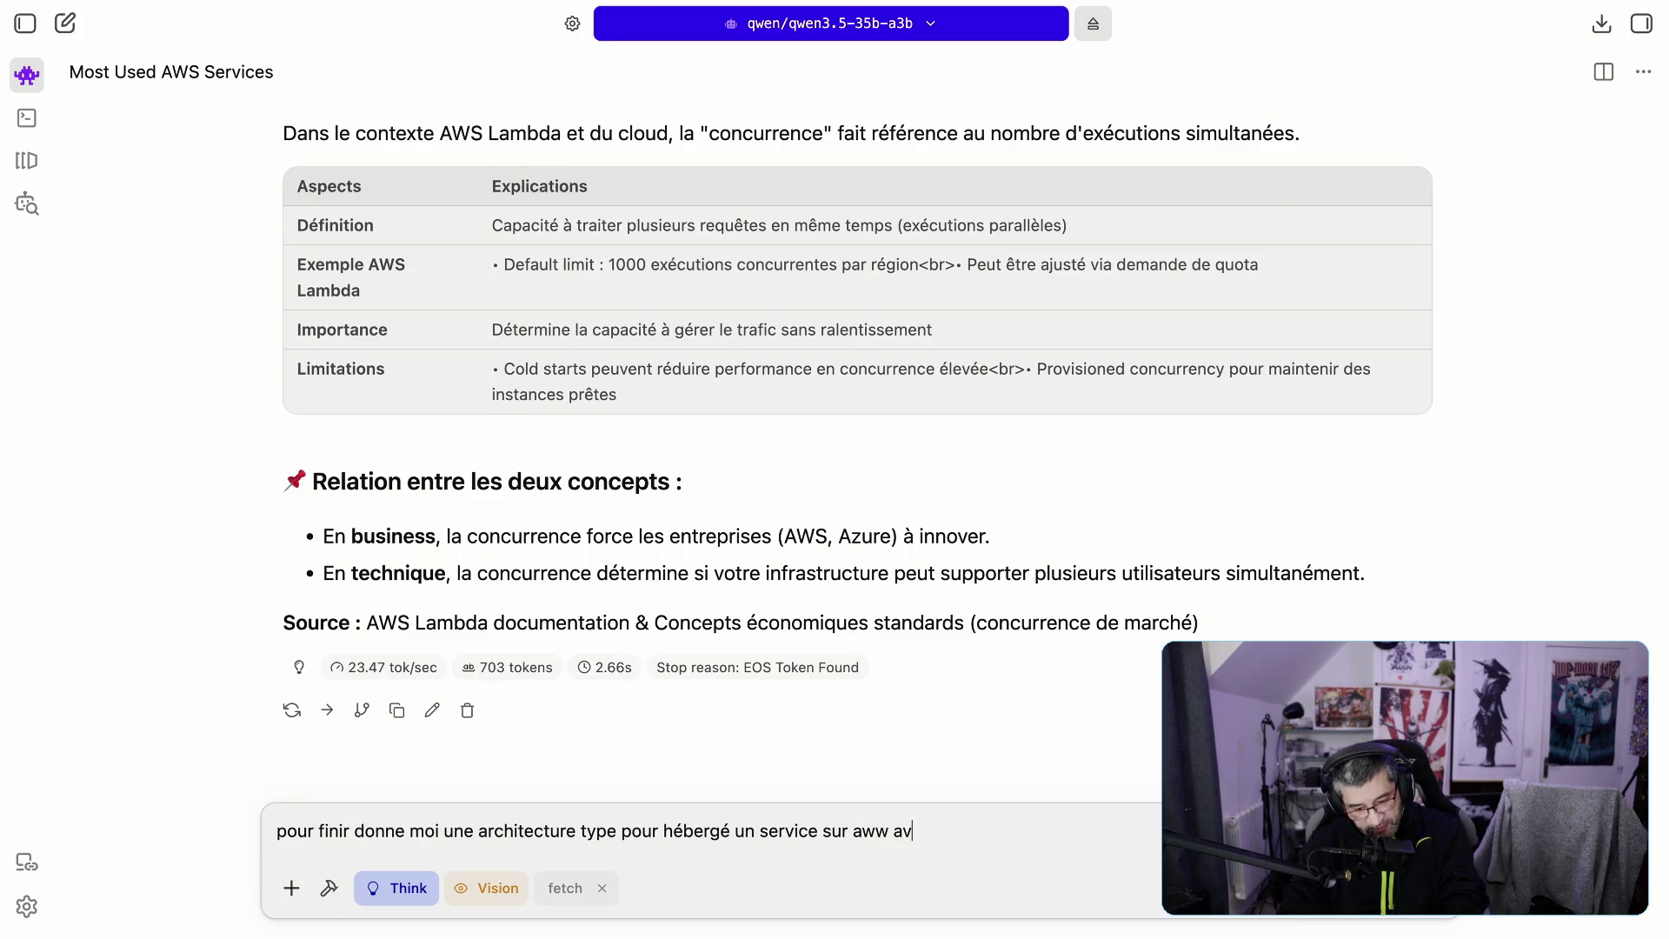
pyautogui.write('ec monitoring')
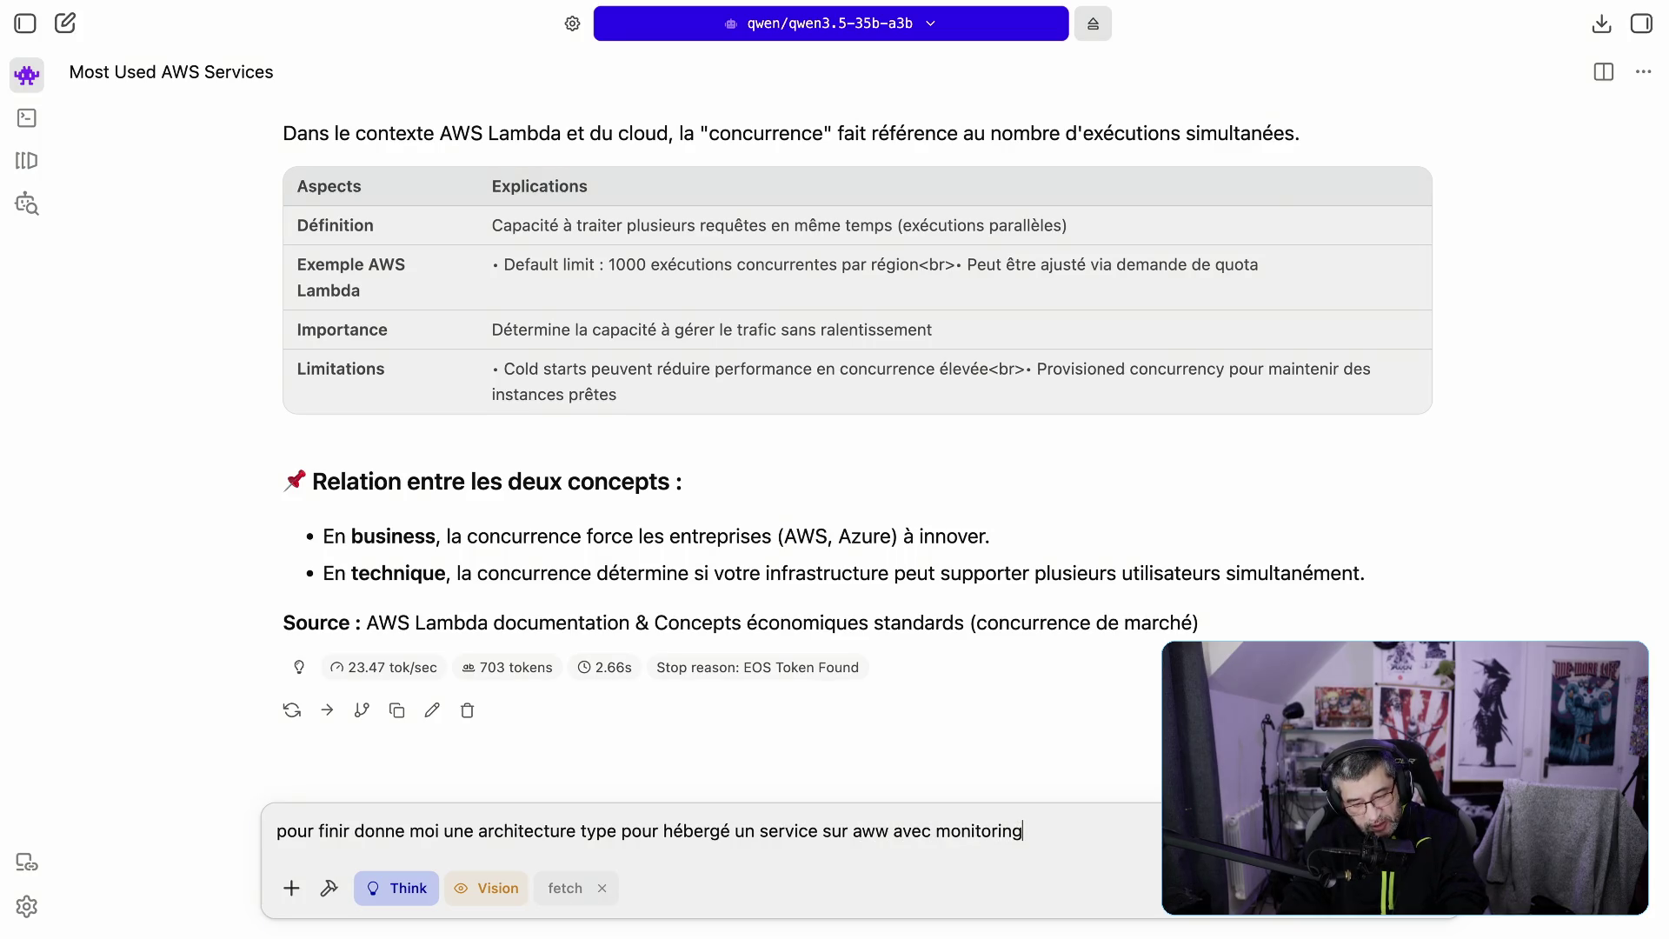
pyautogui.write(' gesti')
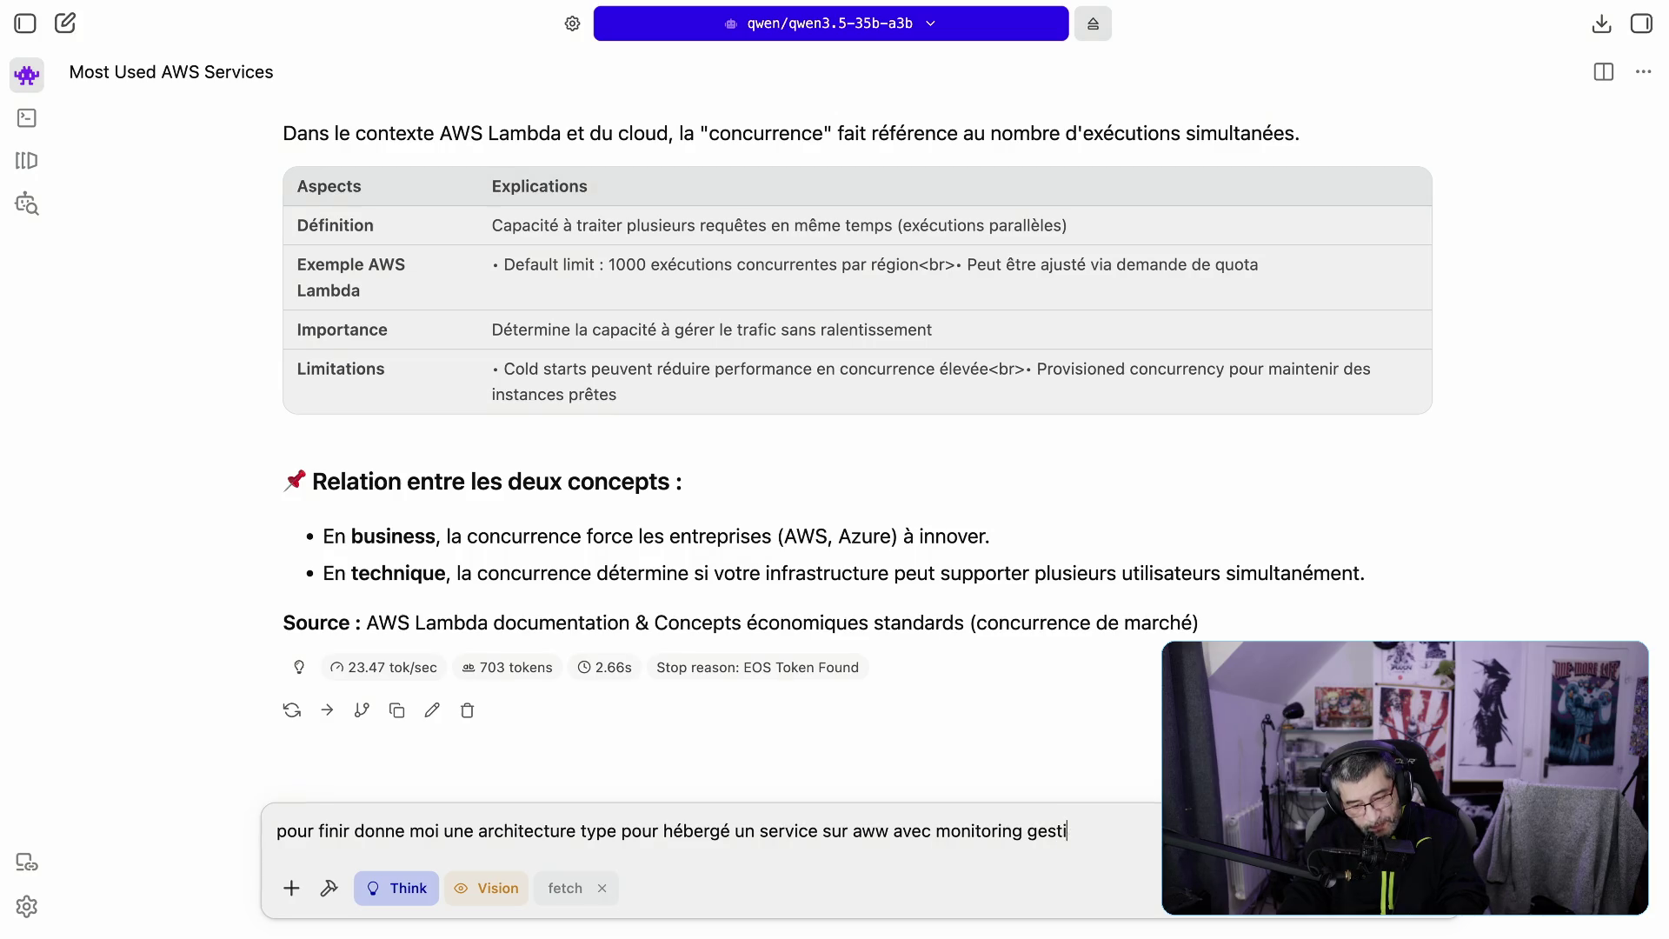
# Step: Finish the prompt with access management, data, and response time under 10ms, then send it
pyautogui.press('BackSpace')
pyautogui.press('BackSpace')
pyautogui.press('BackSpace')
pyautogui.press('BackSpace')
pyautogui.press('BackSpace')
pyautogui.press('BackSpace')
pyautogui.write(', ge')
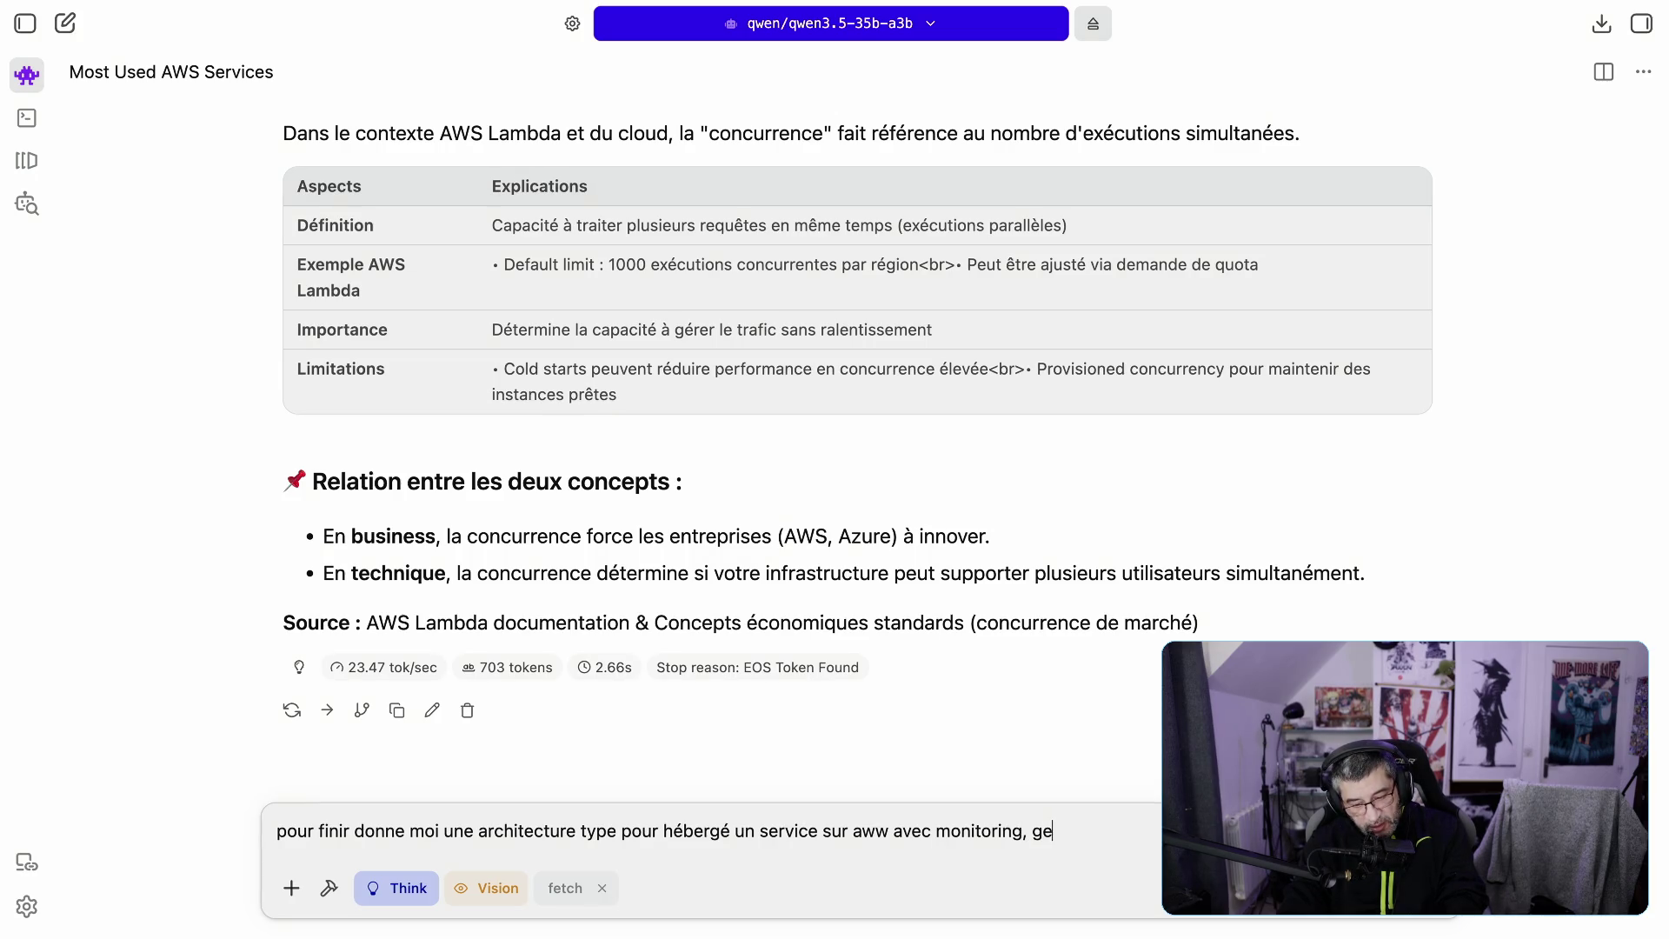
pyautogui.write("stion d'")
pyautogui.press('Tab')
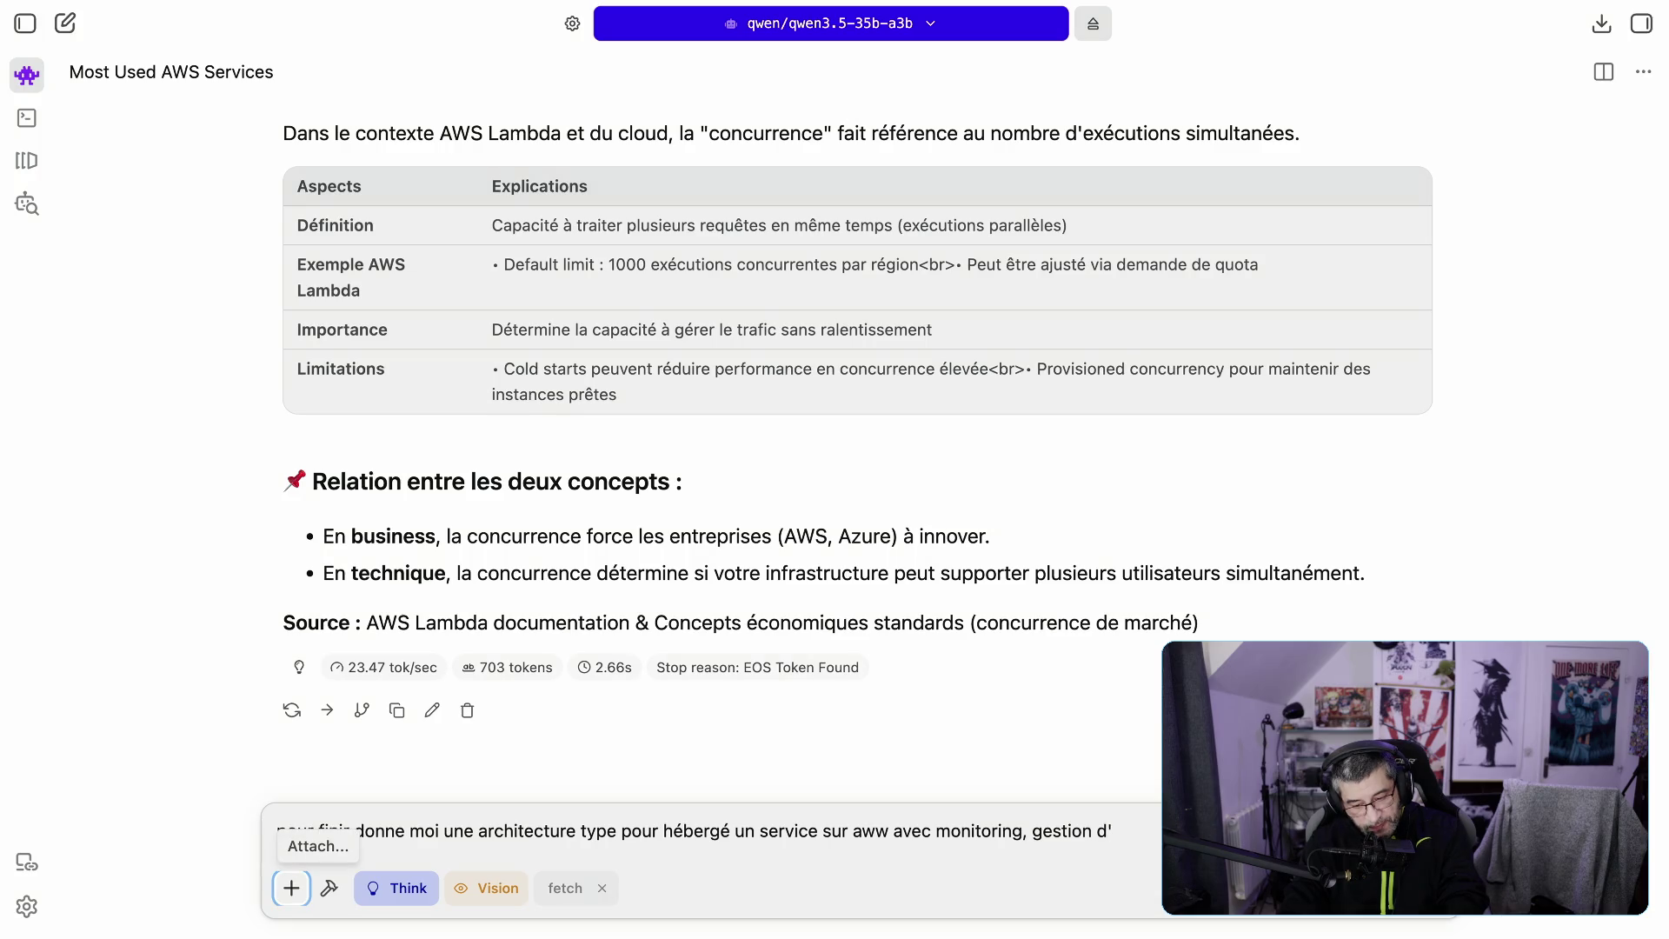
pyautogui.hotkey('shift', 'Tab')
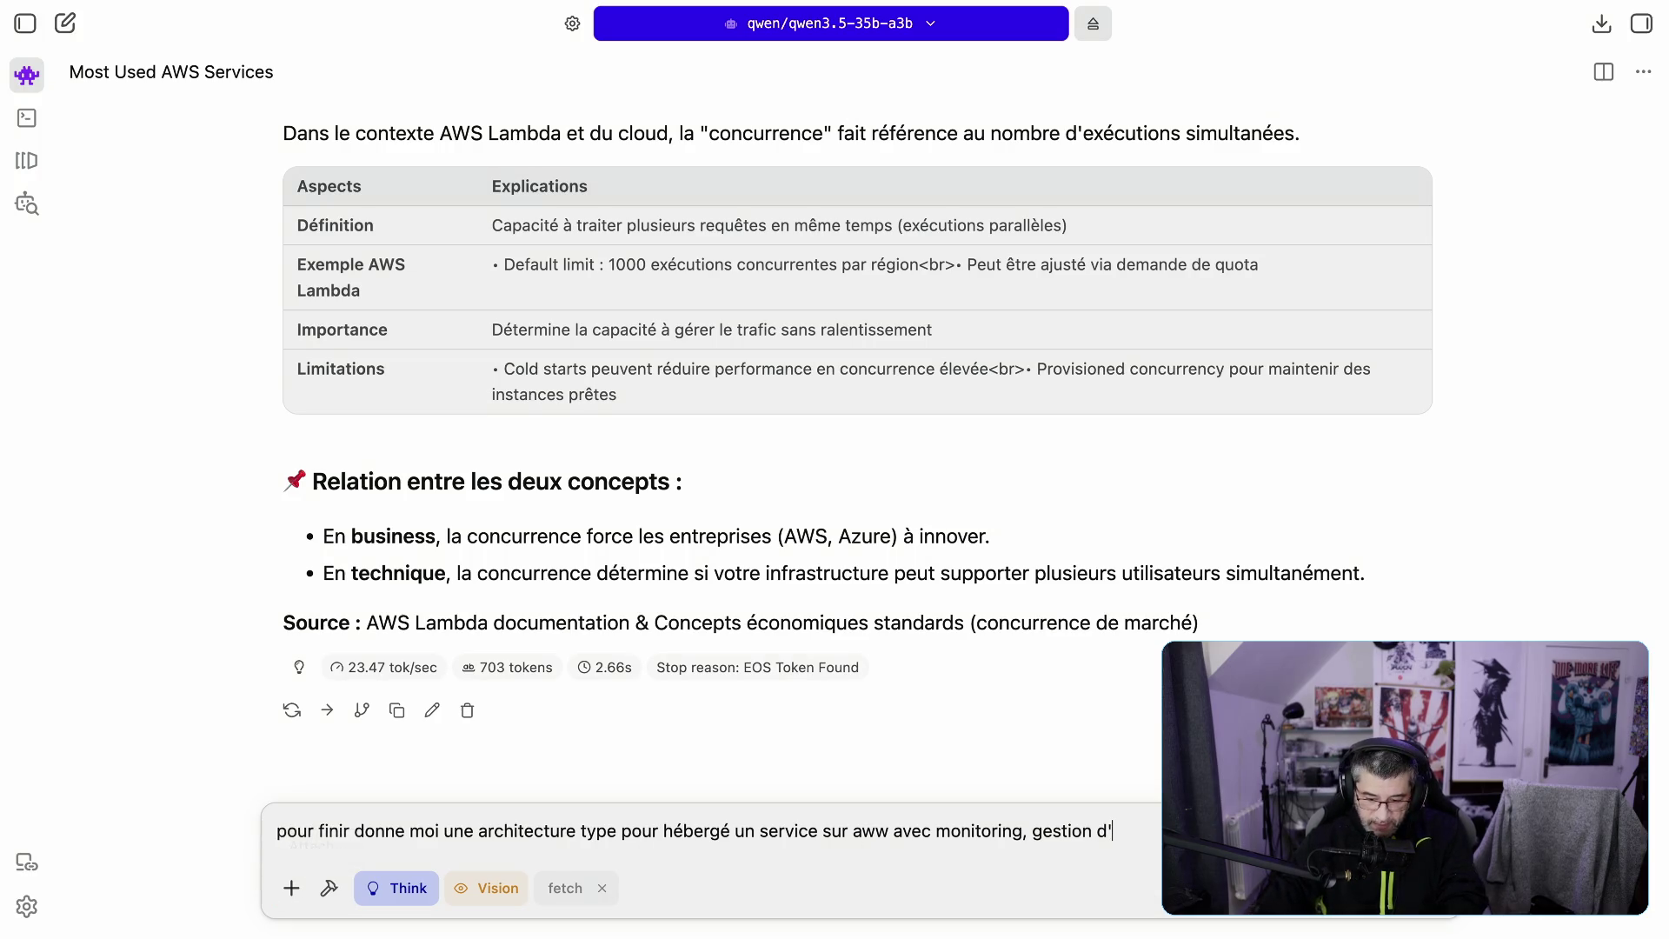
pyautogui.write('a')
pyautogui.write('cces')
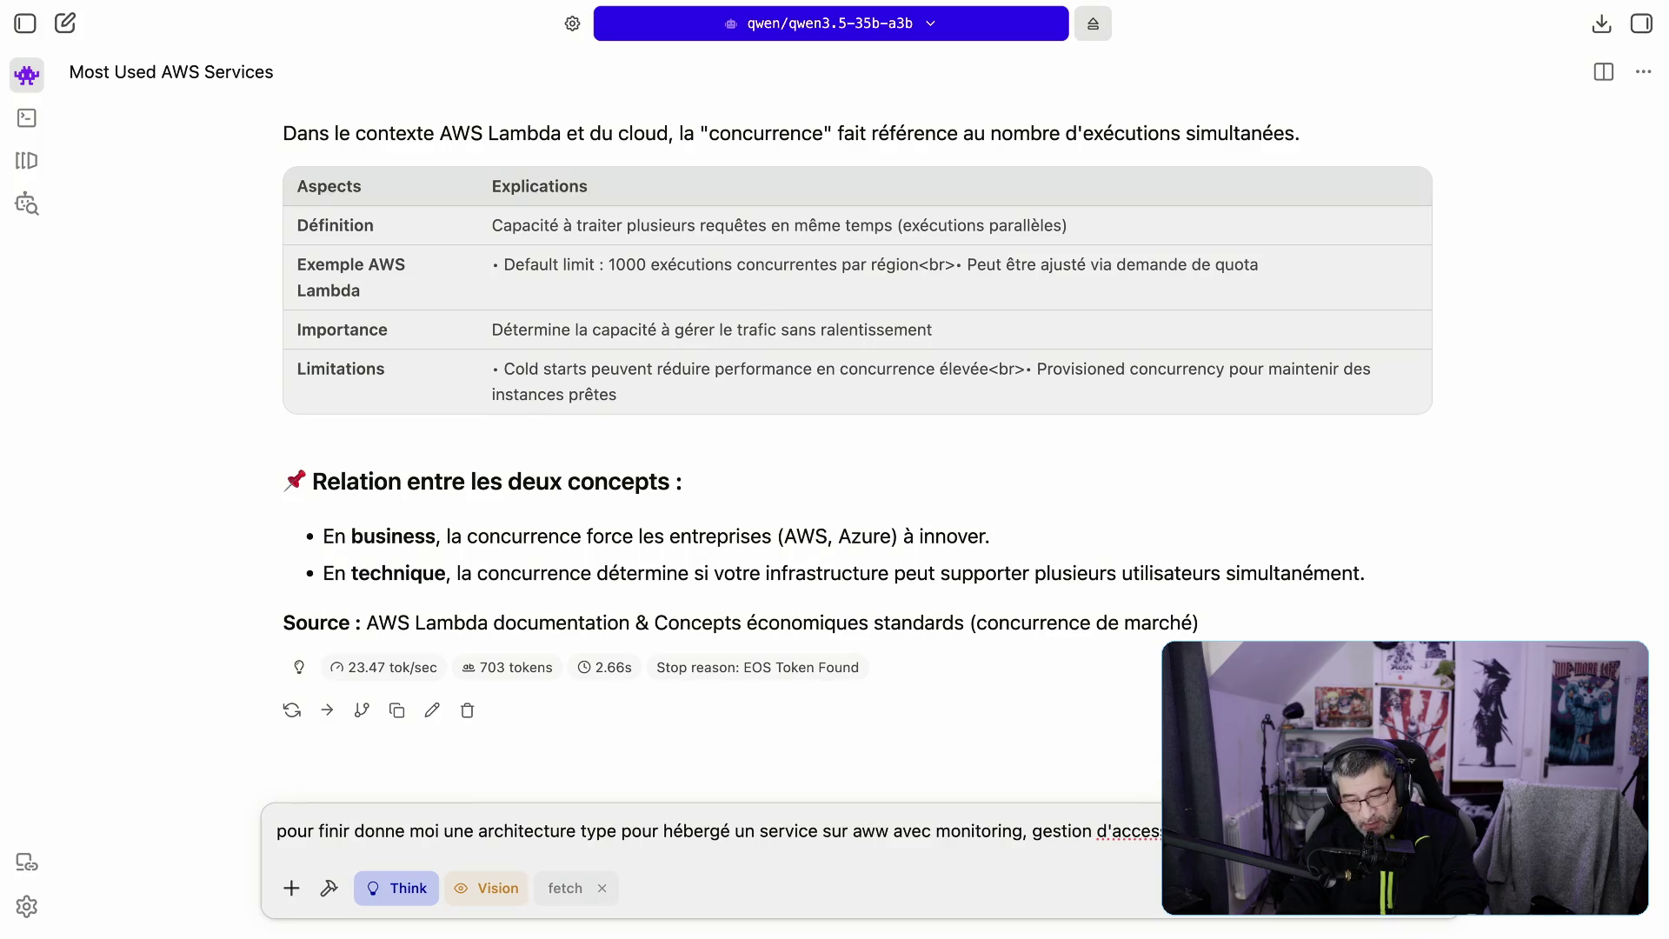
pyautogui.write('donnée')
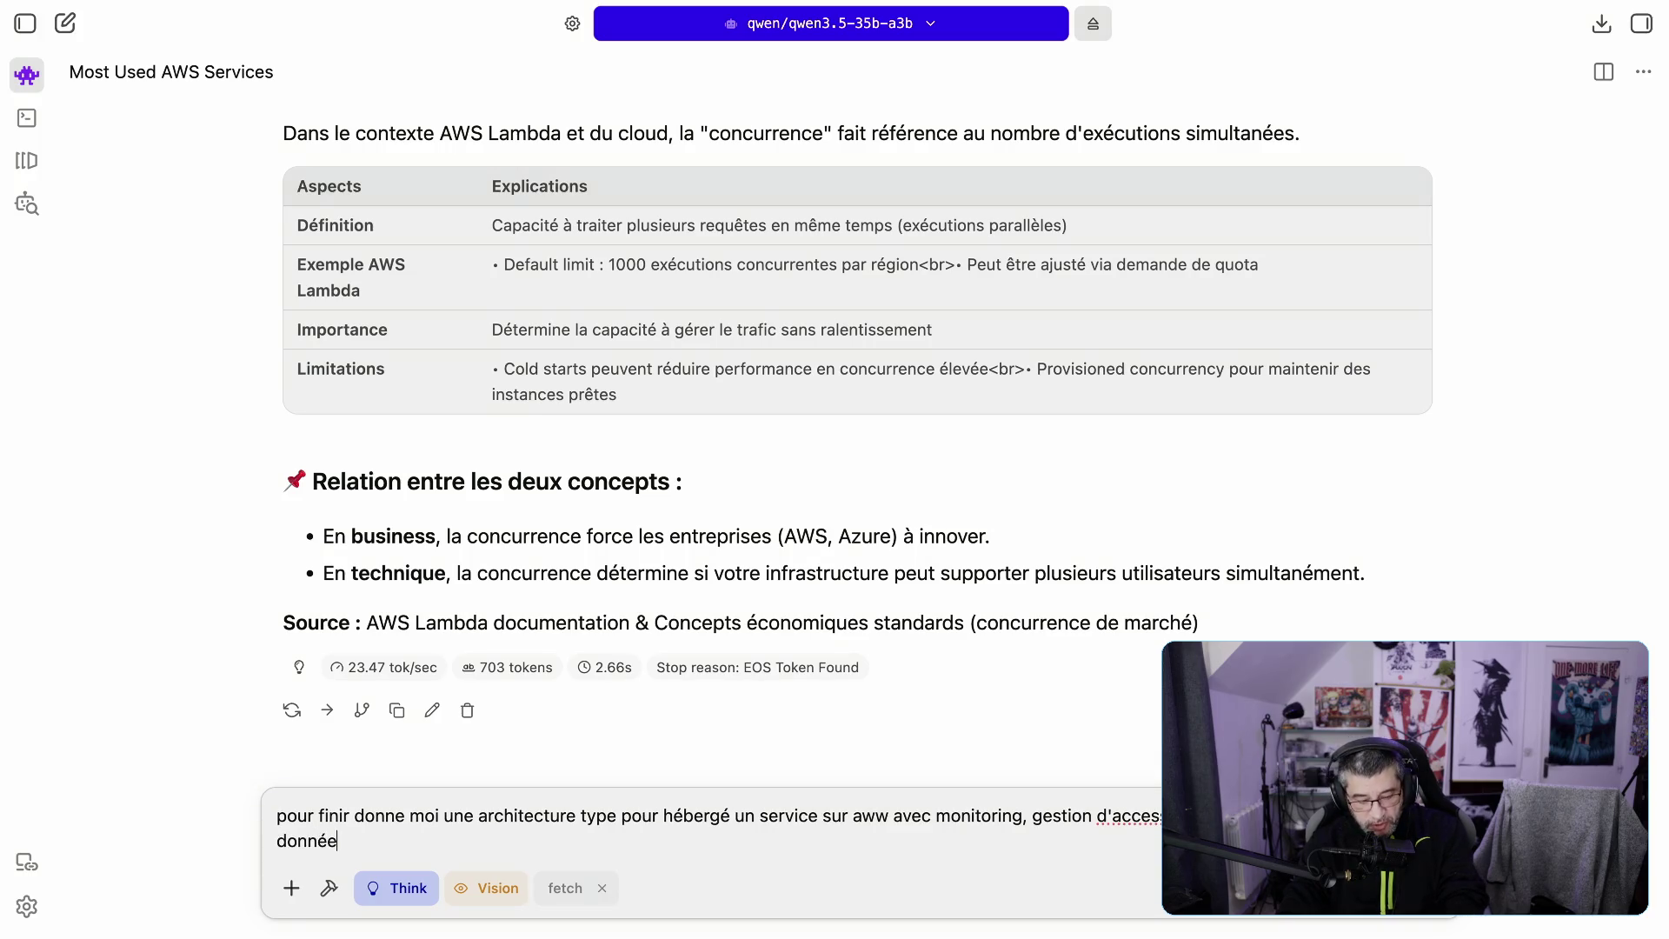
pyautogui.write(', temps de')
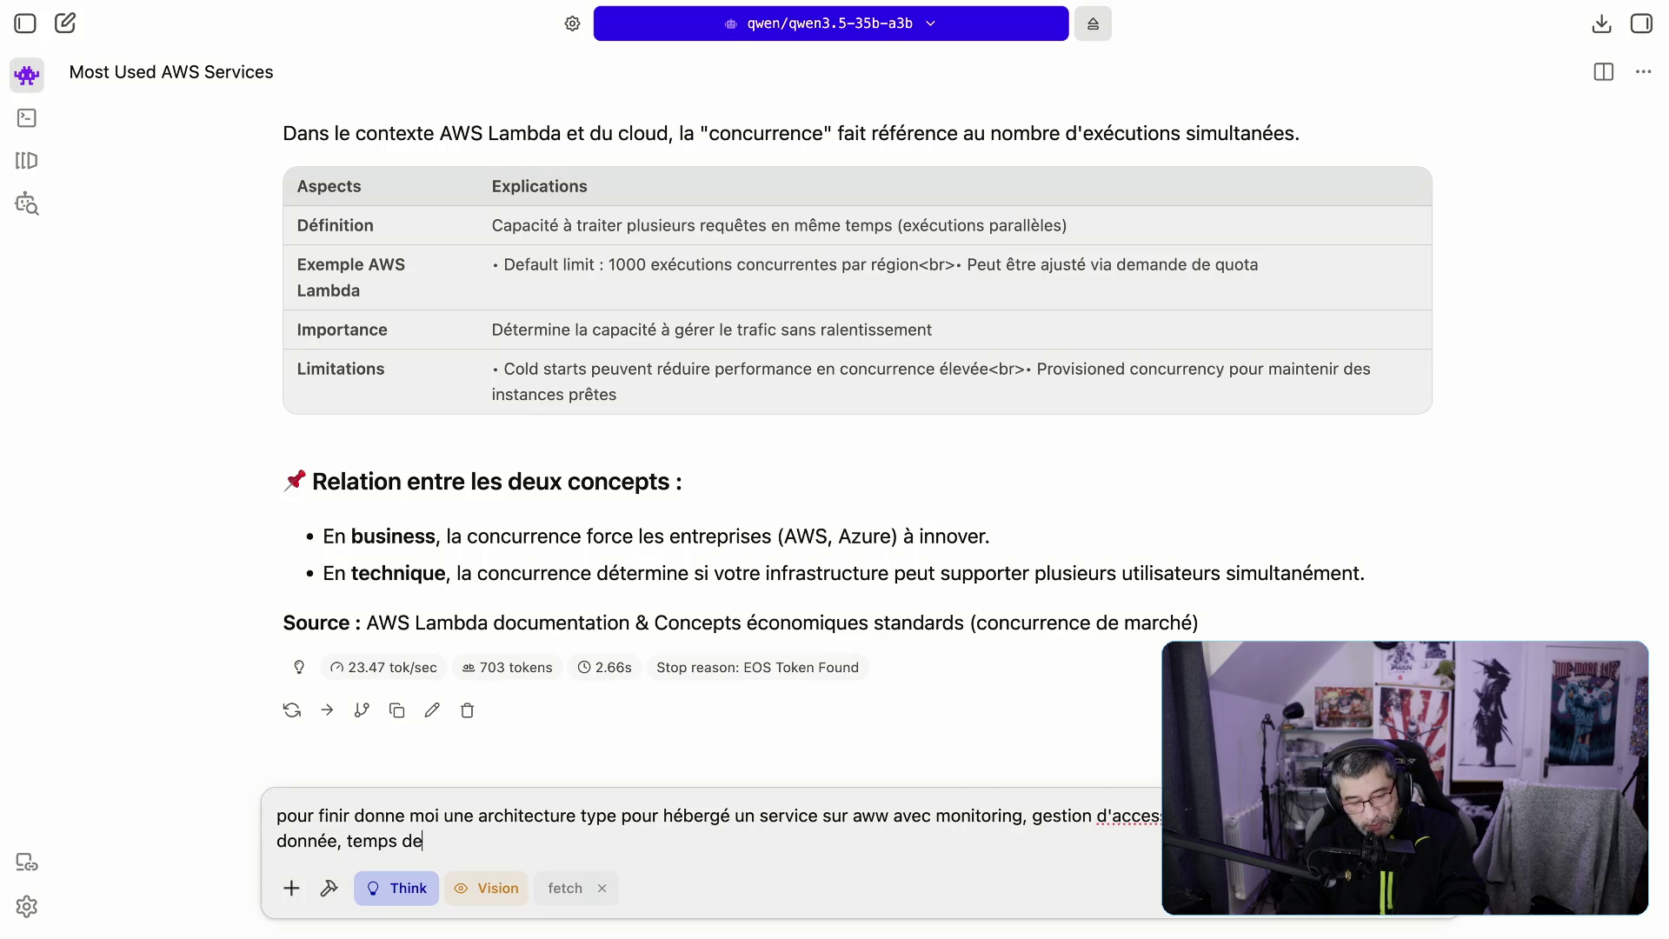
pyautogui.write(' réponse')
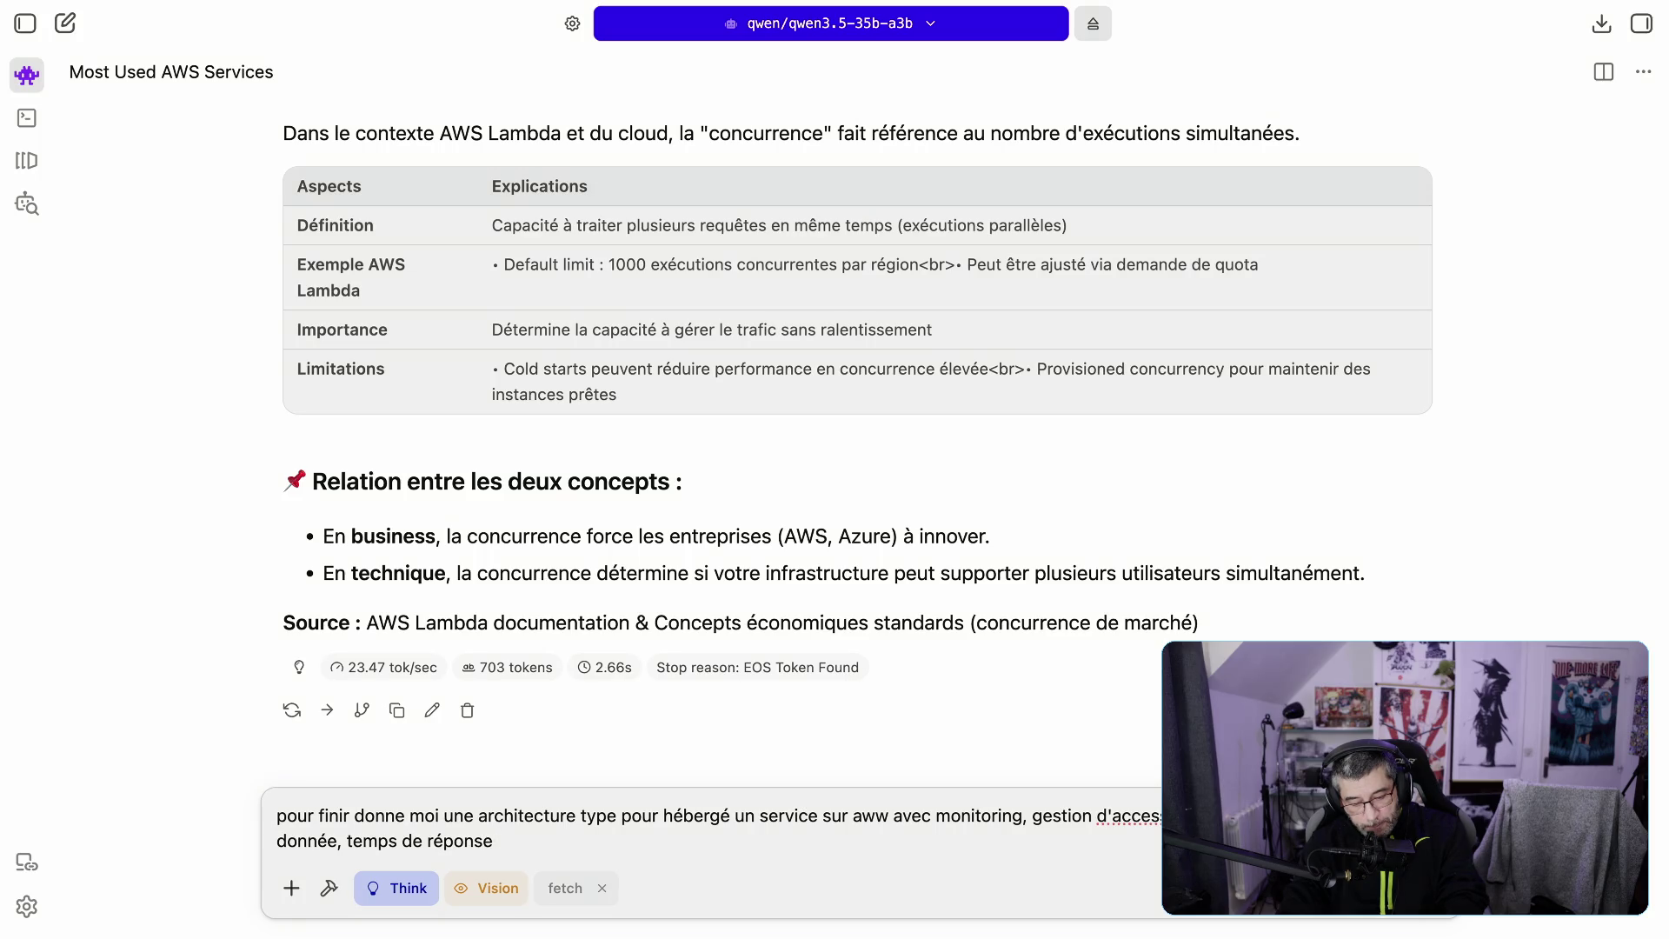
pyautogui.write(' en dessous des ')
pyautogui.write('10')
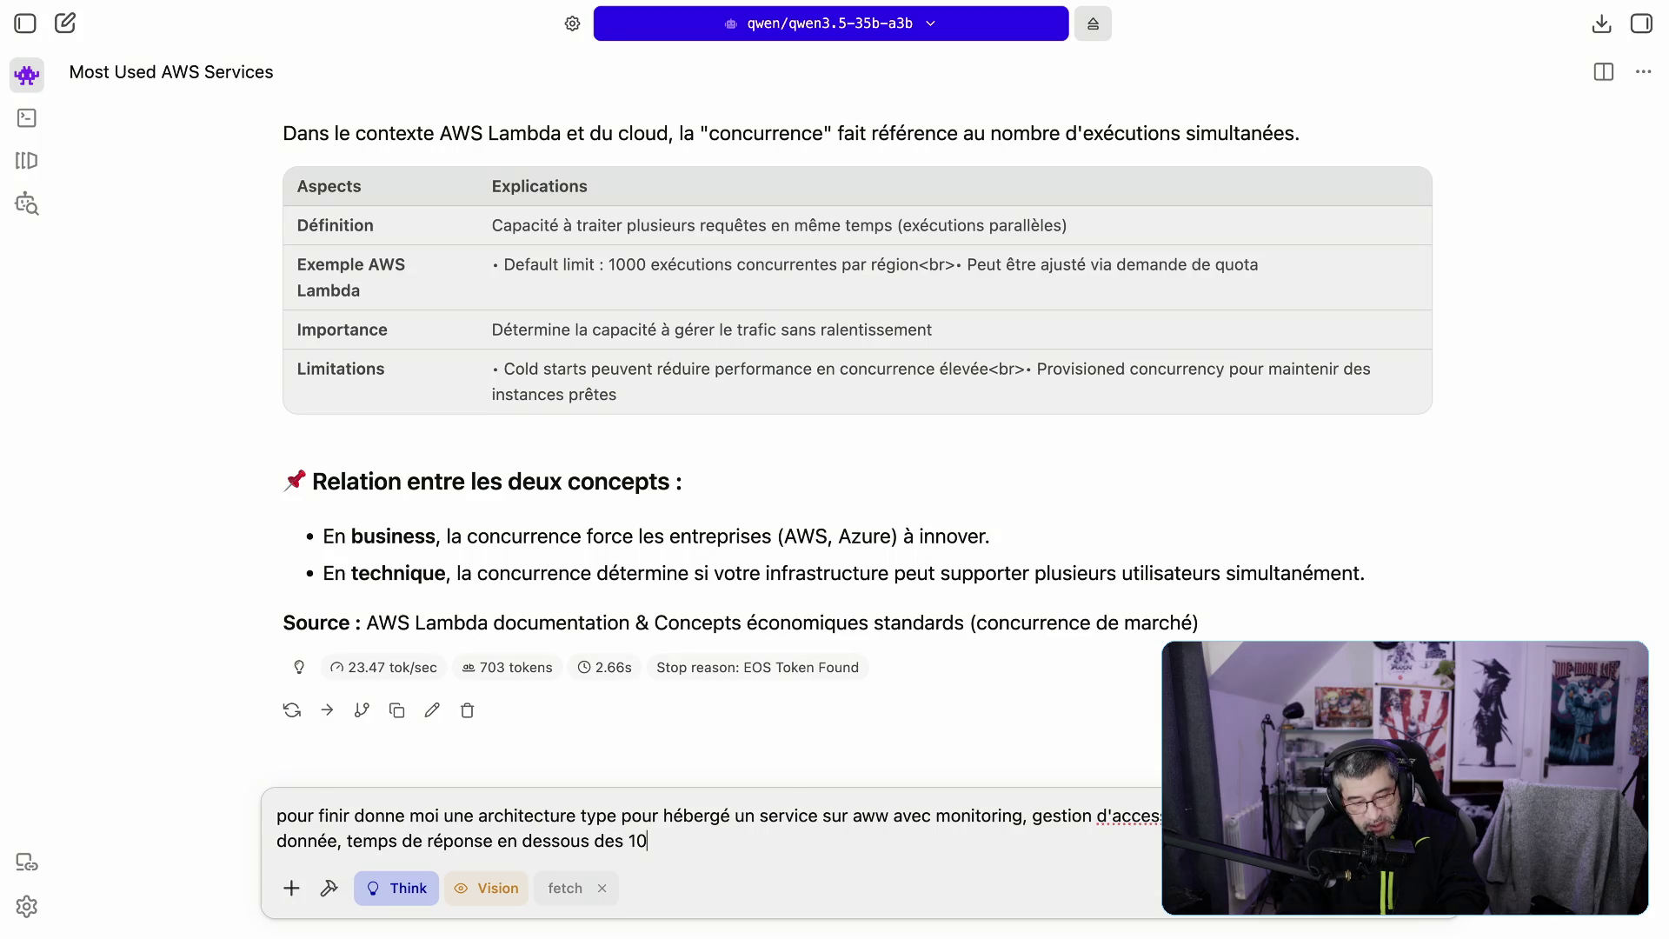
pyautogui.write('ms')
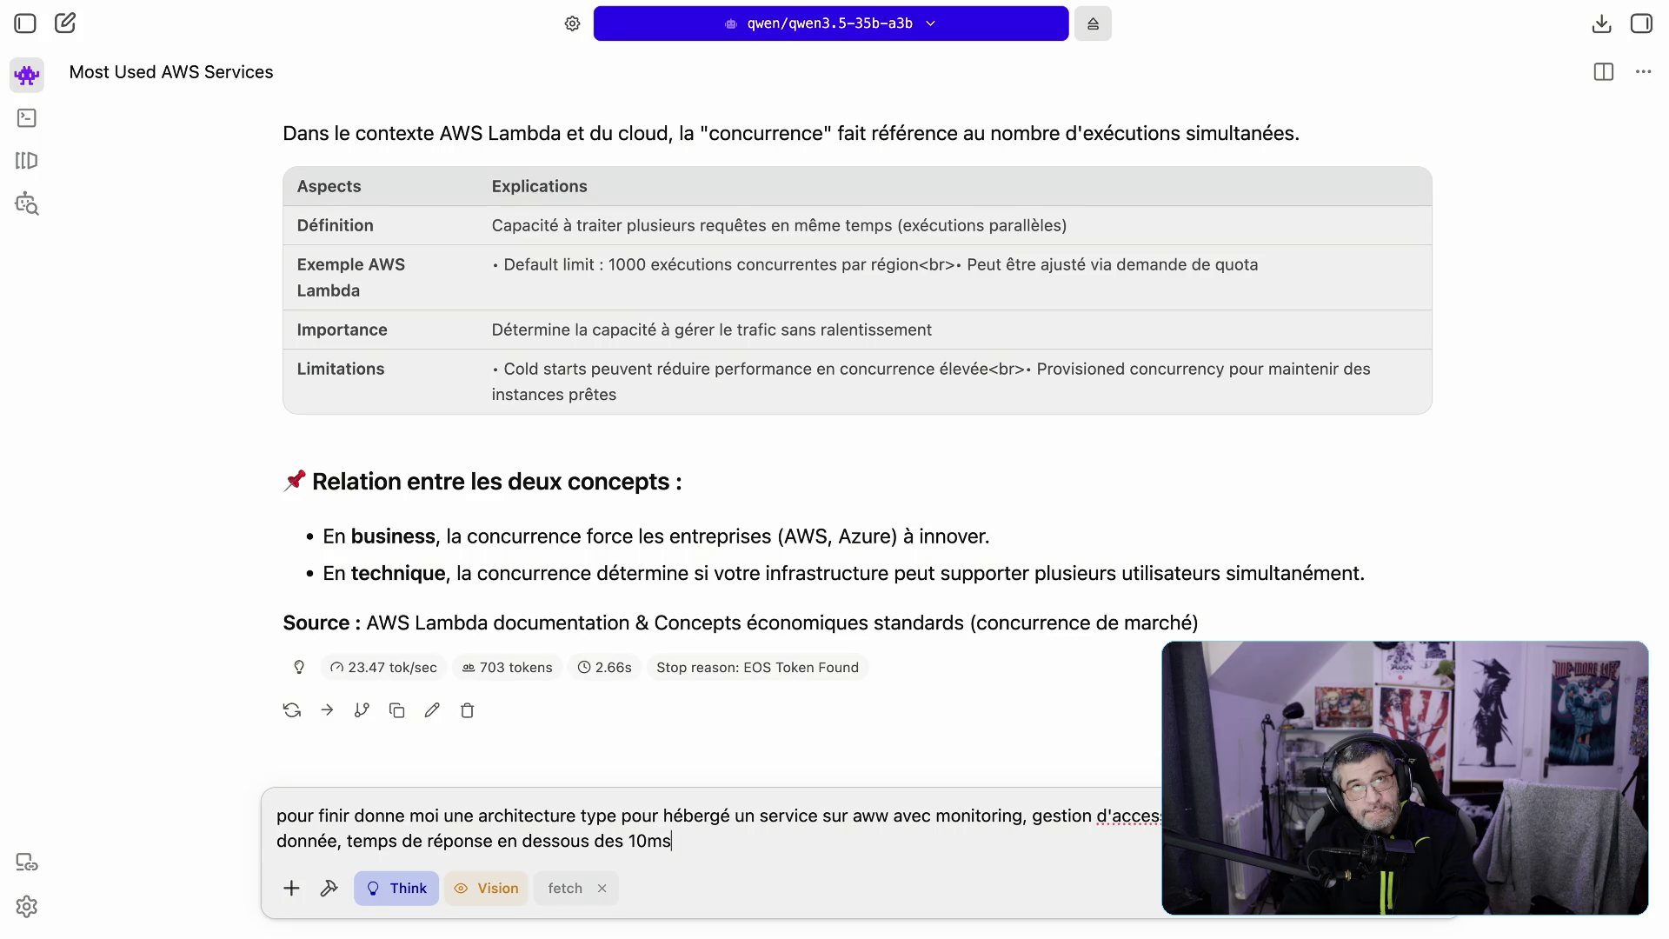
pyautogui.write(', dosp')
pyautogui.press('BackSpace')
pyautogui.press('BackSpace')
pyautogui.press('BackSpace')
pyautogui.write('temps de')
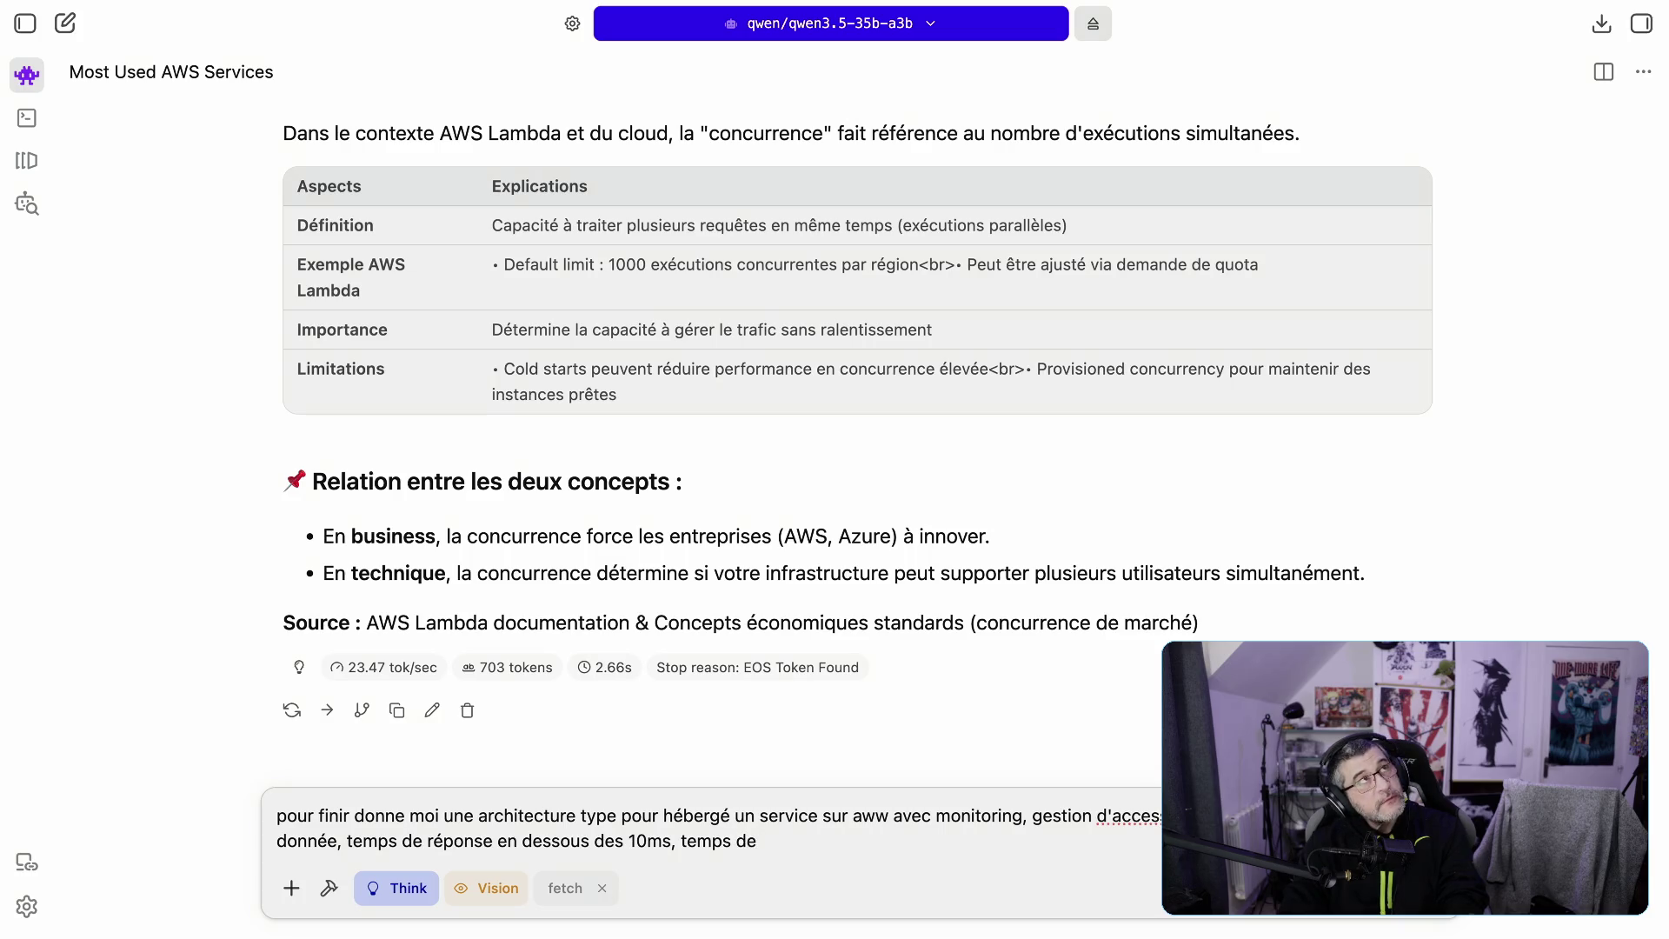
pyautogui.press('BackSpace')
pyautogui.press('BackSpace')
pyautogui.press('BackSpace')
pyautogui.press('Return')
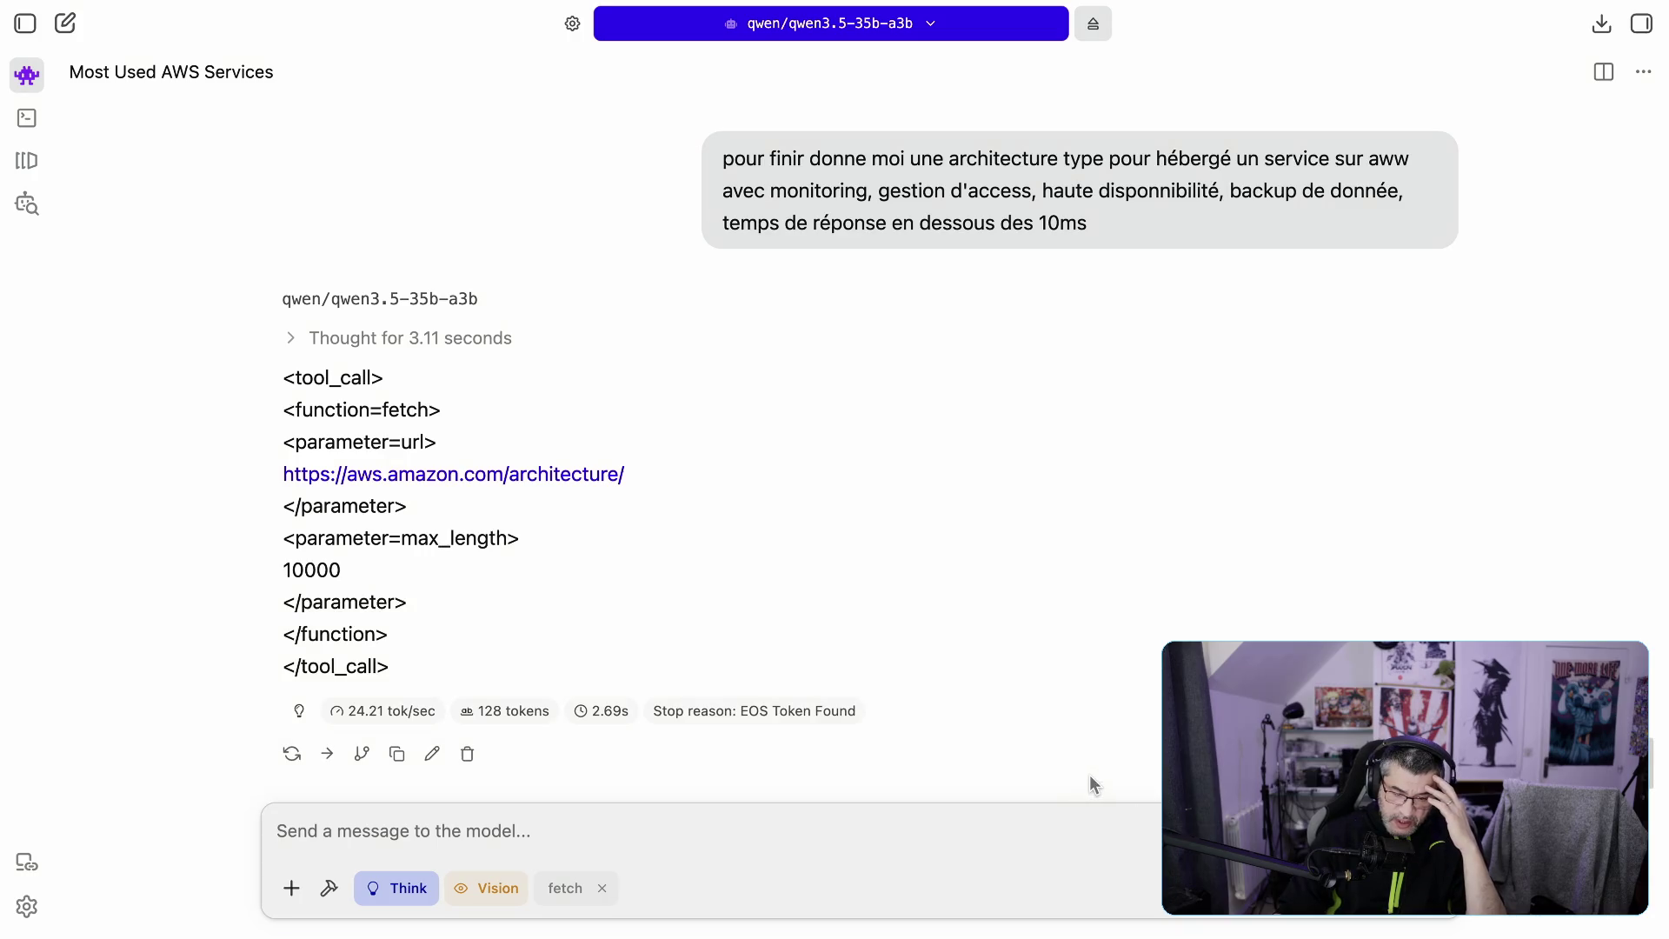
# Step: Select 'function' in the fetch tool-call reply, then regenerate the response
pyautogui.doubleClick(357, 406)
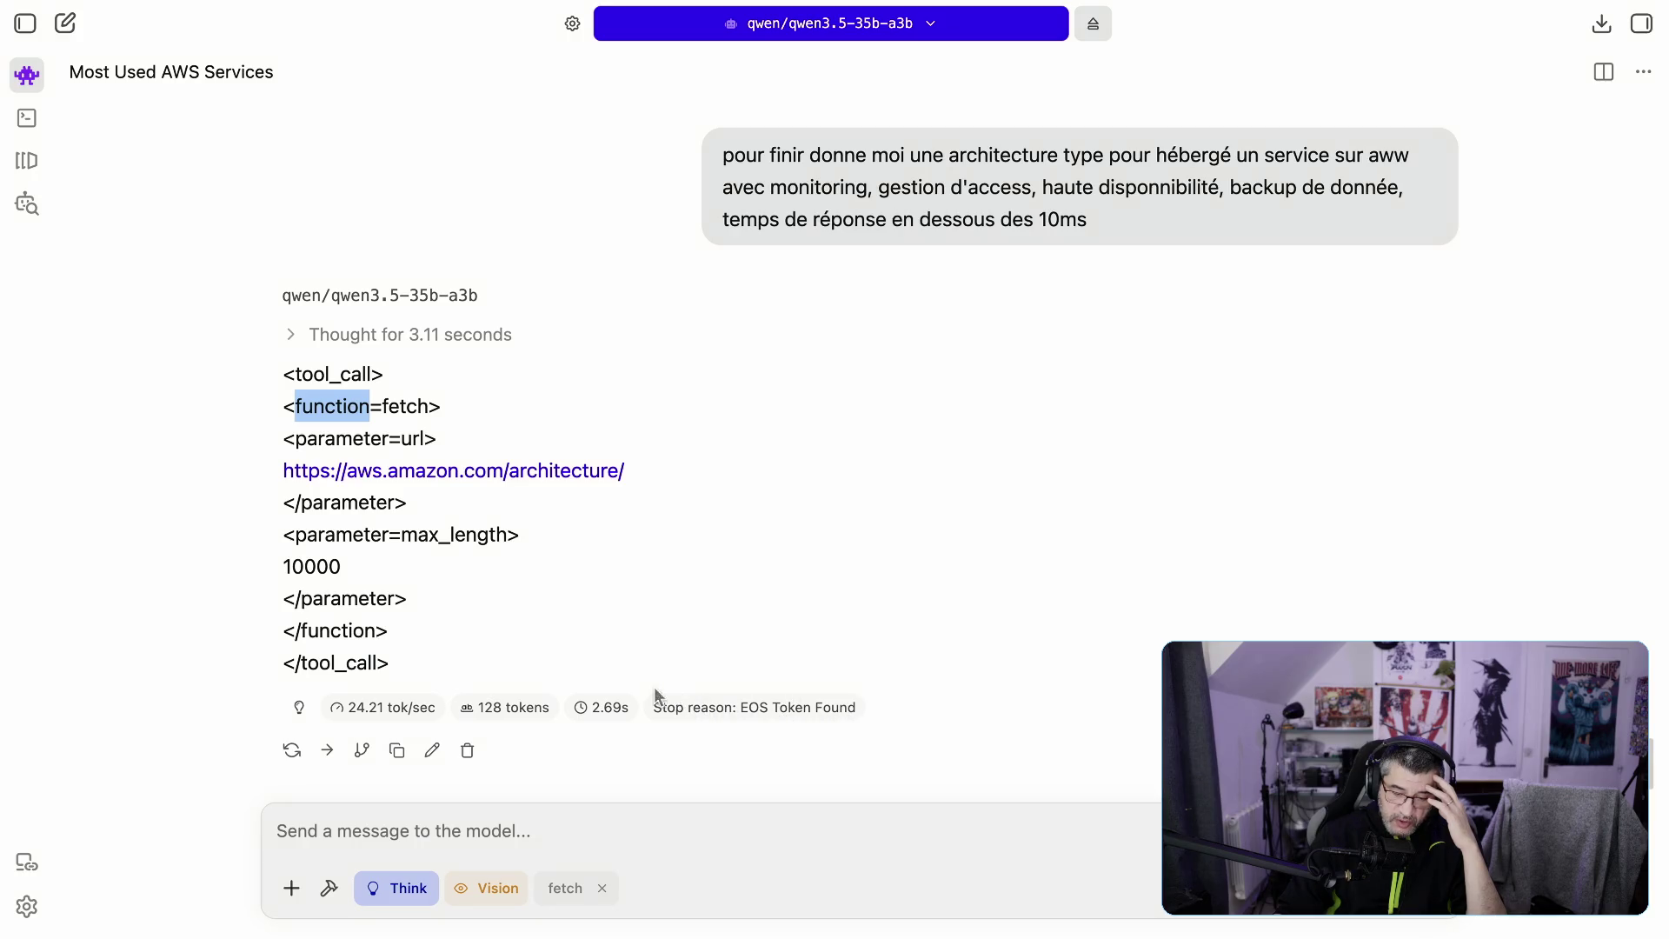
pyautogui.click(292, 749)
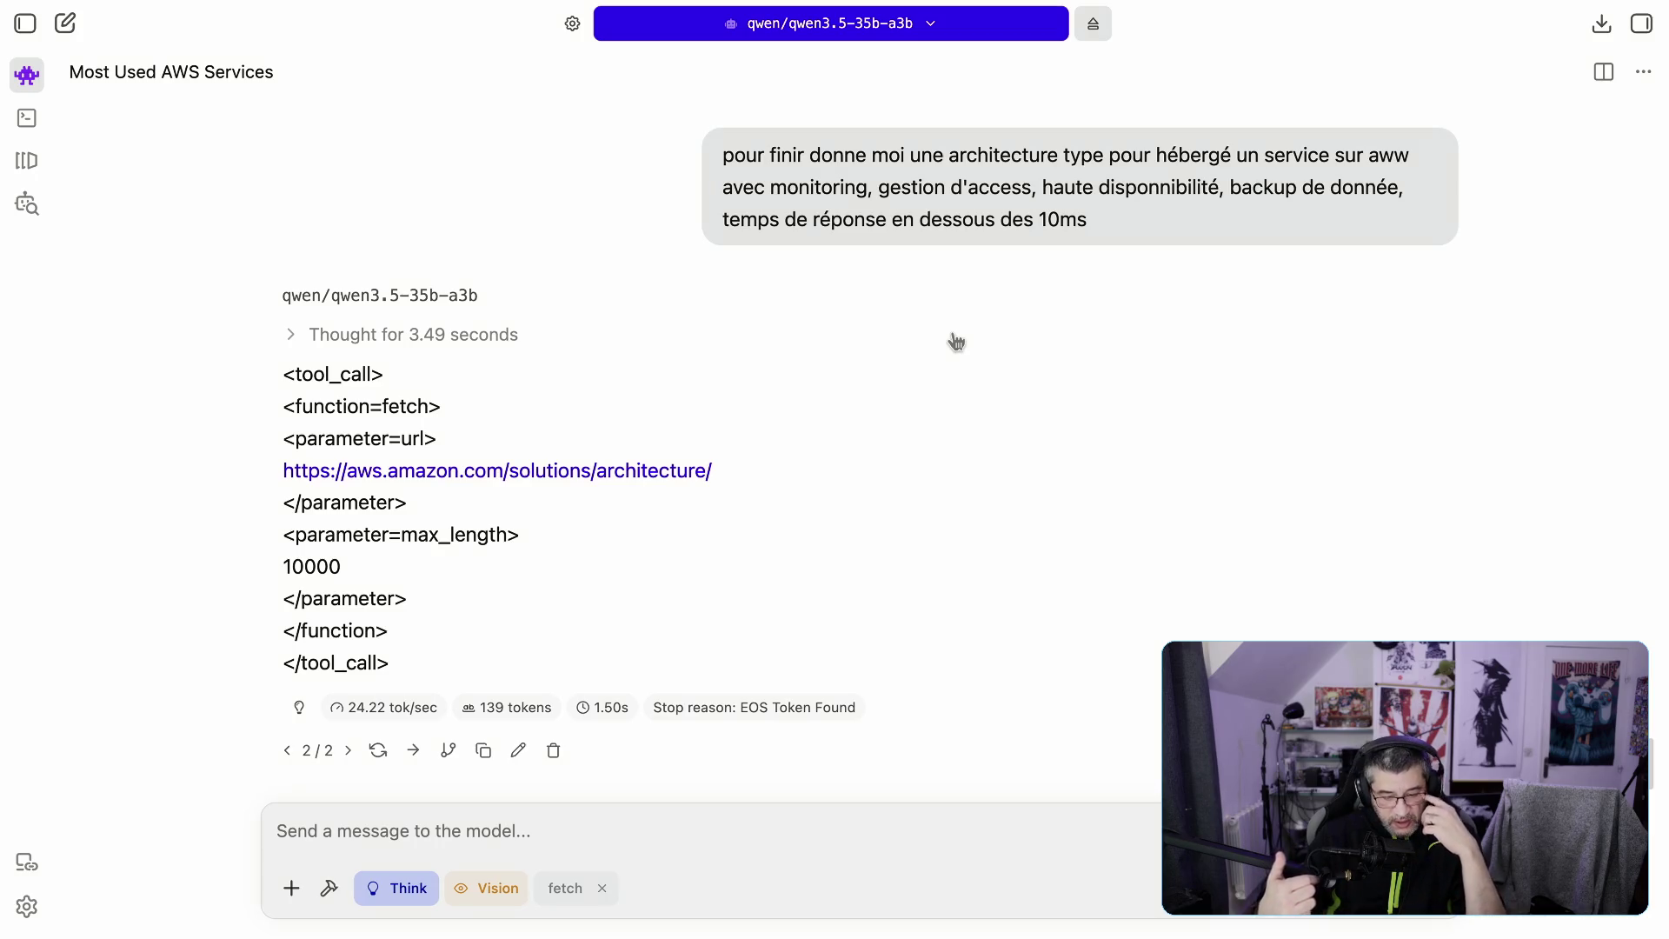
# Step: Select the architecture request and start a new chat with a draft trimmed to 'sur'
pyautogui.tripleClick(860, 217)
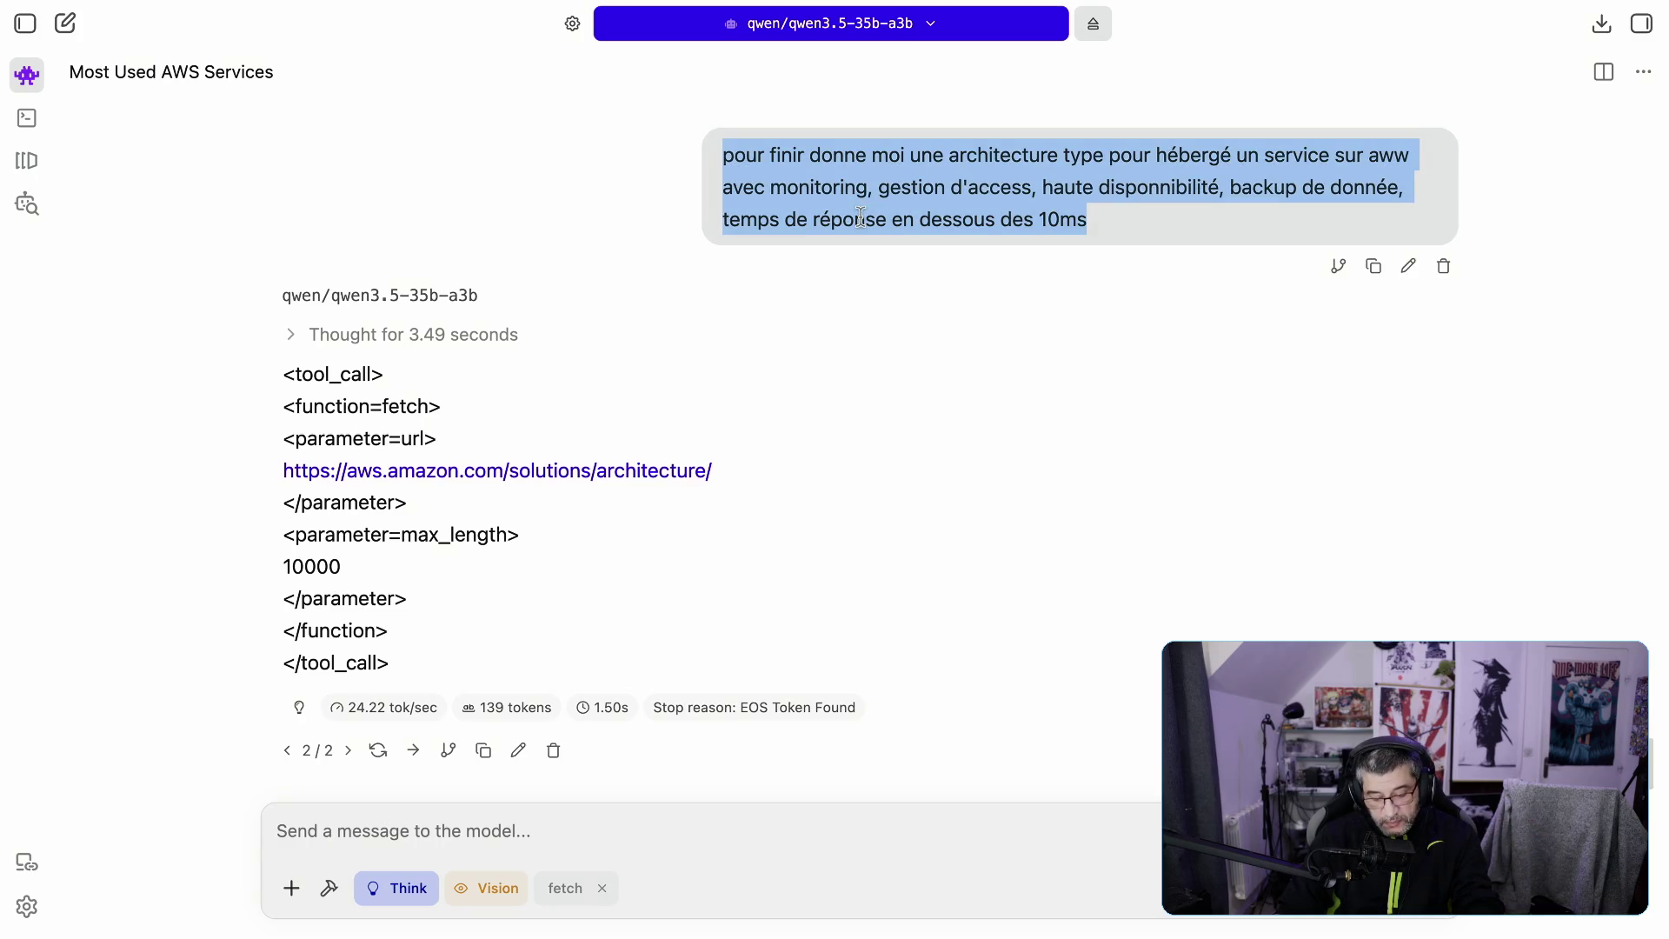
pyautogui.click(66, 24)
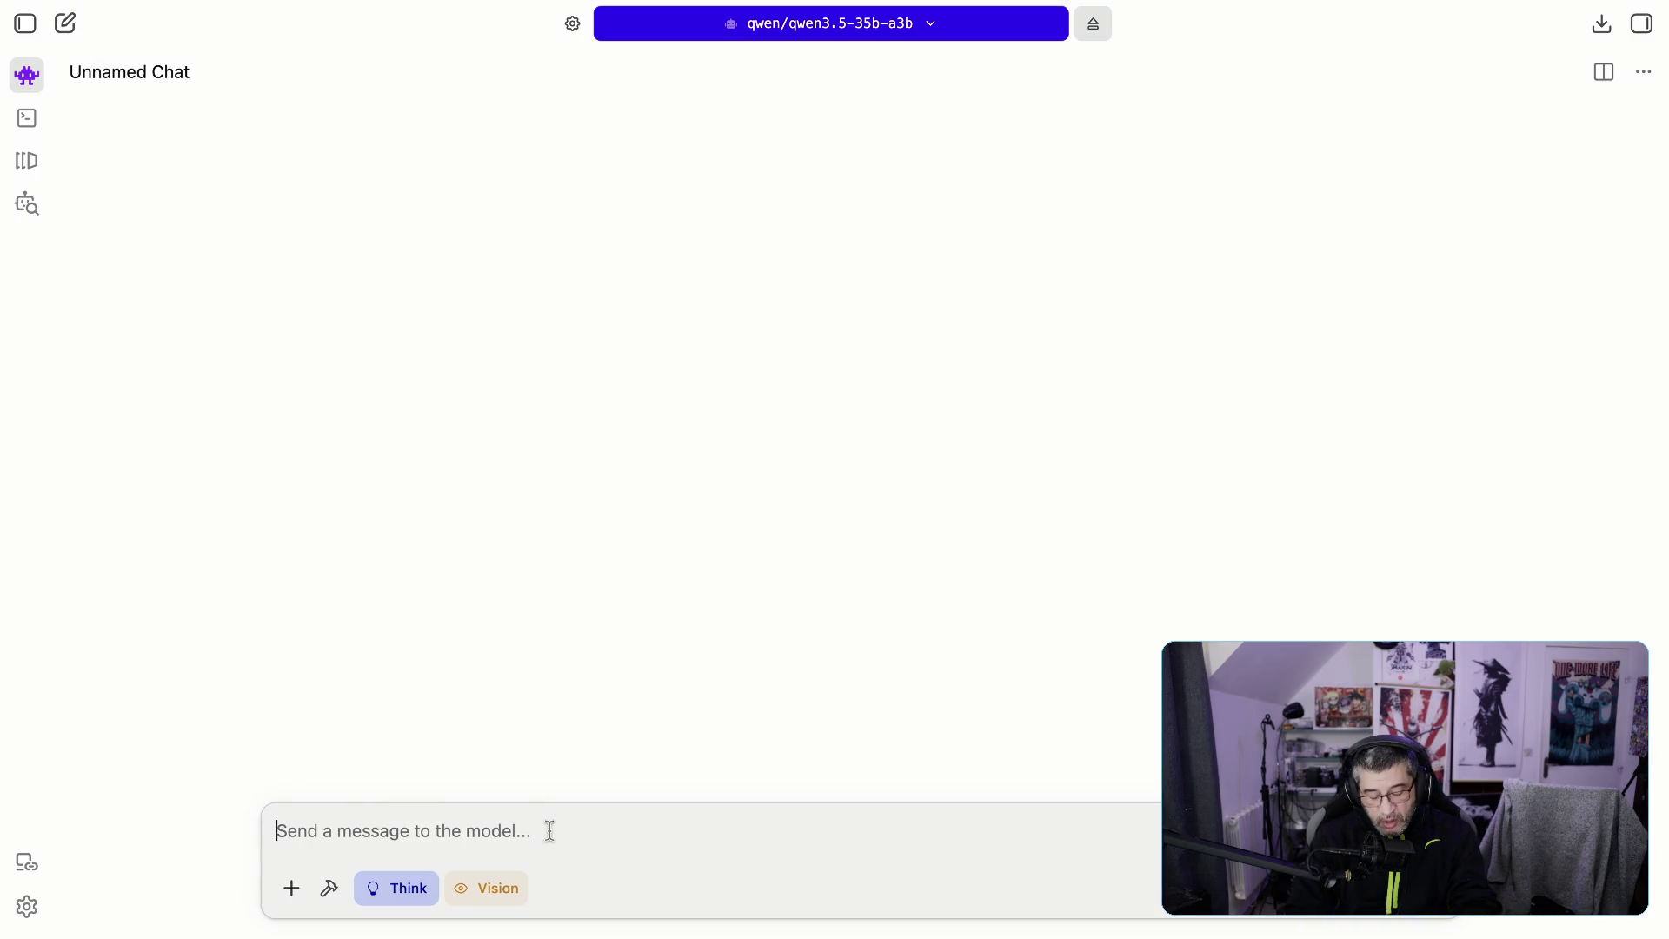
pyautogui.write('dans le ca')
pyautogui.press('Tab')
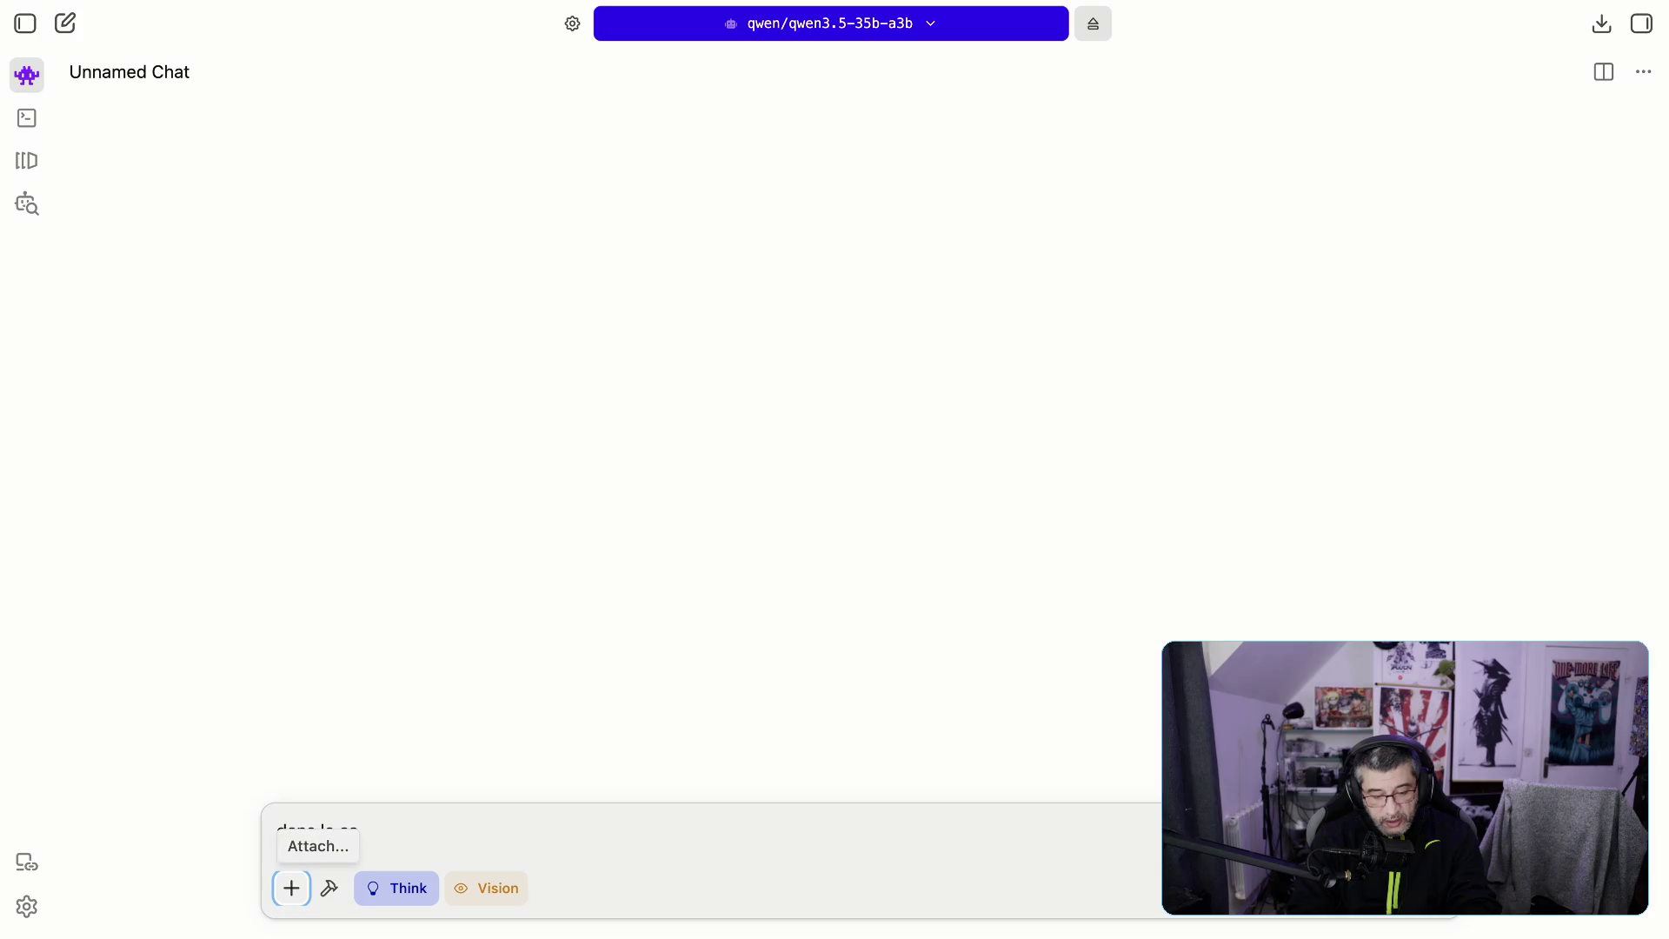
pyautogui.doubleClick(579, 833)
pyautogui.press('BackSpace')
pyautogui.press('BackSpace')
pyautogui.press('BackSpace')
pyautogui.write('sur aws, ')
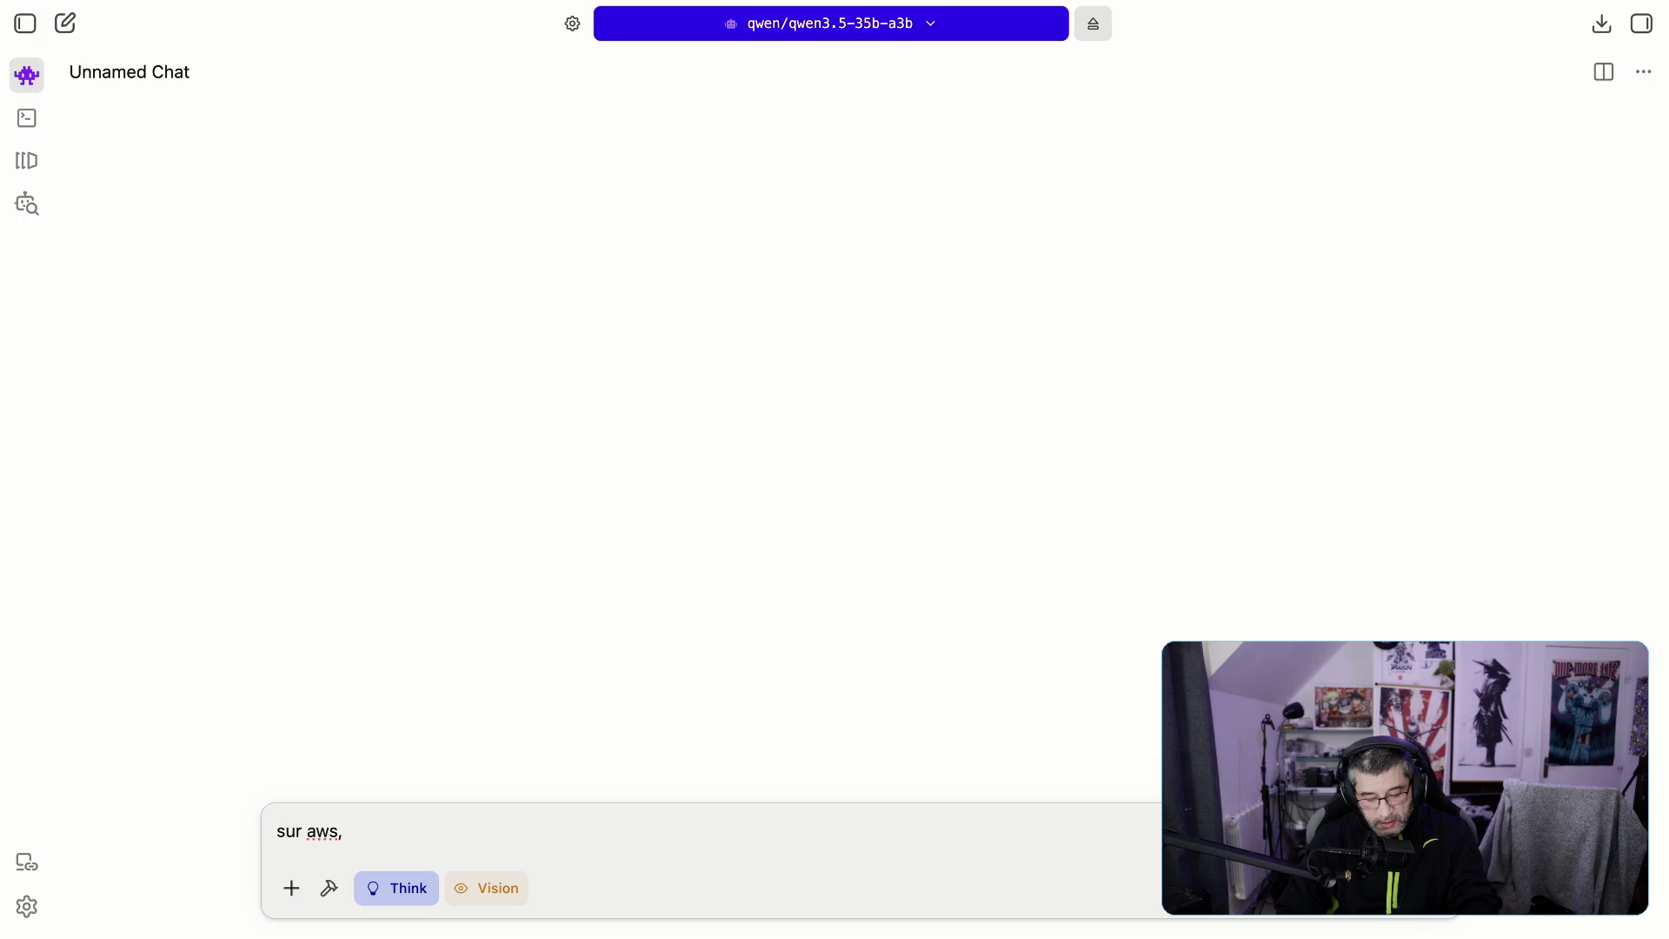
pyautogui.write('ip3 install mcp-server-fetch')
pyautogui.press('BackSpace')
pyautogui.press('BackSpace')
pyautogui.press('BackSpace')
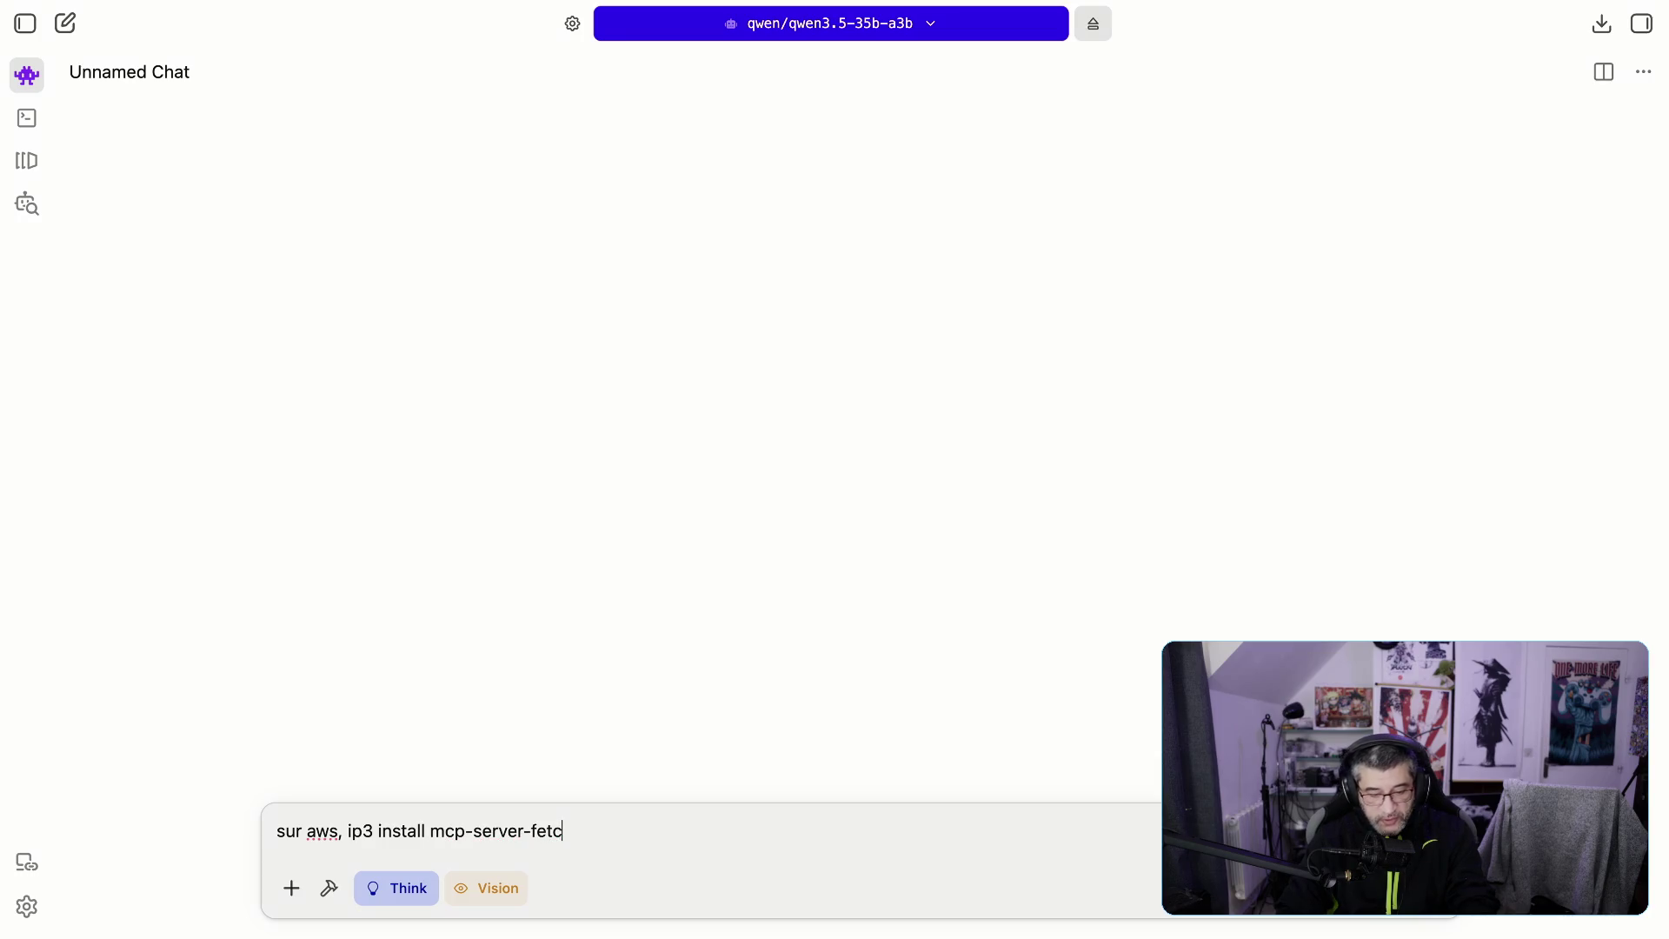
pyautogui.press('BackSpace')
pyautogui.press('BackSpace')
pyautogui.press('BackSpace')
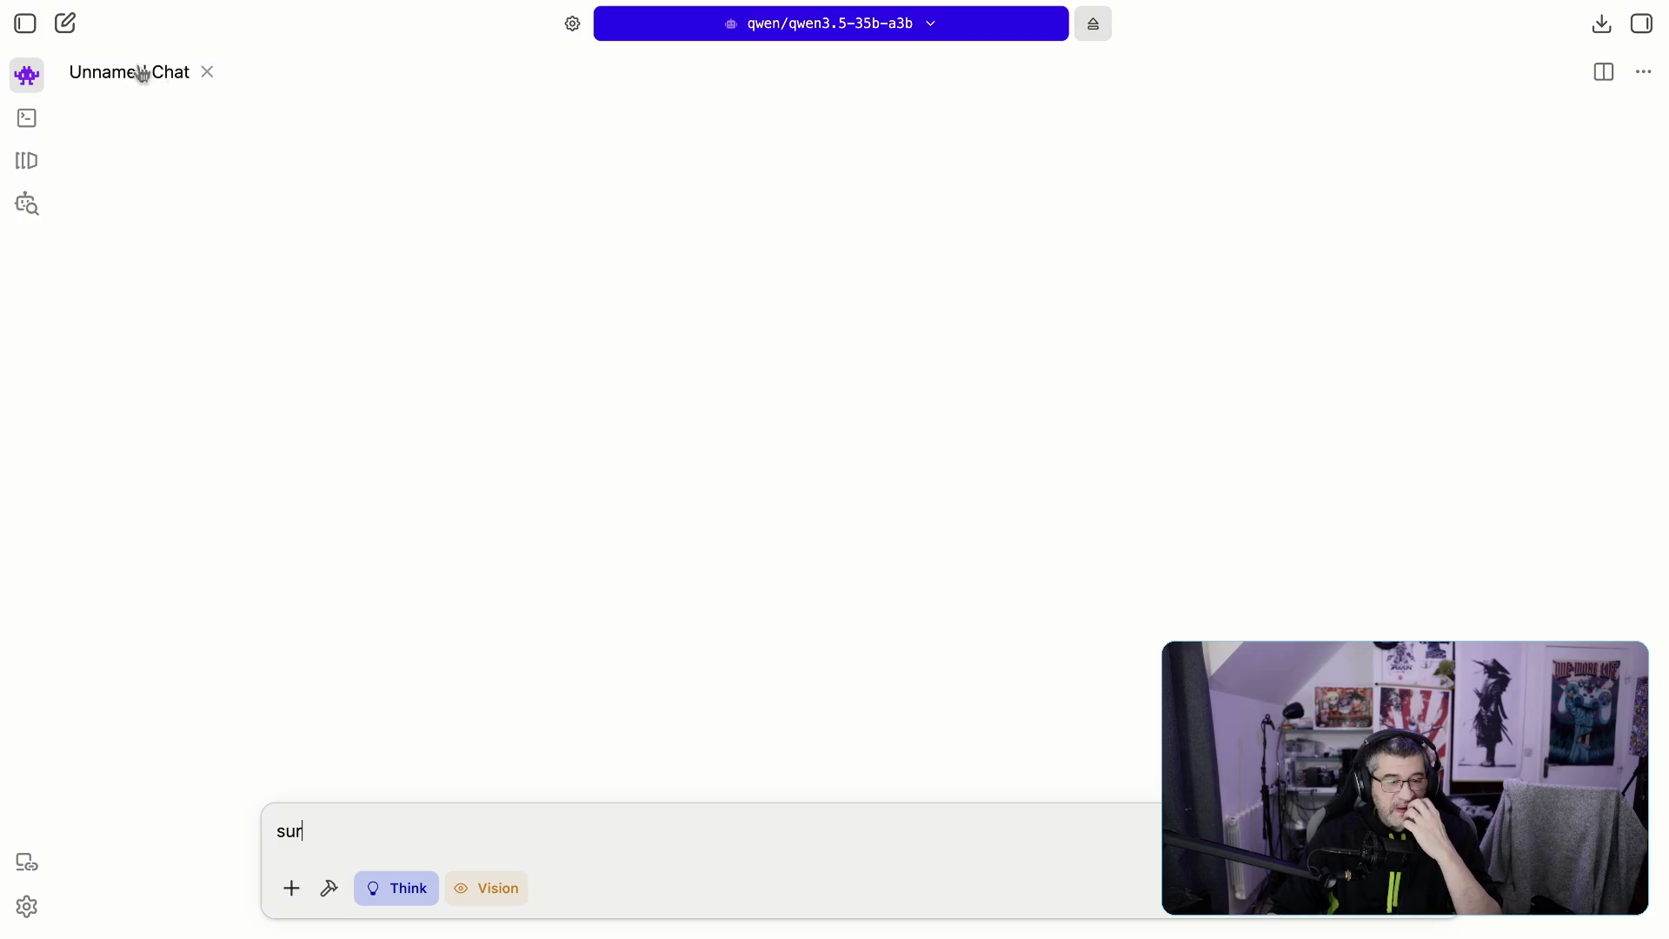
# Step: Copy the request from the 'Most Used AWS Services' chat and paste it after 'sur aws,' in the new chat
pyautogui.click(26, 37)
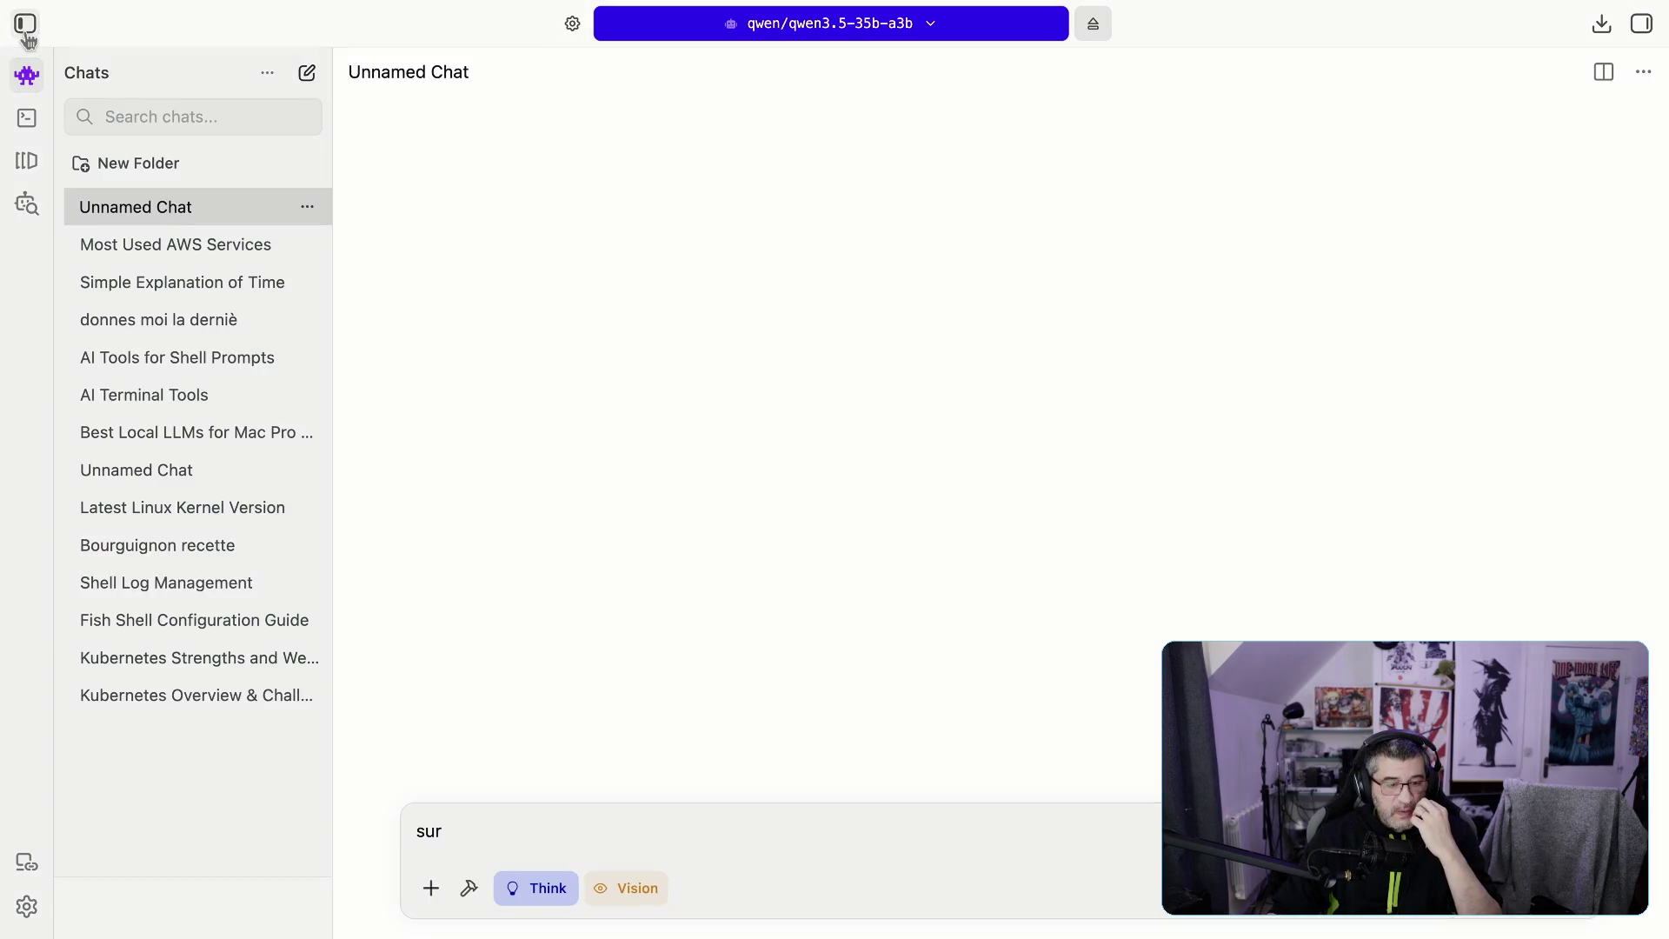
pyautogui.click(130, 251)
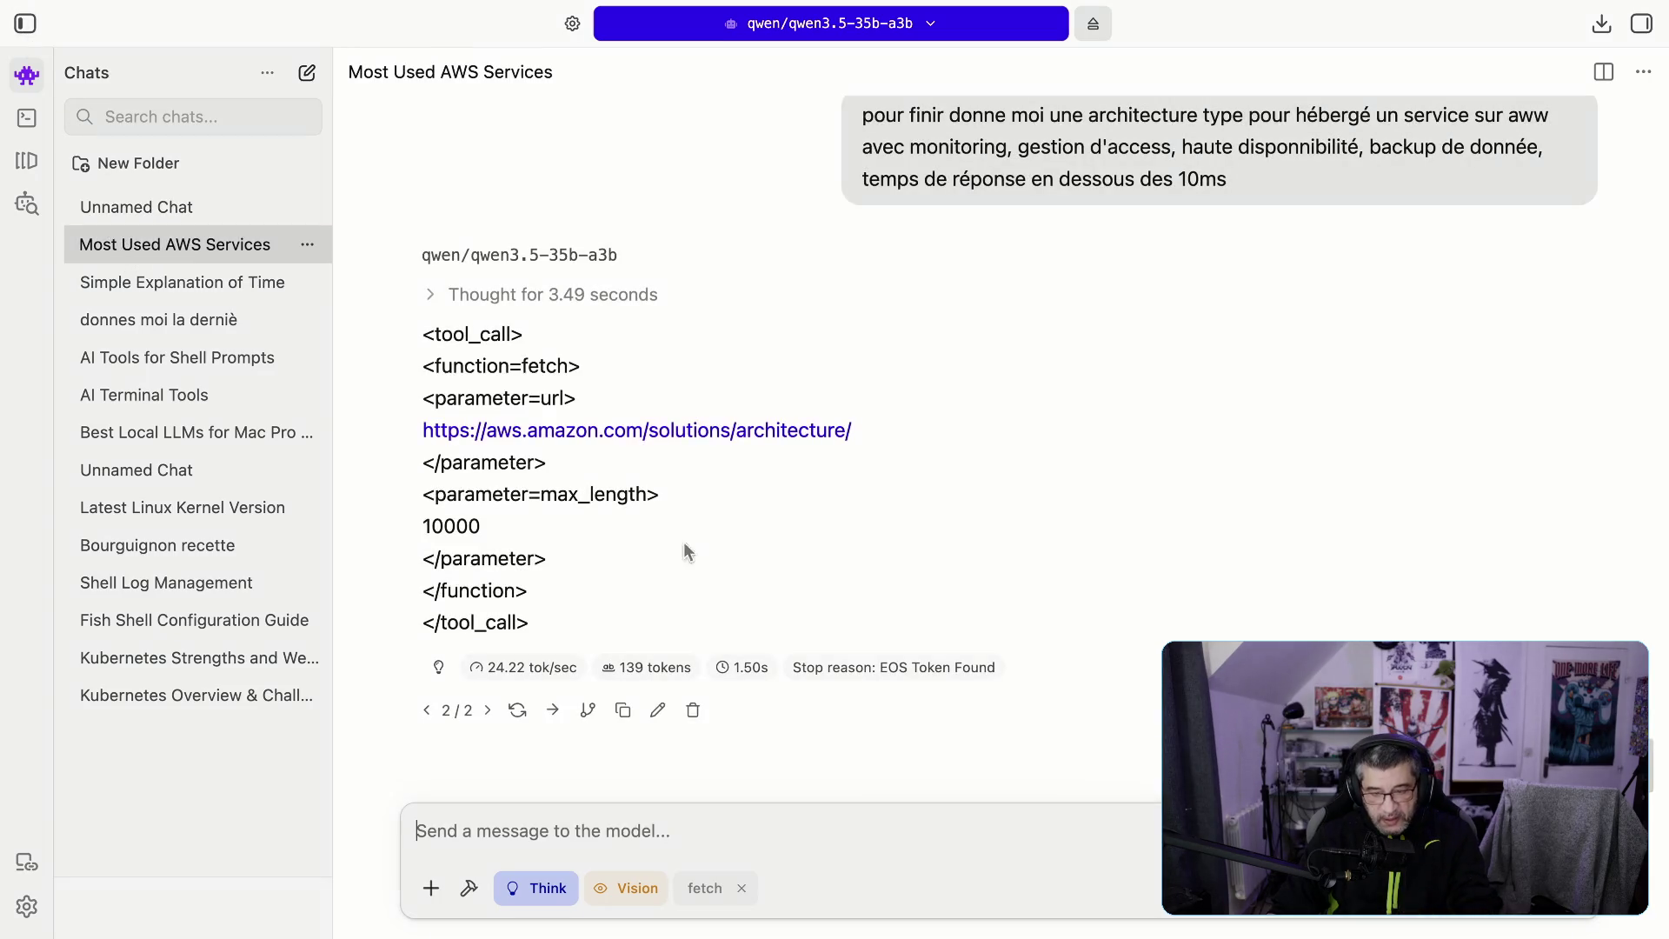
pyautogui.tripleClick(883, 152)
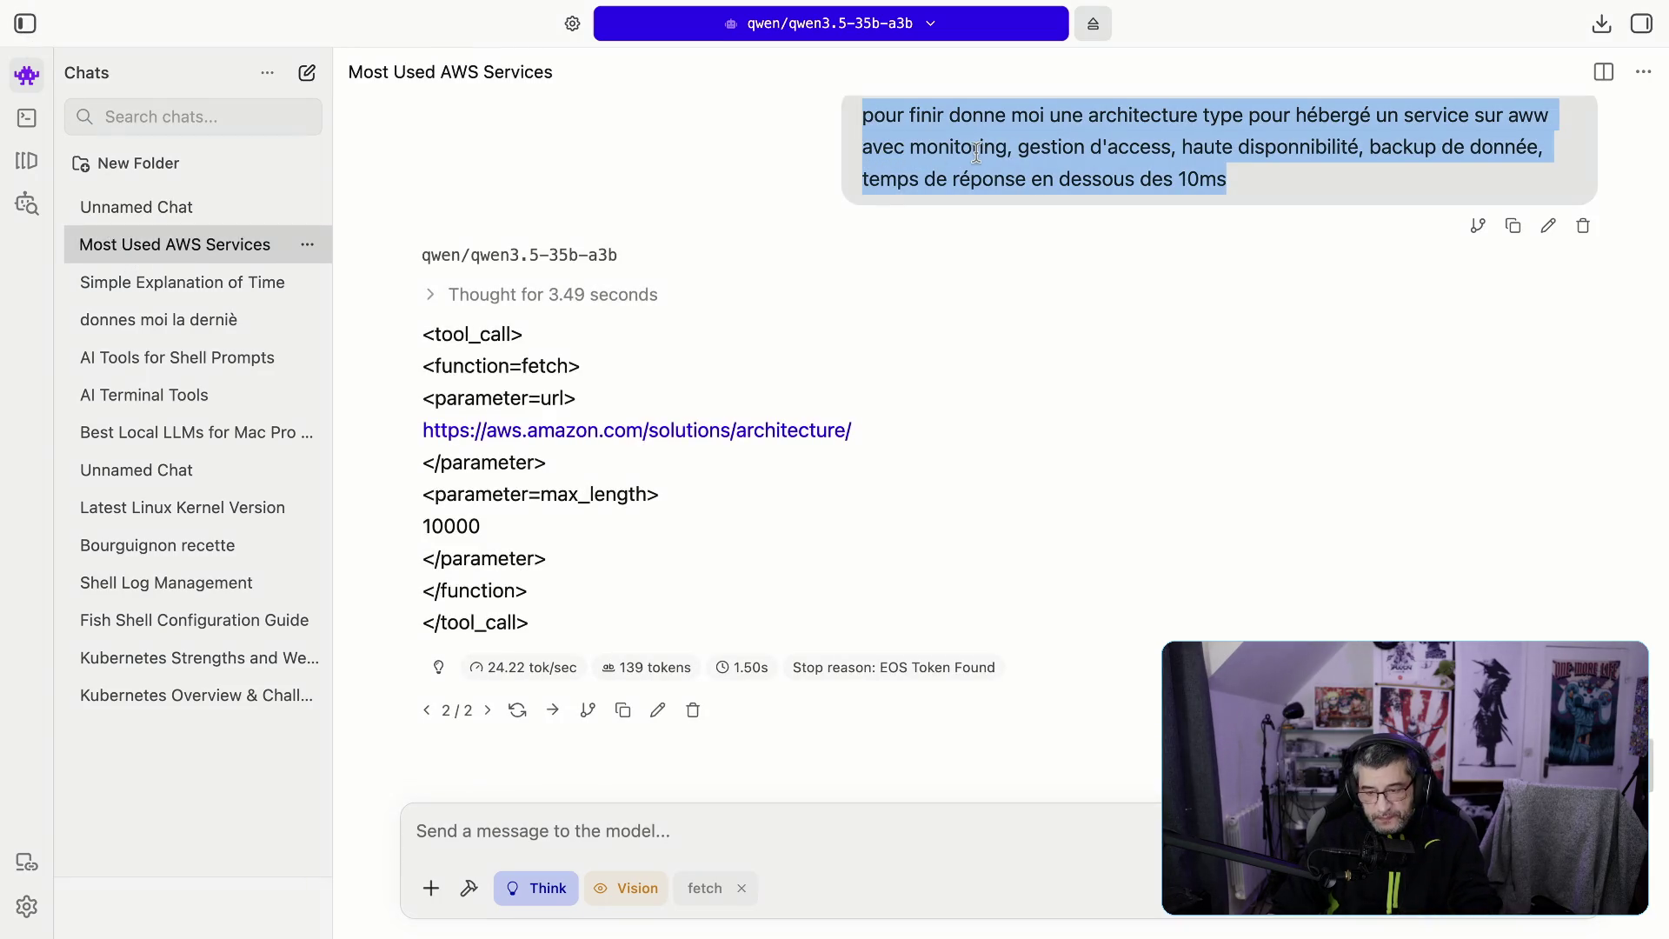
pyautogui.click(1515, 226)
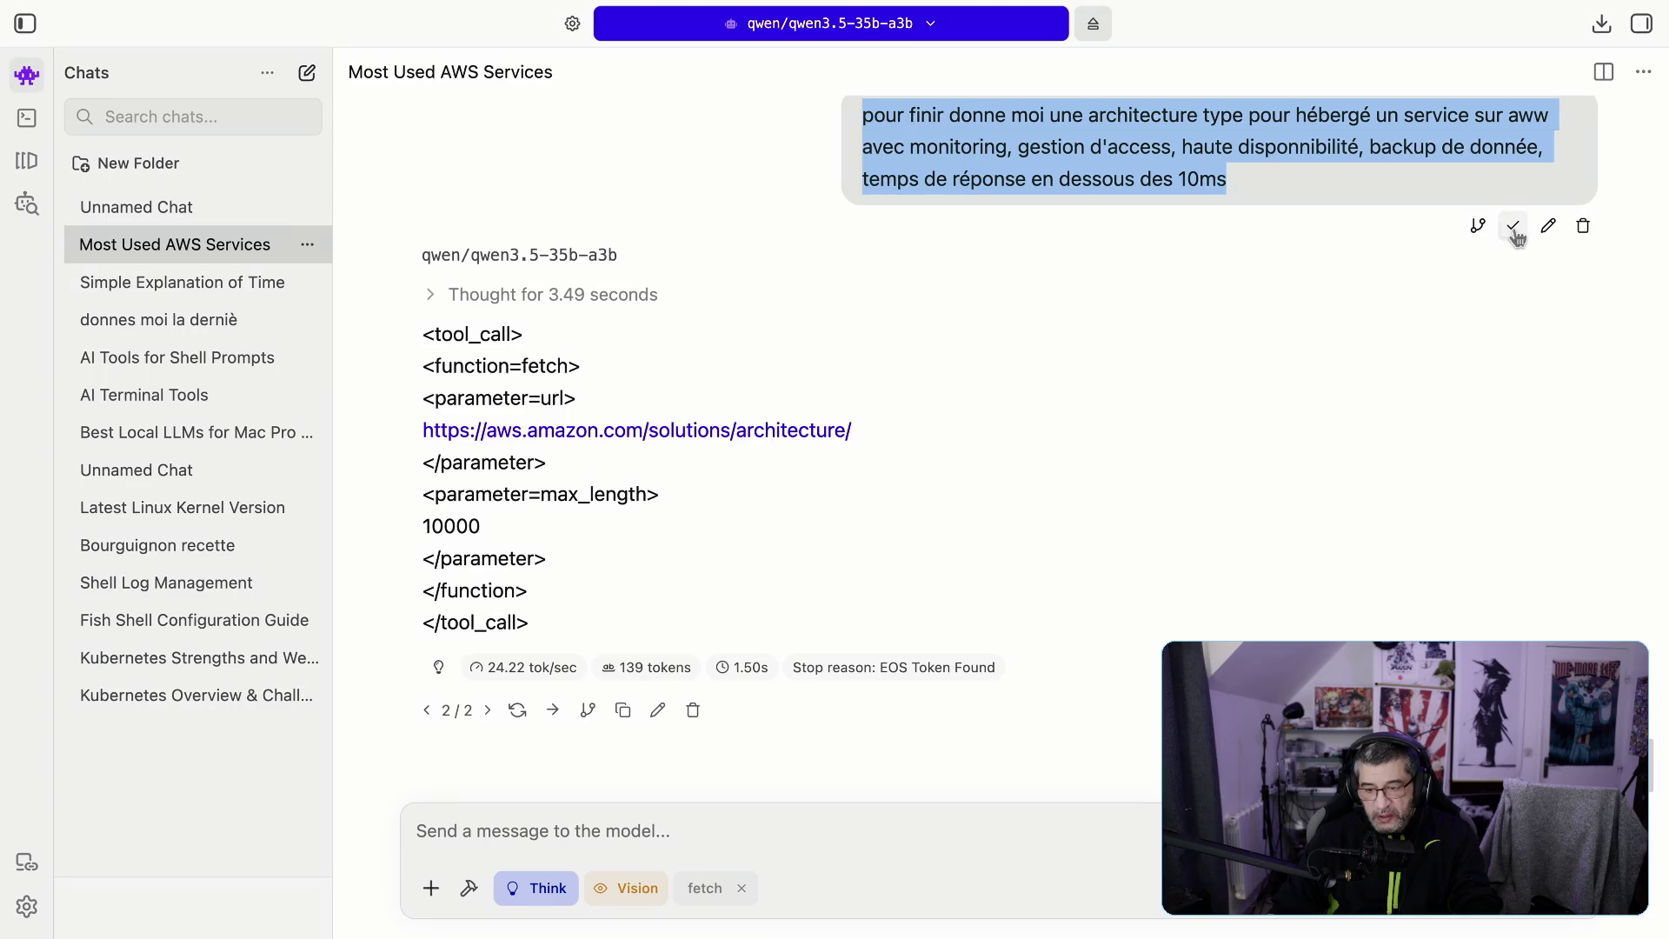
pyautogui.click(122, 209)
pyautogui.click(528, 828)
pyautogui.write('aws')
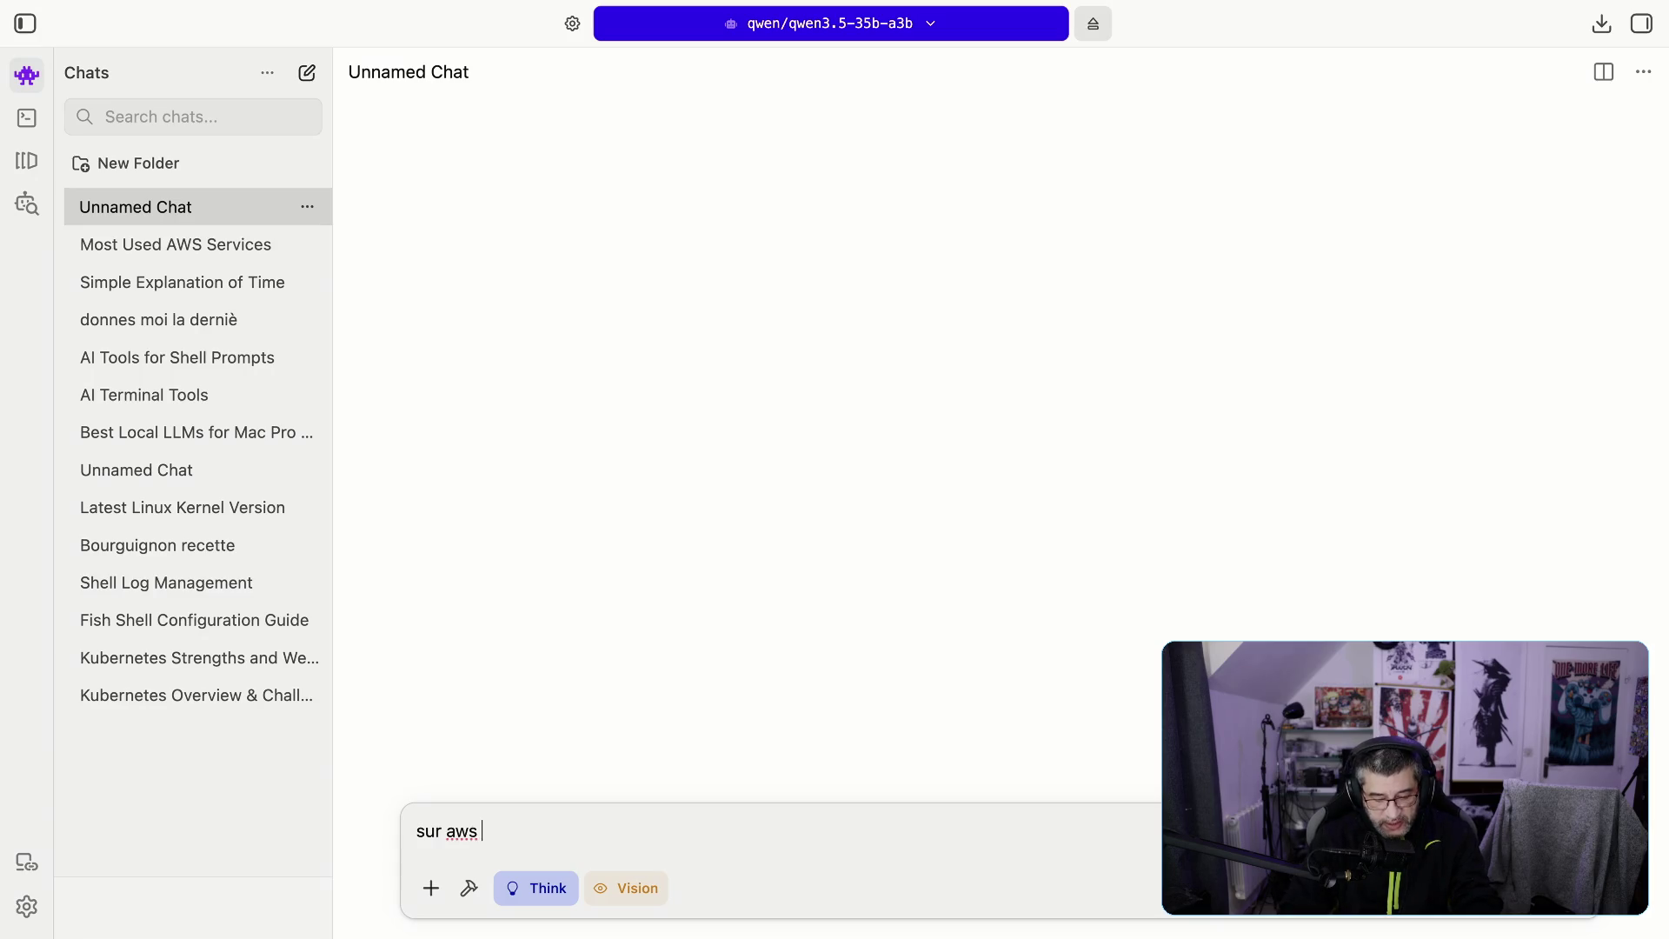
pyautogui.write(' ,')
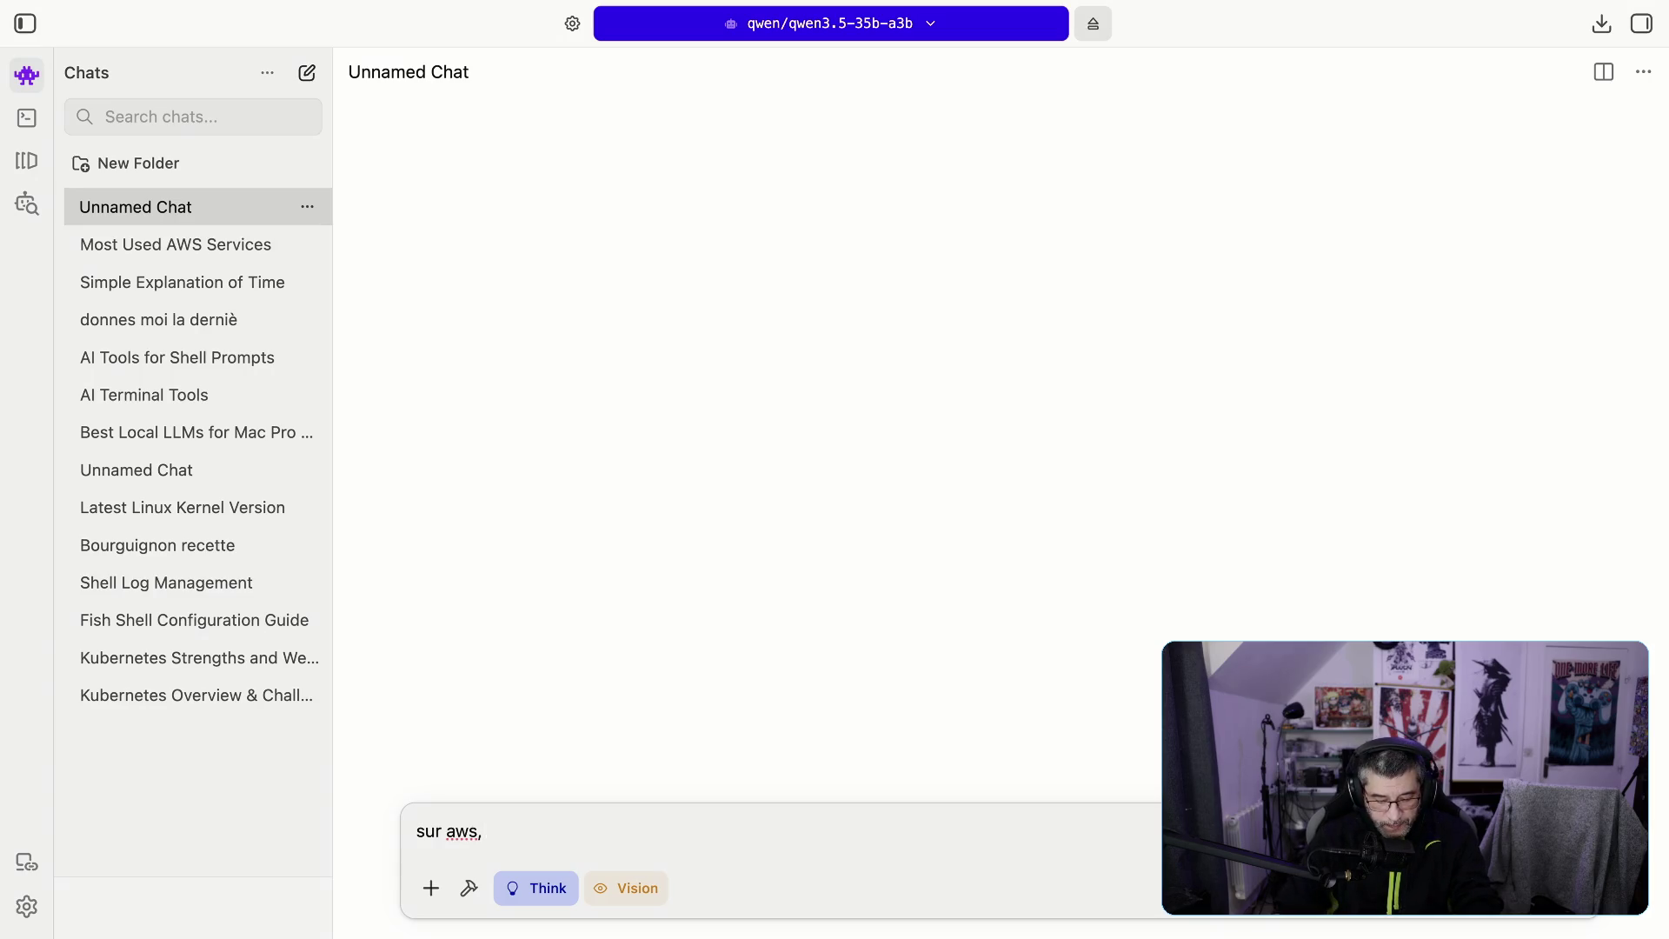
pyautogui.hotkey('ctrl', 'v')
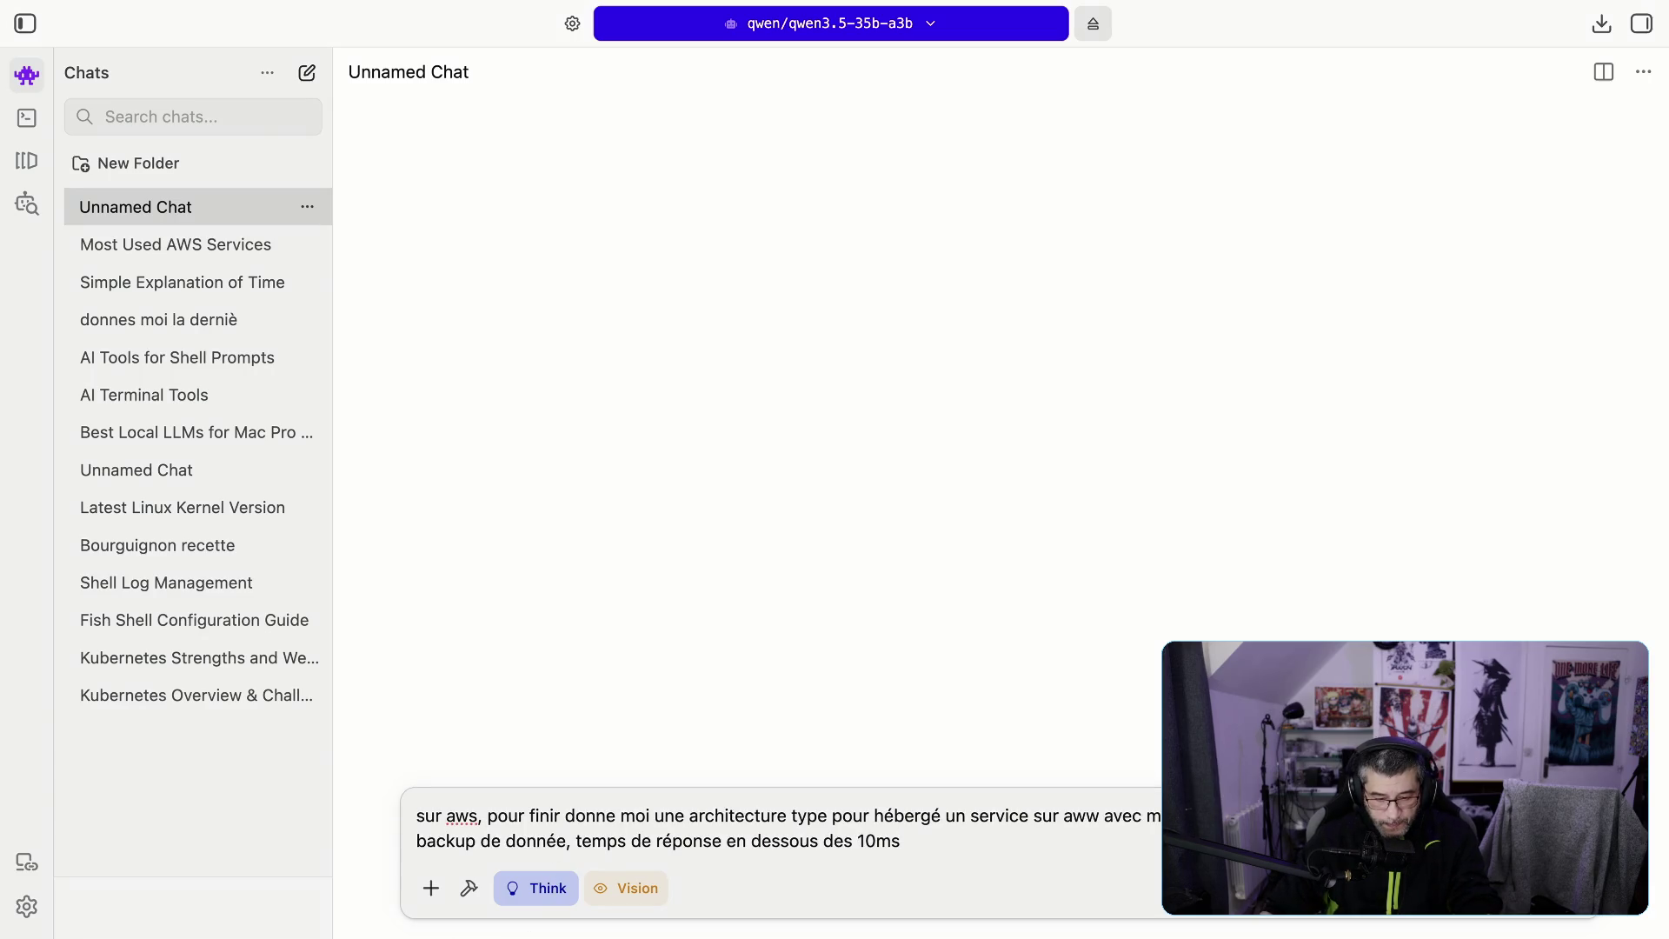
# Step: Remove 'pour finir', change 'donne' to 'donnes', and send the reworded AWS architecture prompt
pyautogui.click(571, 812)
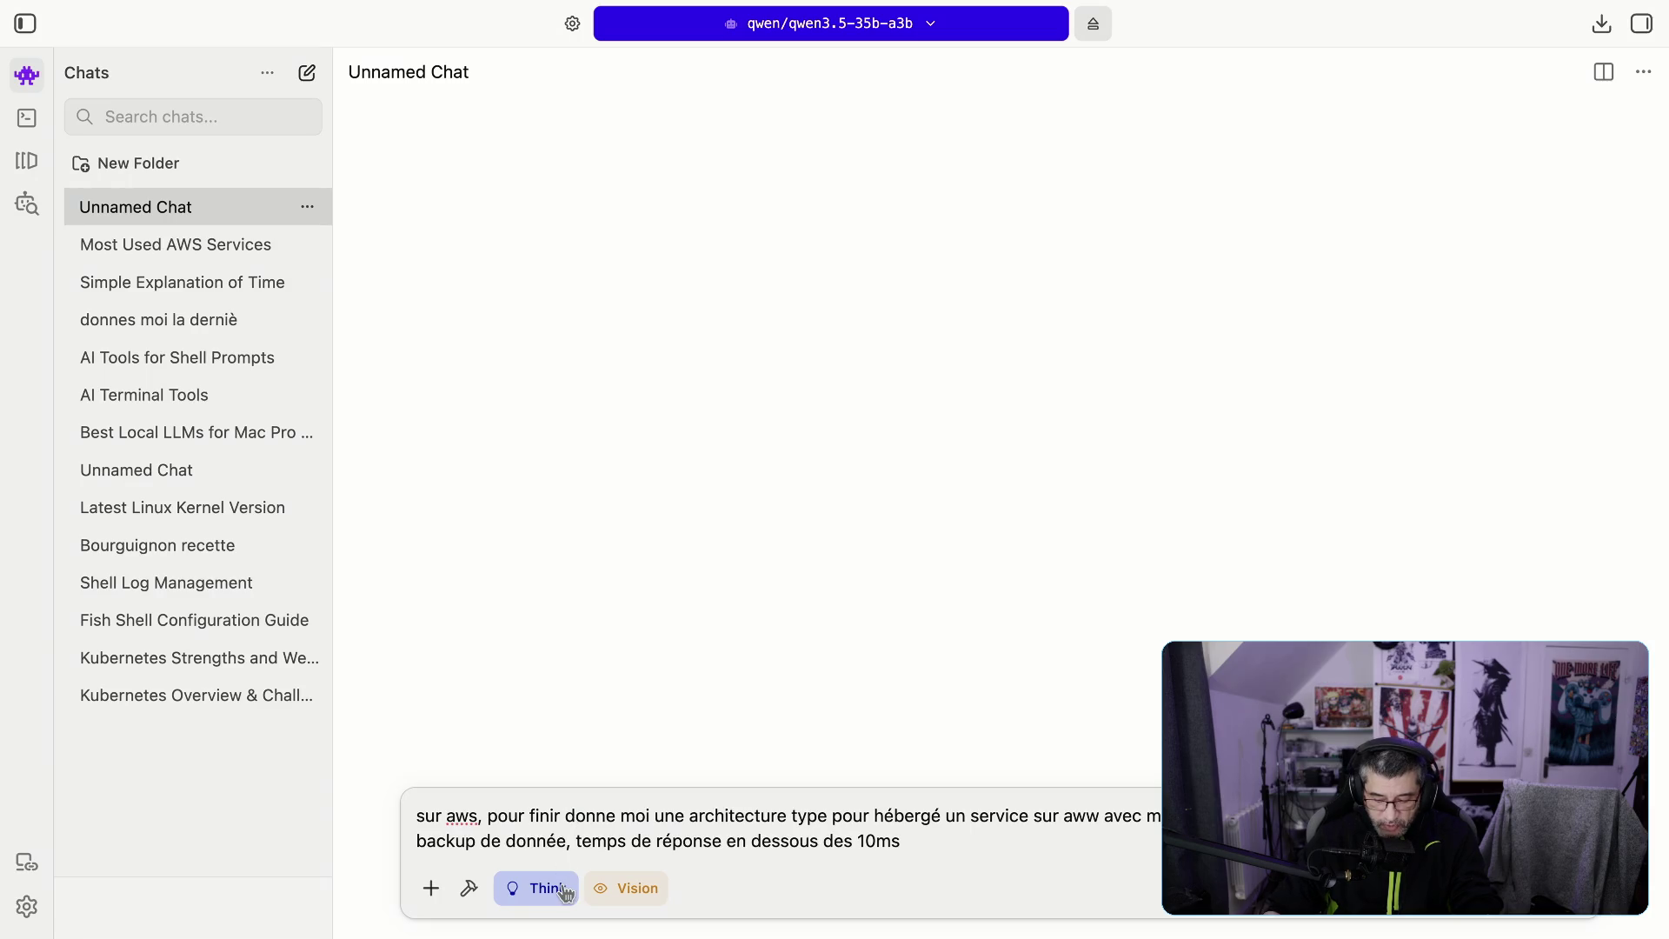
pyautogui.press('BackSpace')
pyautogui.press('BackSpace')
pyautogui.press('BackSpace')
pyautogui.press('BackSpace')
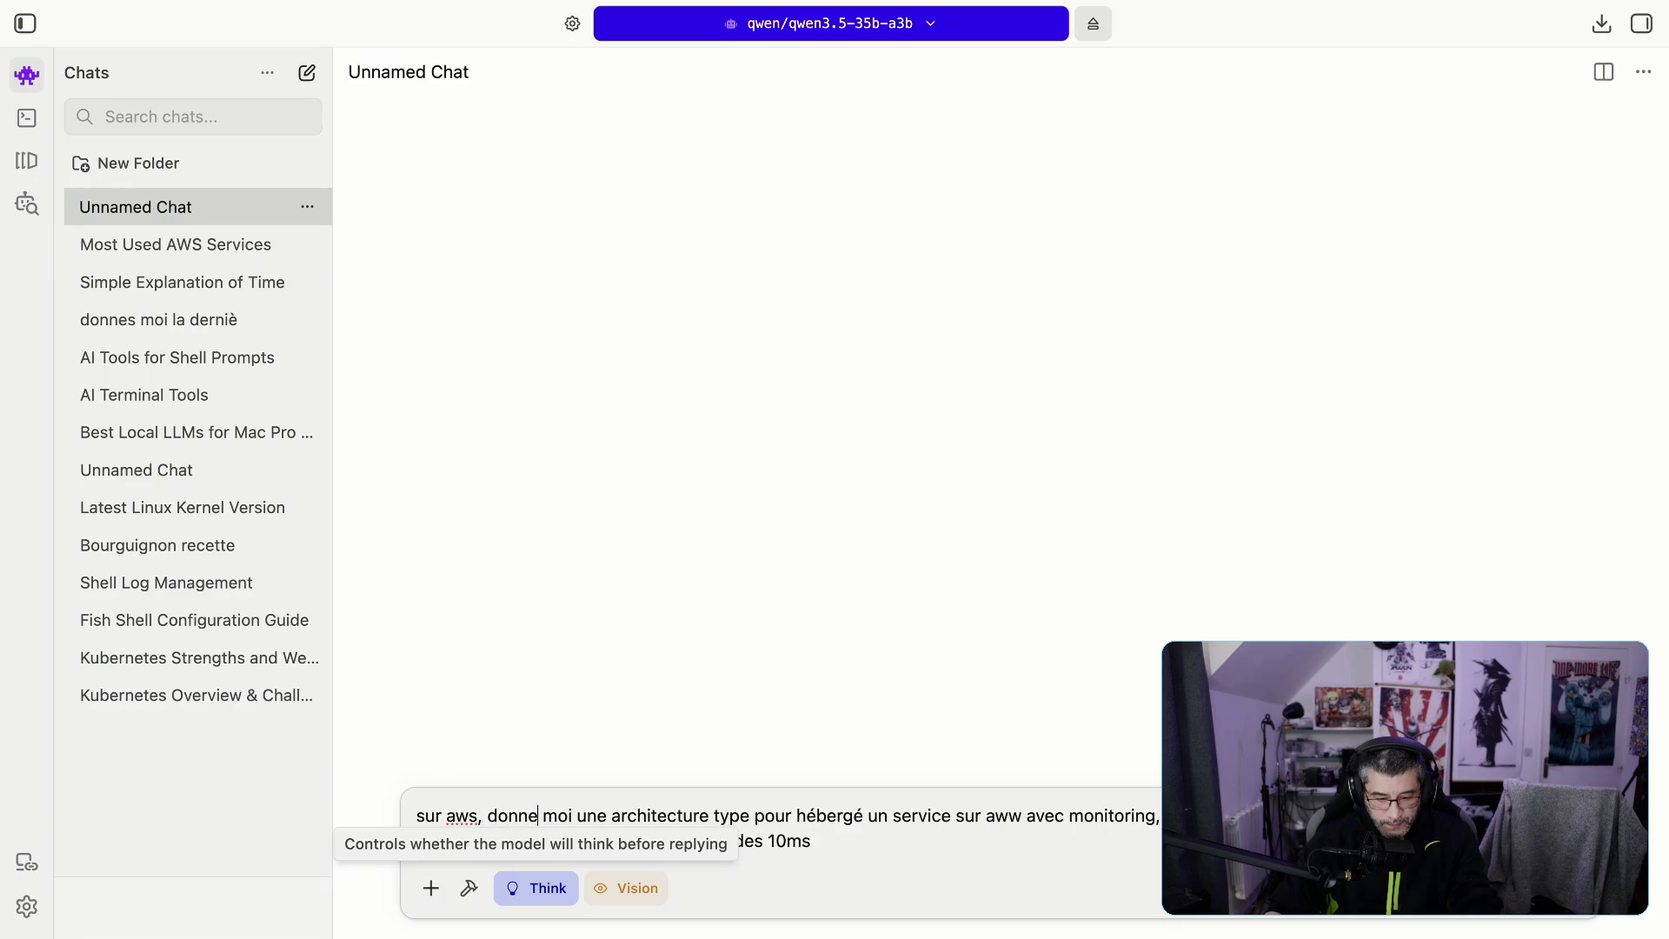
pyautogui.write('s')
pyautogui.press('Return')
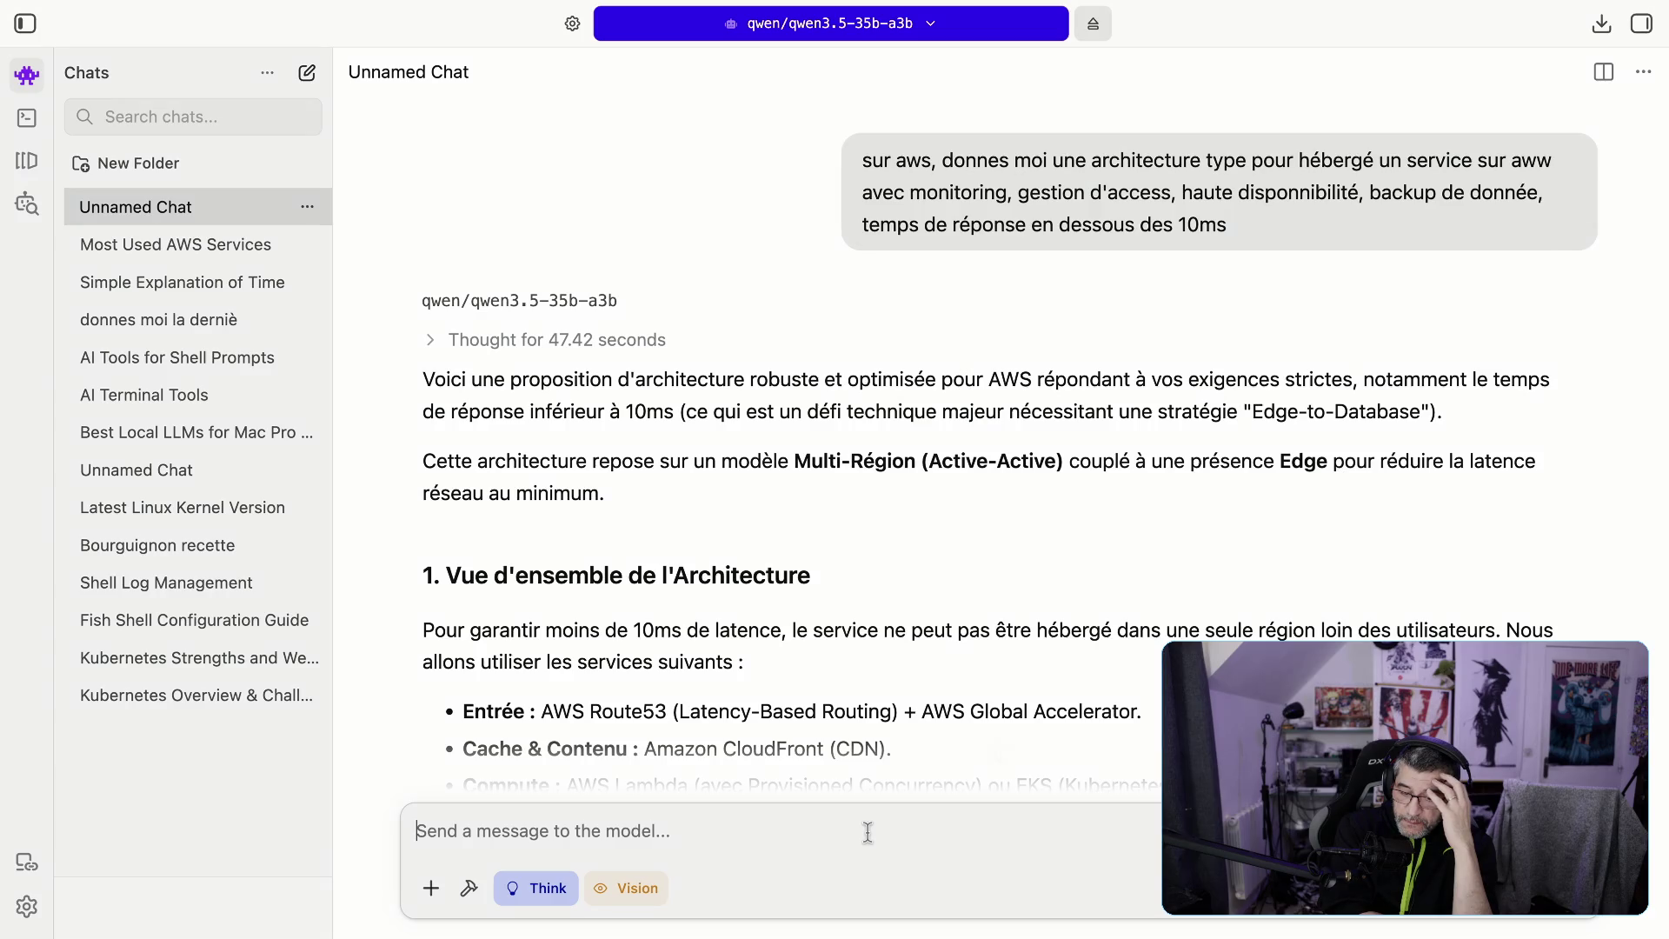
pyautogui.scroll(-1, 746, 774)
pyautogui.scroll(-5, 738, 696)
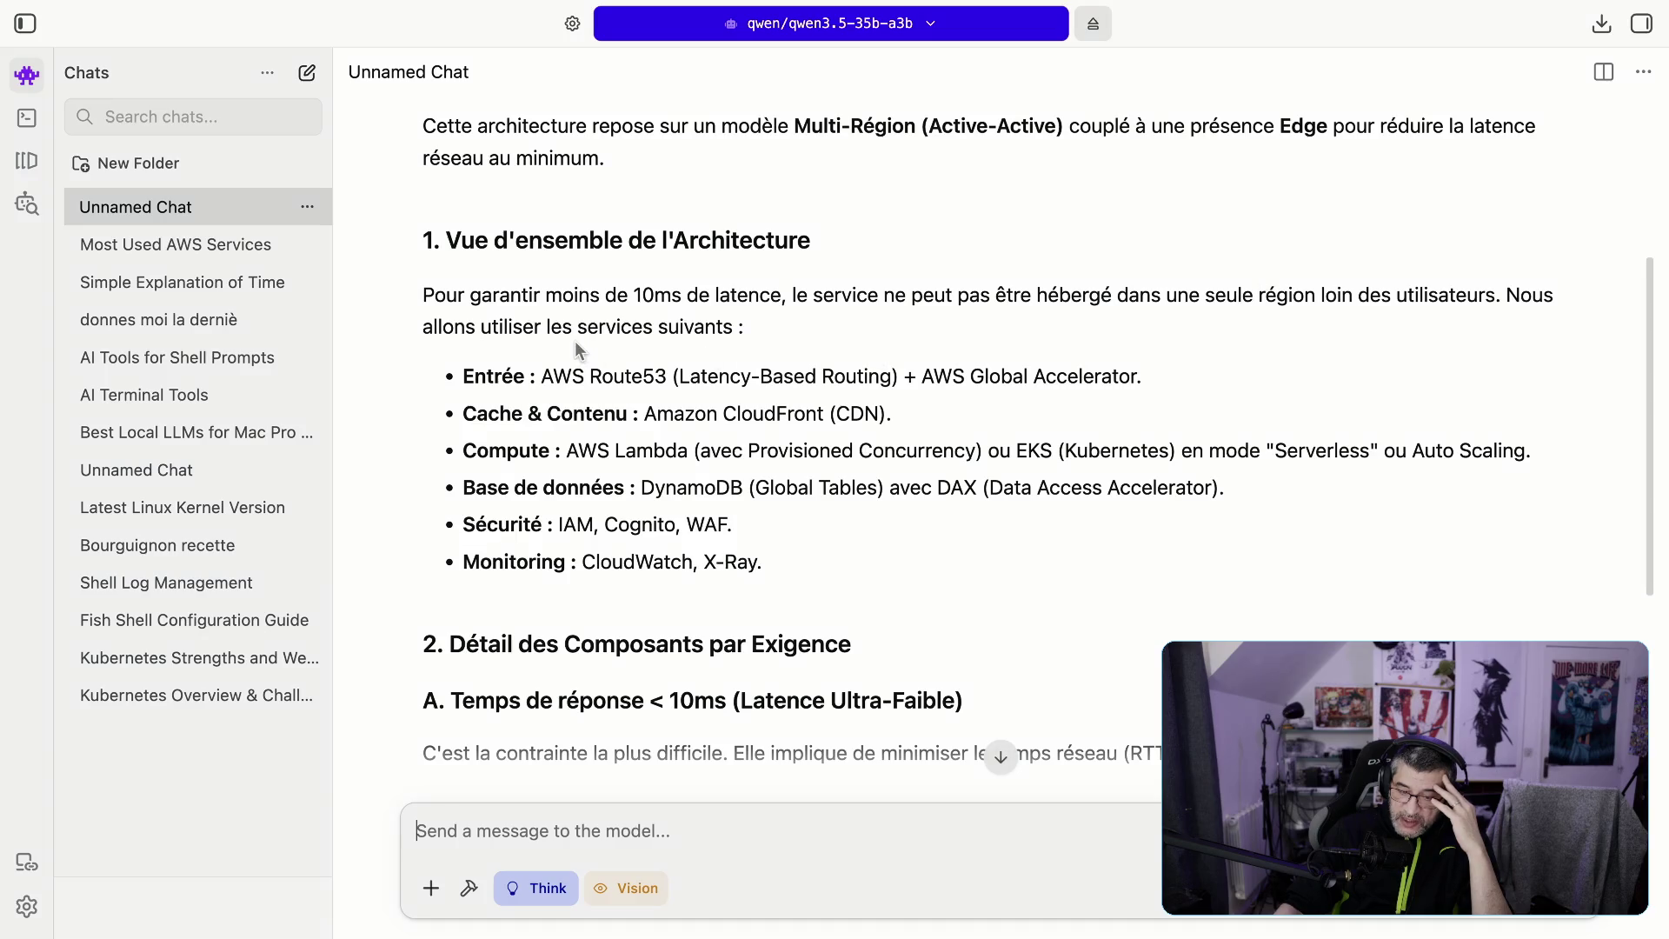
pyautogui.moveTo(542, 376); pyautogui.dragTo(671, 376)
pyautogui.moveTo(924, 376); pyautogui.dragTo(1132, 375)
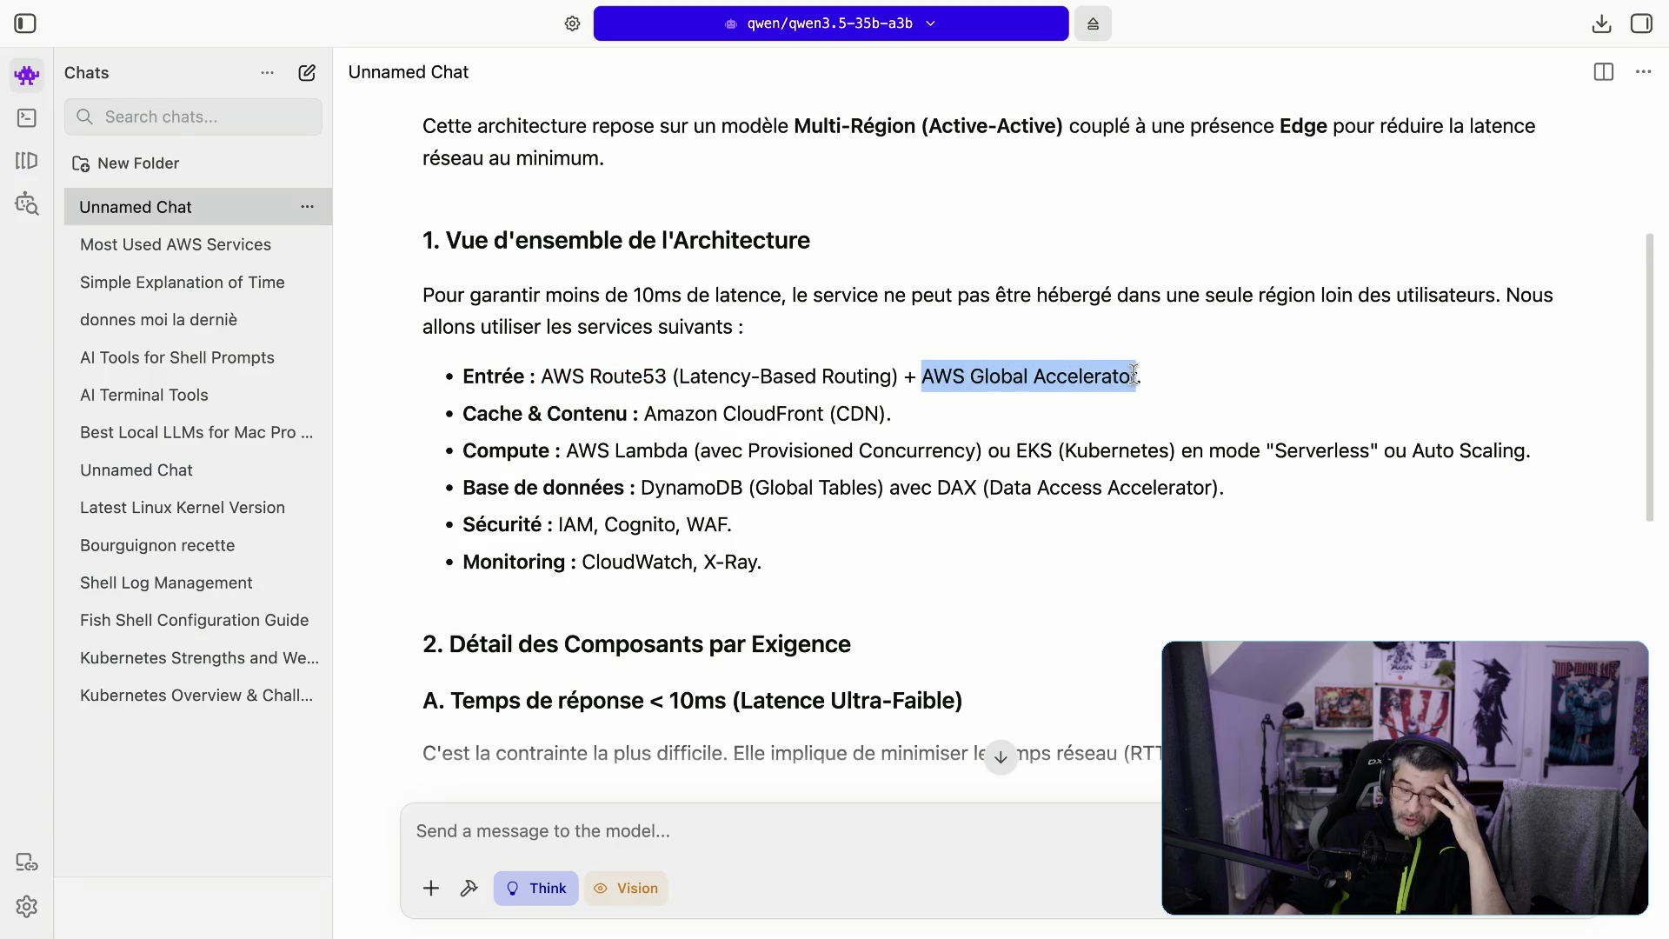
pyautogui.moveTo(673, 375); pyautogui.dragTo(895, 377)
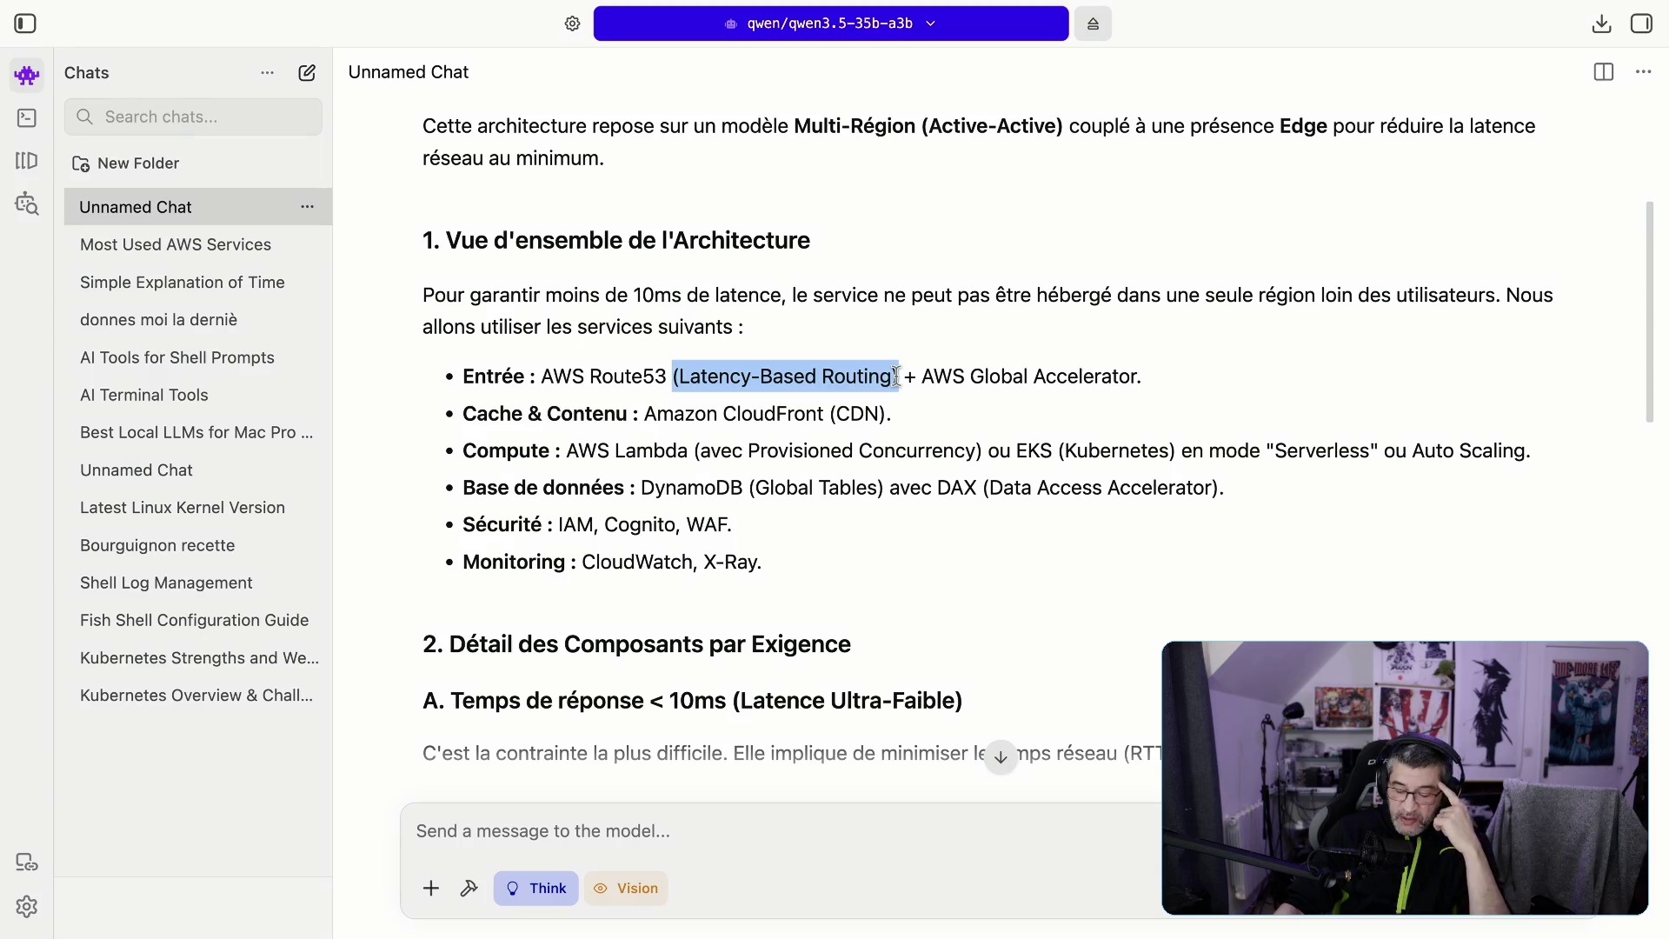
pyautogui.moveTo(617, 415); pyautogui.dragTo(927, 424)
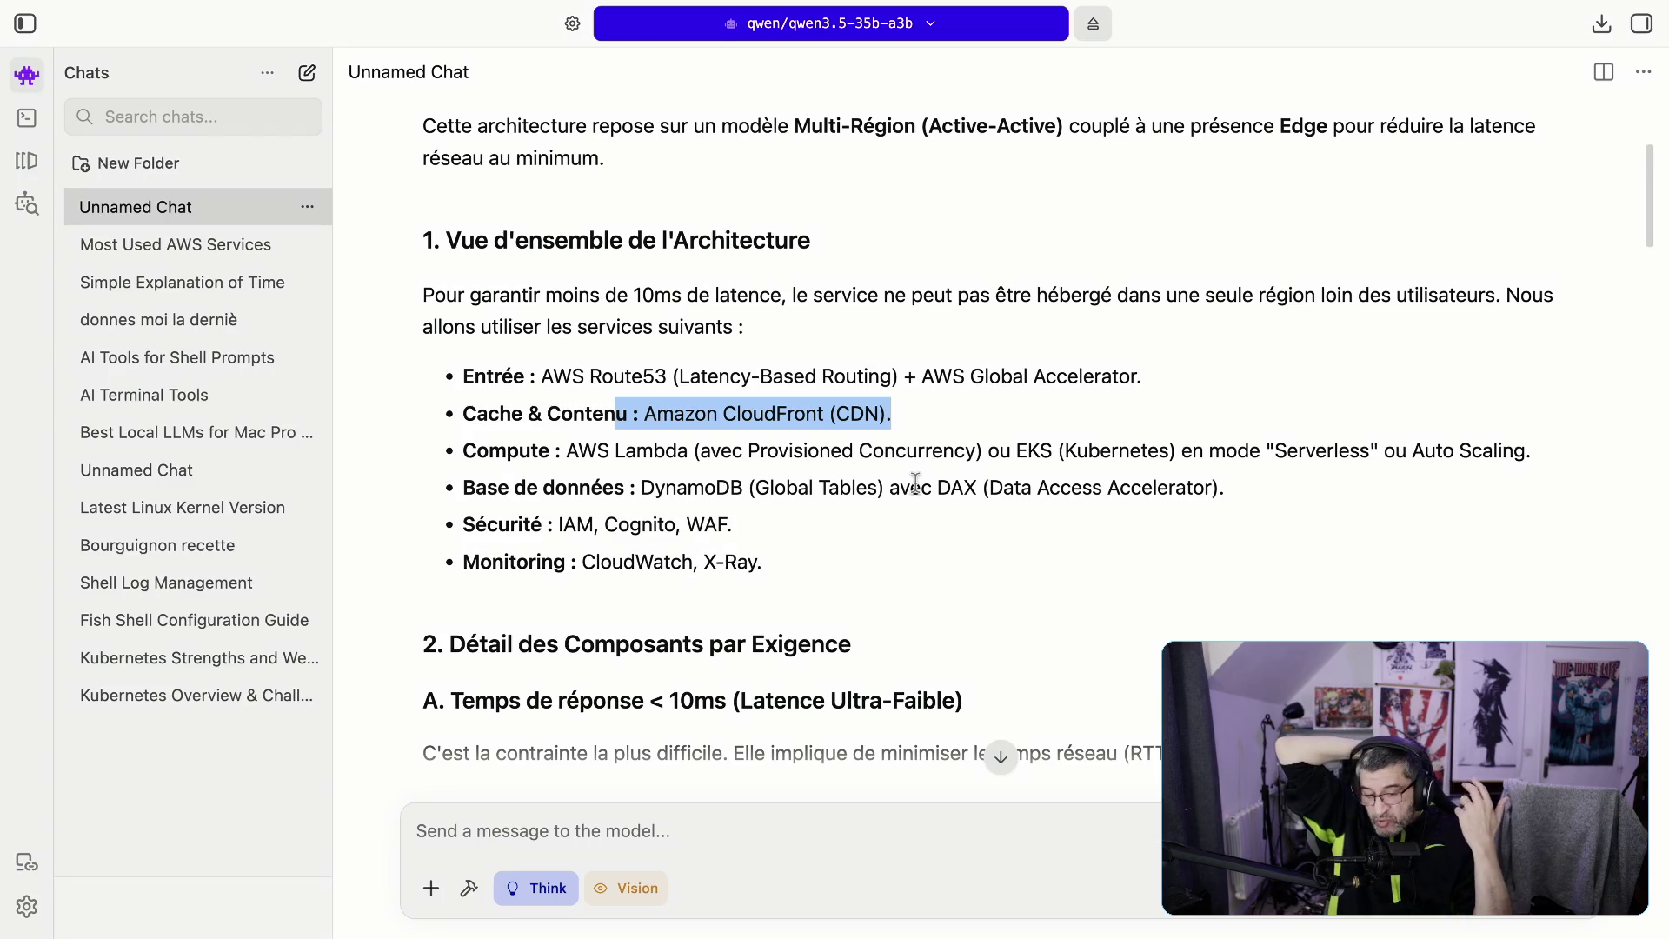
pyautogui.click(916, 483)
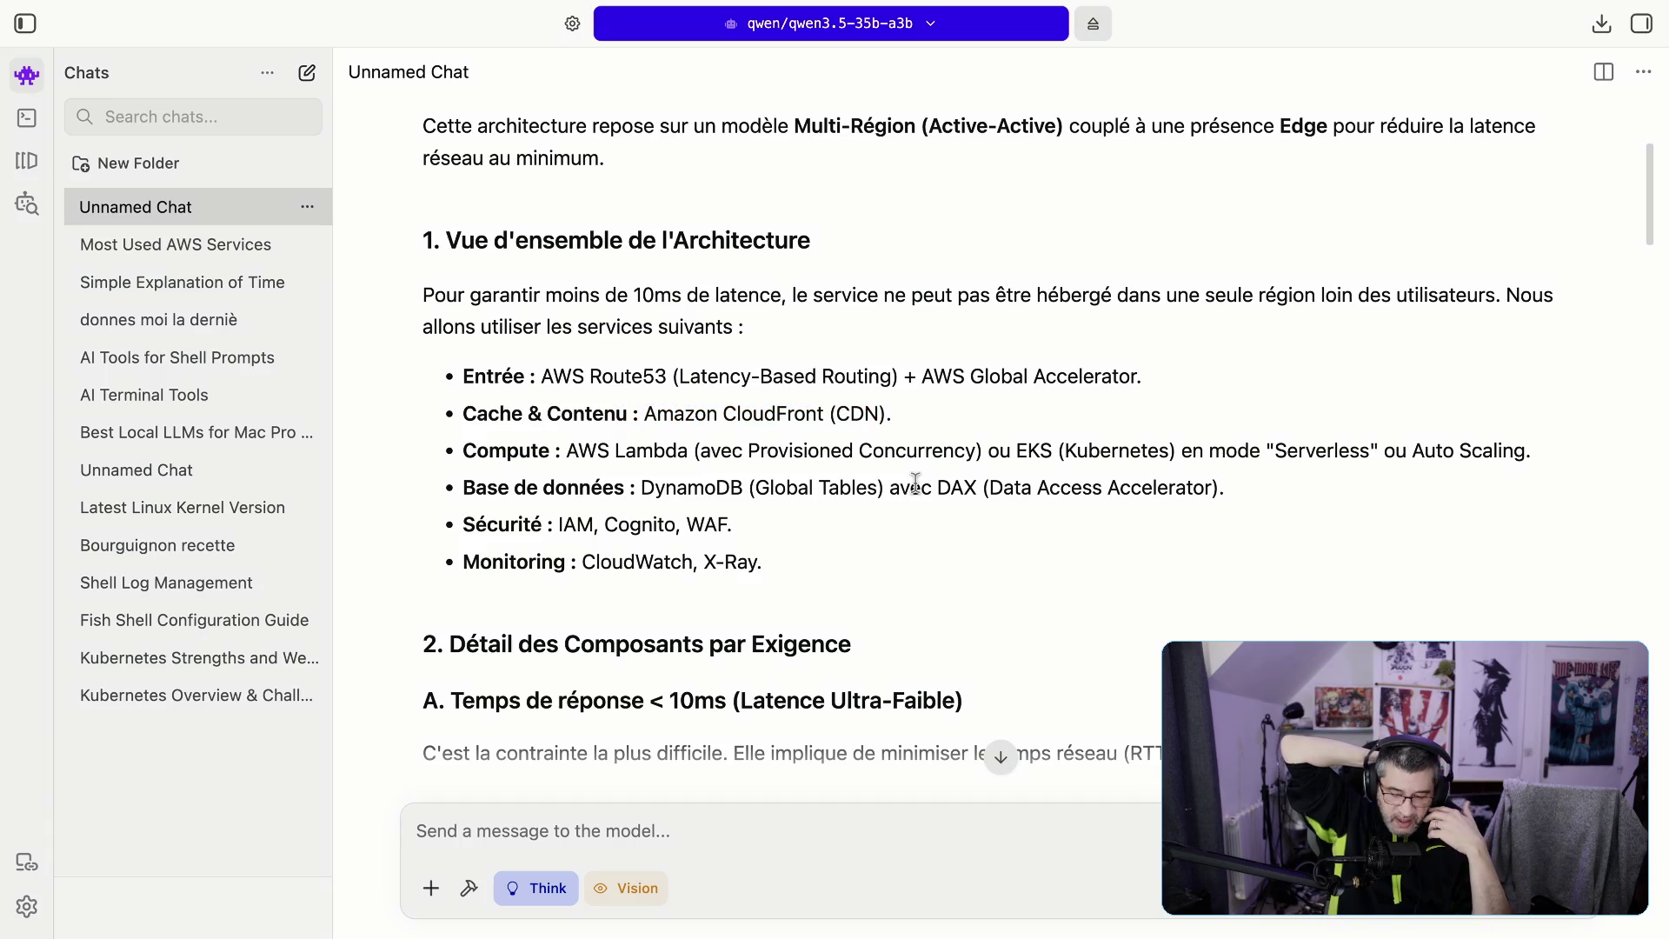
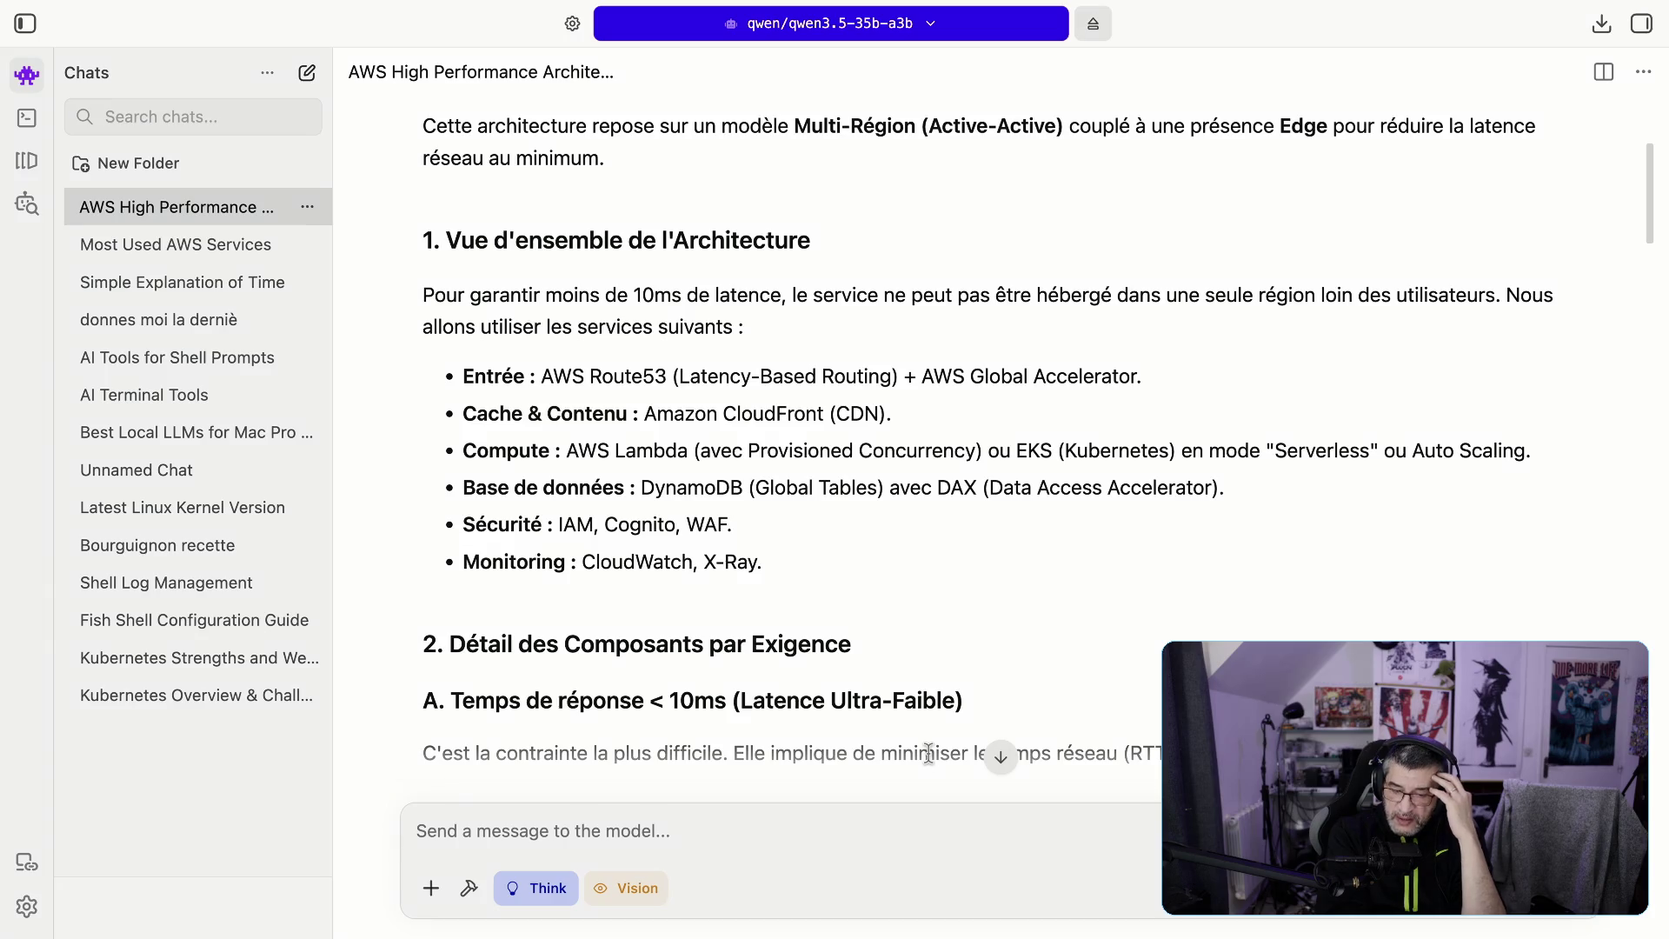
# Step: Highlight DAX, IAM, Cognito, WAF and CloudWatch in the component lines while reading
pyautogui.moveTo(932, 483); pyautogui.dragTo(1088, 487)
pyautogui.moveTo(554, 524); pyautogui.dragTo(582, 518)
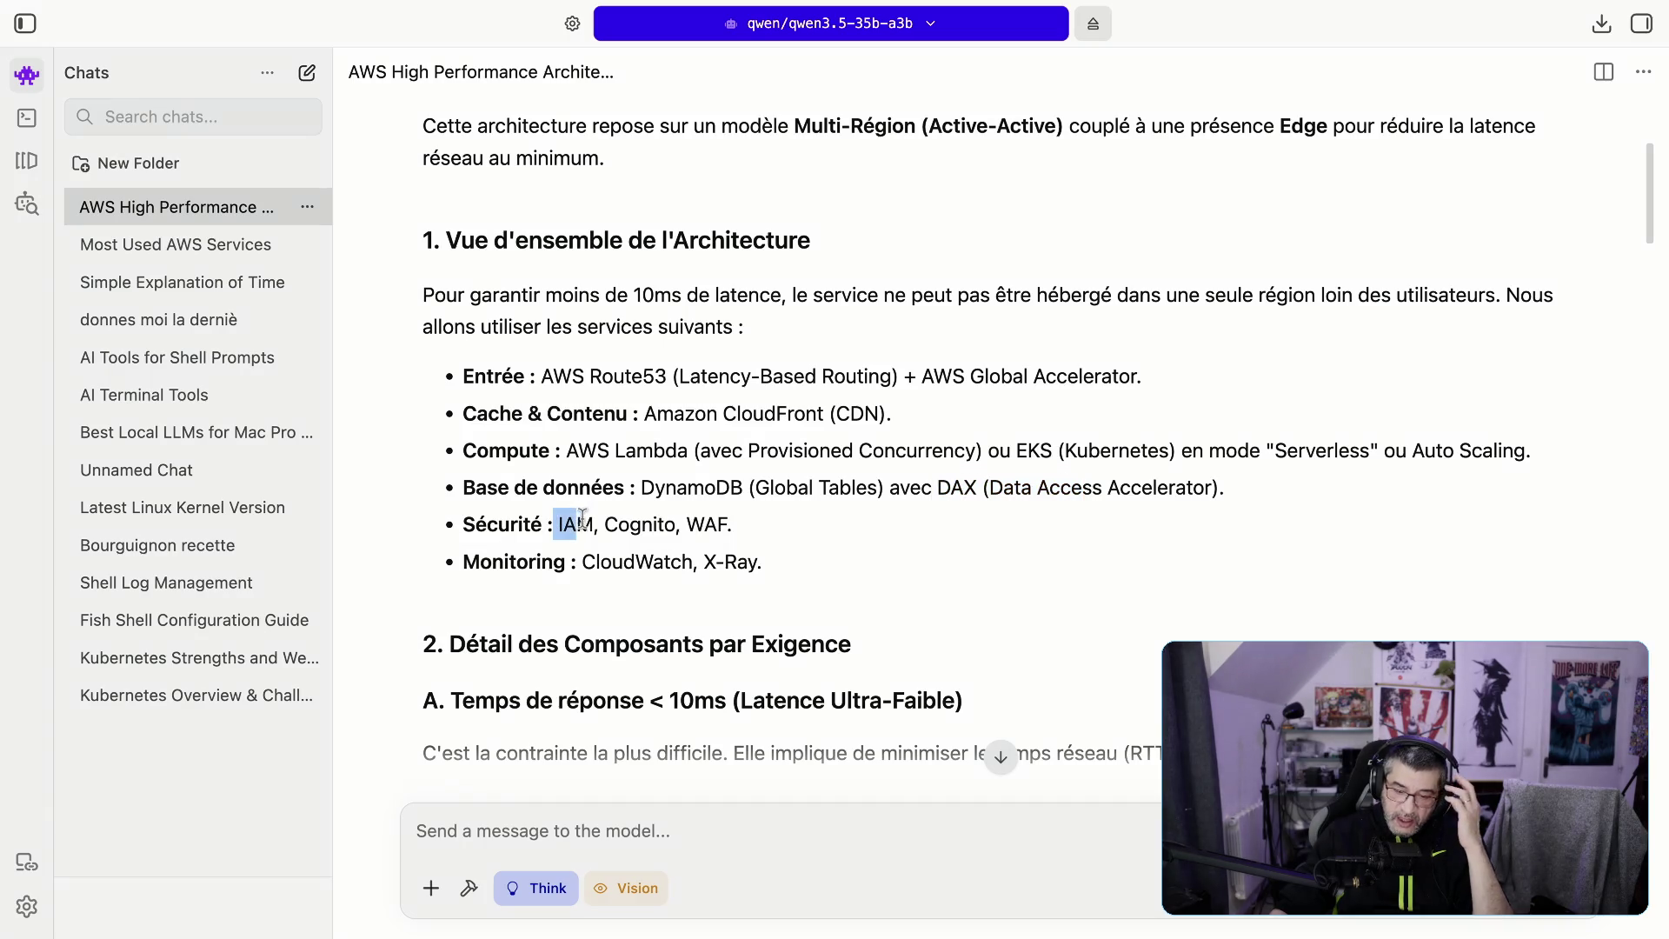
pyautogui.doubleClick(639, 524)
pyautogui.click(705, 528)
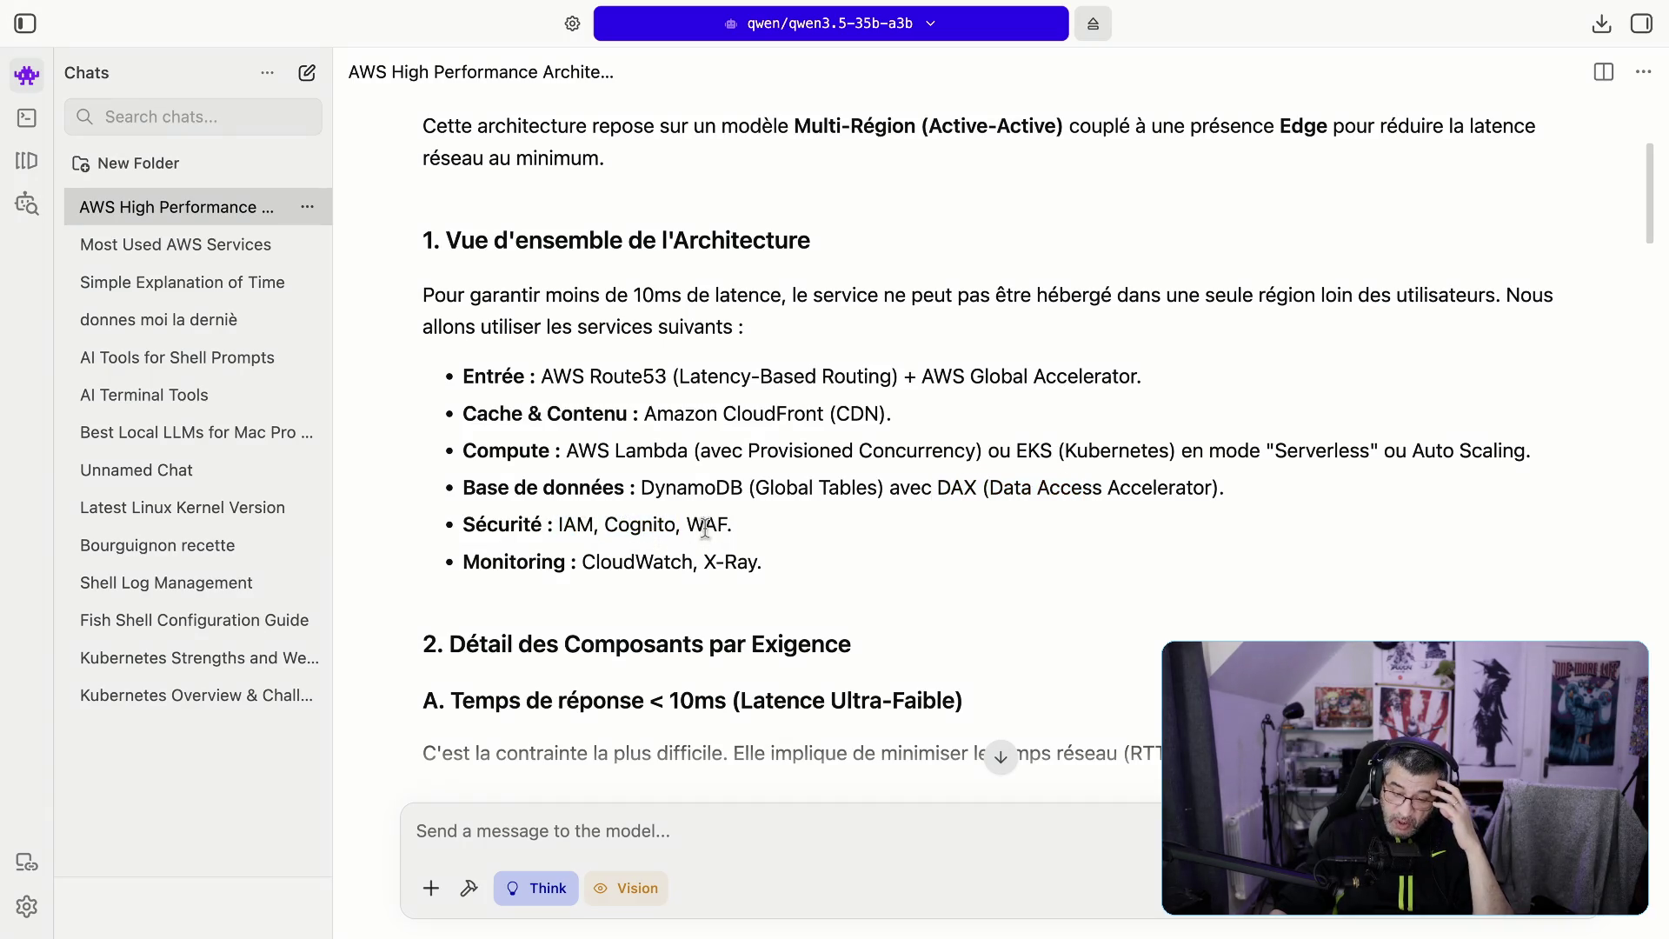
pyautogui.doubleClick(705, 526)
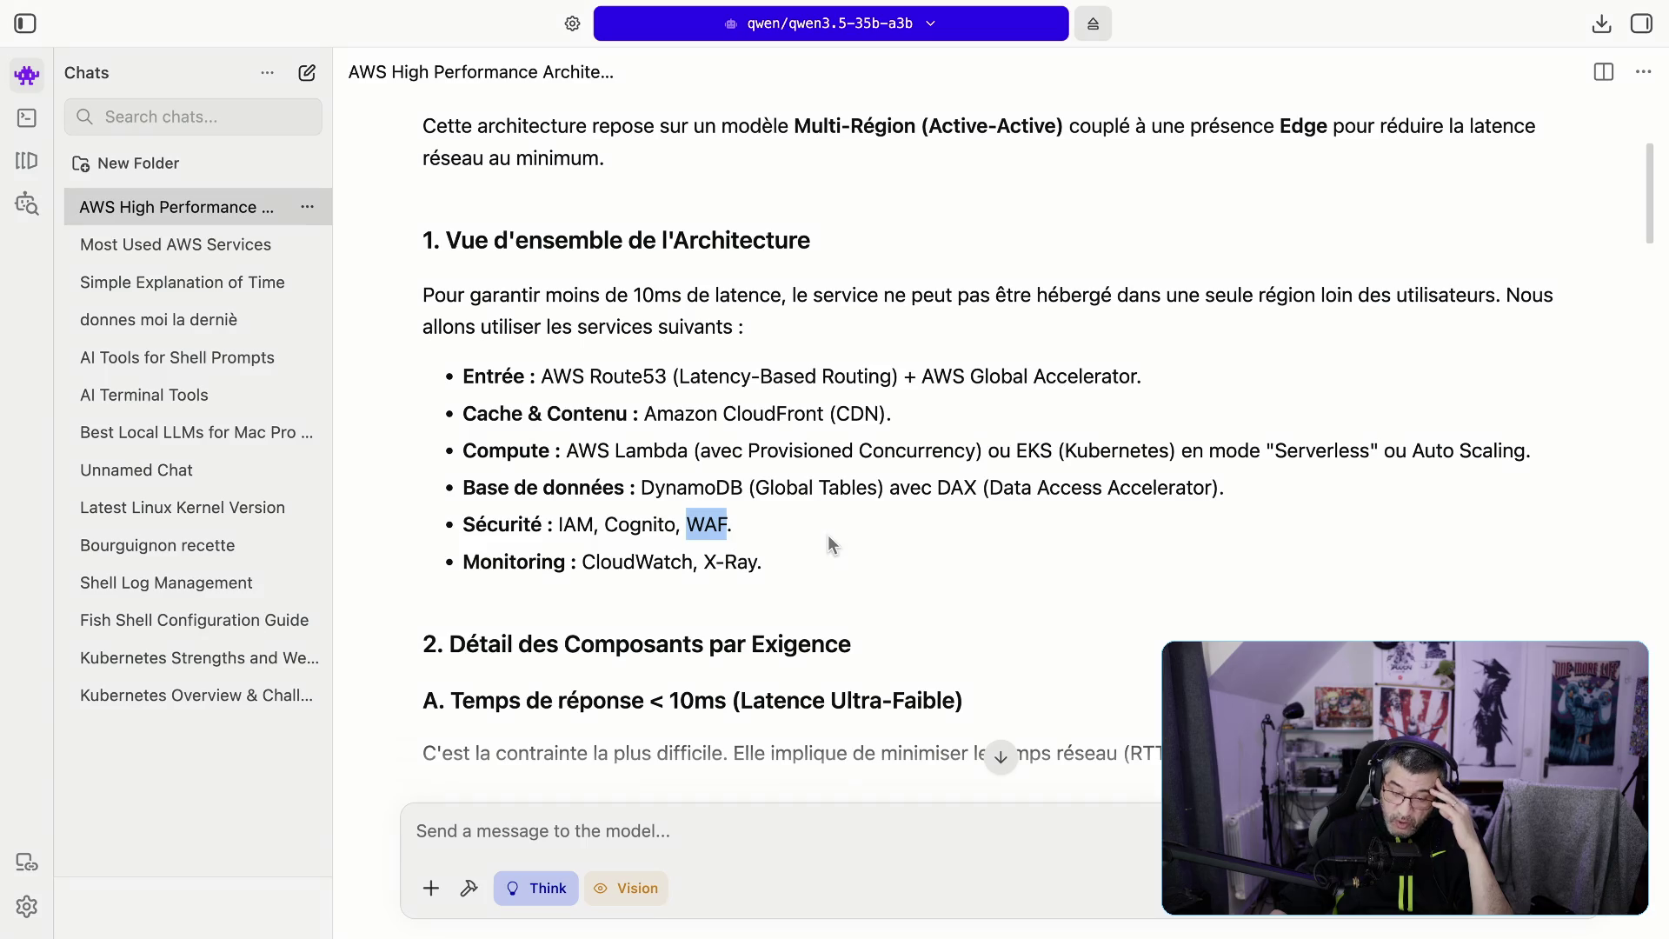
pyautogui.doubleClick(663, 563)
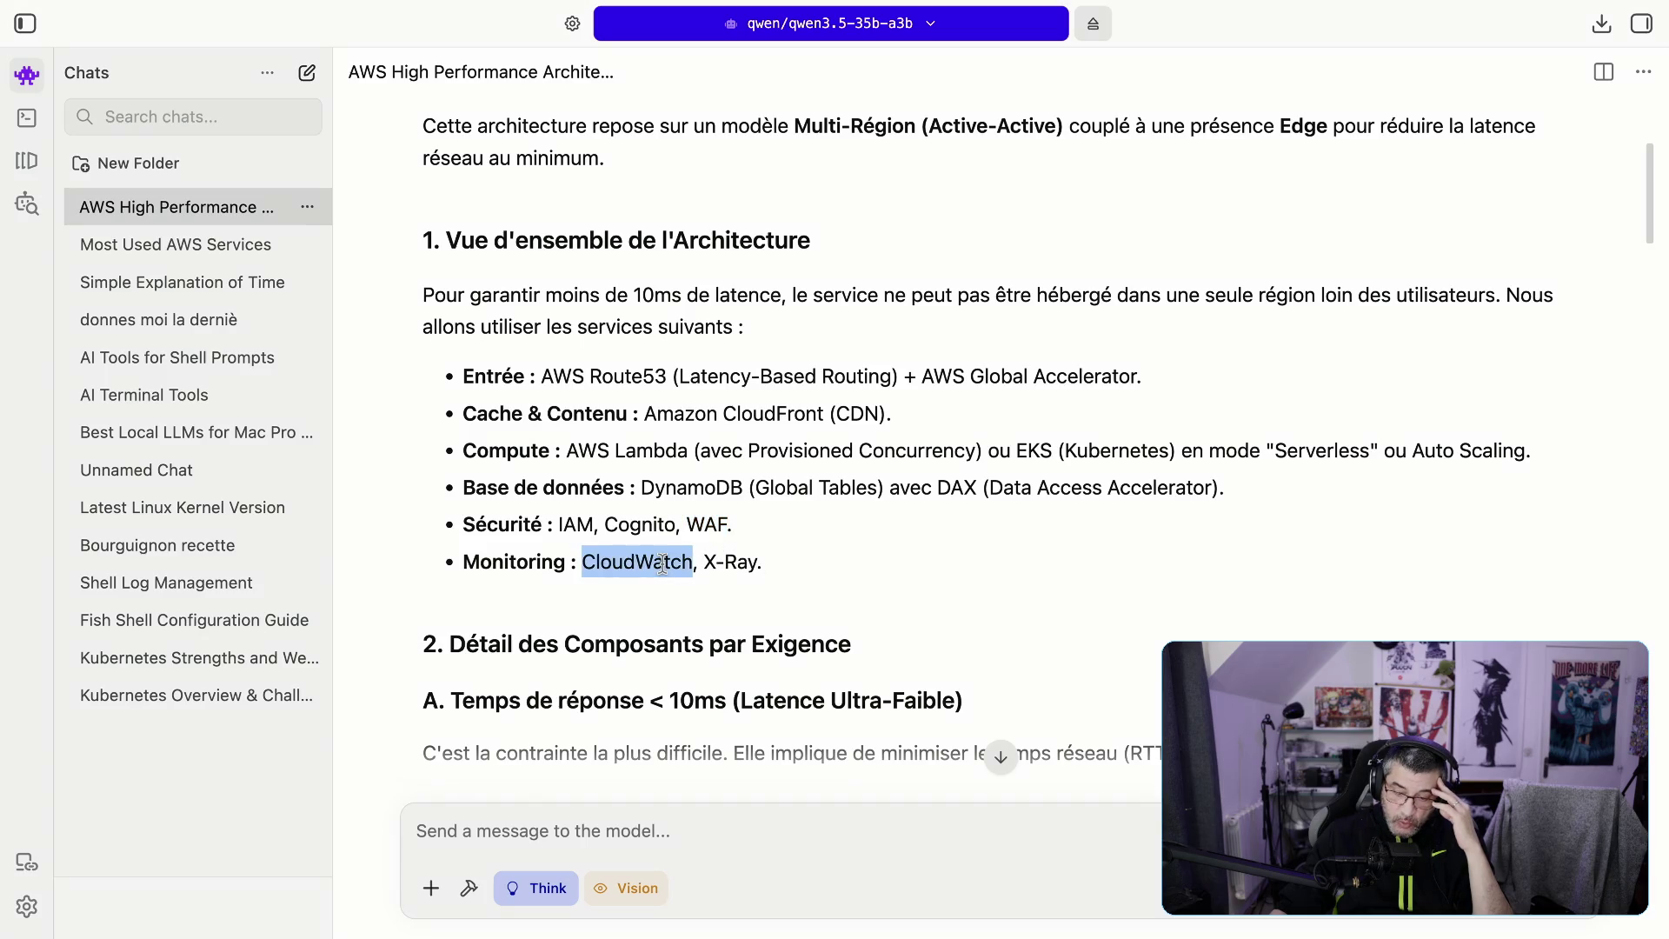
pyautogui.click(710, 561)
pyautogui.moveTo(703, 561); pyautogui.dragTo(748, 561)
# Step: Scroll to section 2.A and highlight the full Global Accelerator explanation
pyautogui.scroll(-1, 924, 600)
pyautogui.scroll(-1, 923, 597)
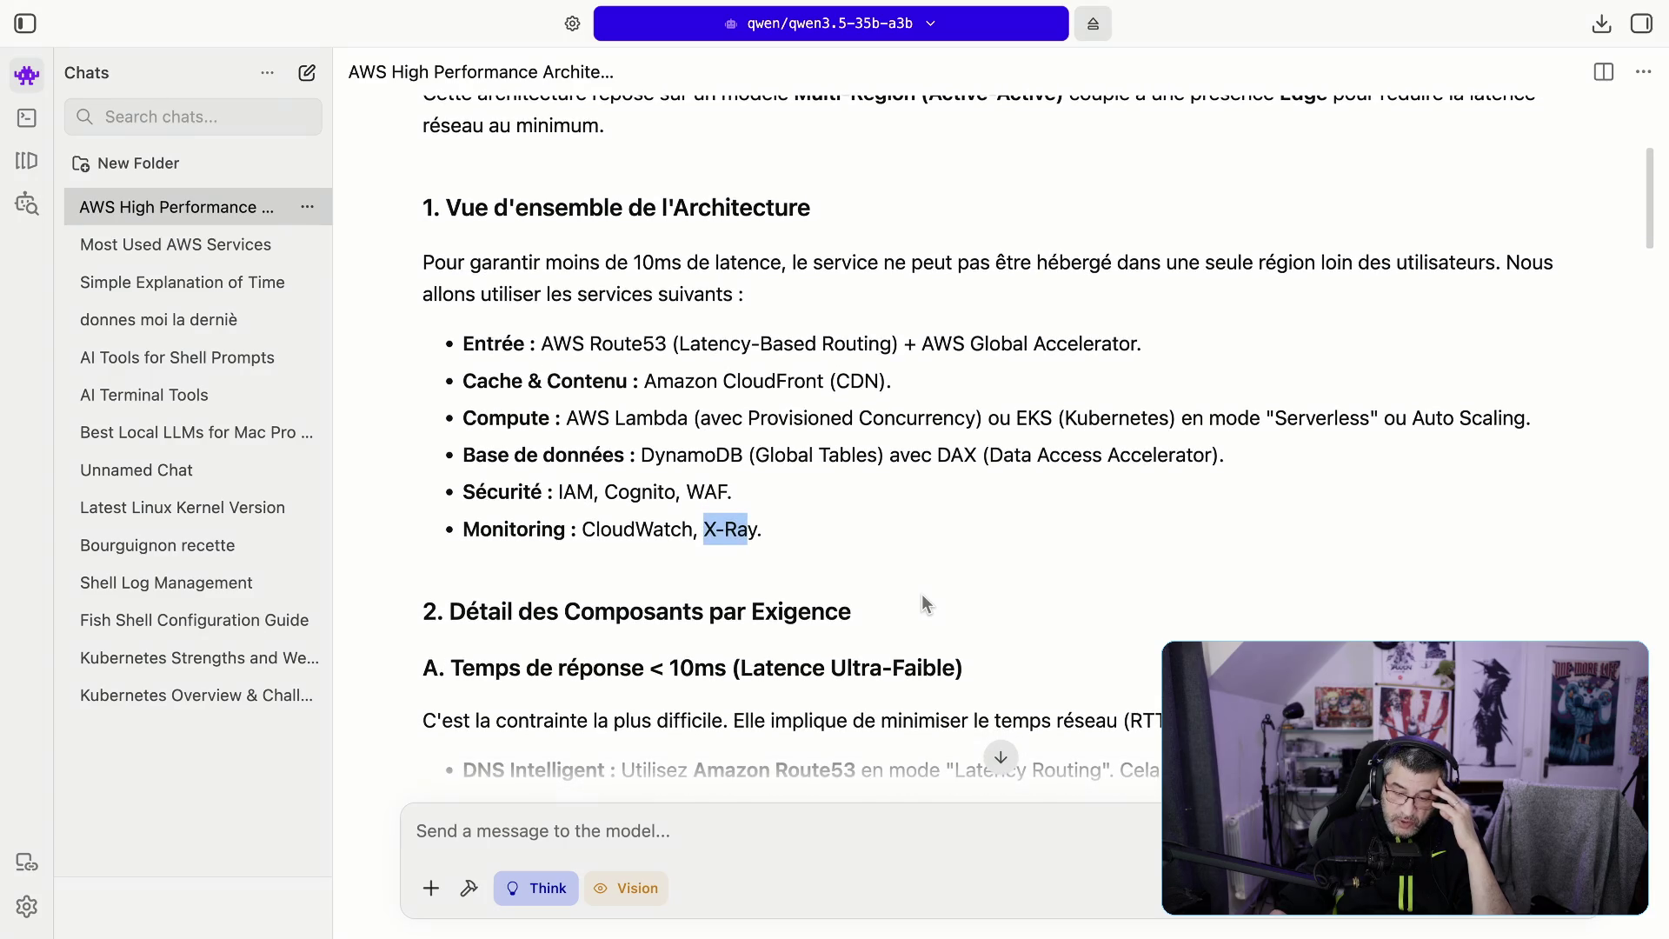
pyautogui.scroll(-3, 923, 600)
pyautogui.scroll(-5, 657, 595)
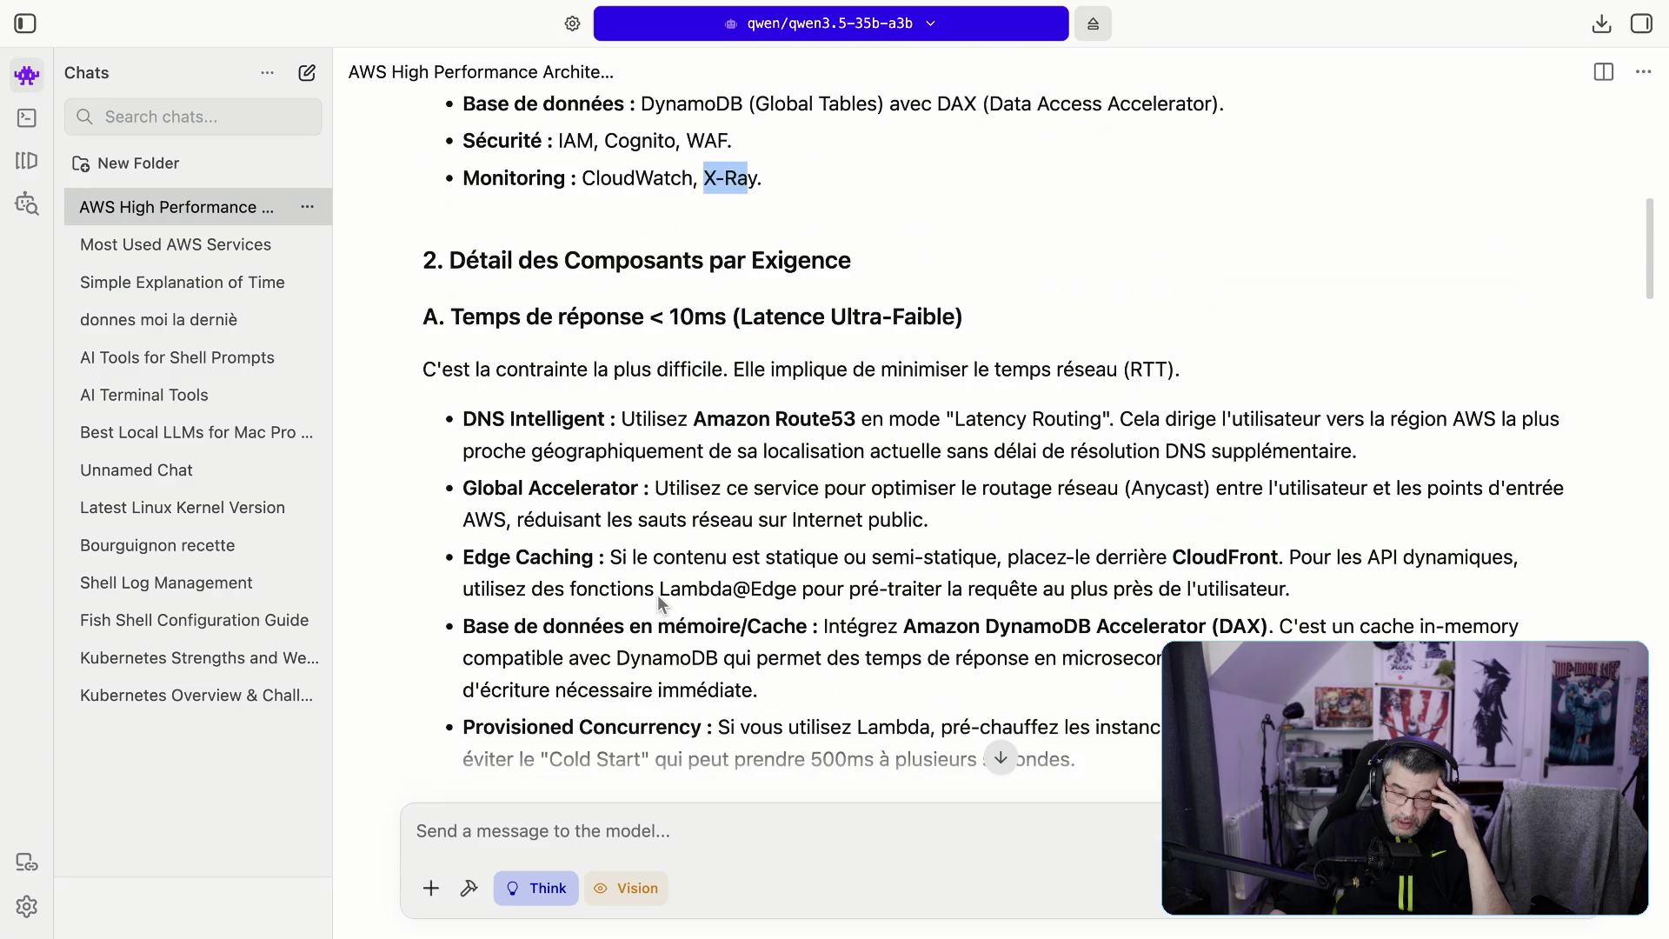
pyautogui.click(677, 489)
pyautogui.moveTo(677, 489); pyautogui.dragTo(1146, 509)
pyautogui.moveTo(1321, 510); pyautogui.dragTo(1424, 520)
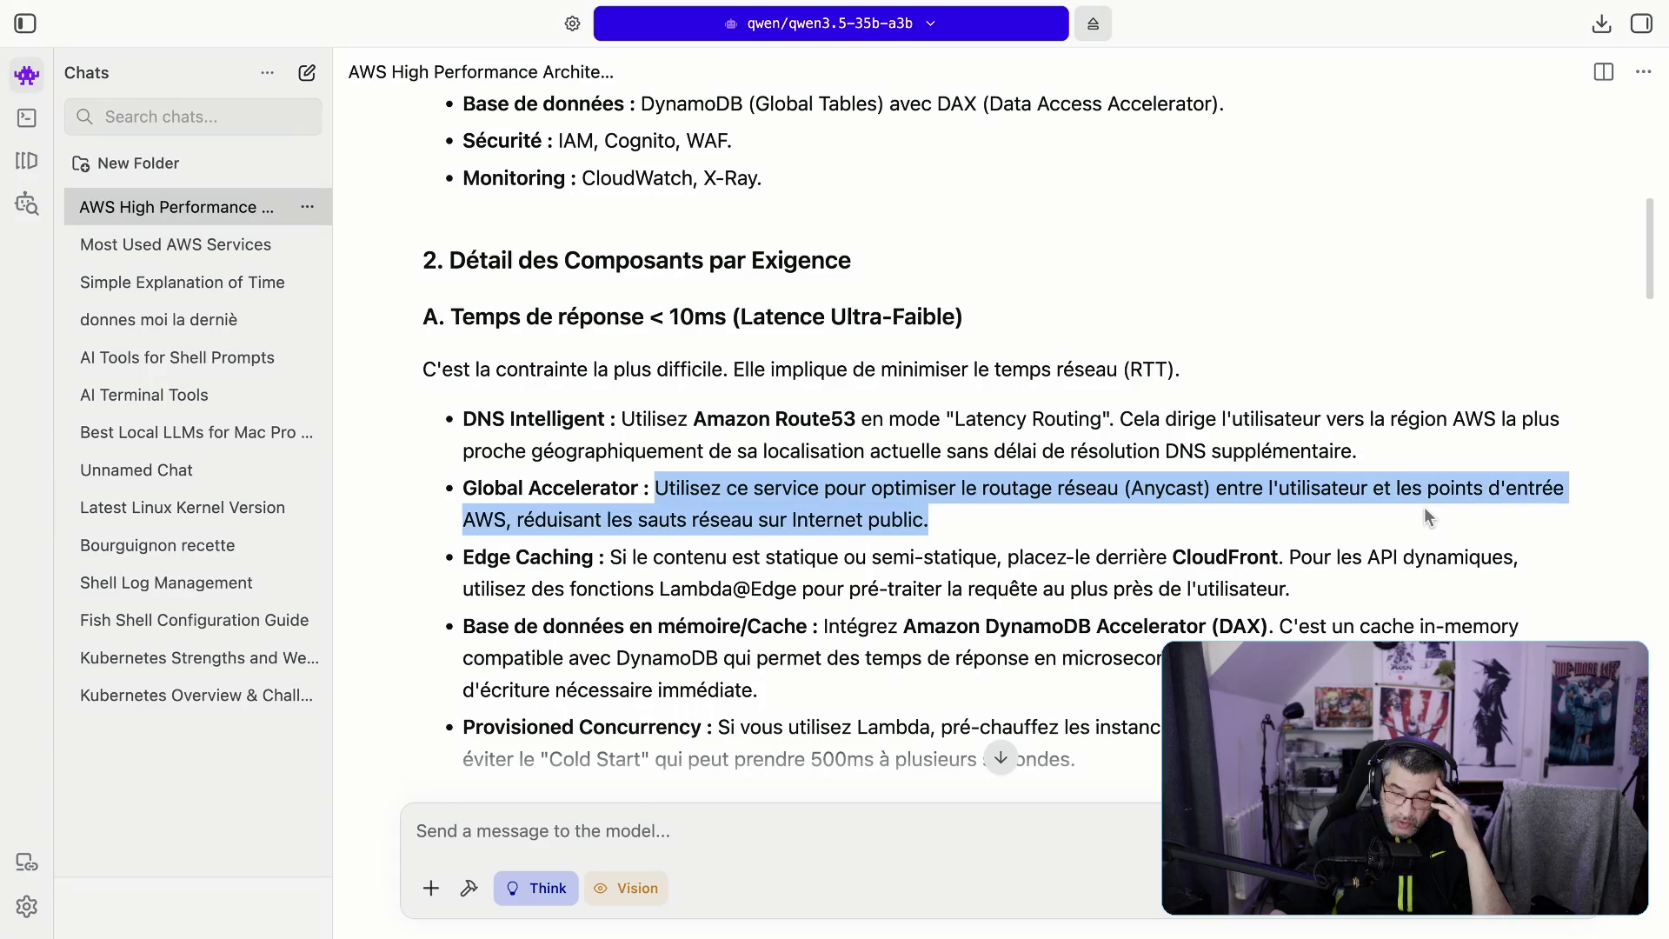
# Step: Highlight the Edge Caching bullet, CloudFront static-content advice and the word semi-statique
pyautogui.scroll(-1, 1399, 531)
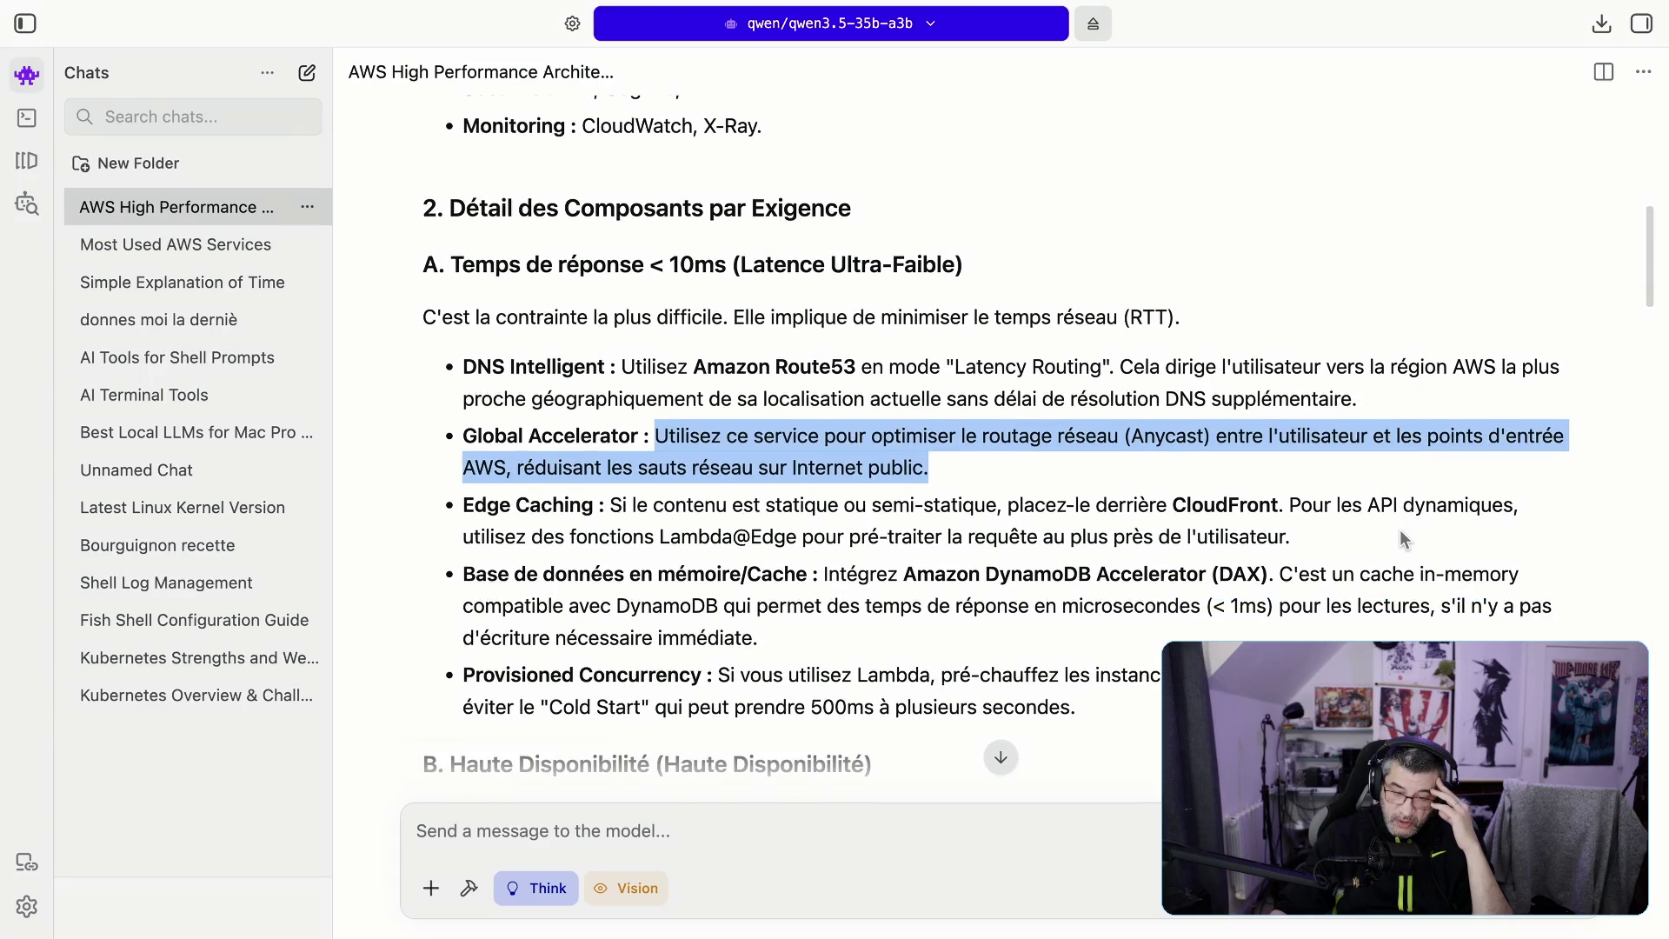
pyautogui.click(470, 504)
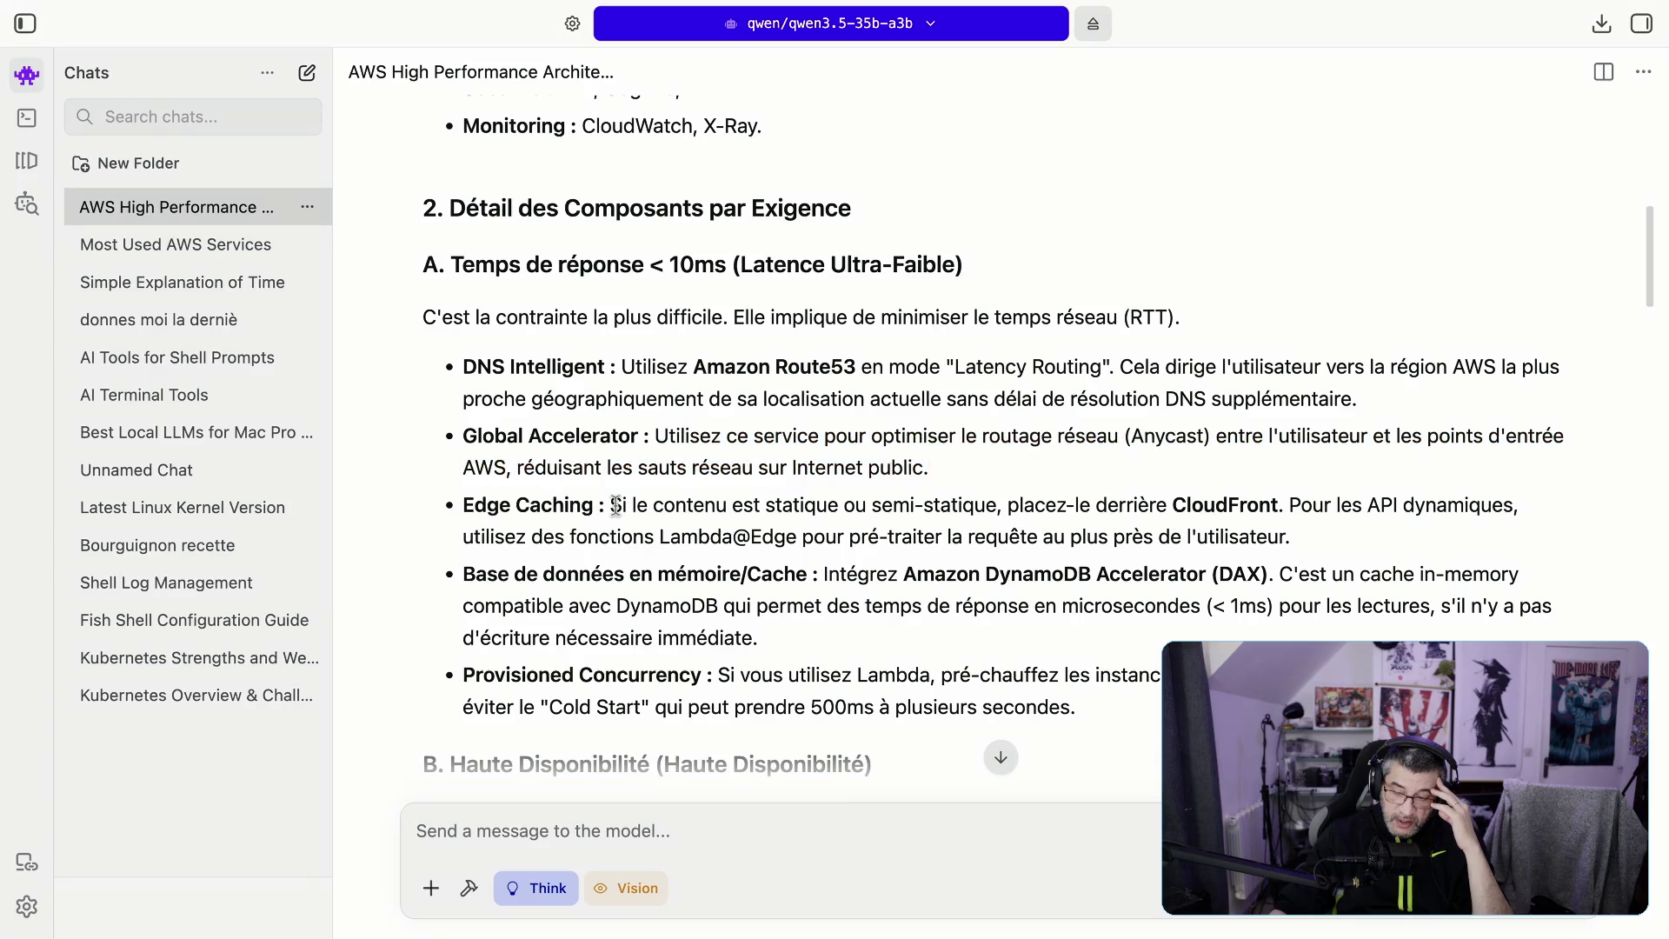
pyautogui.moveTo(611, 505); pyautogui.dragTo(660, 510)
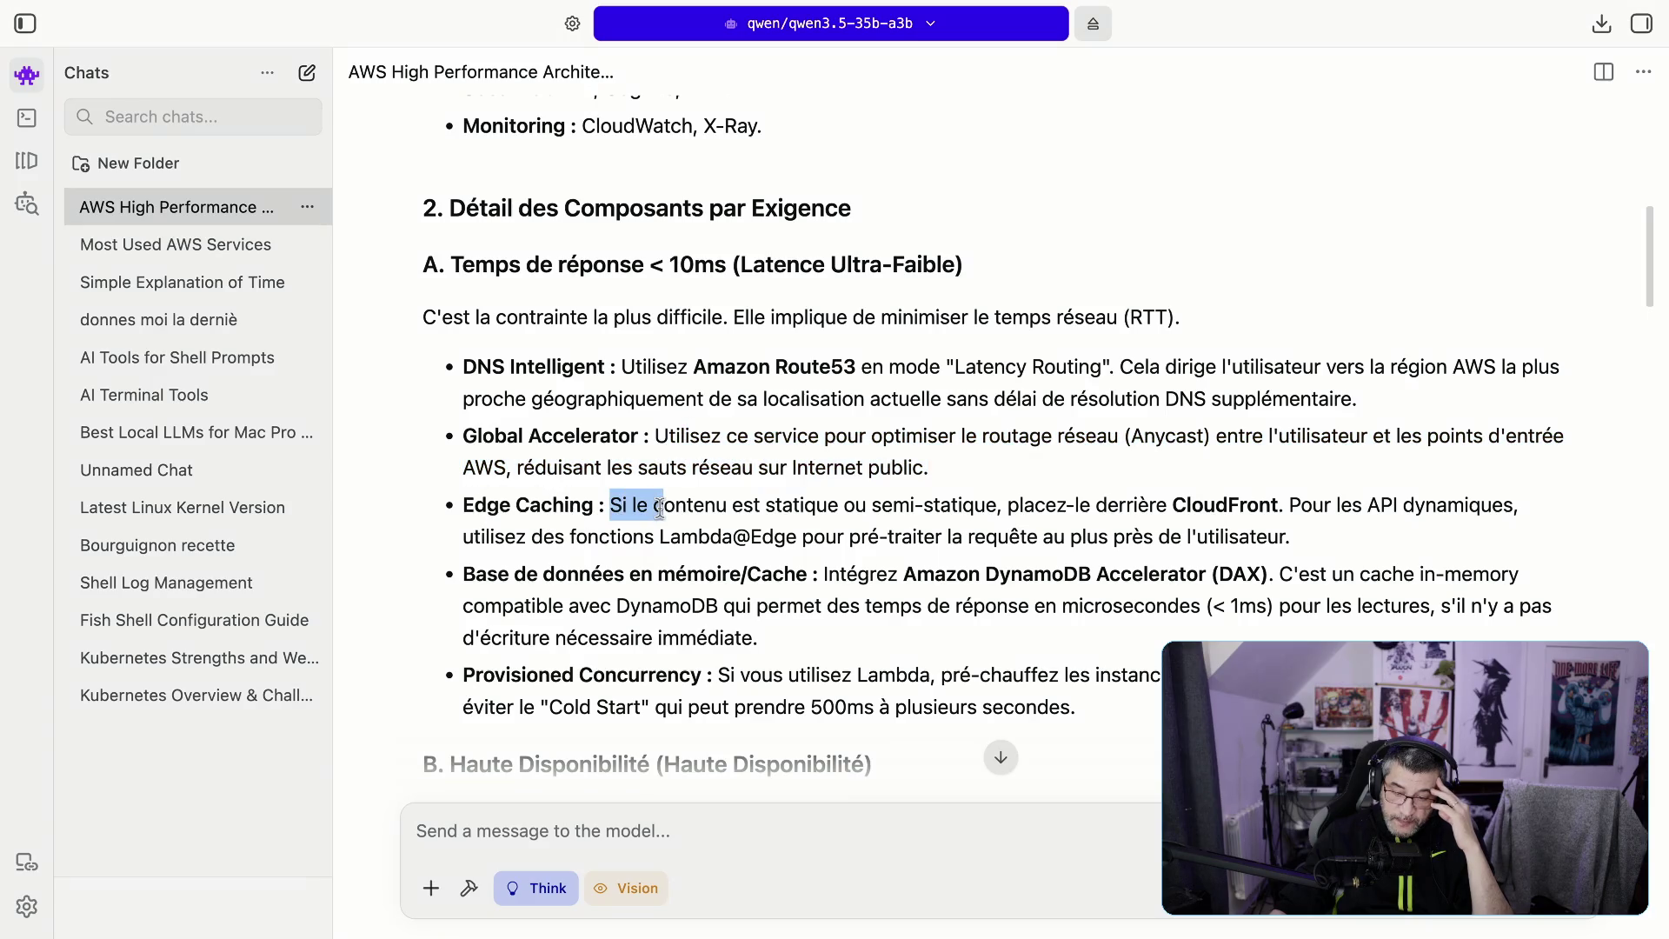
pyautogui.tripleClick(1192, 504)
pyautogui.click(821, 528)
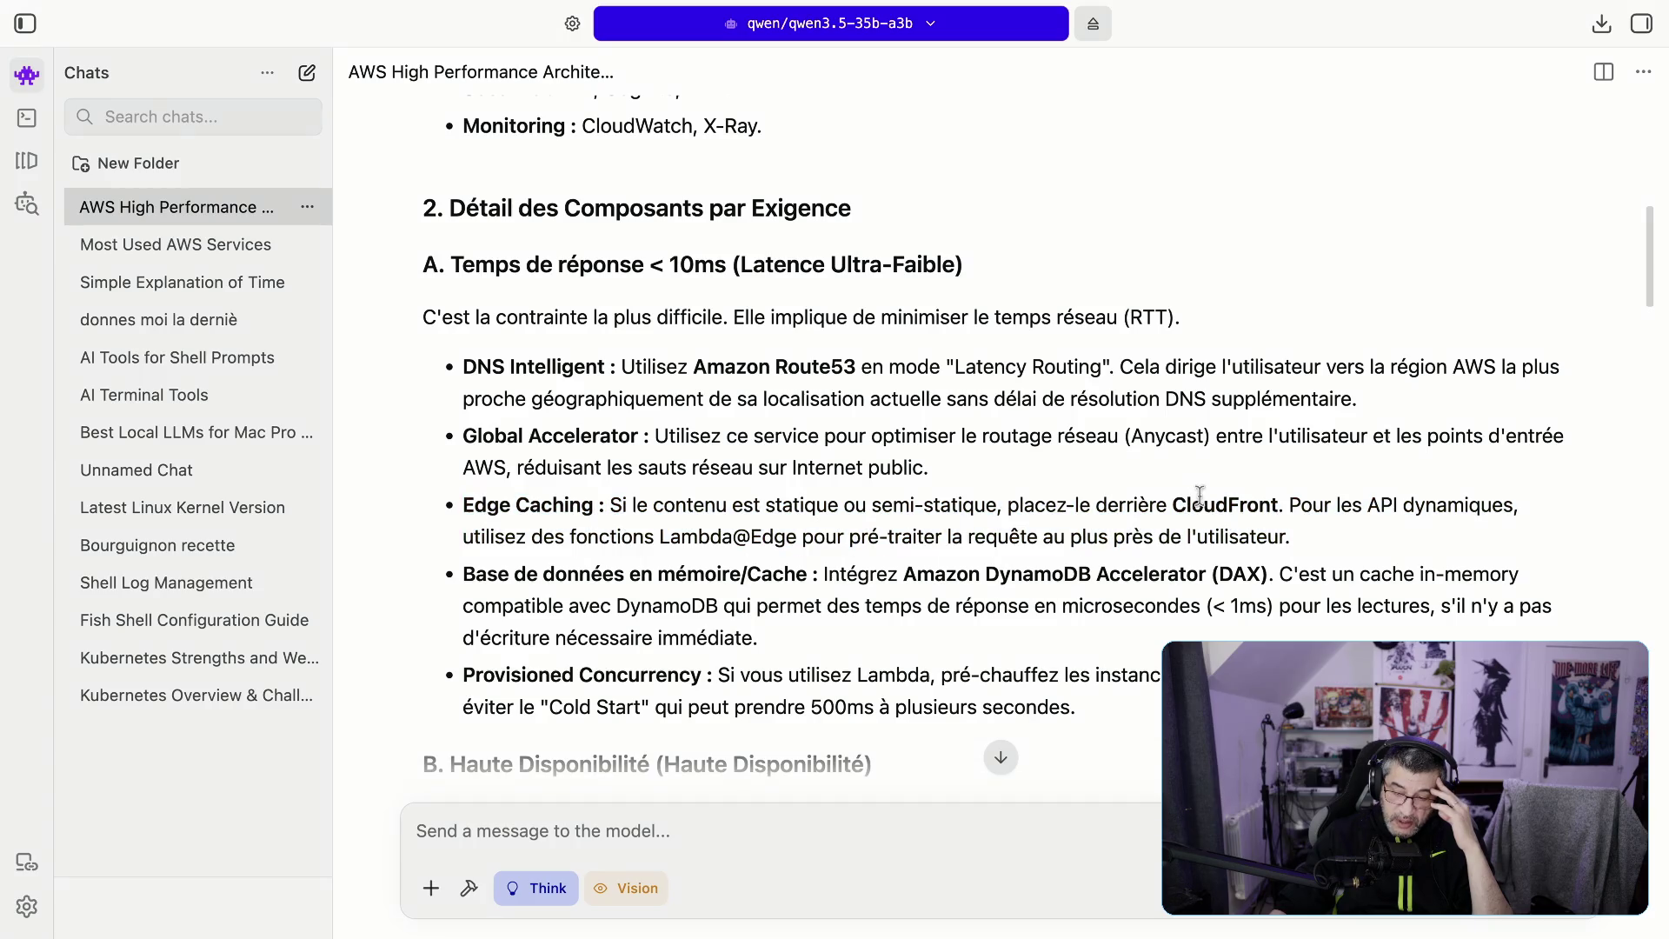
pyautogui.doubleClick(1199, 504)
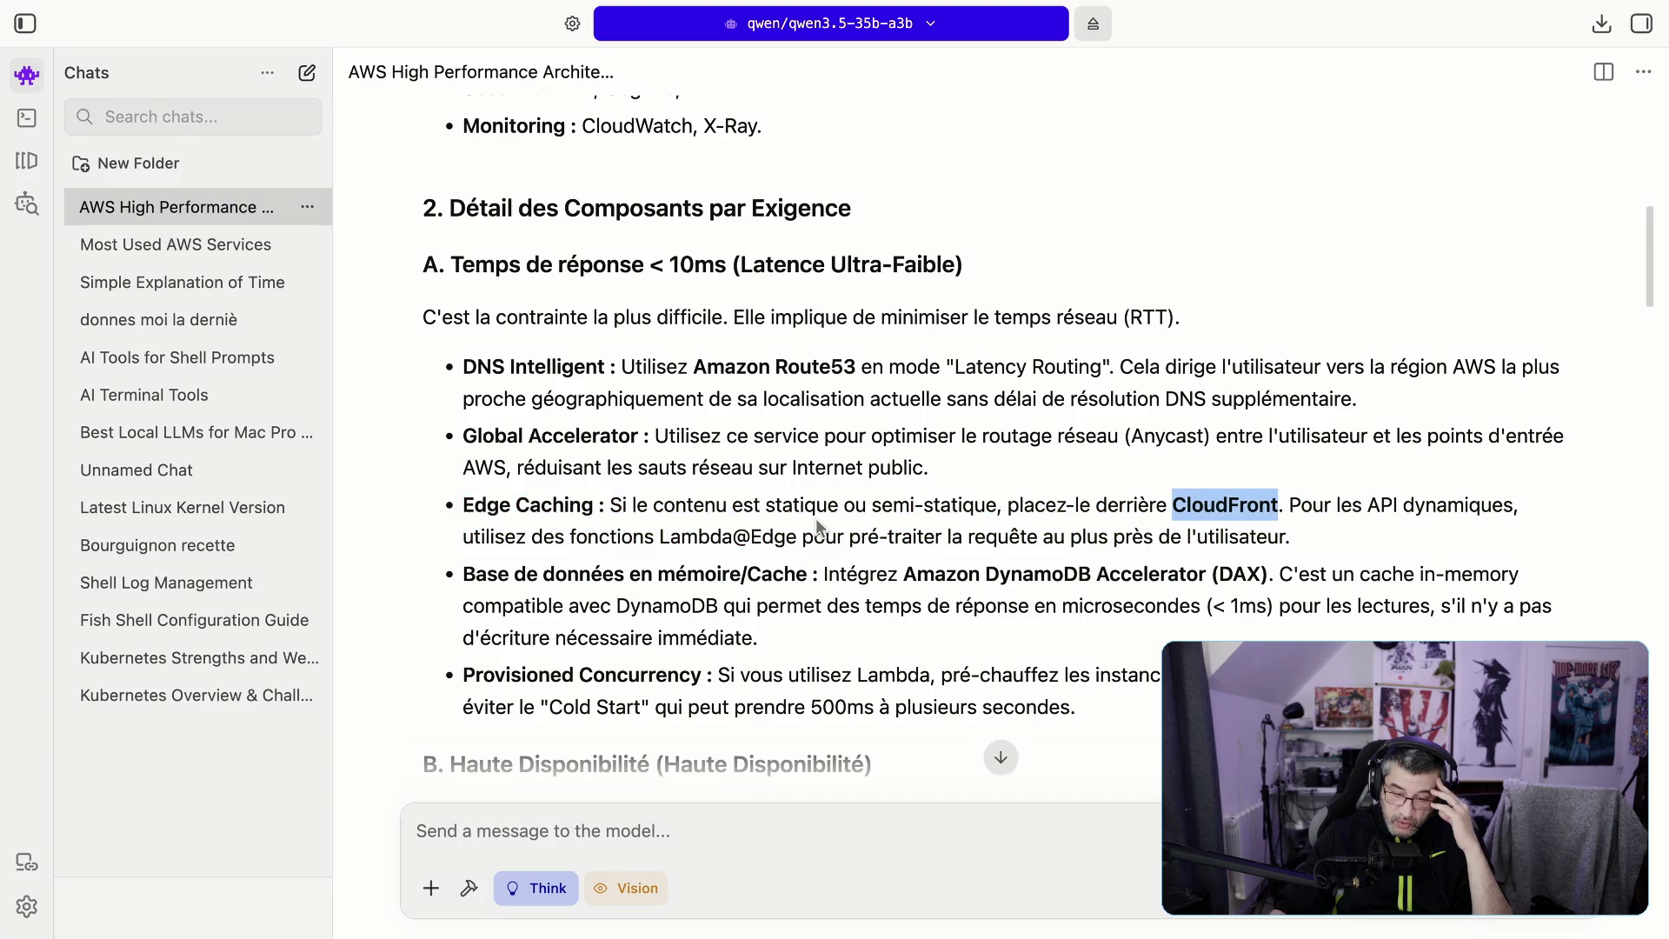
pyautogui.moveTo(743, 504); pyautogui.dragTo(1273, 505)
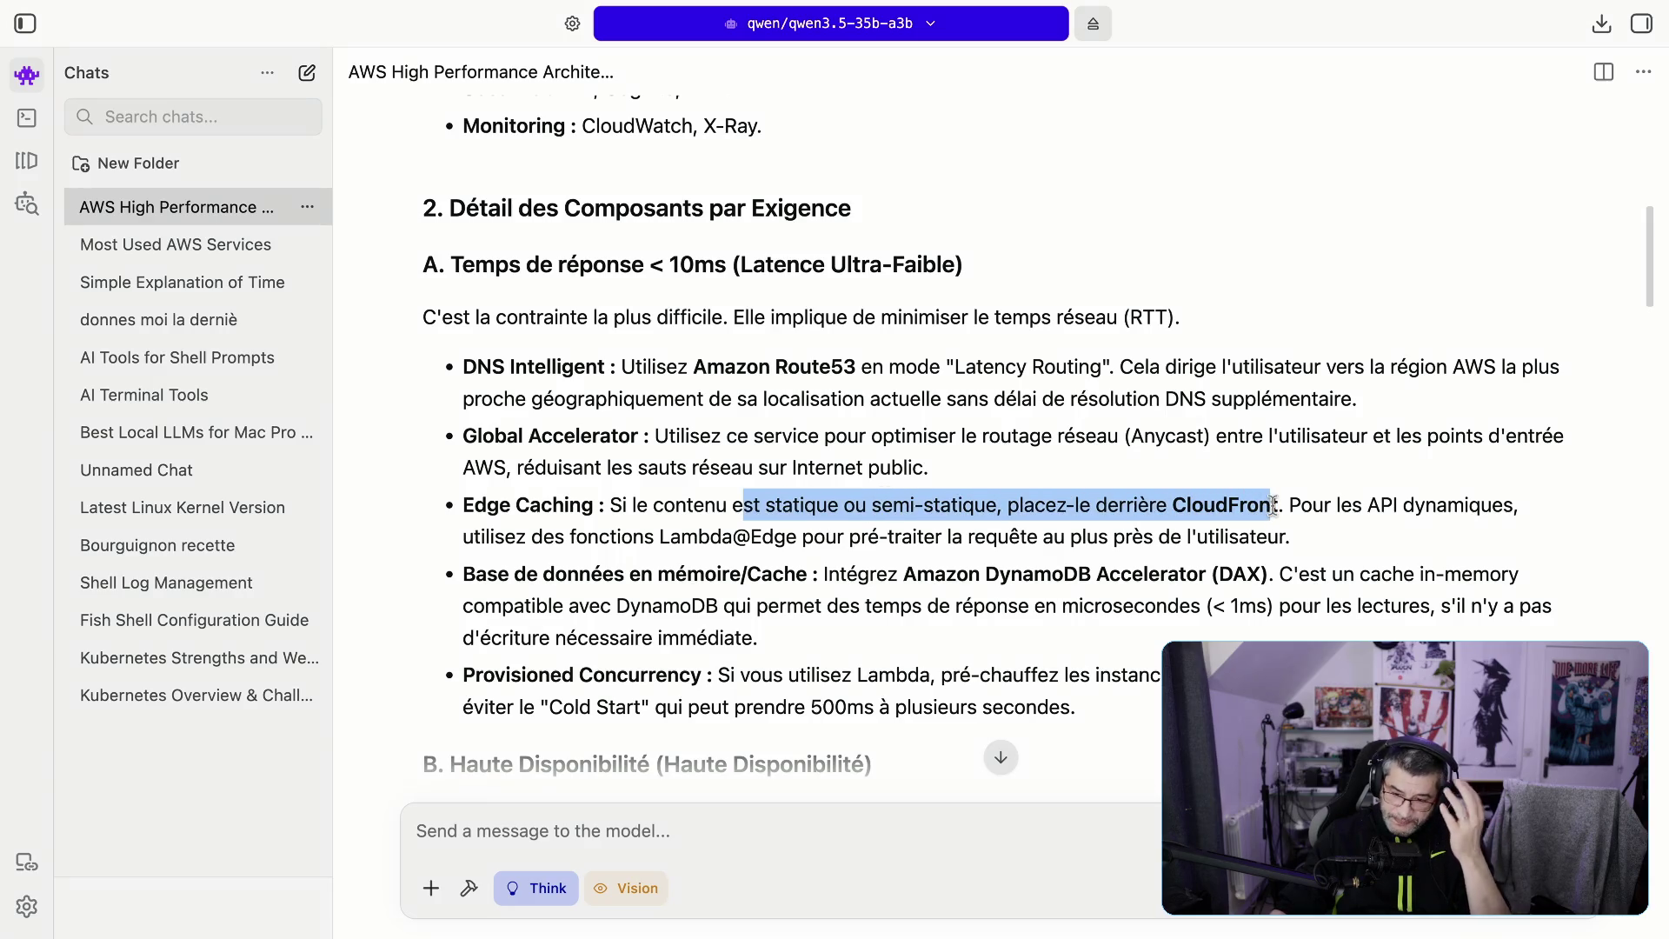
pyautogui.click(944, 505)
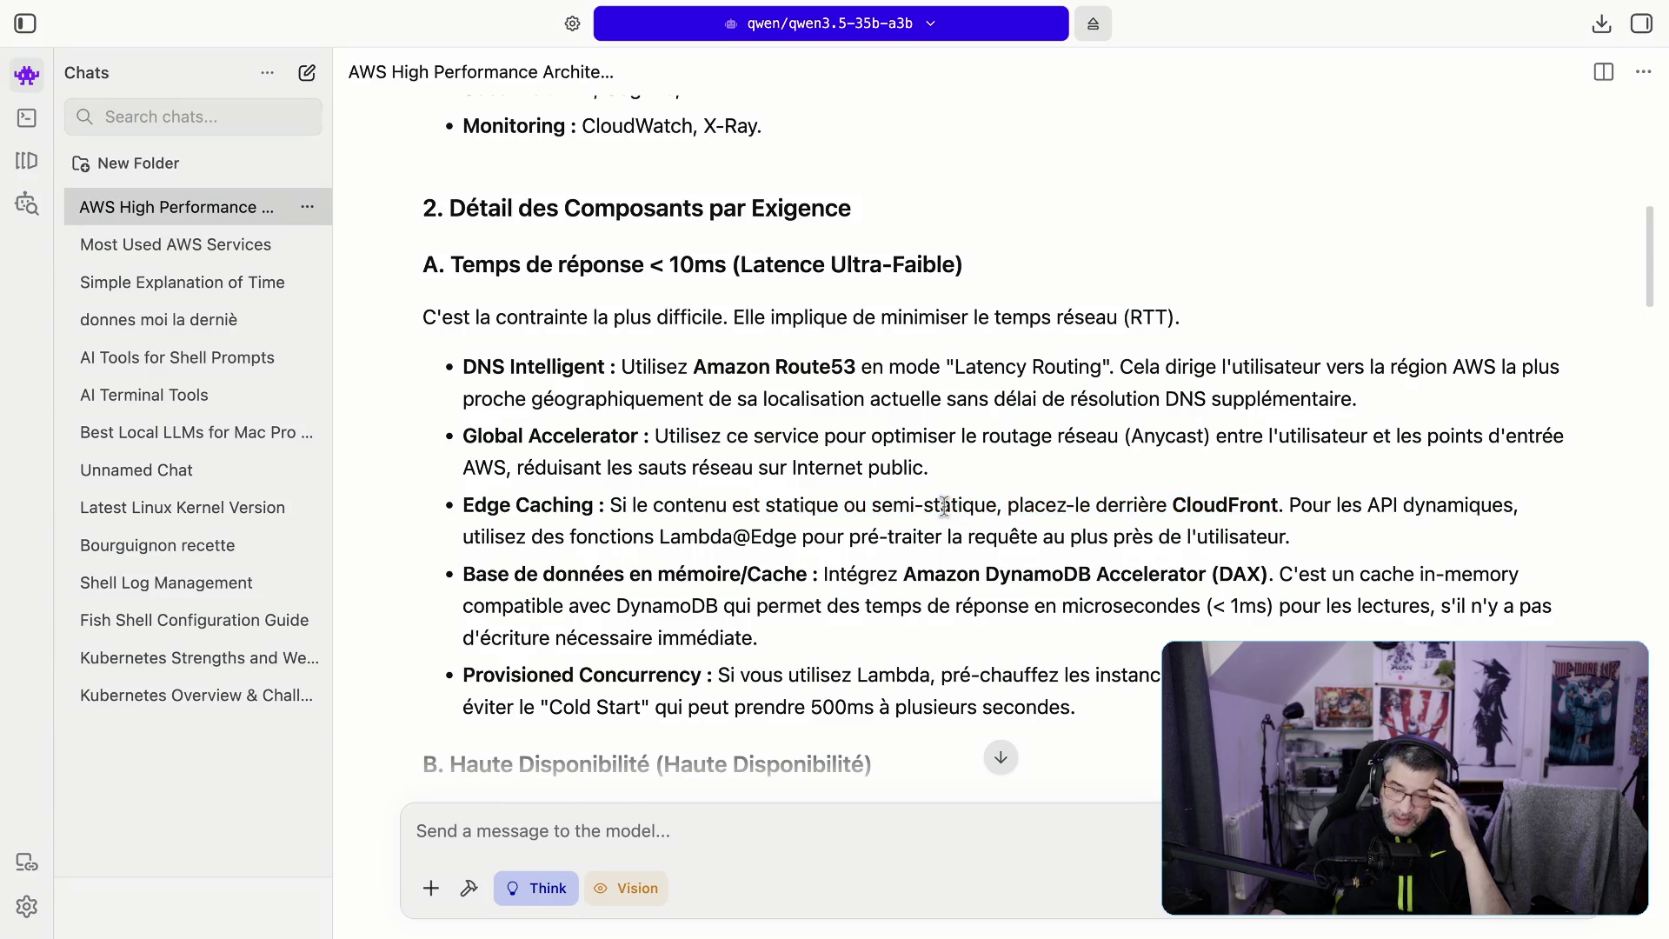
pyautogui.moveTo(873, 509); pyautogui.dragTo(995, 515)
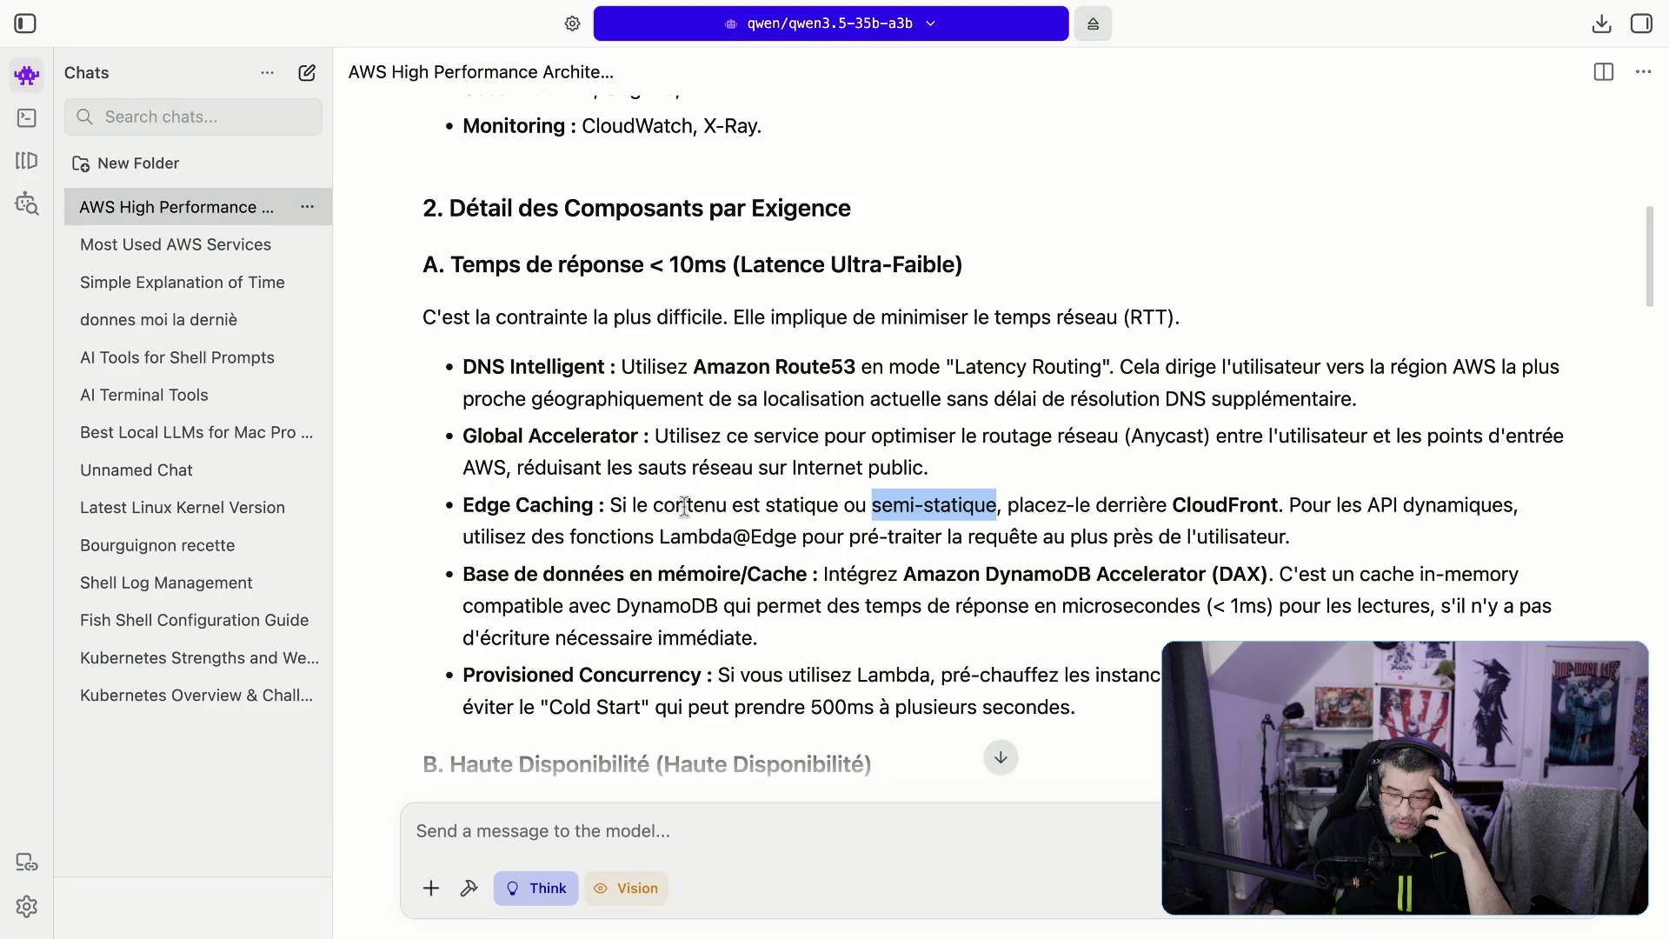
# Step: Highlight the dynamic APIs phrase, Lambda@Edge, close-to-user processing and the in-memory cache heading
pyautogui.moveTo(1288, 502); pyautogui.dragTo(1530, 511)
pyautogui.moveTo(661, 536)
pyautogui.mouseDown()
pyautogui.moveTo(820, 536)
pyautogui.moveTo(800, 536)
pyautogui.mouseUp()
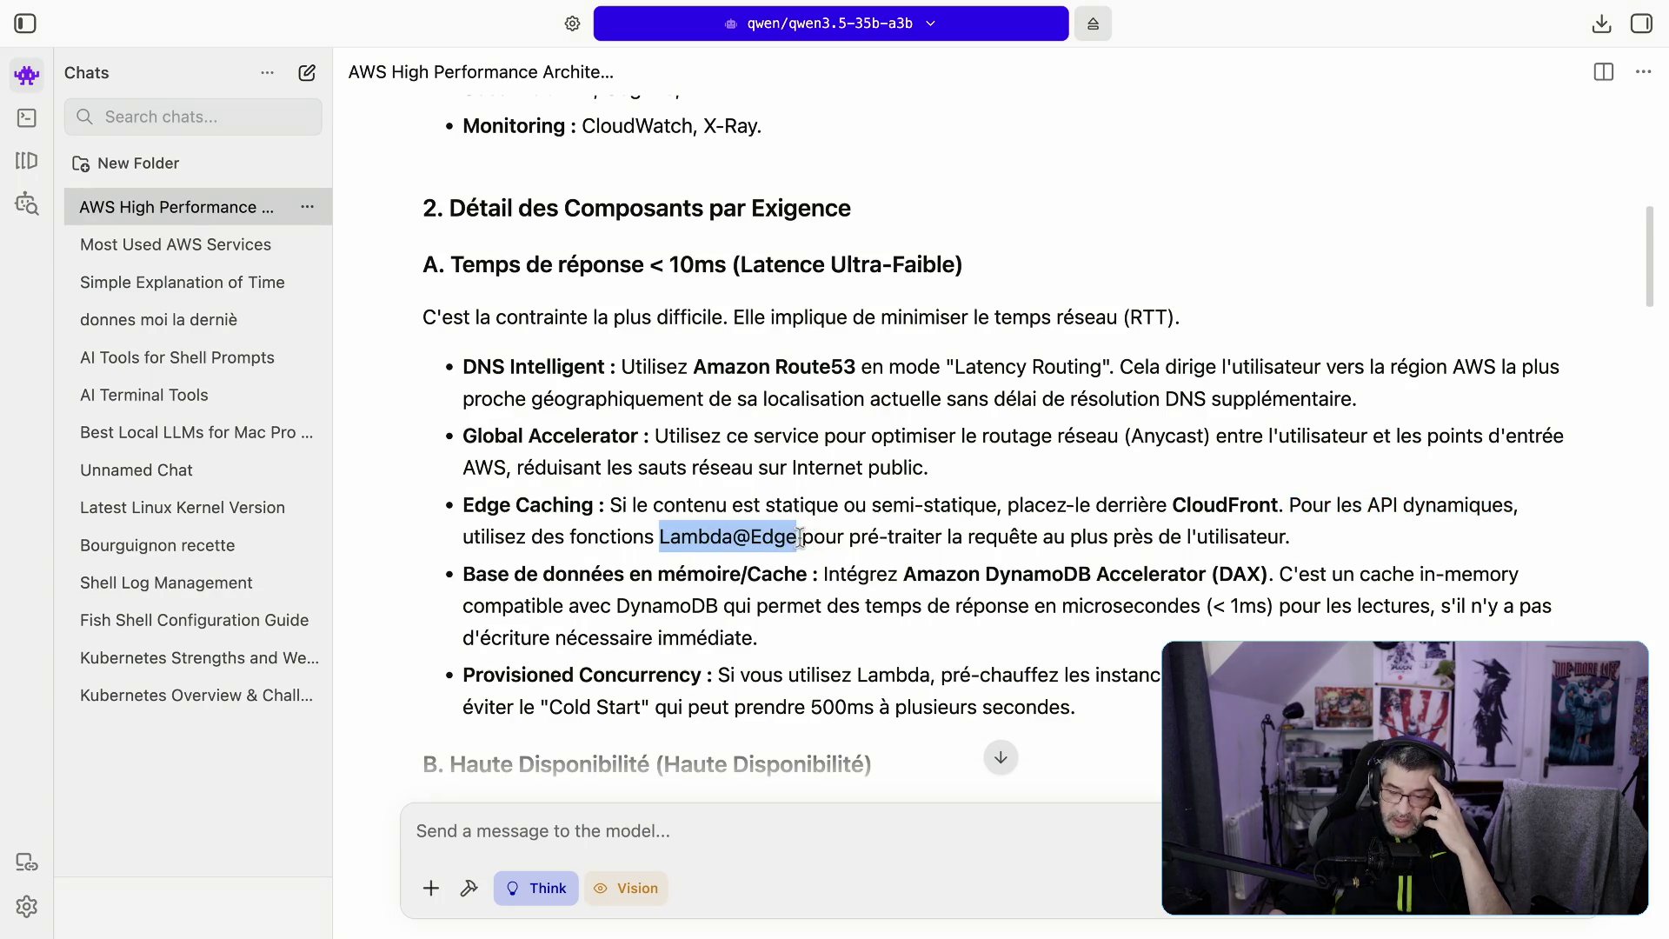
pyautogui.moveTo(895, 536); pyautogui.dragTo(1289, 537)
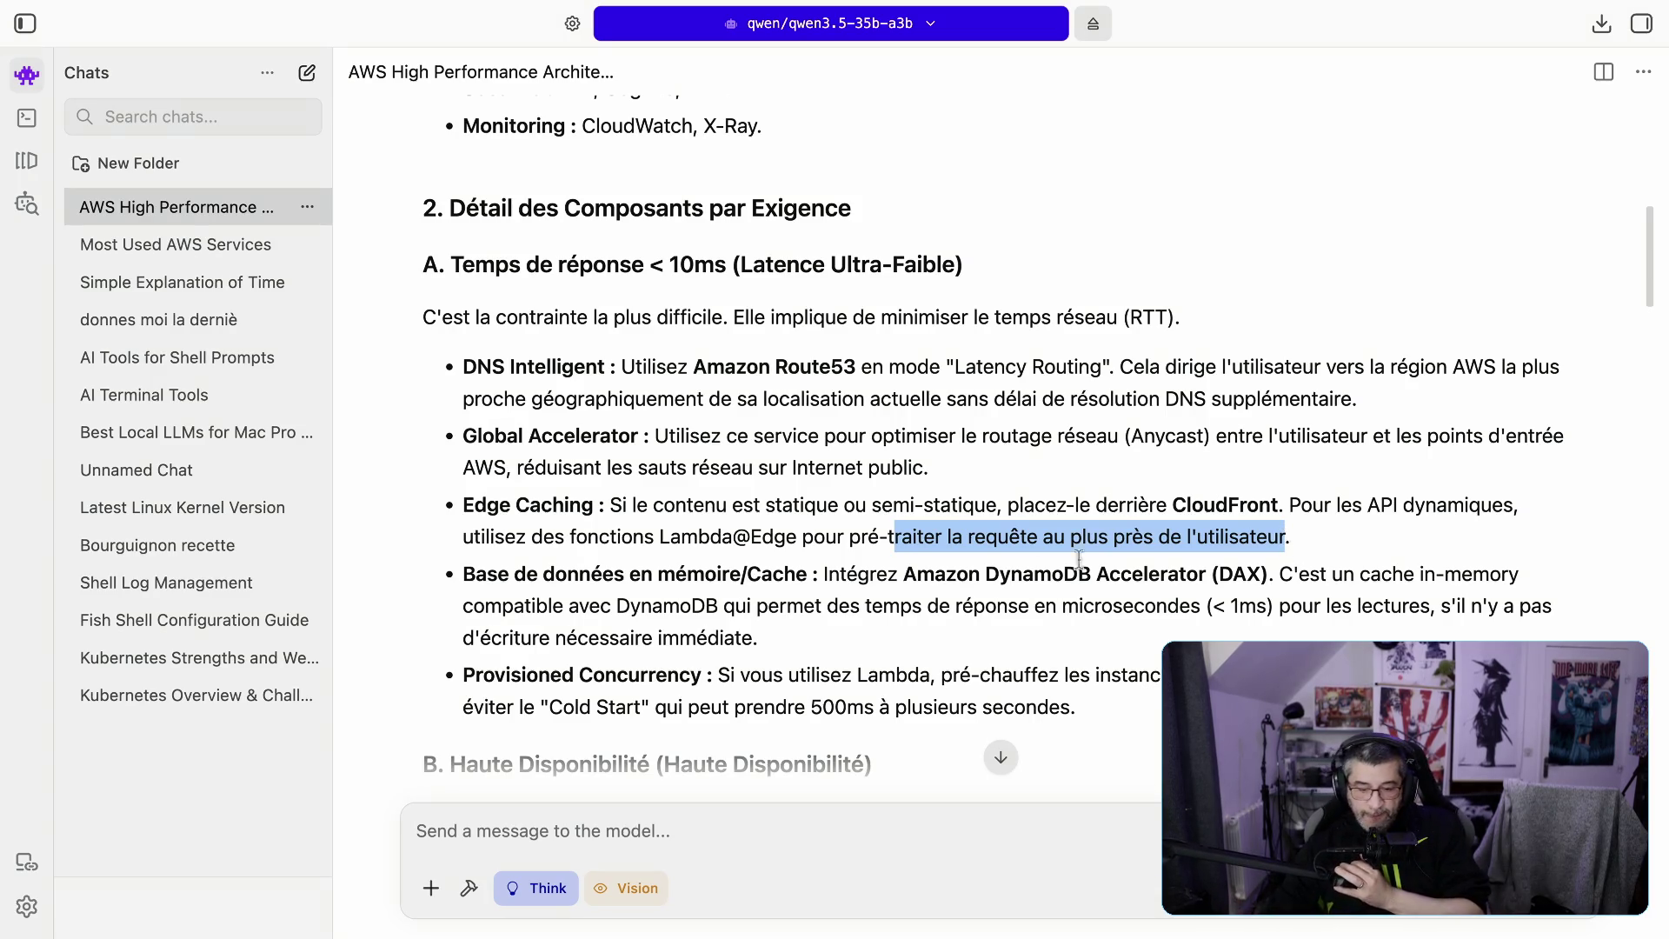
pyautogui.moveTo(514, 574); pyautogui.dragTo(809, 579)
pyautogui.scroll(-1, 796, 580)
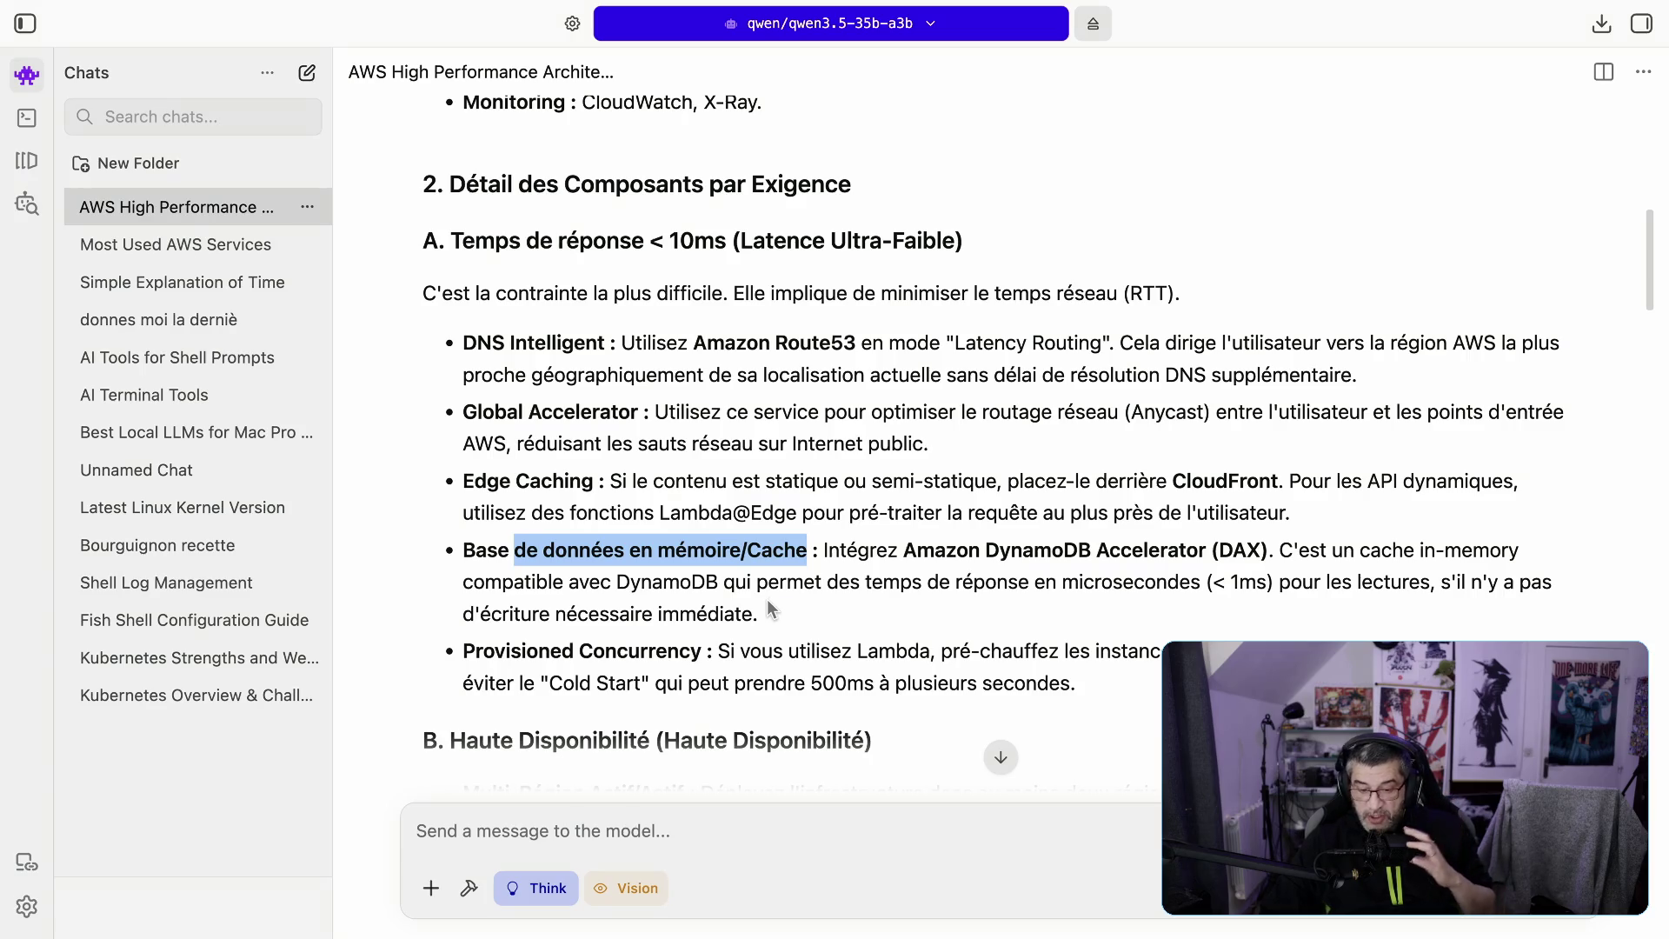
# Step: Highlight the DynamoDB Accelerator recommendation and its read-heavy caveat, then scroll to section B
pyautogui.click(710, 582)
pyautogui.moveTo(604, 556); pyautogui.dragTo(739, 552)
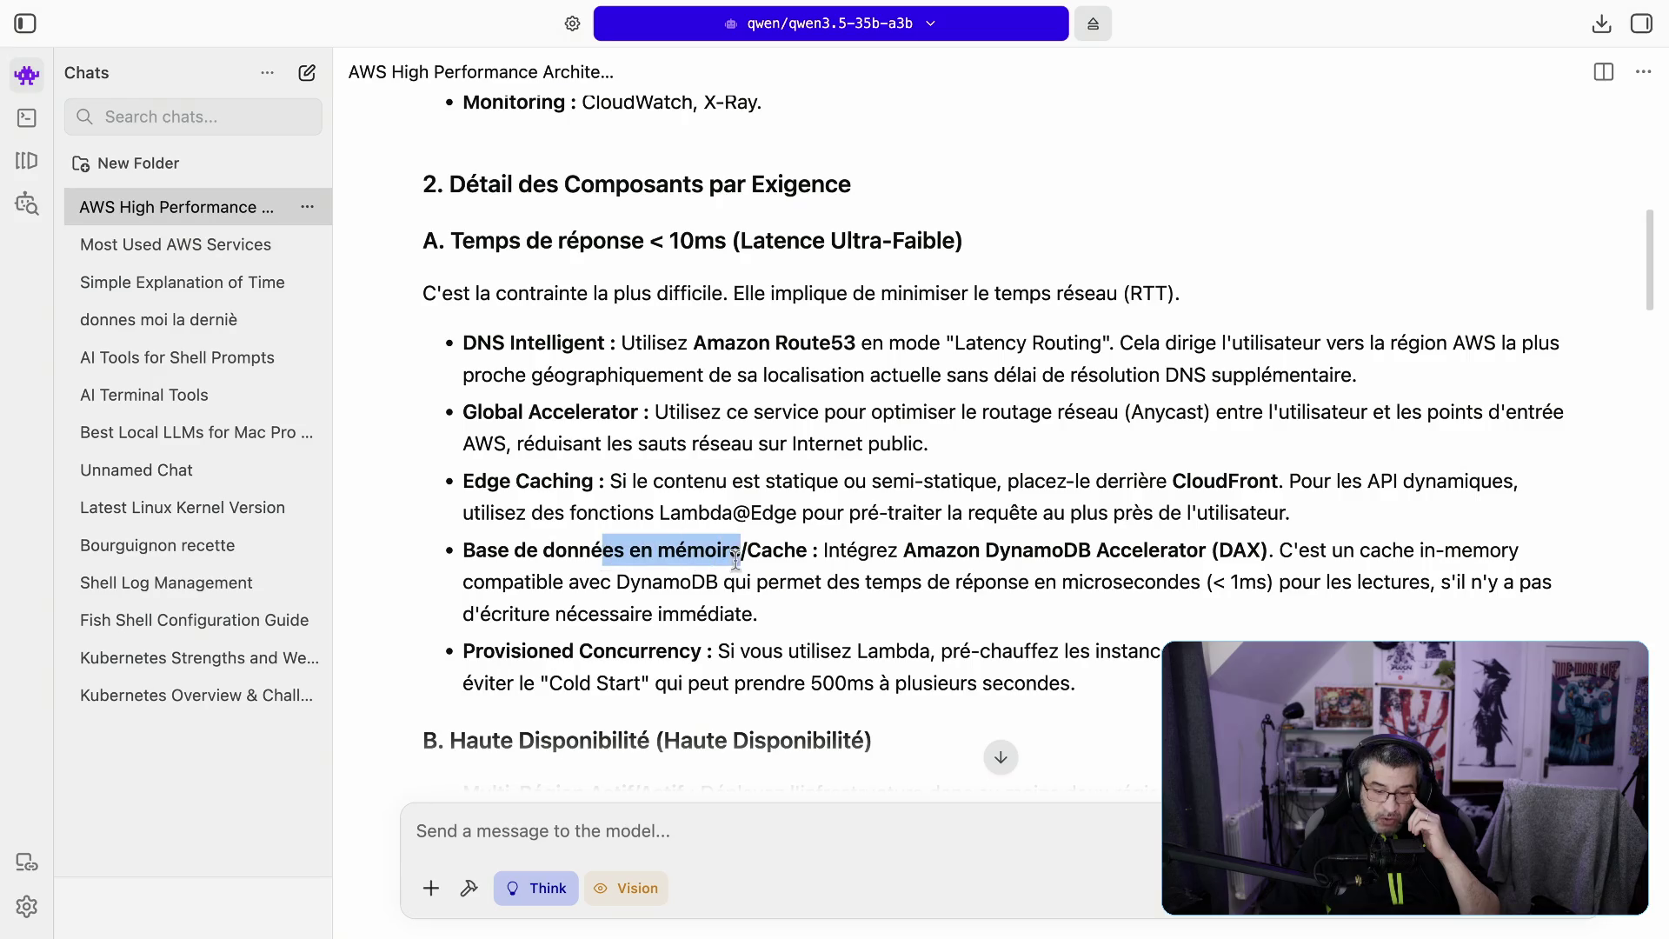
pyautogui.moveTo(856, 549)
pyautogui.mouseDown()
pyautogui.moveTo(1416, 550)
pyautogui.moveTo(1036, 594)
pyautogui.moveTo(807, 596)
pyautogui.moveTo(1323, 574)
pyautogui.moveTo(1342, 580)
pyautogui.moveTo(1327, 600)
pyautogui.mouseUp()
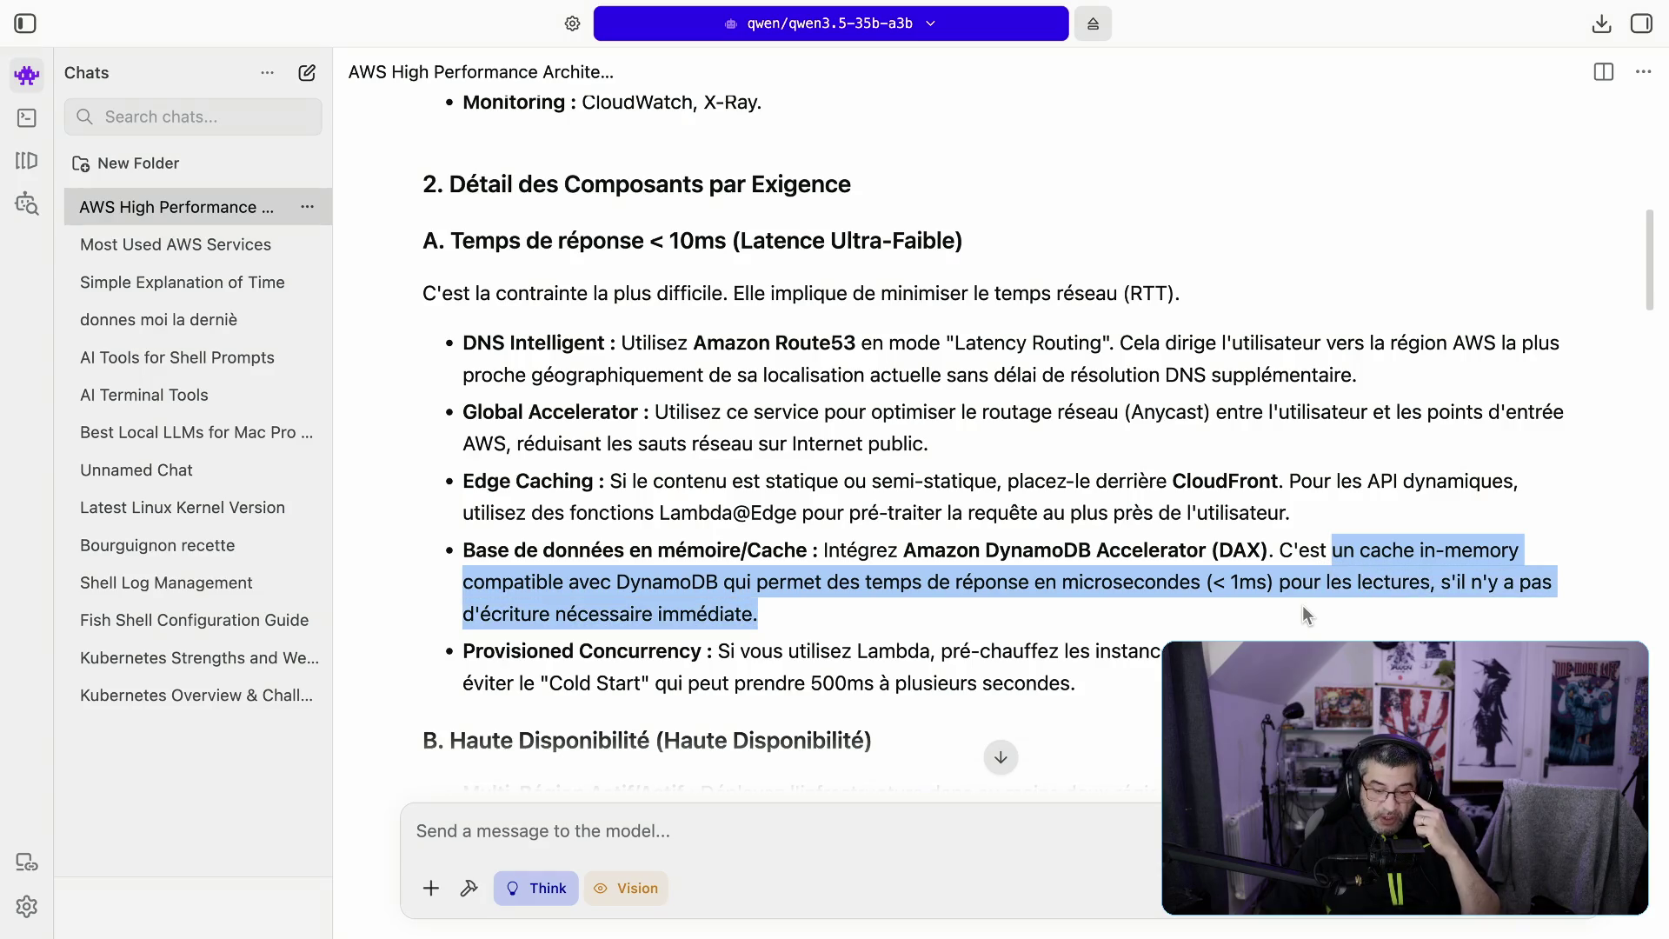
pyautogui.click(930, 633)
pyautogui.moveTo(800, 608)
pyautogui.mouseDown()
pyautogui.moveTo(975, 581)
pyautogui.moveTo(1275, 576)
pyautogui.mouseUp()
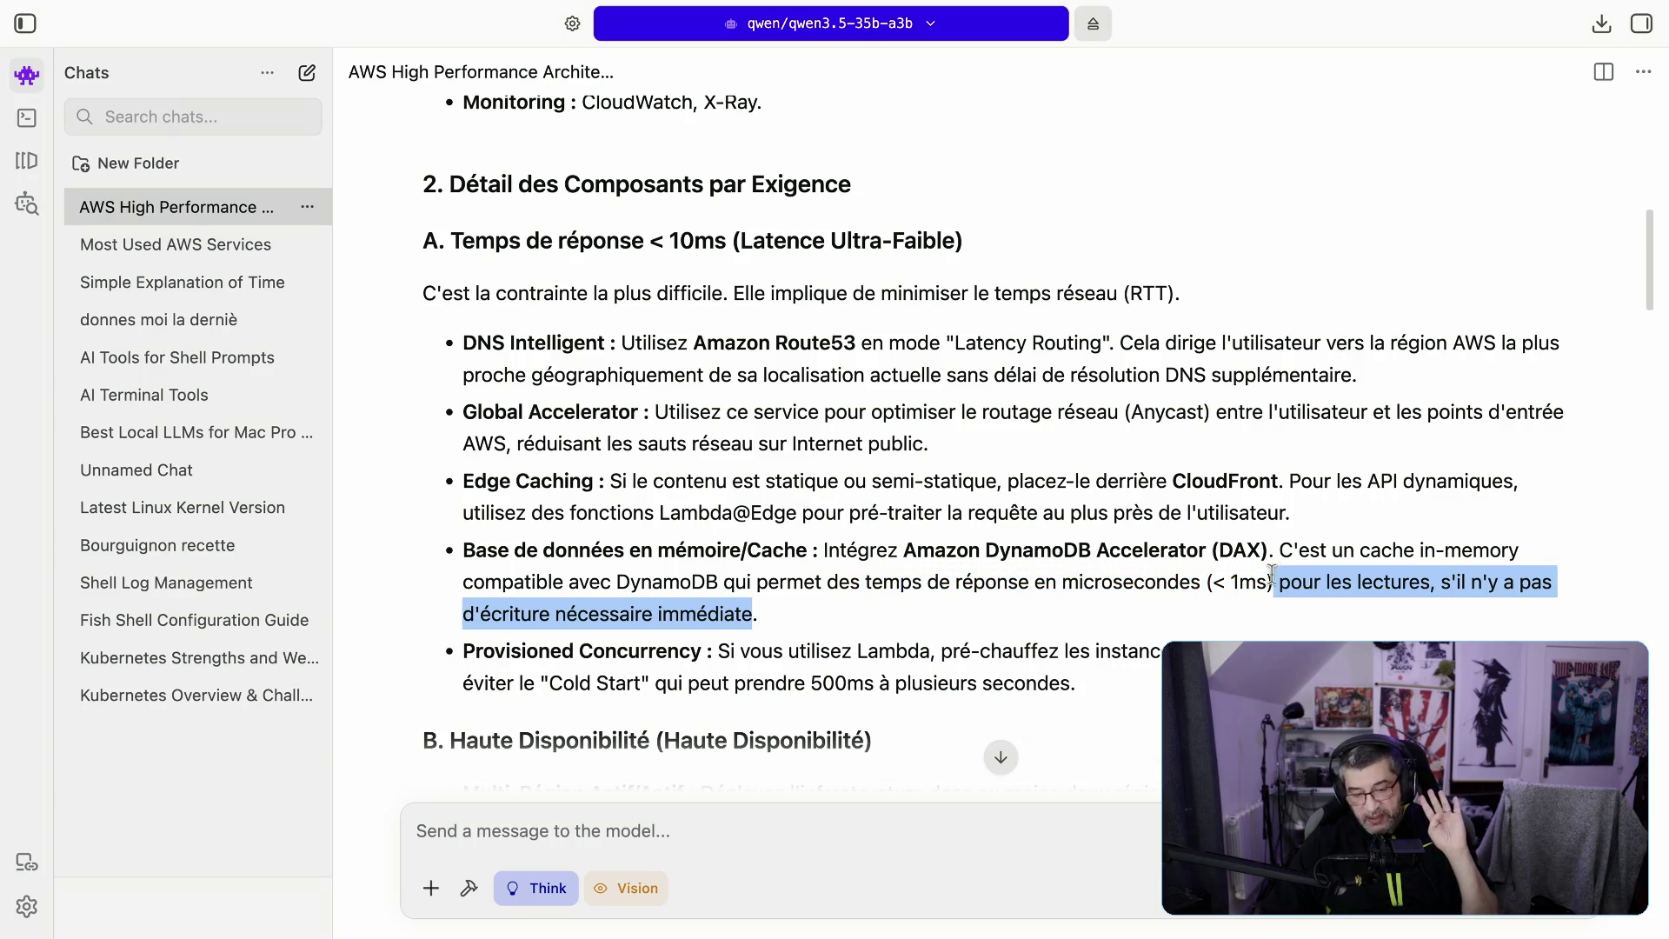
pyautogui.scroll(-1, 1269, 571)
pyautogui.scroll(-6, 1250, 574)
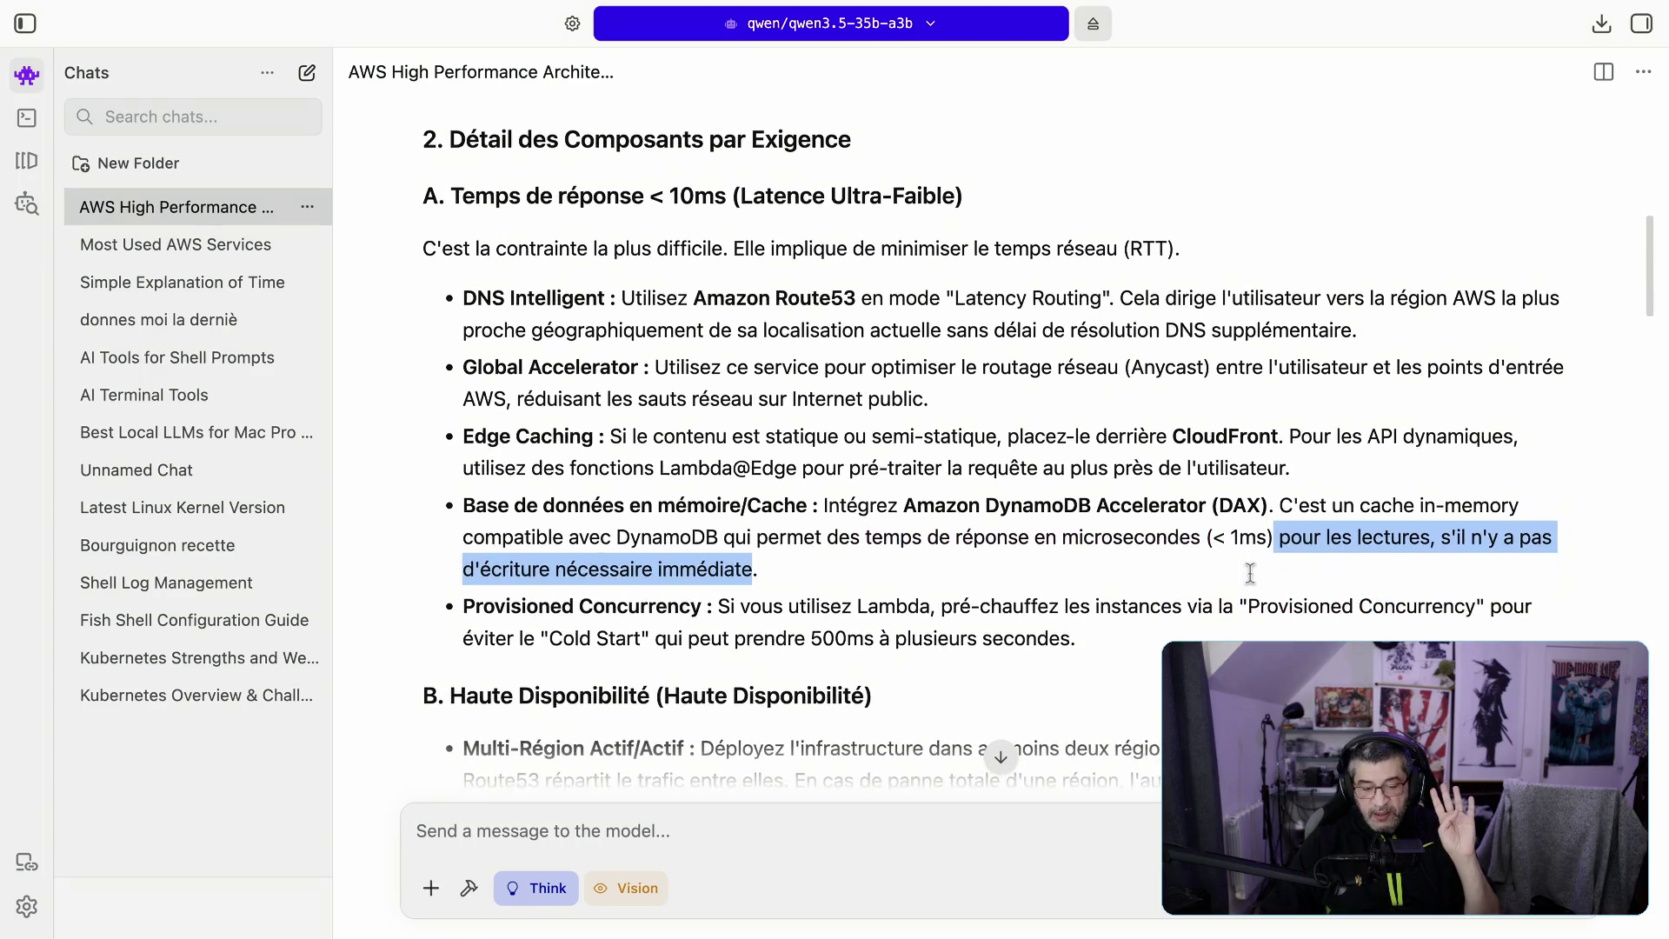
pyautogui.scroll(1, 1211, 565)
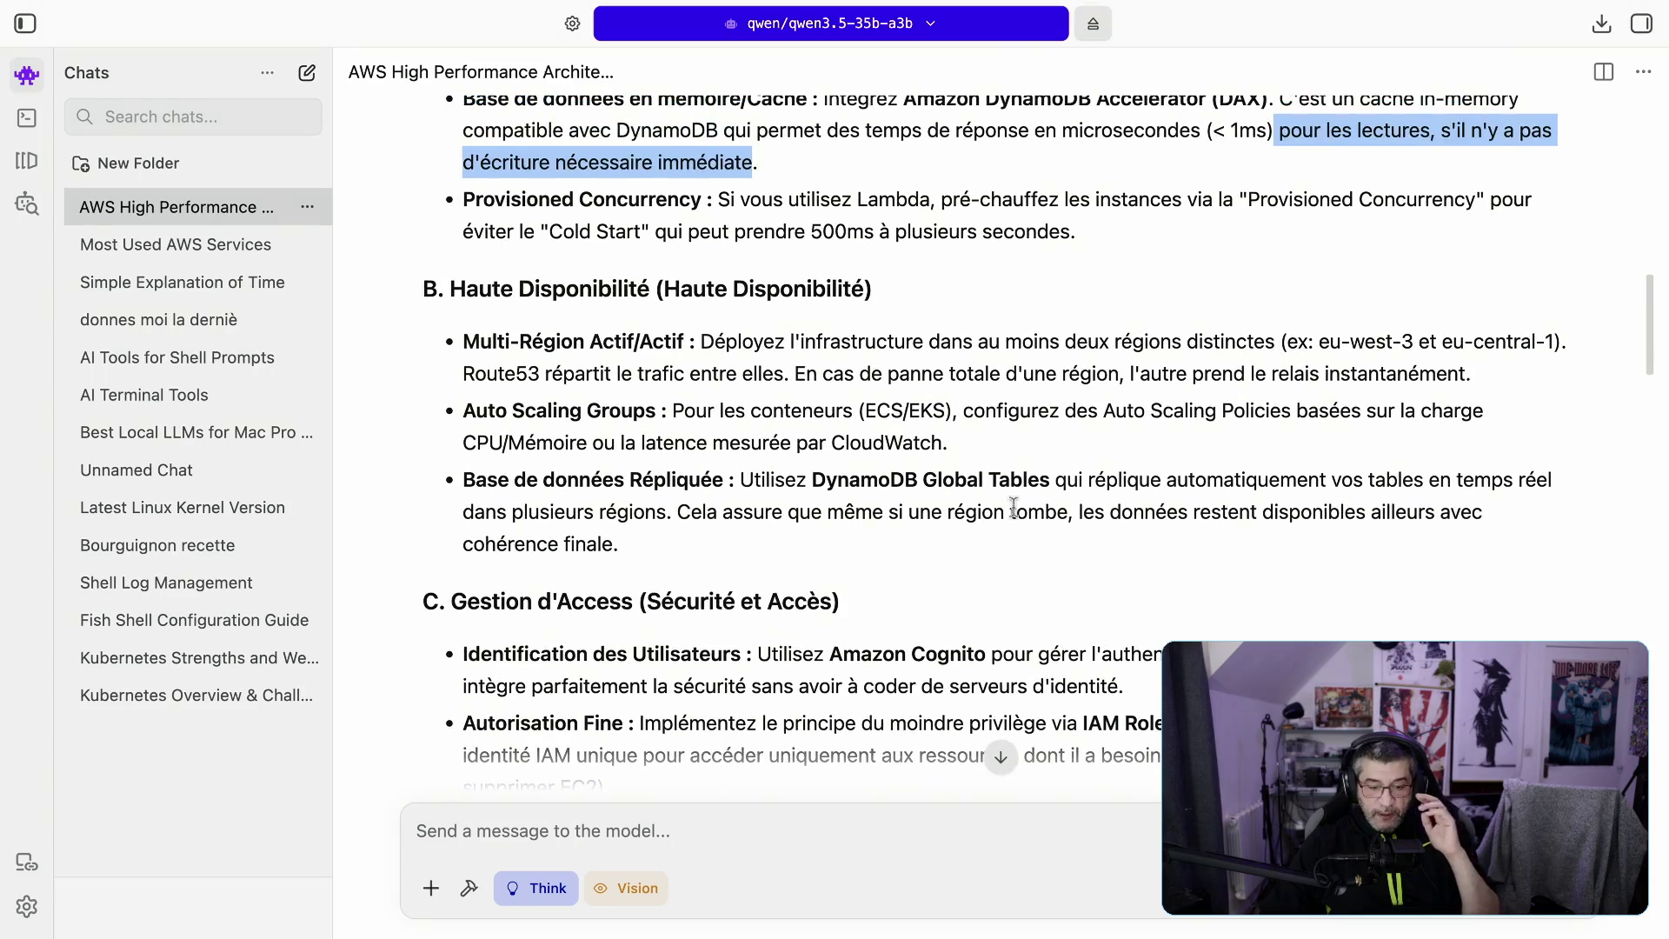
pyautogui.moveTo(585, 202); pyautogui.dragTo(640, 201)
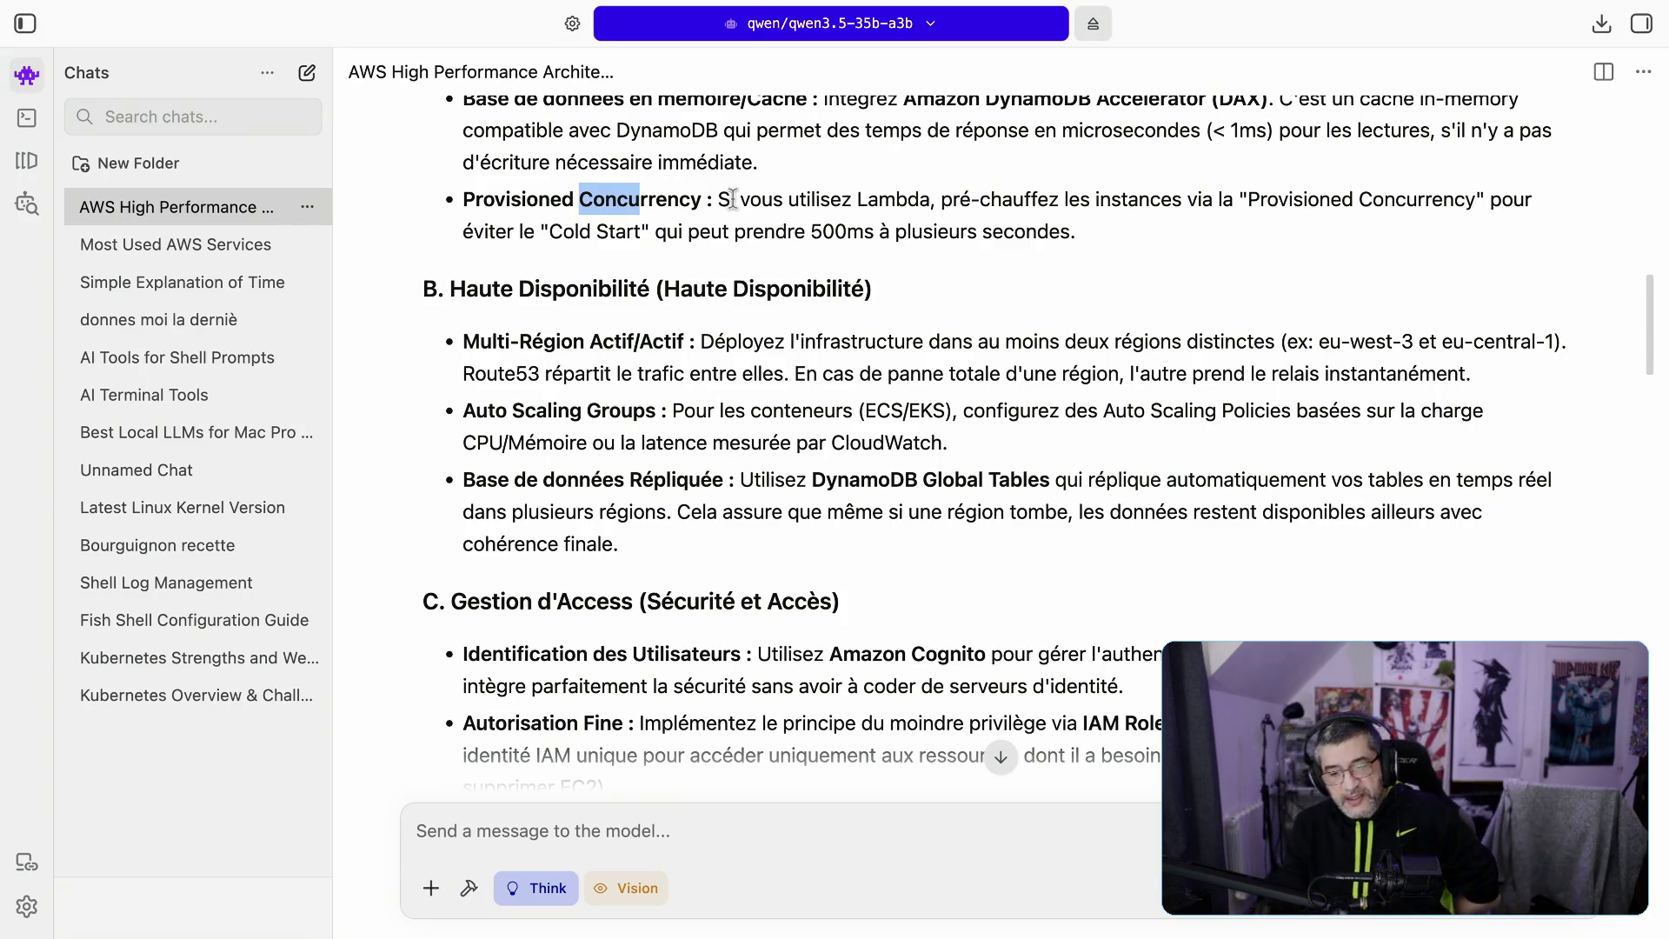
pyautogui.moveTo(1013, 199); pyautogui.dragTo(1228, 207)
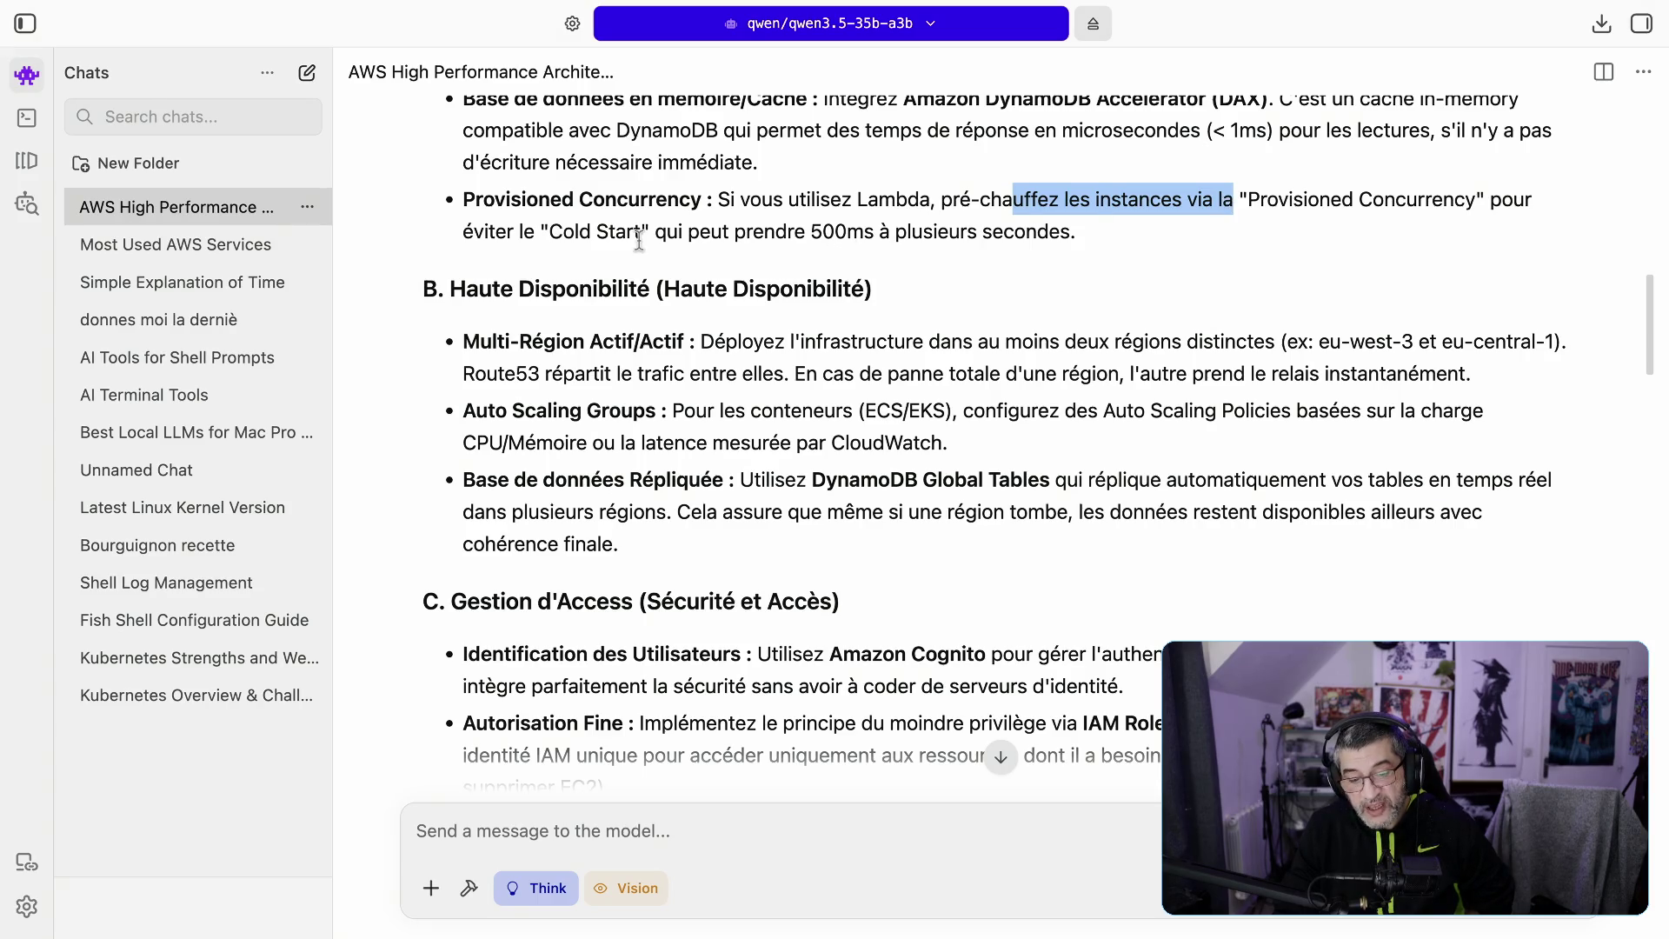
pyautogui.moveTo(541, 231)
pyautogui.mouseDown()
pyautogui.moveTo(1099, 250)
pyautogui.moveTo(824, 204)
pyautogui.moveTo(462, 202)
pyautogui.moveTo(718, 199)
pyautogui.mouseUp()
pyautogui.click(805, 200)
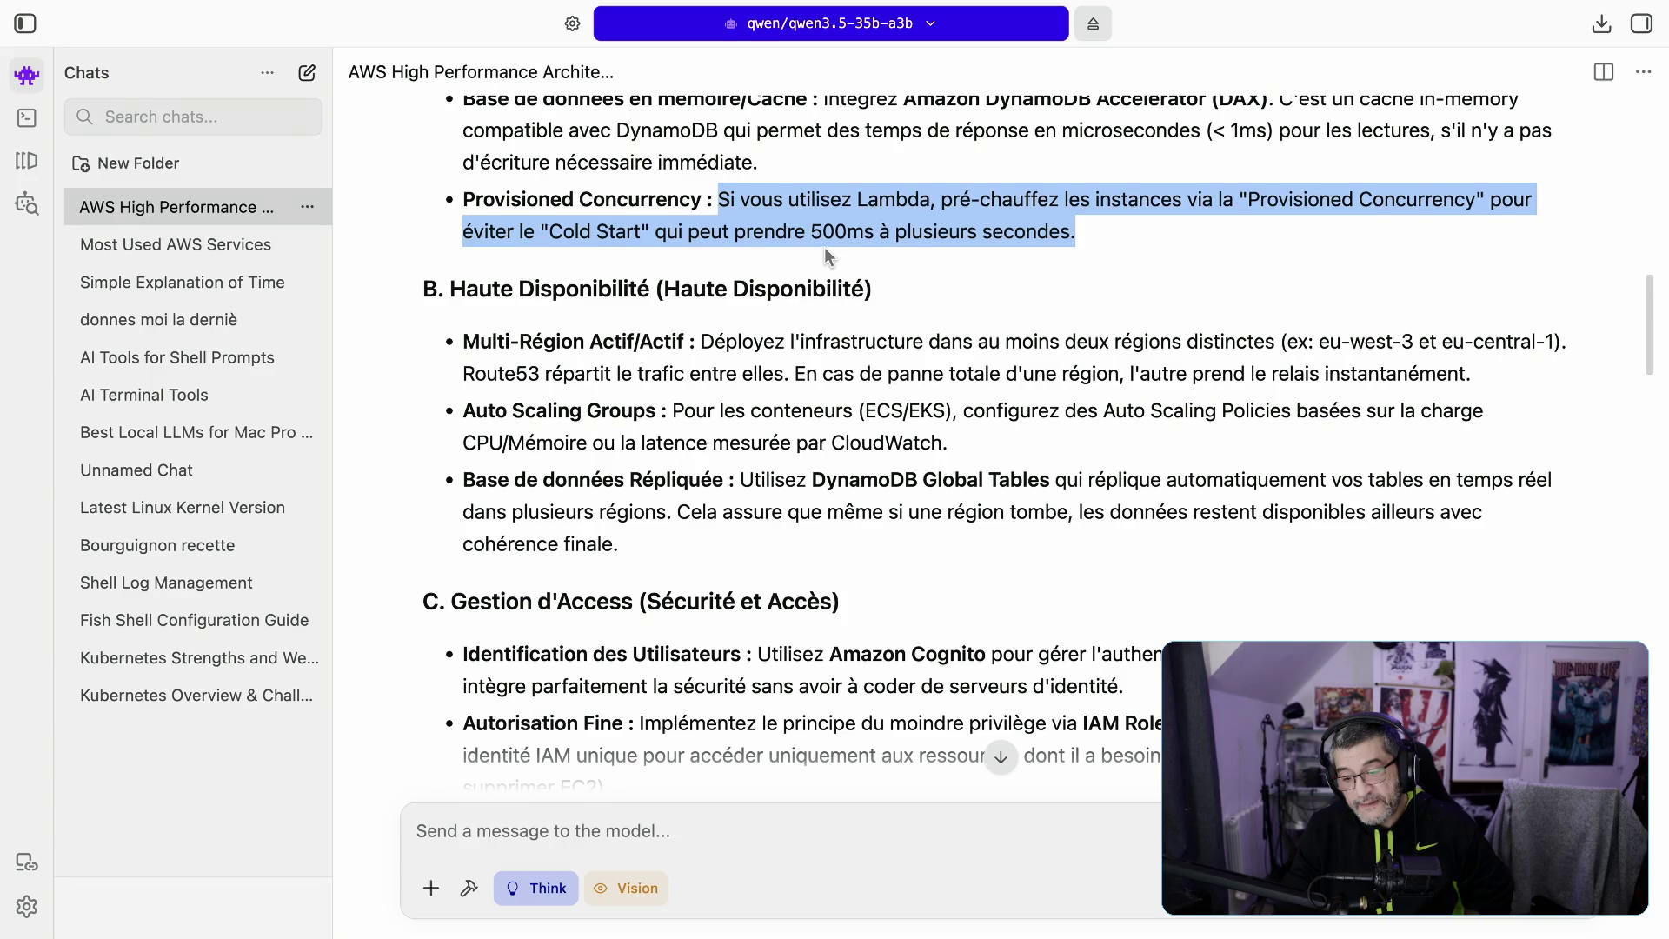
pyautogui.scroll(-3, 825, 250)
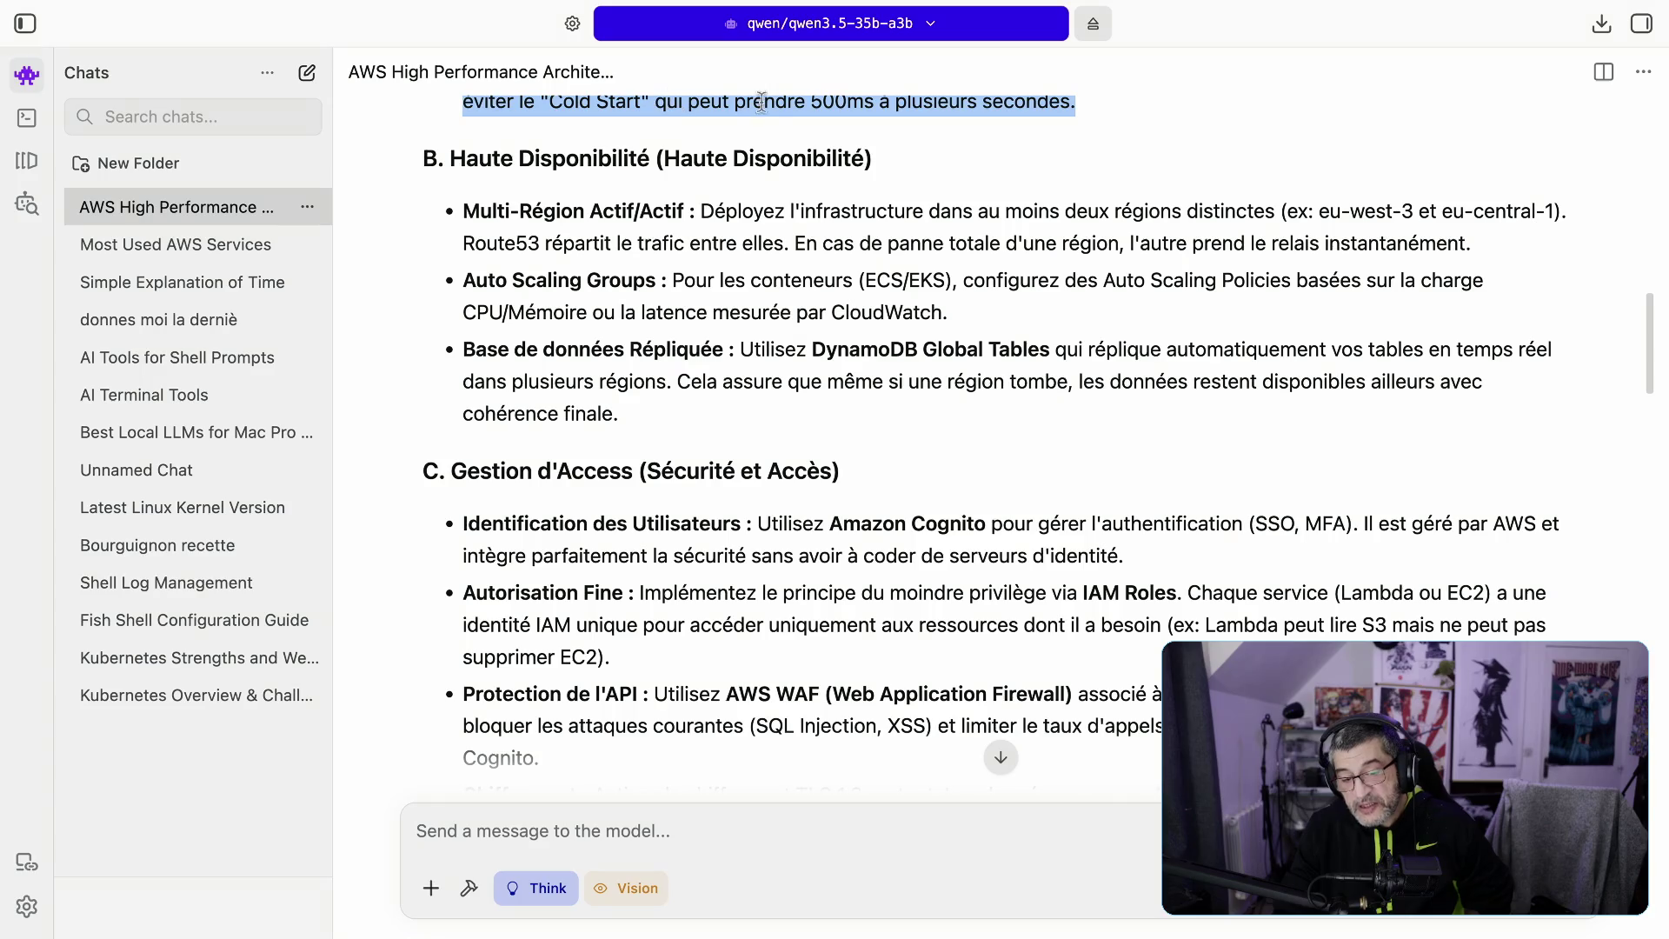
pyautogui.moveTo(664, 160); pyautogui.dragTo(863, 173)
pyautogui.scroll(3, 900, 179)
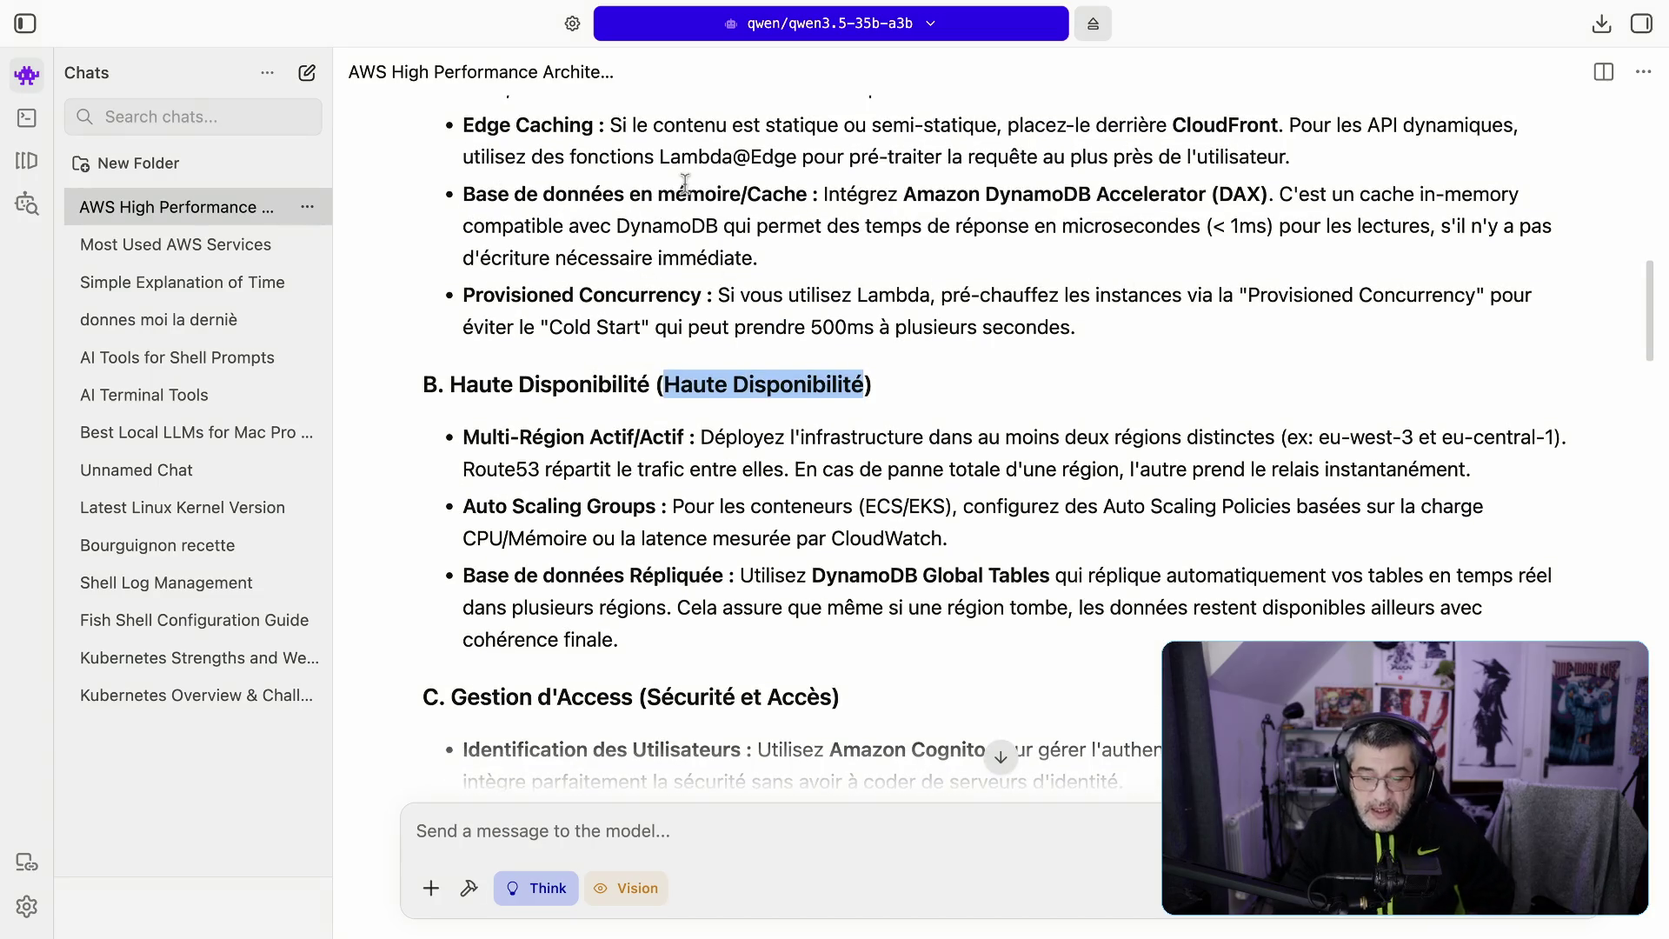
pyautogui.scroll(-2, 685, 184)
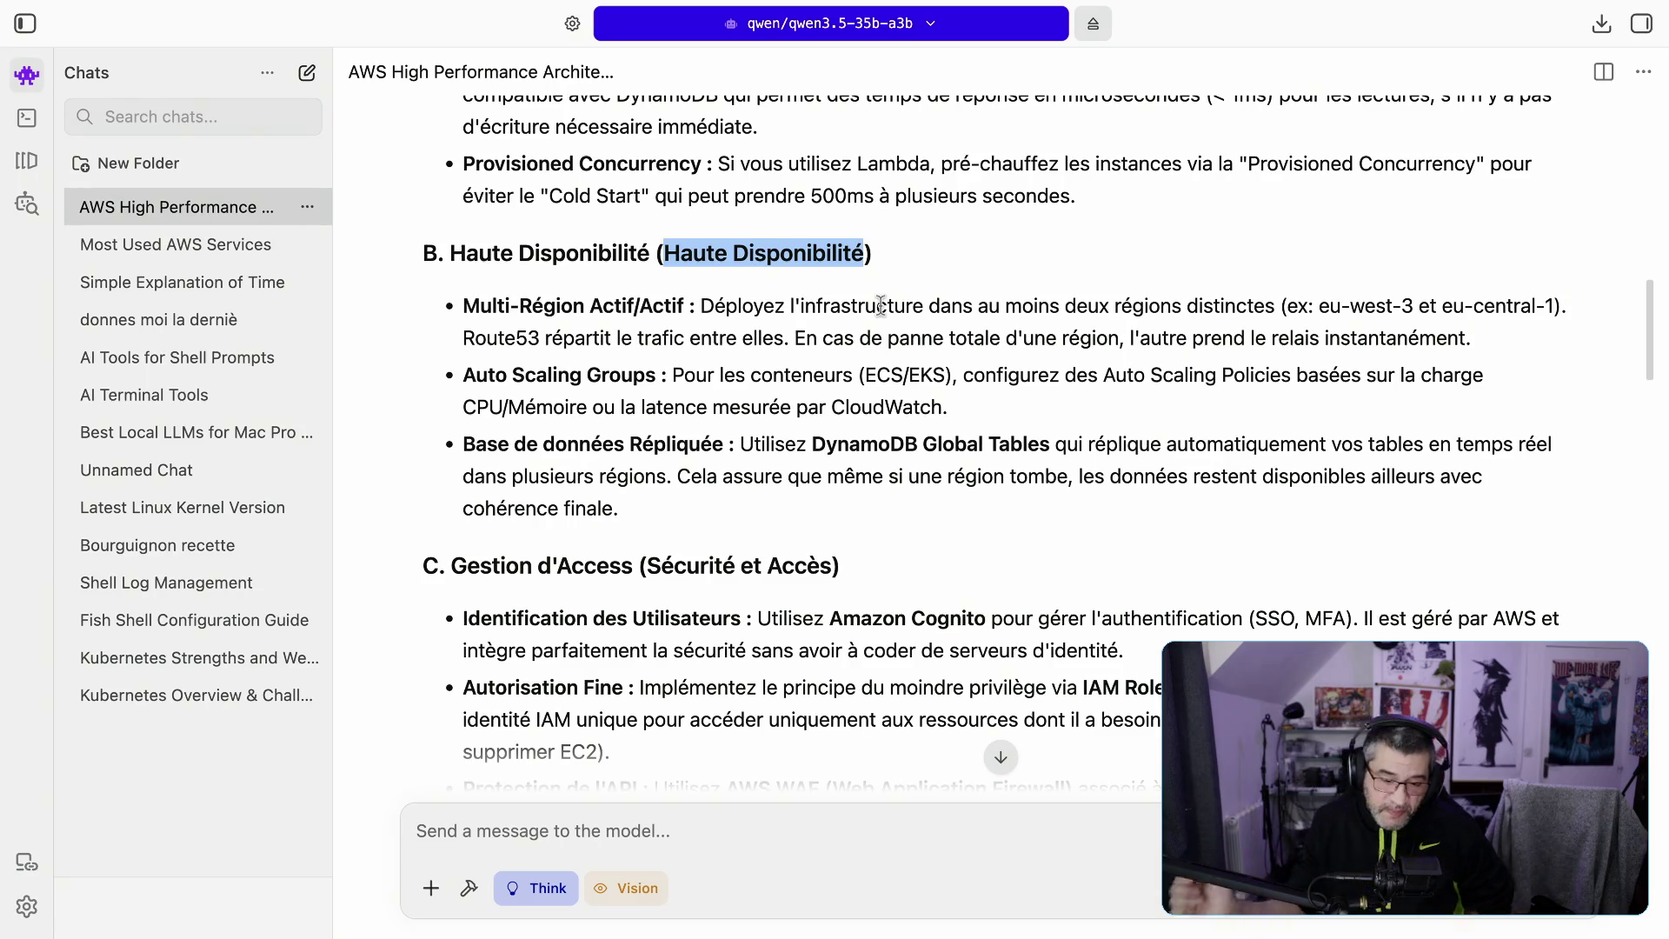
pyautogui.moveTo(665, 305); pyautogui.dragTo(1018, 328)
pyautogui.moveTo(1318, 306); pyautogui.dragTo(1374, 306)
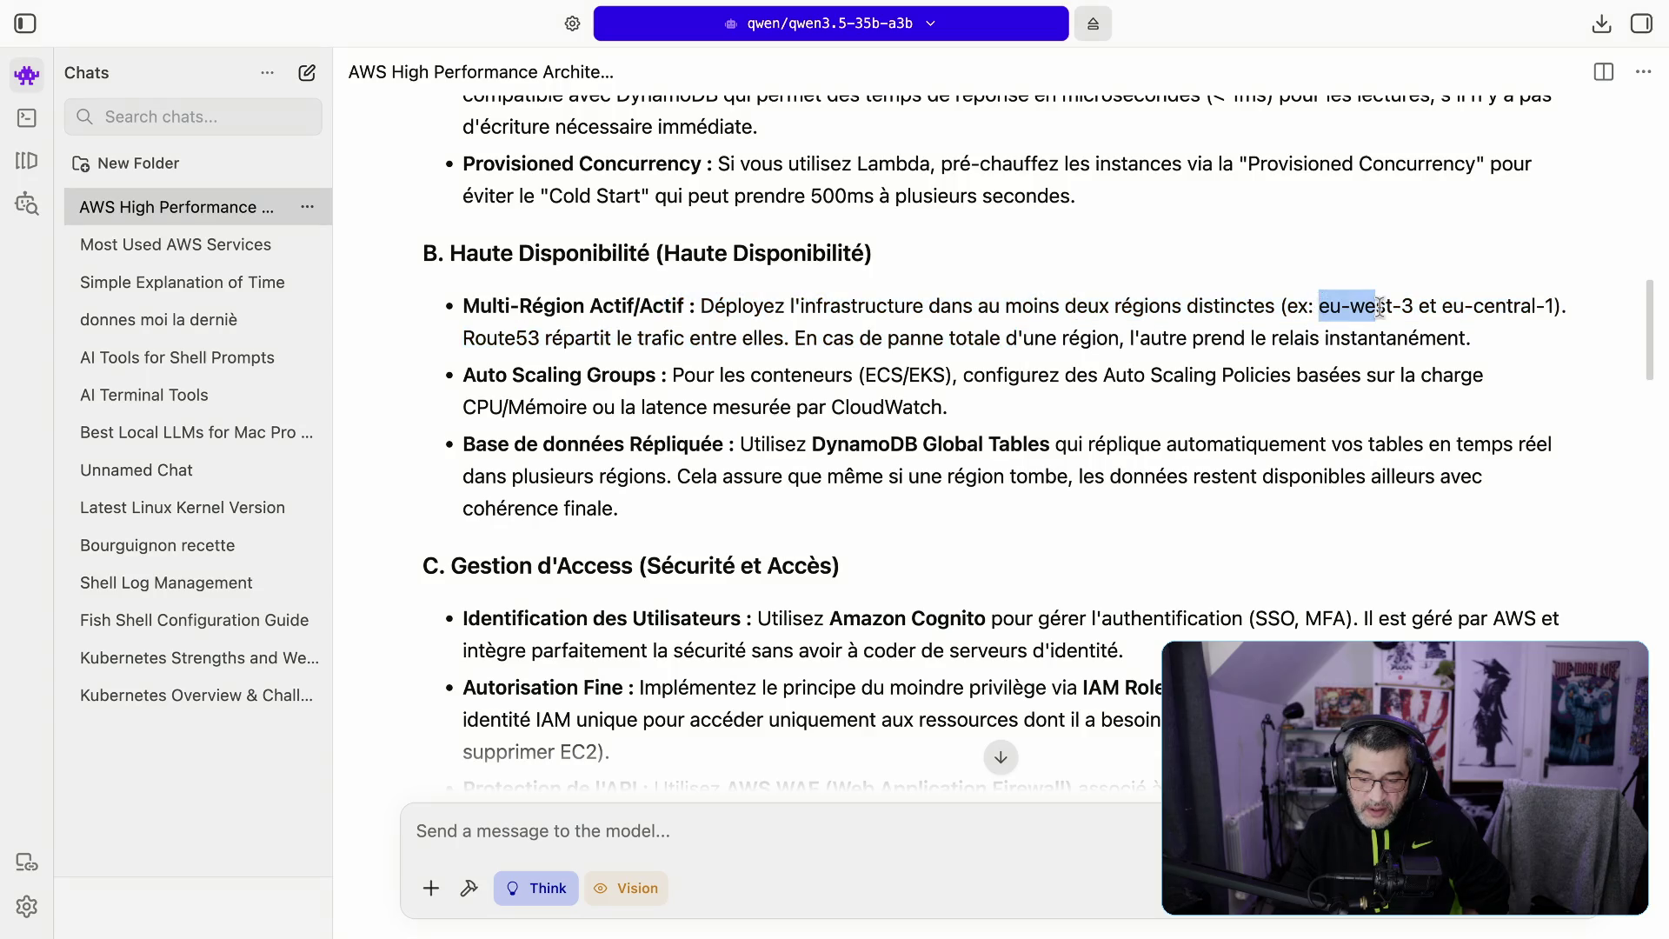
pyautogui.click(1440, 307)
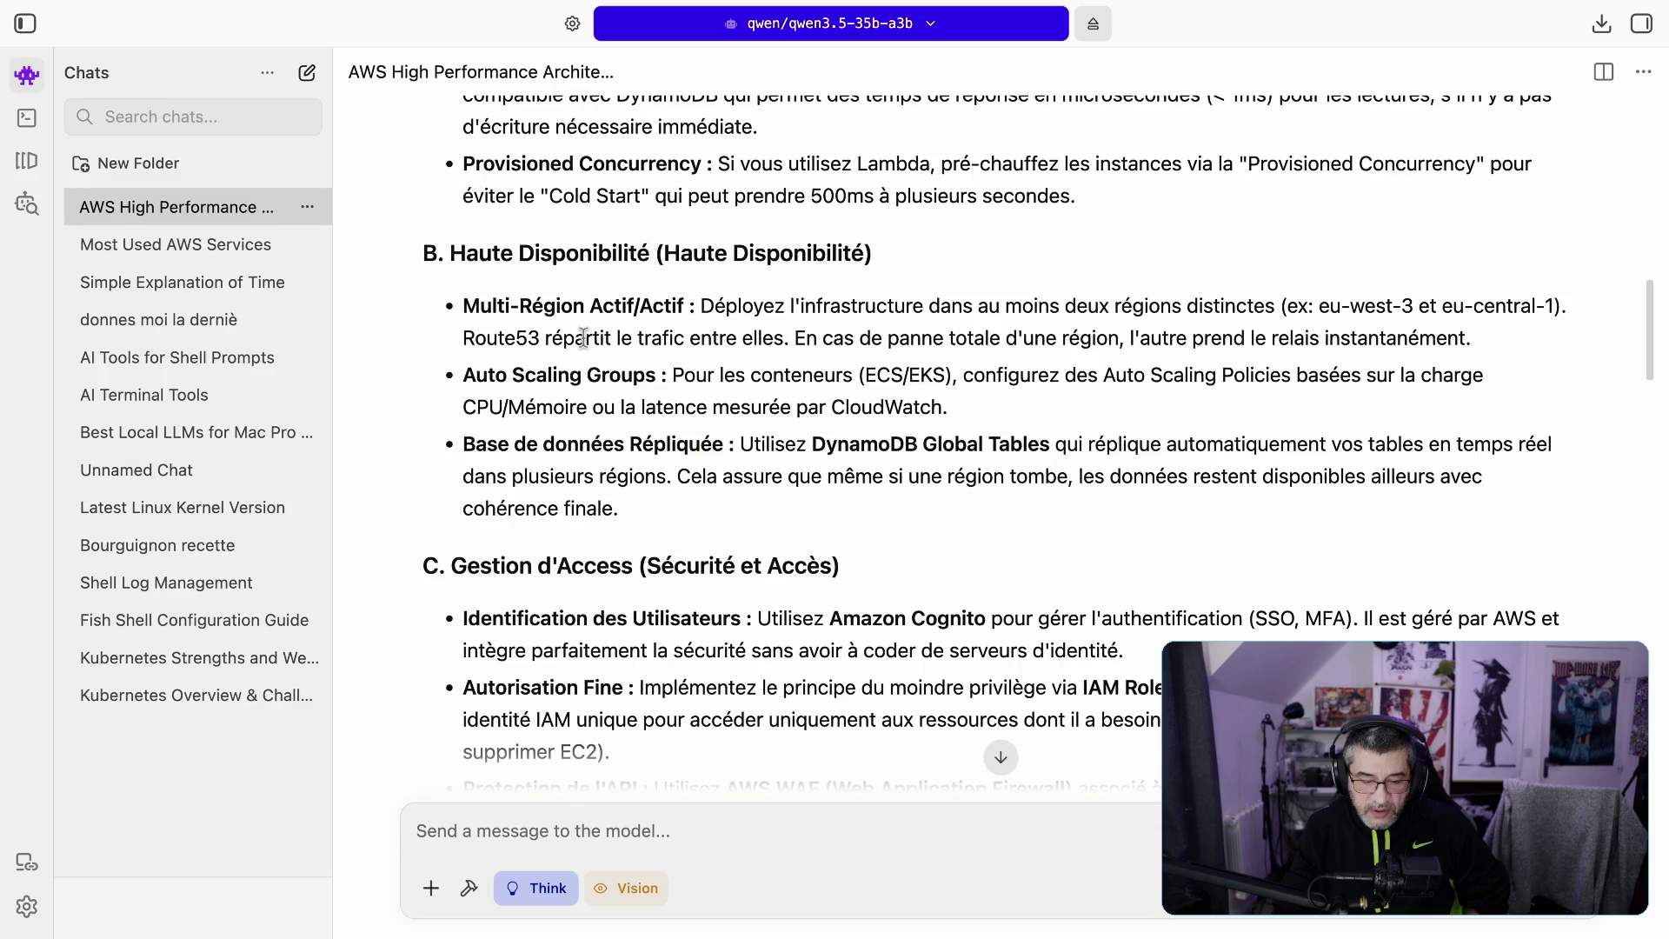
pyautogui.moveTo(588, 306); pyautogui.dragTo(876, 309)
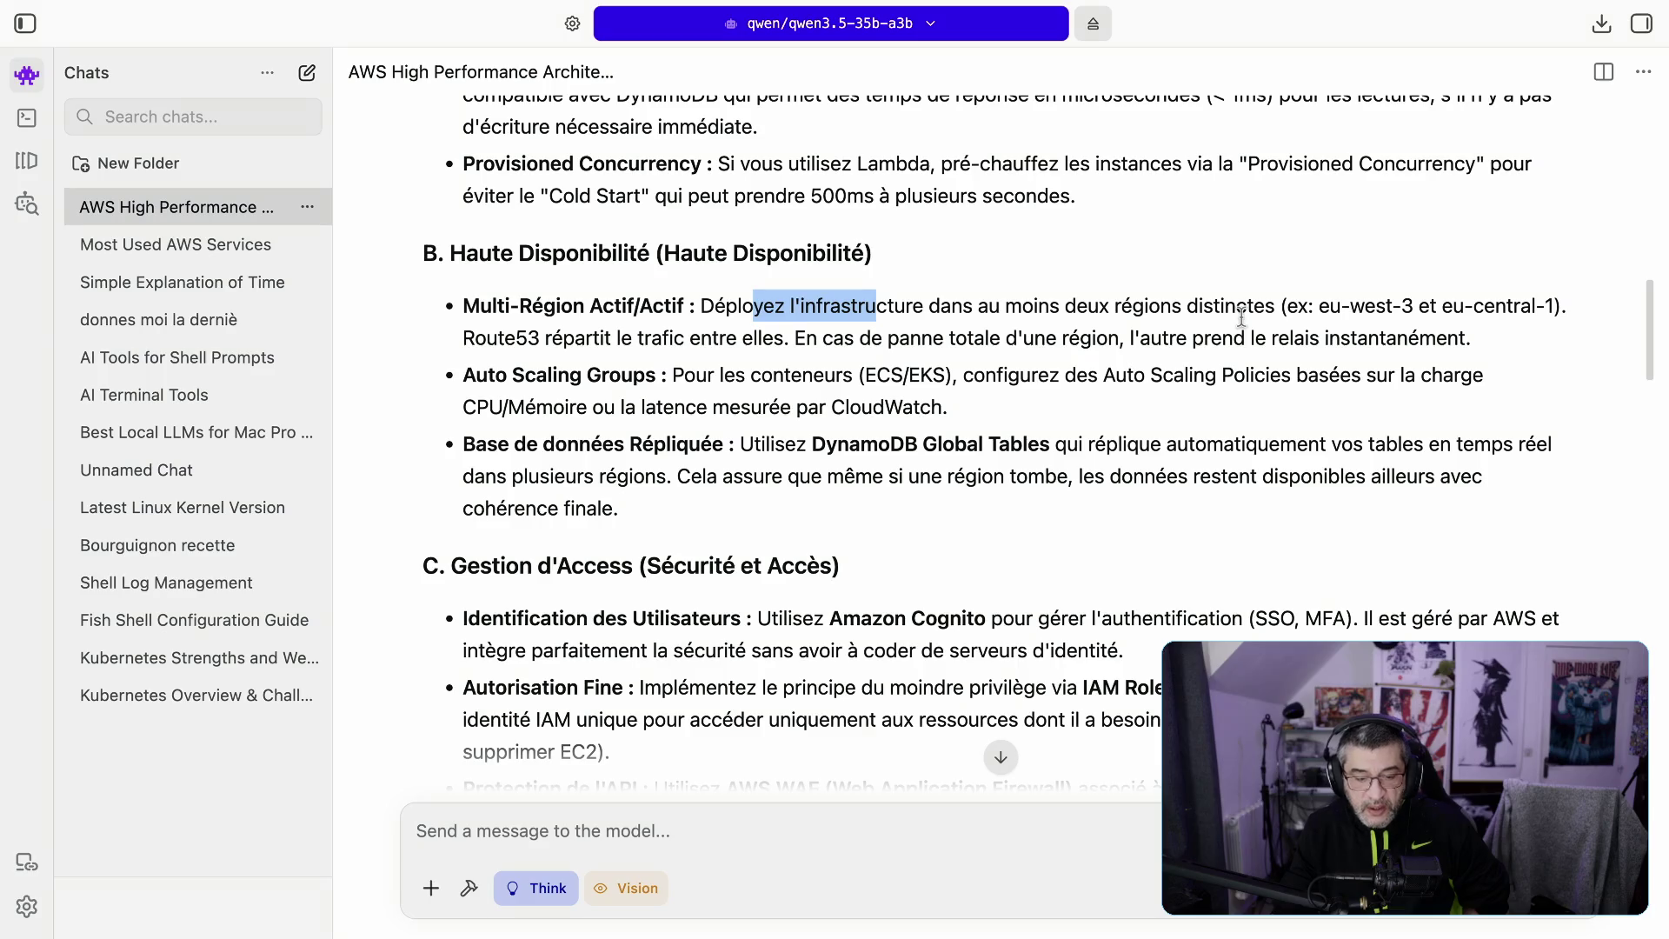
pyautogui.moveTo(637, 338); pyautogui.dragTo(814, 335)
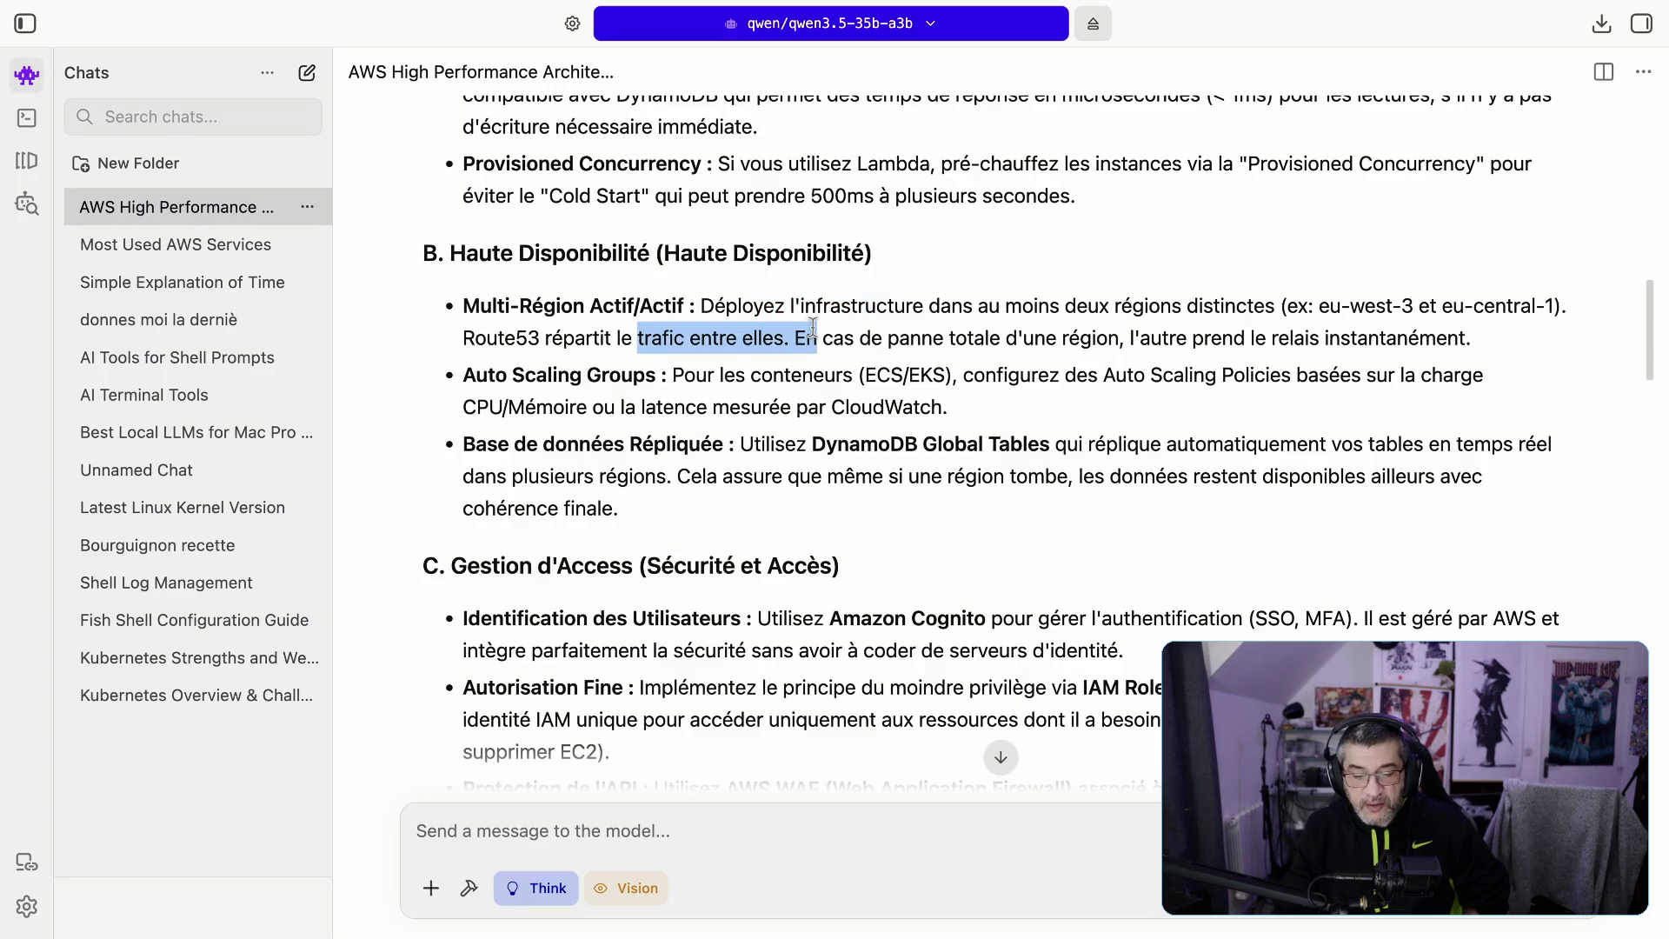
pyautogui.click(889, 349)
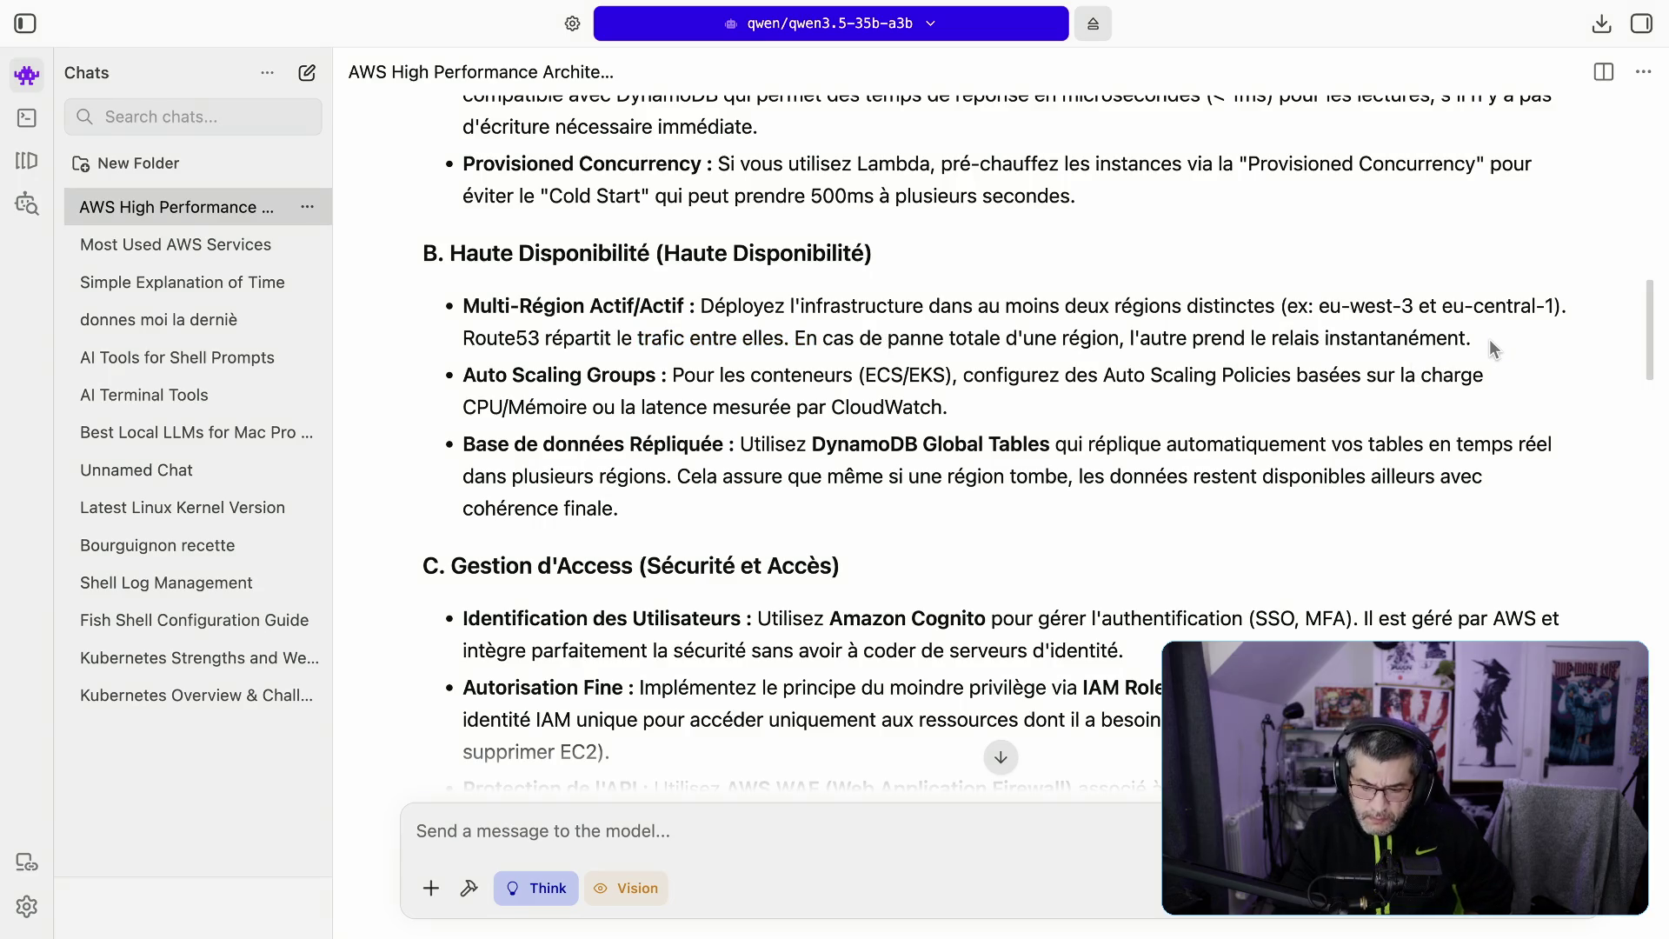
pyautogui.moveTo(450, 253); pyautogui.dragTo(806, 253)
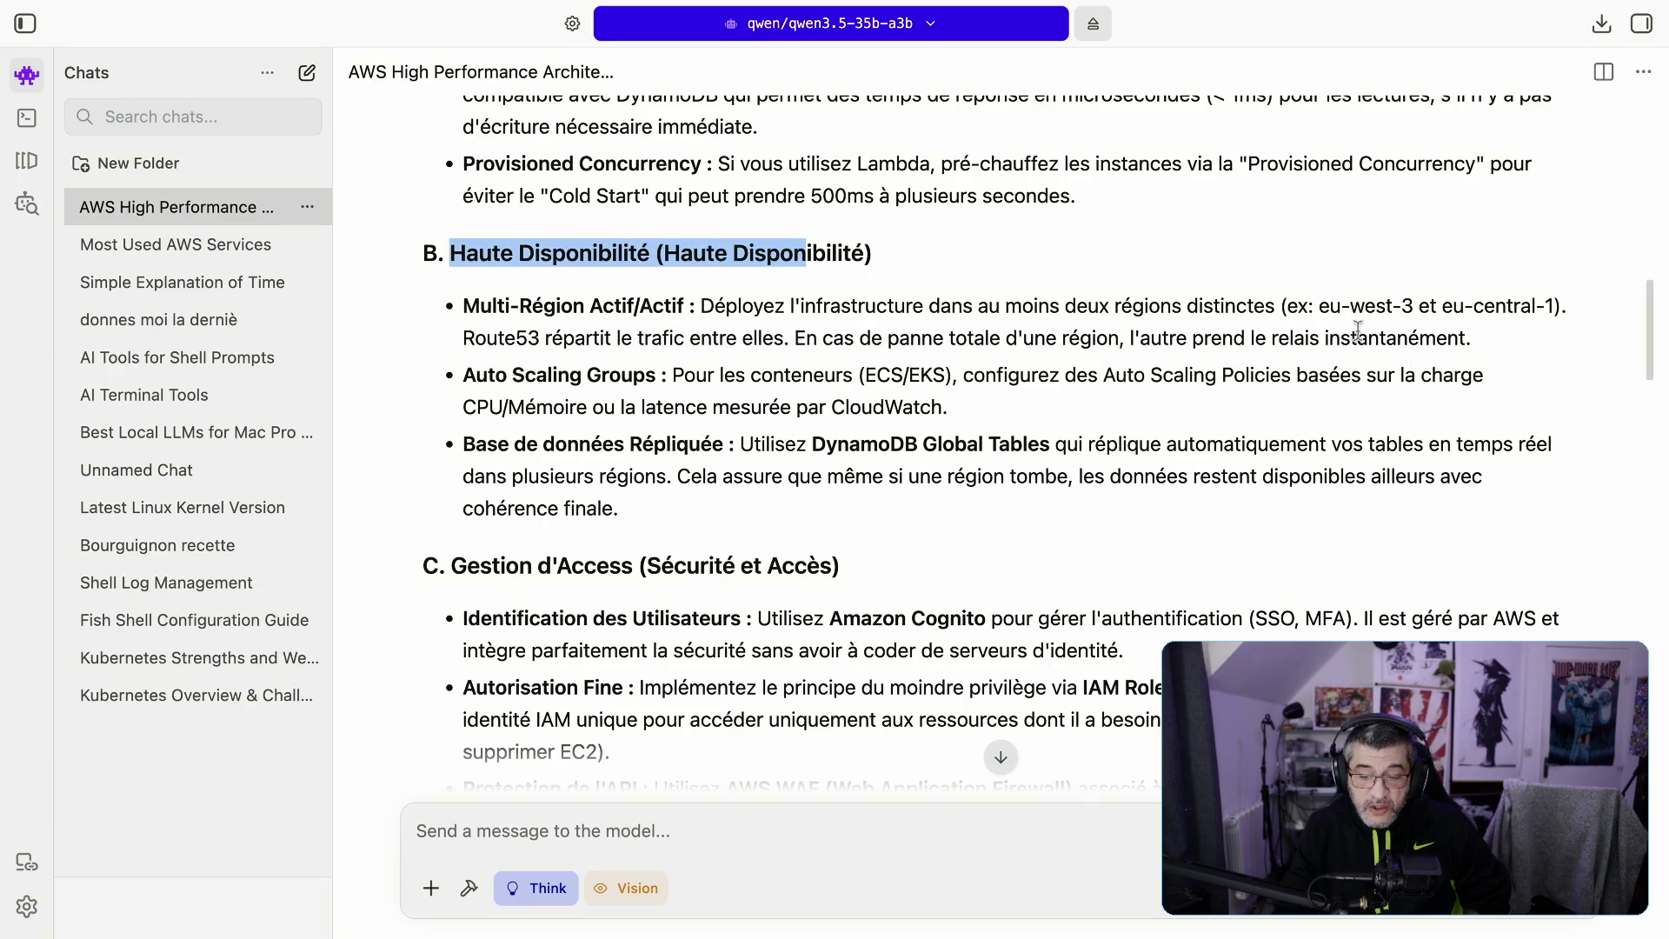
pyautogui.moveTo(1478, 345)
pyautogui.mouseDown()
pyautogui.moveTo(1035, 305)
pyautogui.moveTo(576, 305)
pyautogui.mouseUp()
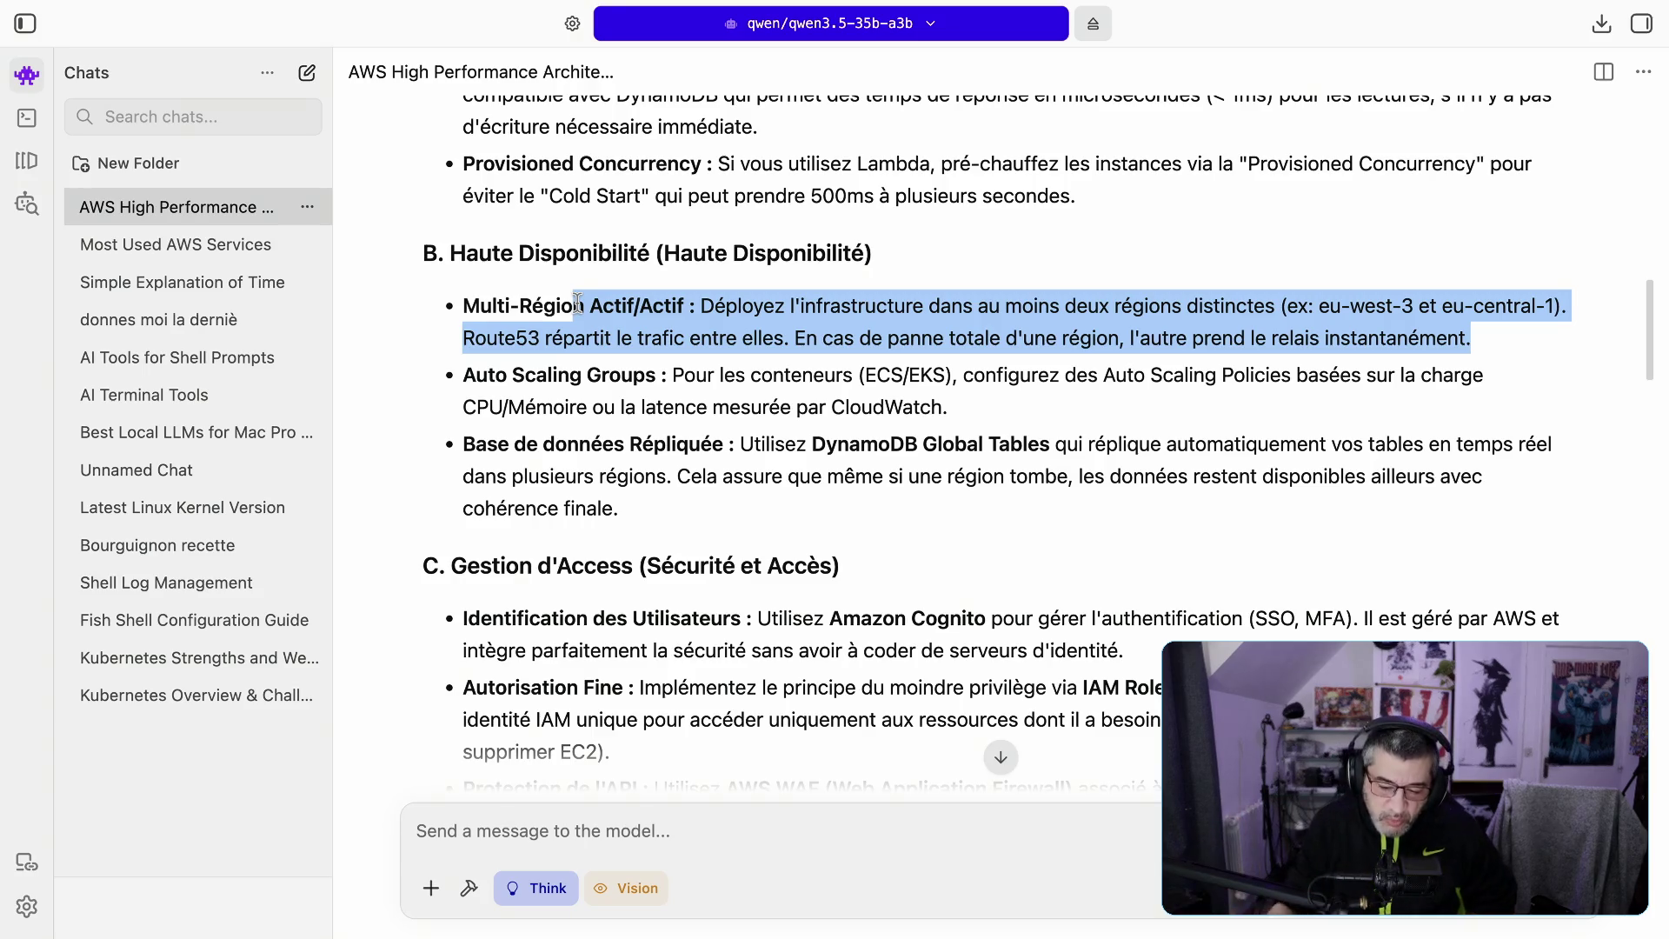
pyautogui.scroll(10, 757, 352)
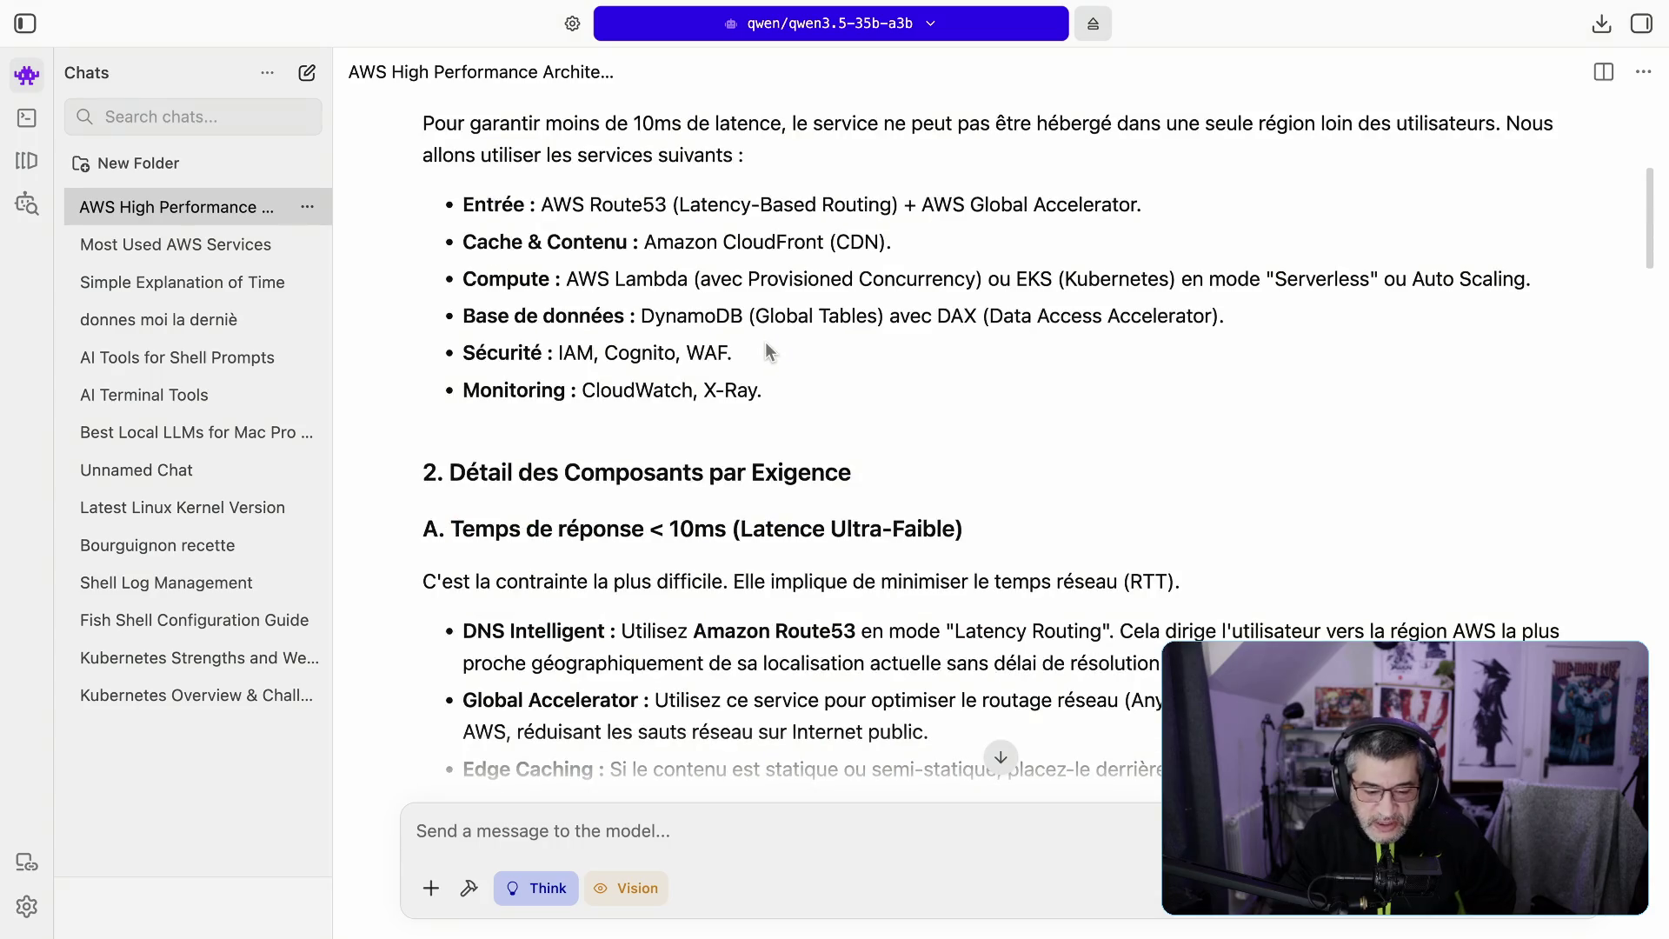
pyautogui.scroll(-1, 730, 388)
pyautogui.scroll(10, 715, 383)
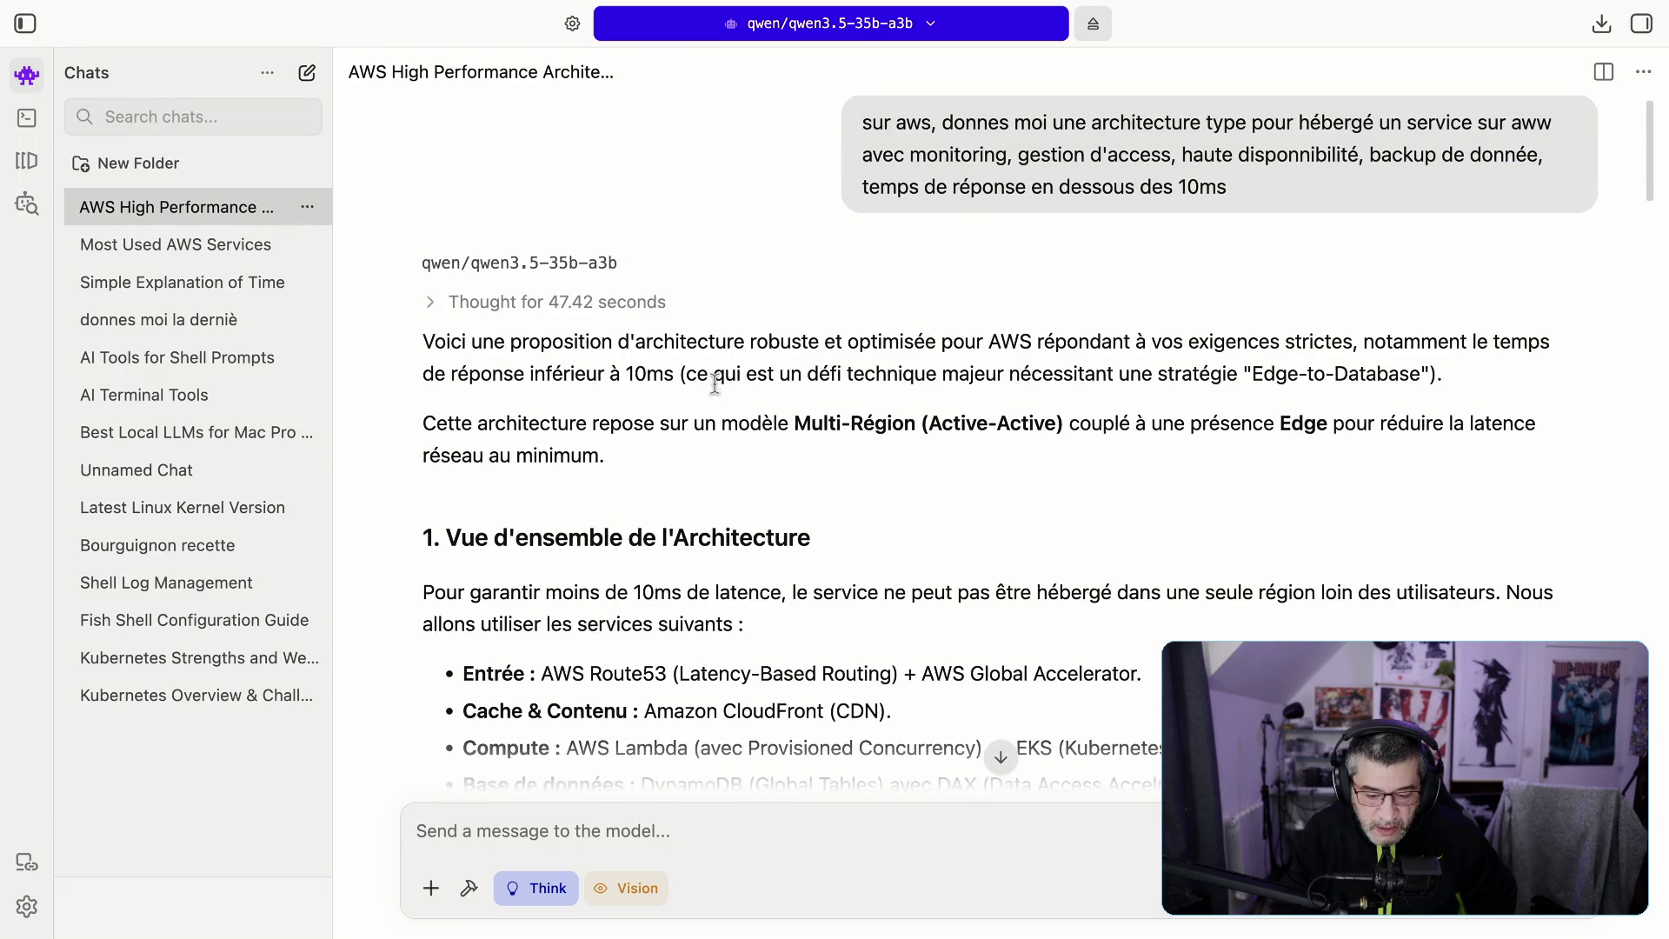
pyautogui.scroll(-4, 714, 383)
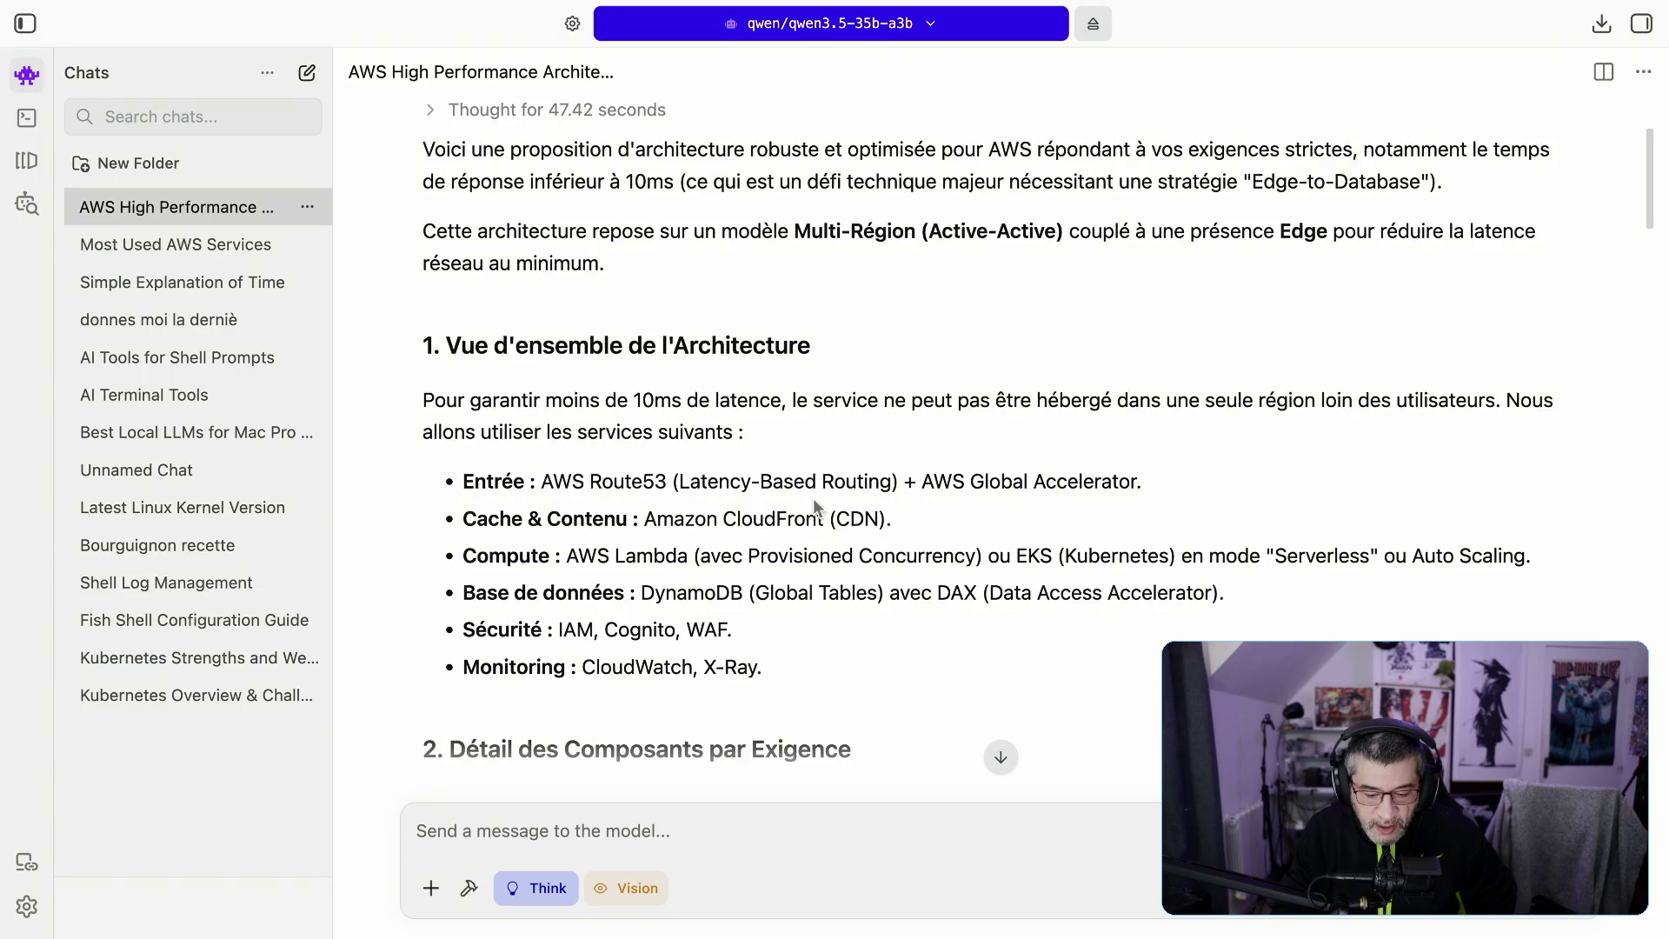
pyautogui.doubleClick(630, 556)
pyautogui.moveTo(653, 592); pyautogui.dragTo(905, 594)
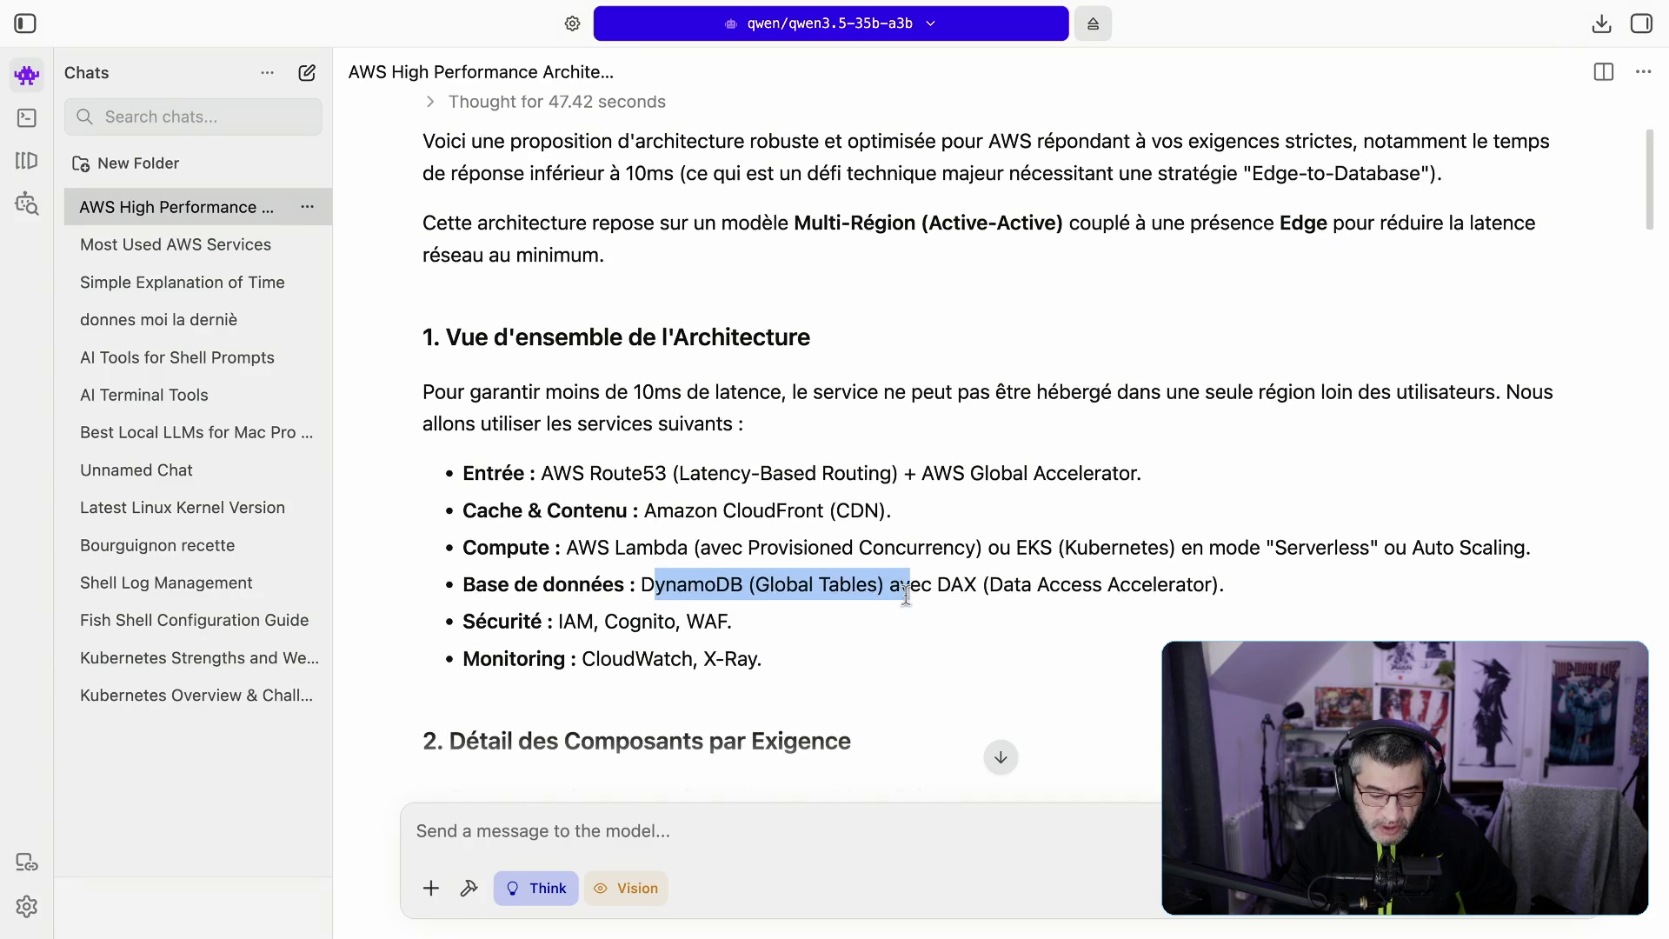
pyautogui.scroll(-1, 906, 597)
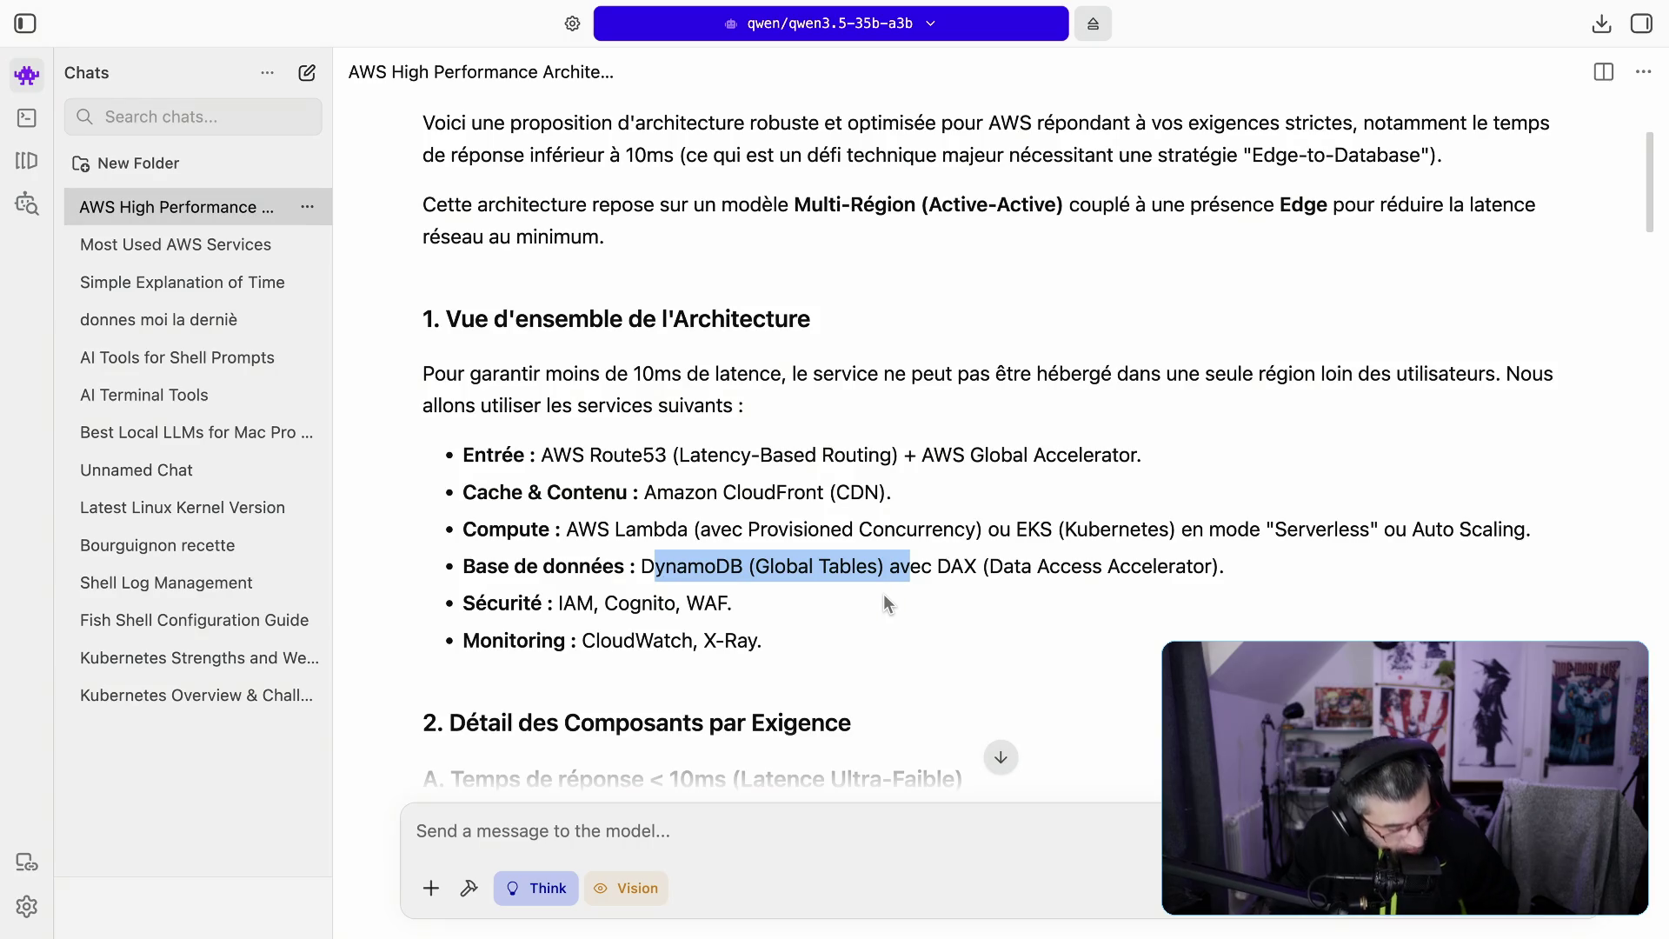
pyautogui.scroll(-3, 871, 576)
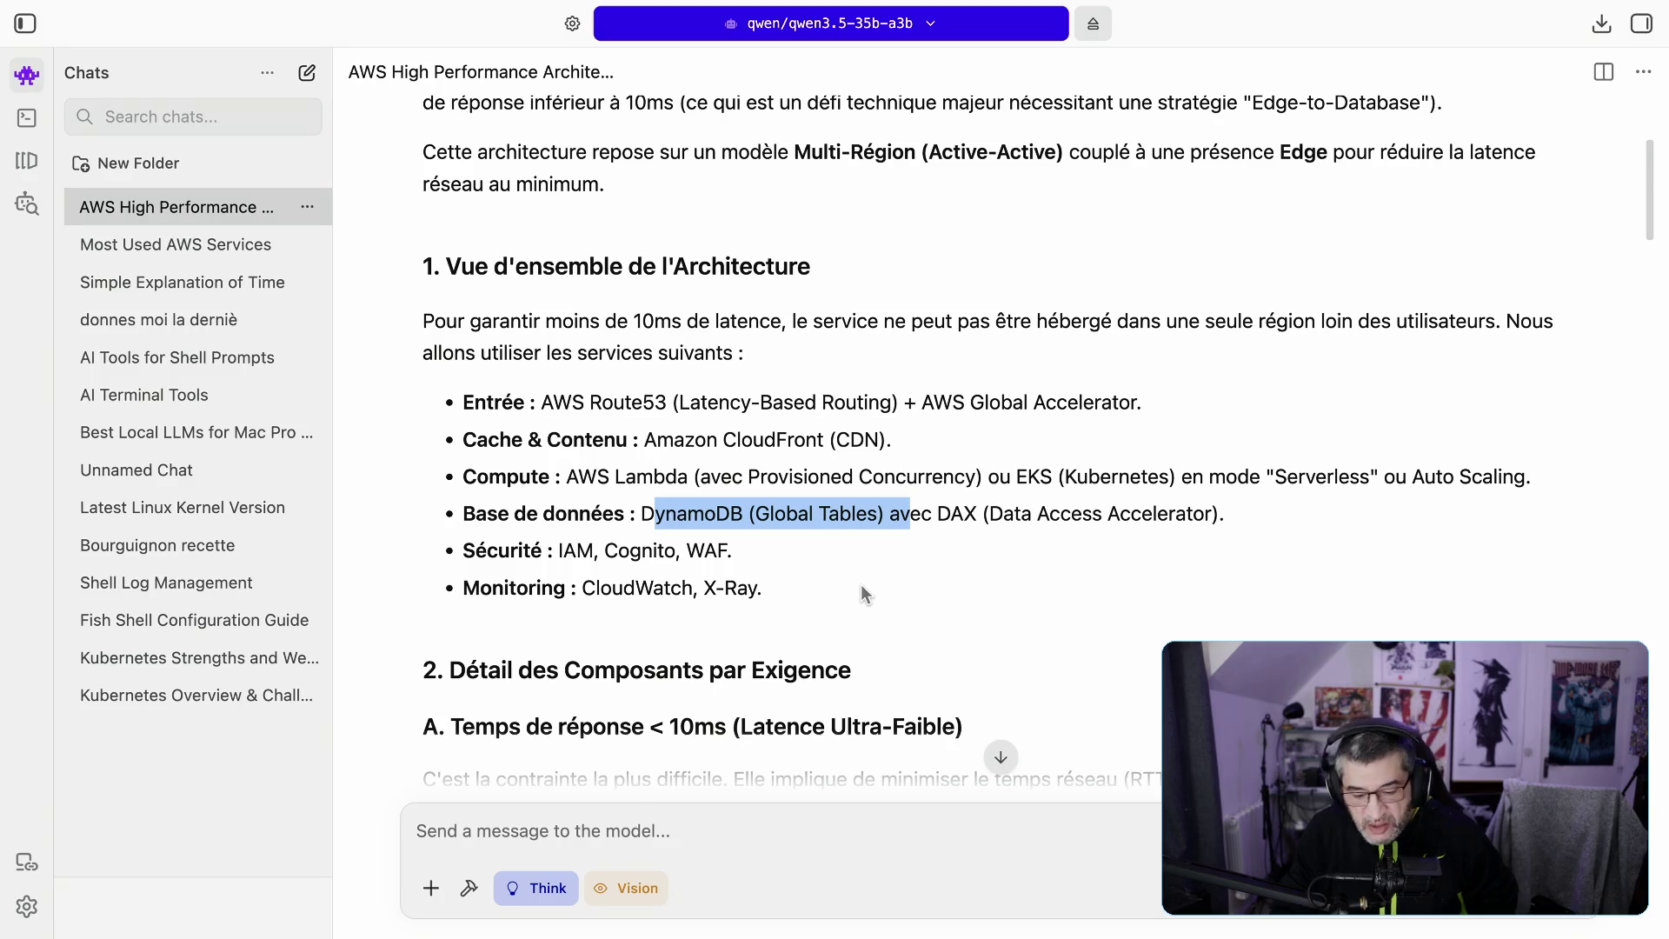
pyautogui.scroll(-10, 863, 594)
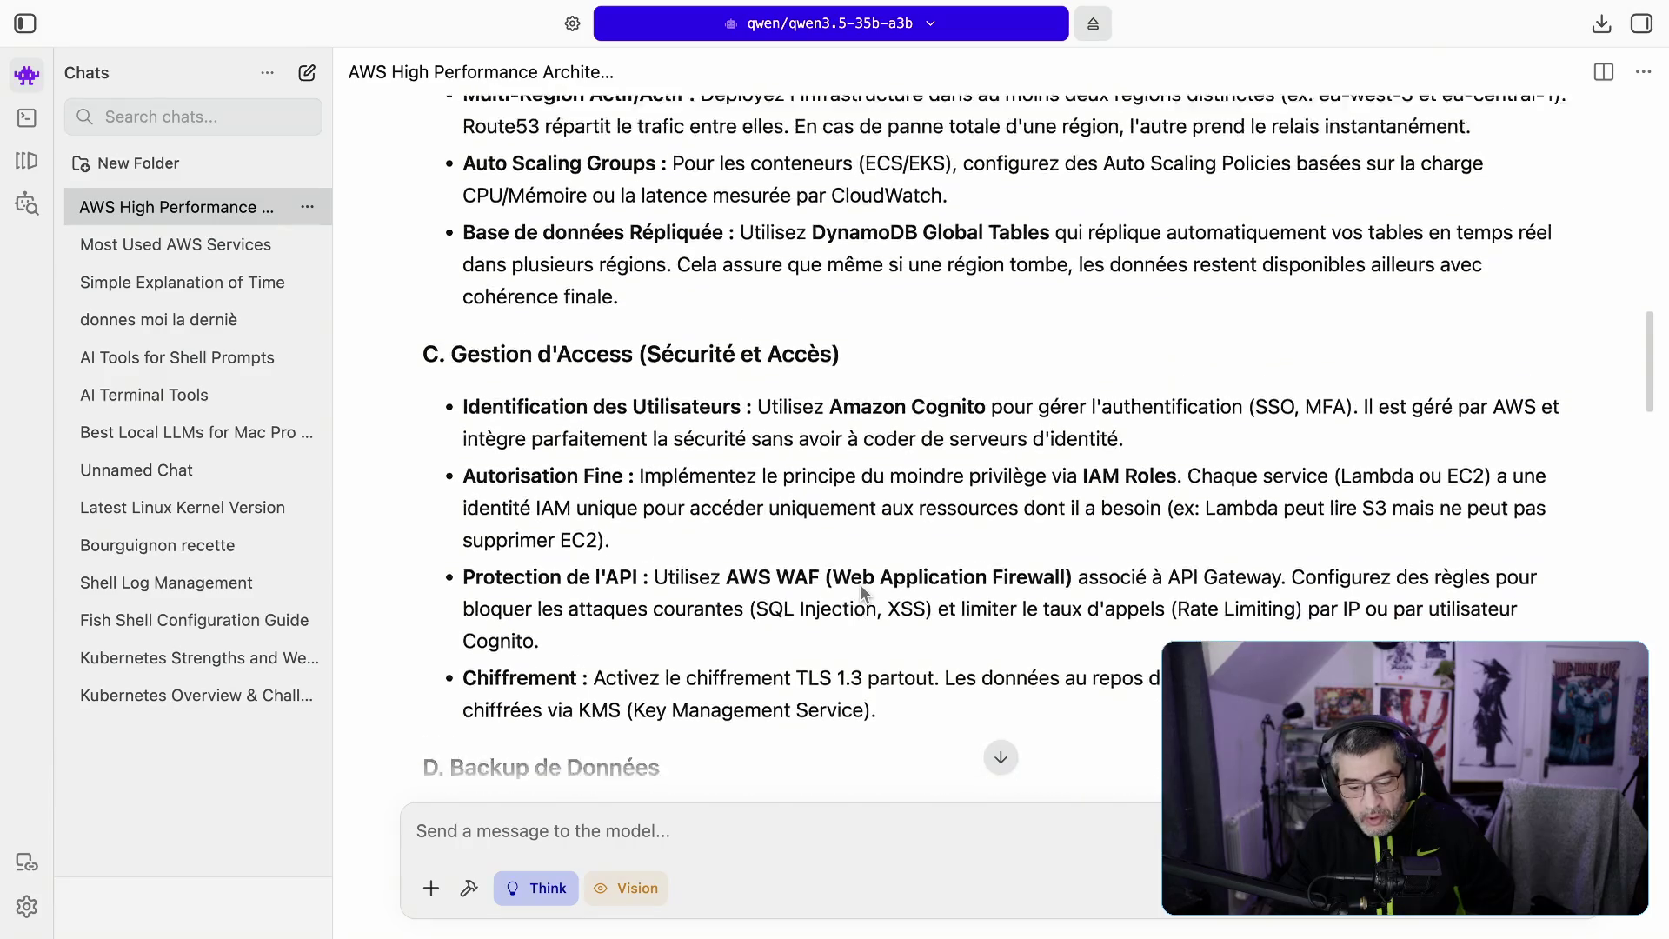
pyautogui.scroll(1, 860, 587)
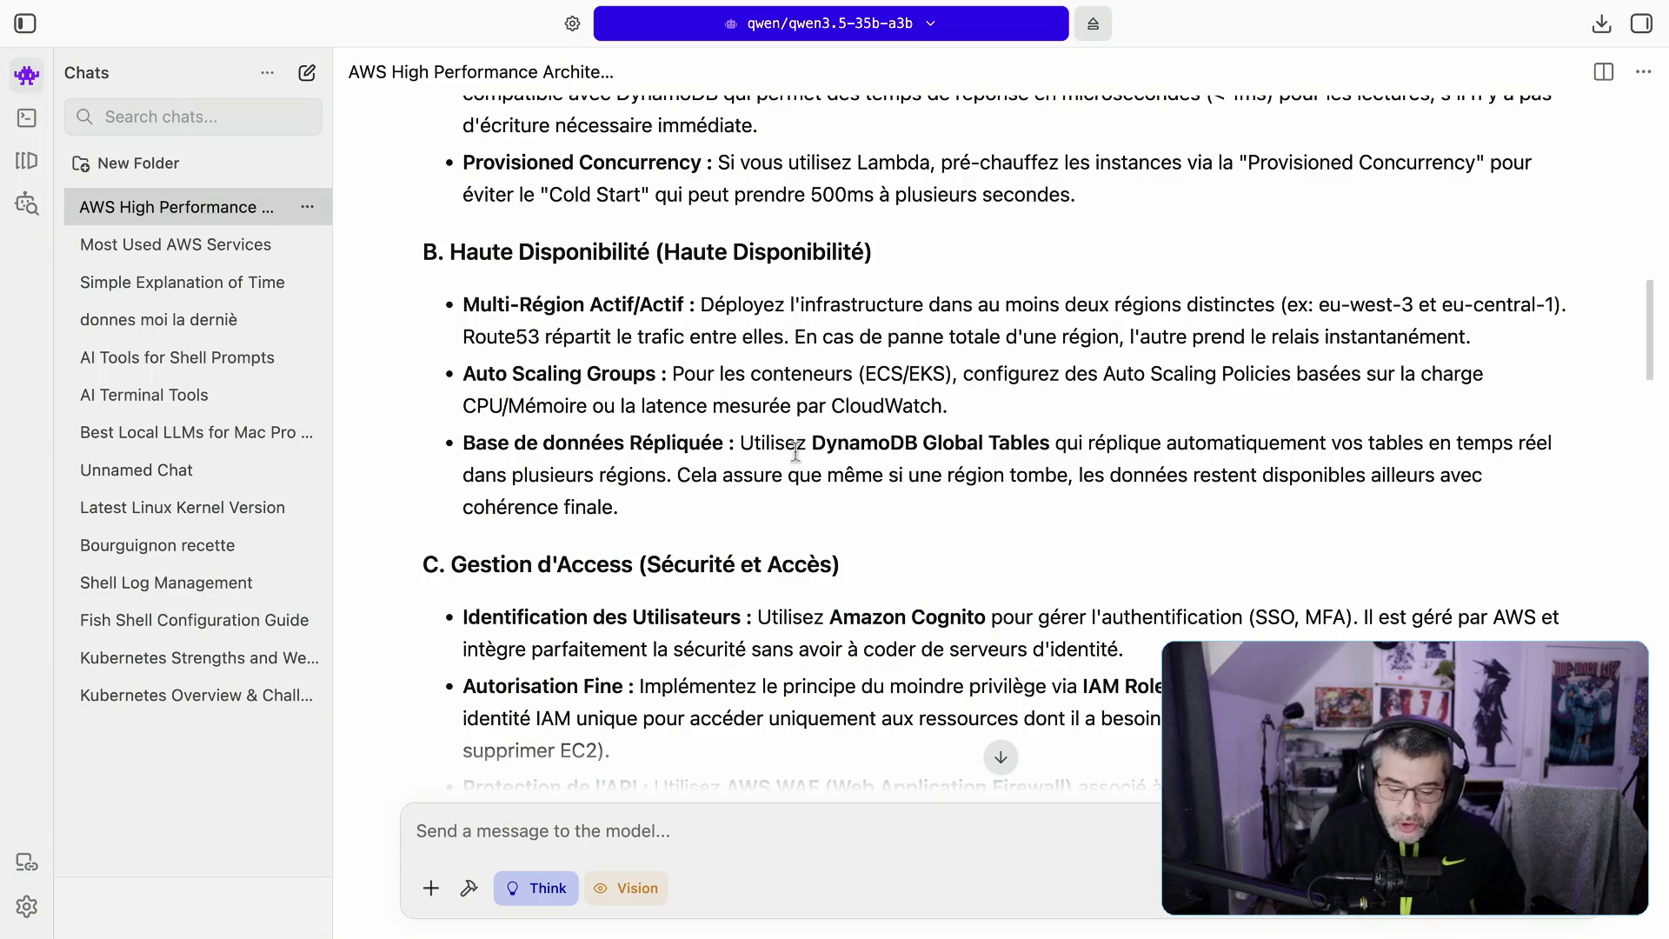
pyautogui.scroll(-1, 834, 444)
pyautogui.scroll(-8, 836, 464)
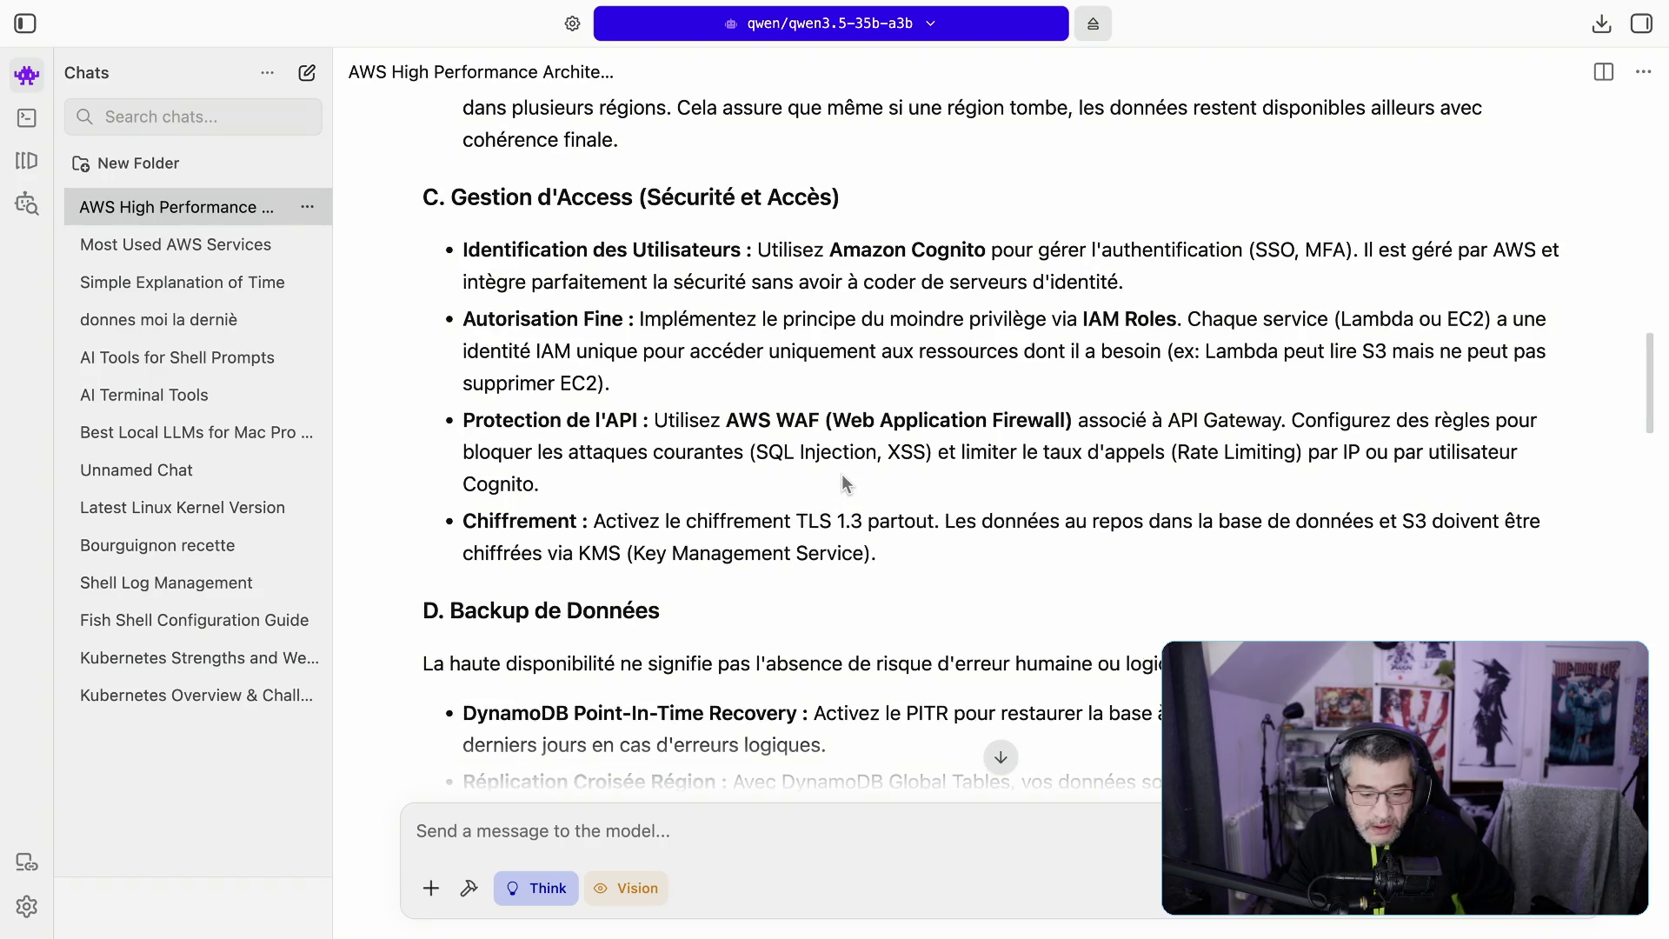
pyautogui.moveTo(504, 250); pyautogui.dragTo(650, 252)
pyautogui.moveTo(513, 319); pyautogui.dragTo(647, 319)
pyautogui.moveTo(503, 420); pyautogui.dragTo(742, 435)
pyautogui.scroll(-5, 661, 488)
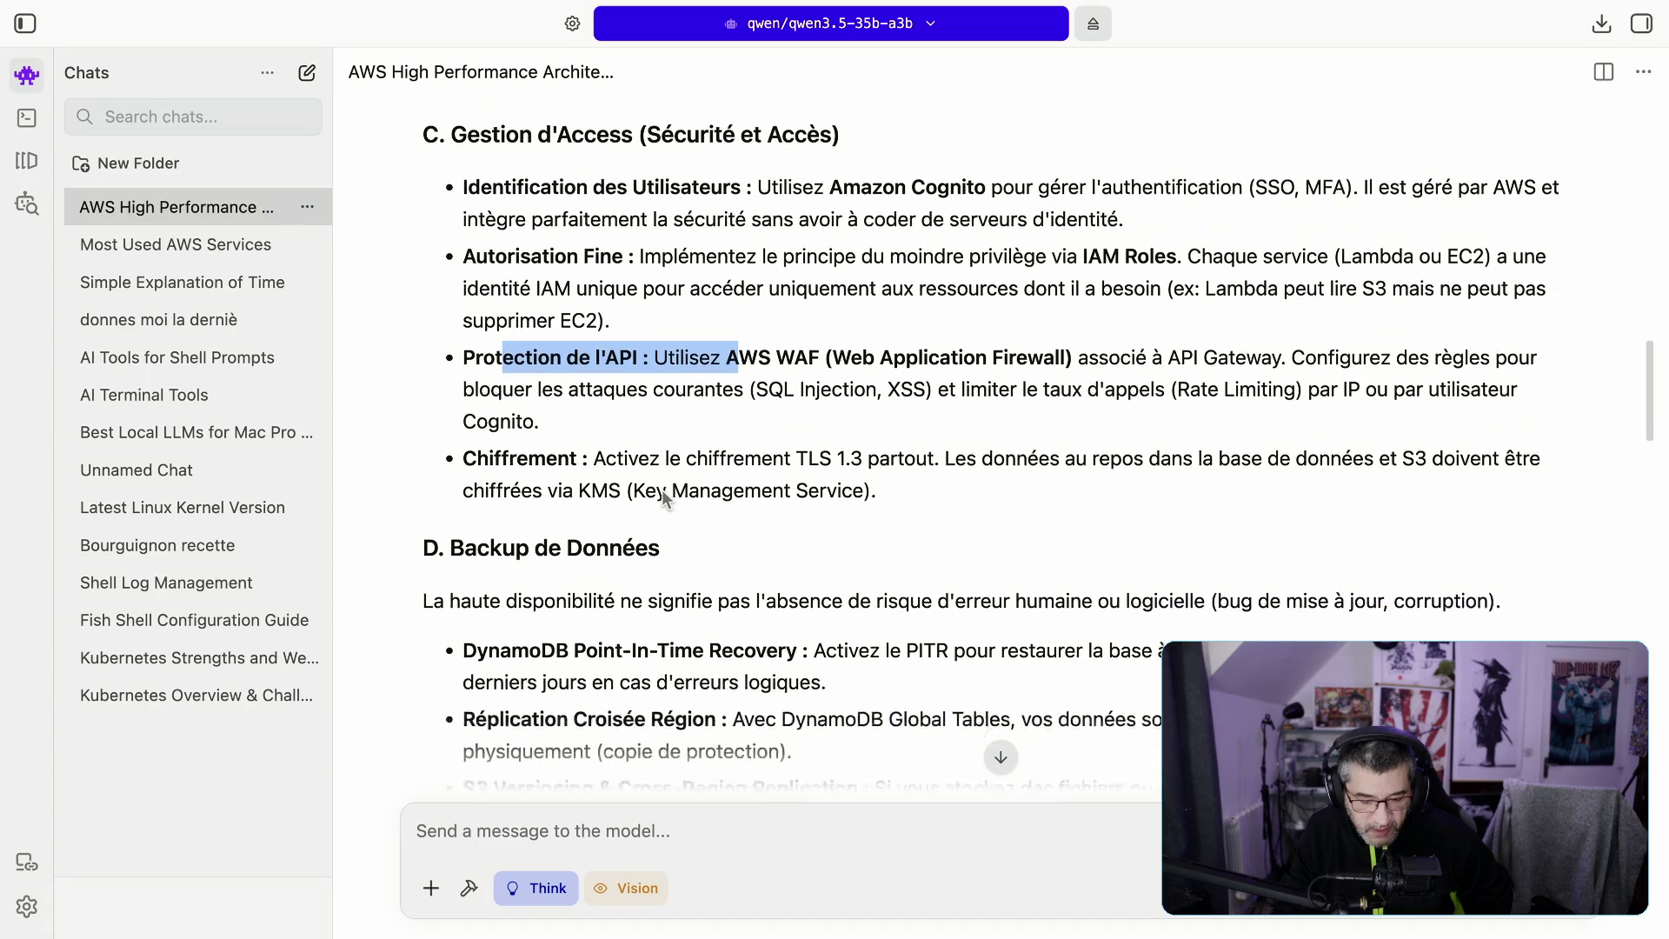
# Step: Highlight the Point-In-Time Recovery, cross-region replication and S3 Versioning backup items
pyautogui.moveTo(512, 479); pyautogui.dragTo(676, 485)
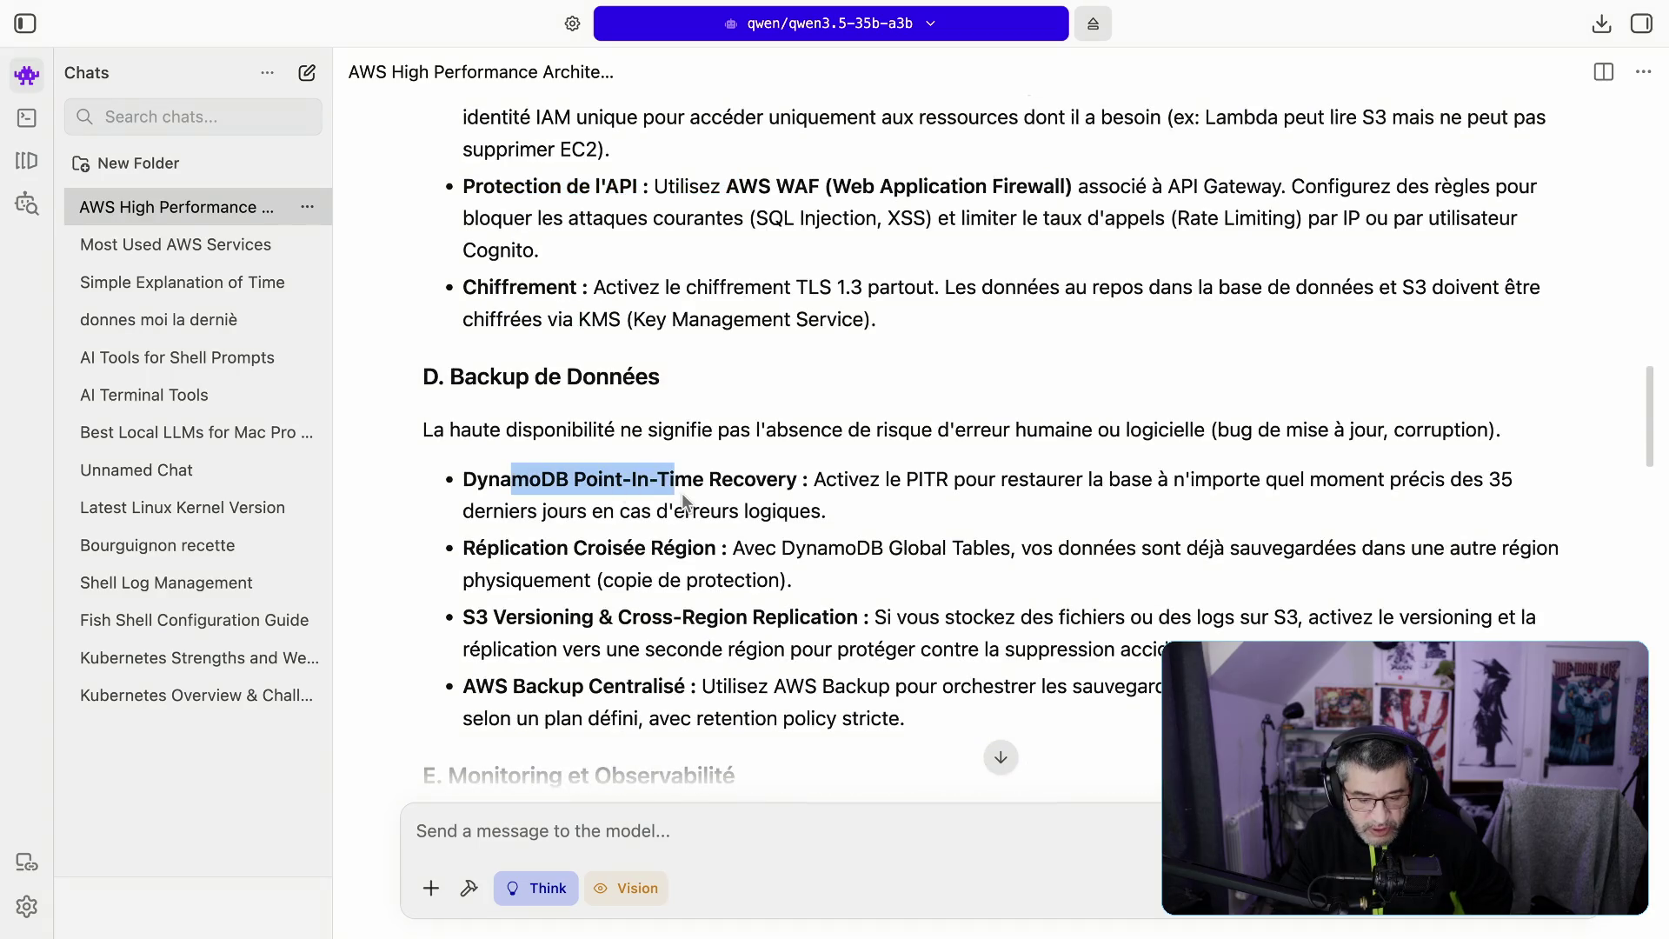
pyautogui.moveTo(588, 549); pyautogui.dragTo(729, 549)
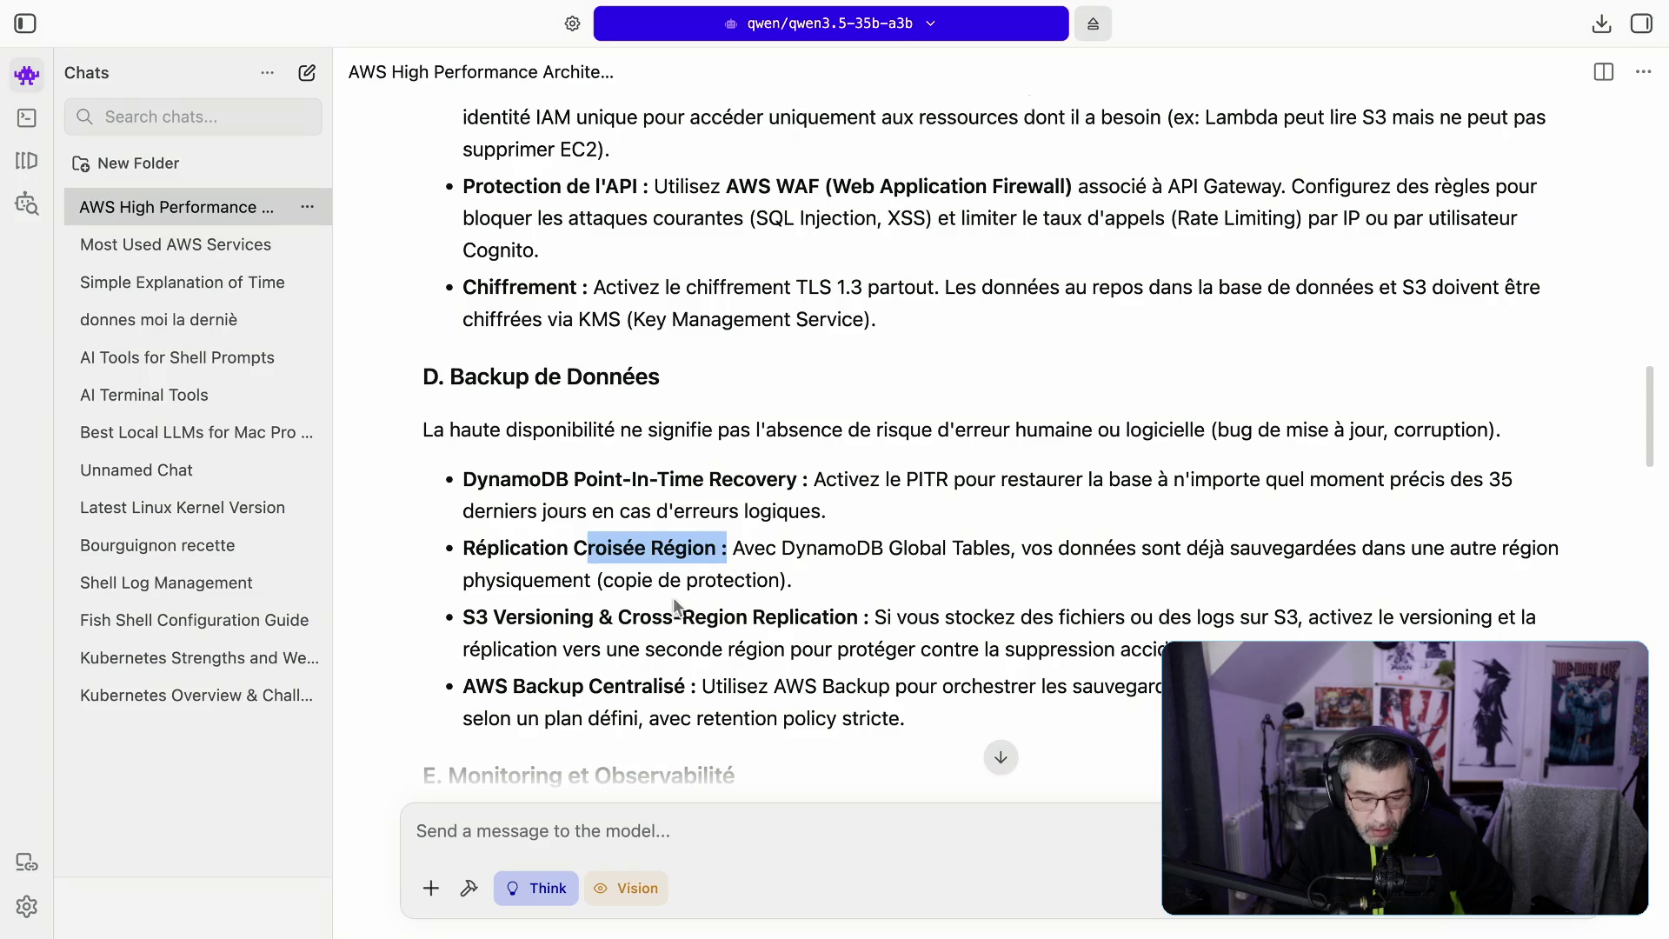
pyautogui.moveTo(543, 615); pyautogui.dragTo(860, 623)
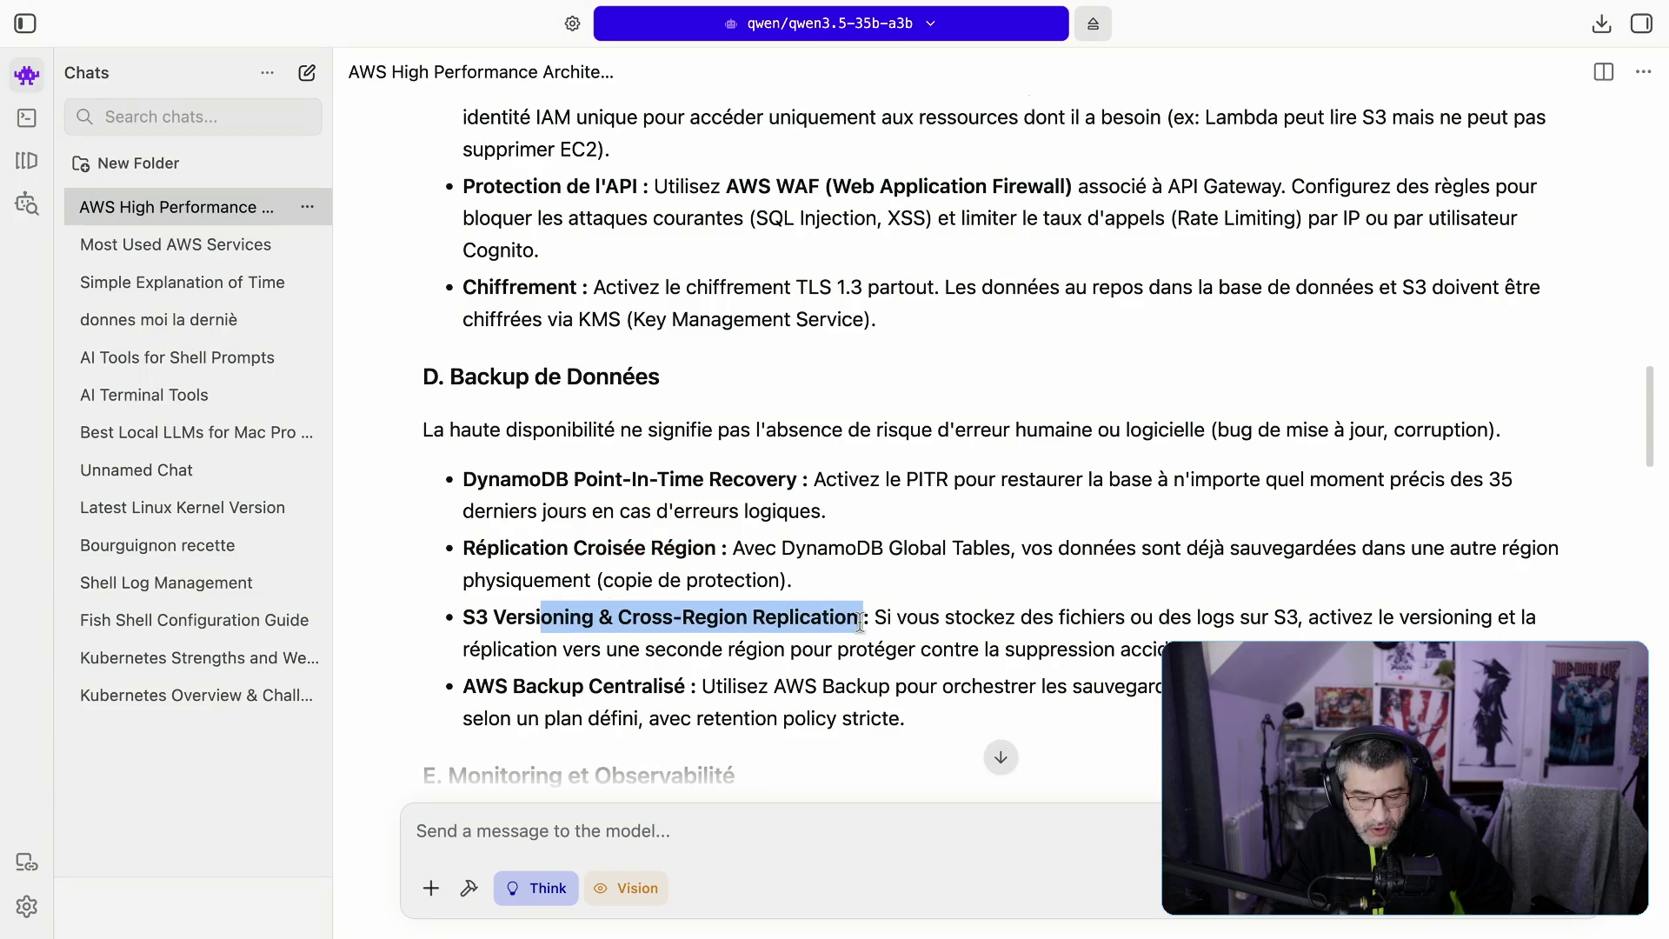
pyautogui.scroll(-8, 859, 623)
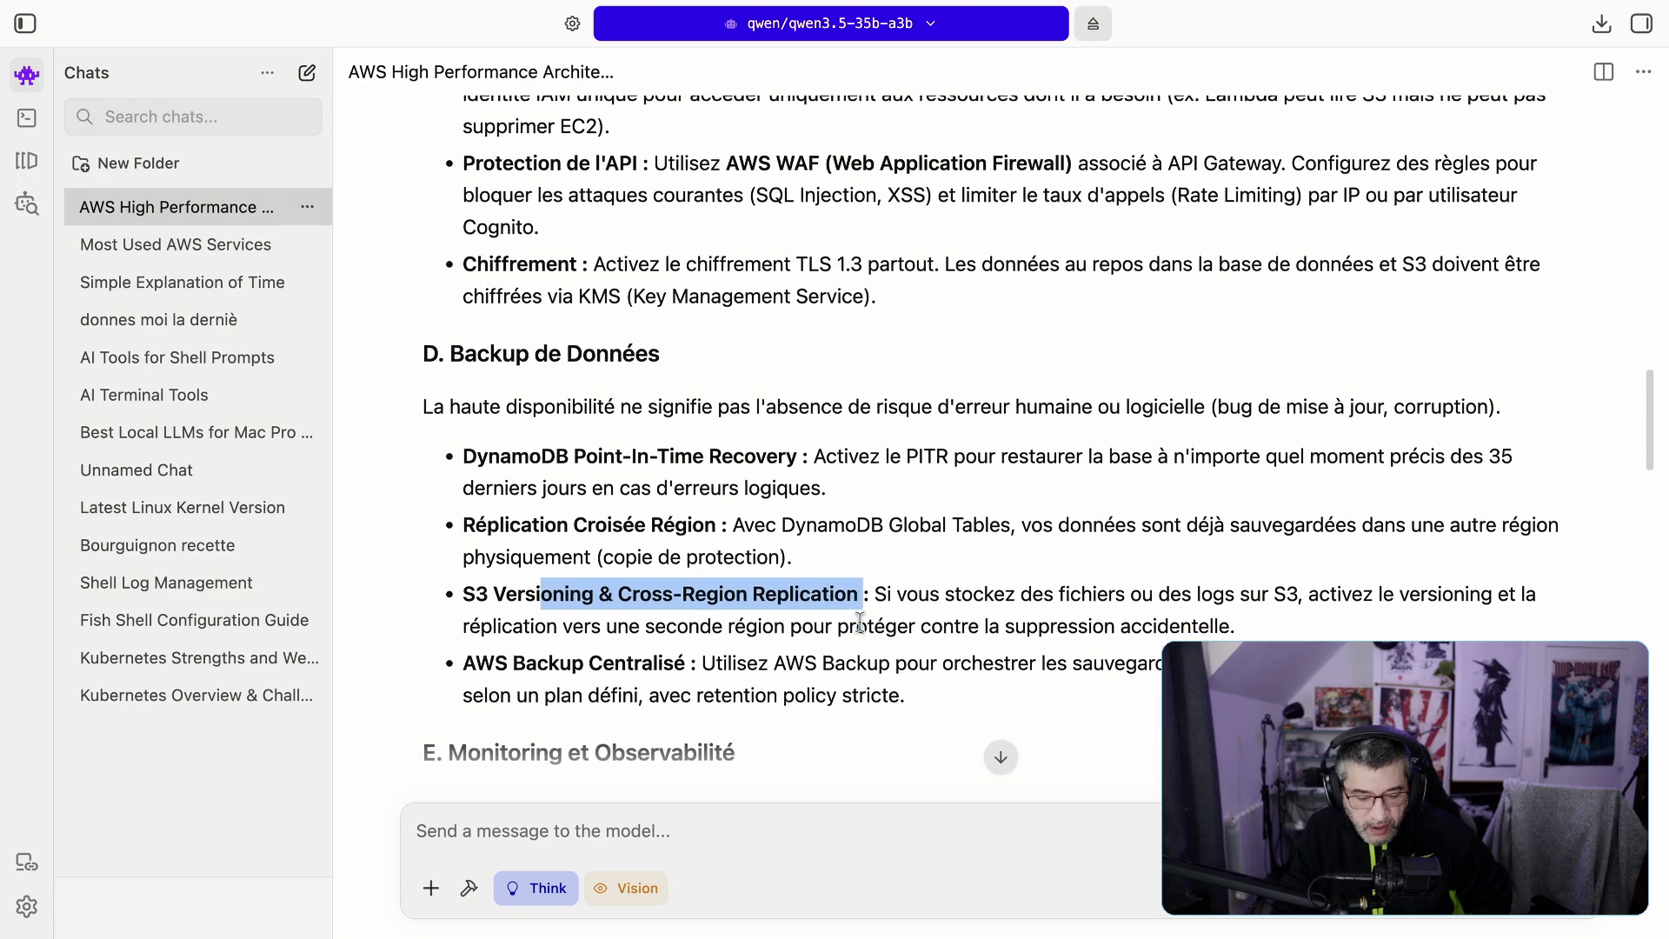
pyautogui.scroll(3, 860, 622)
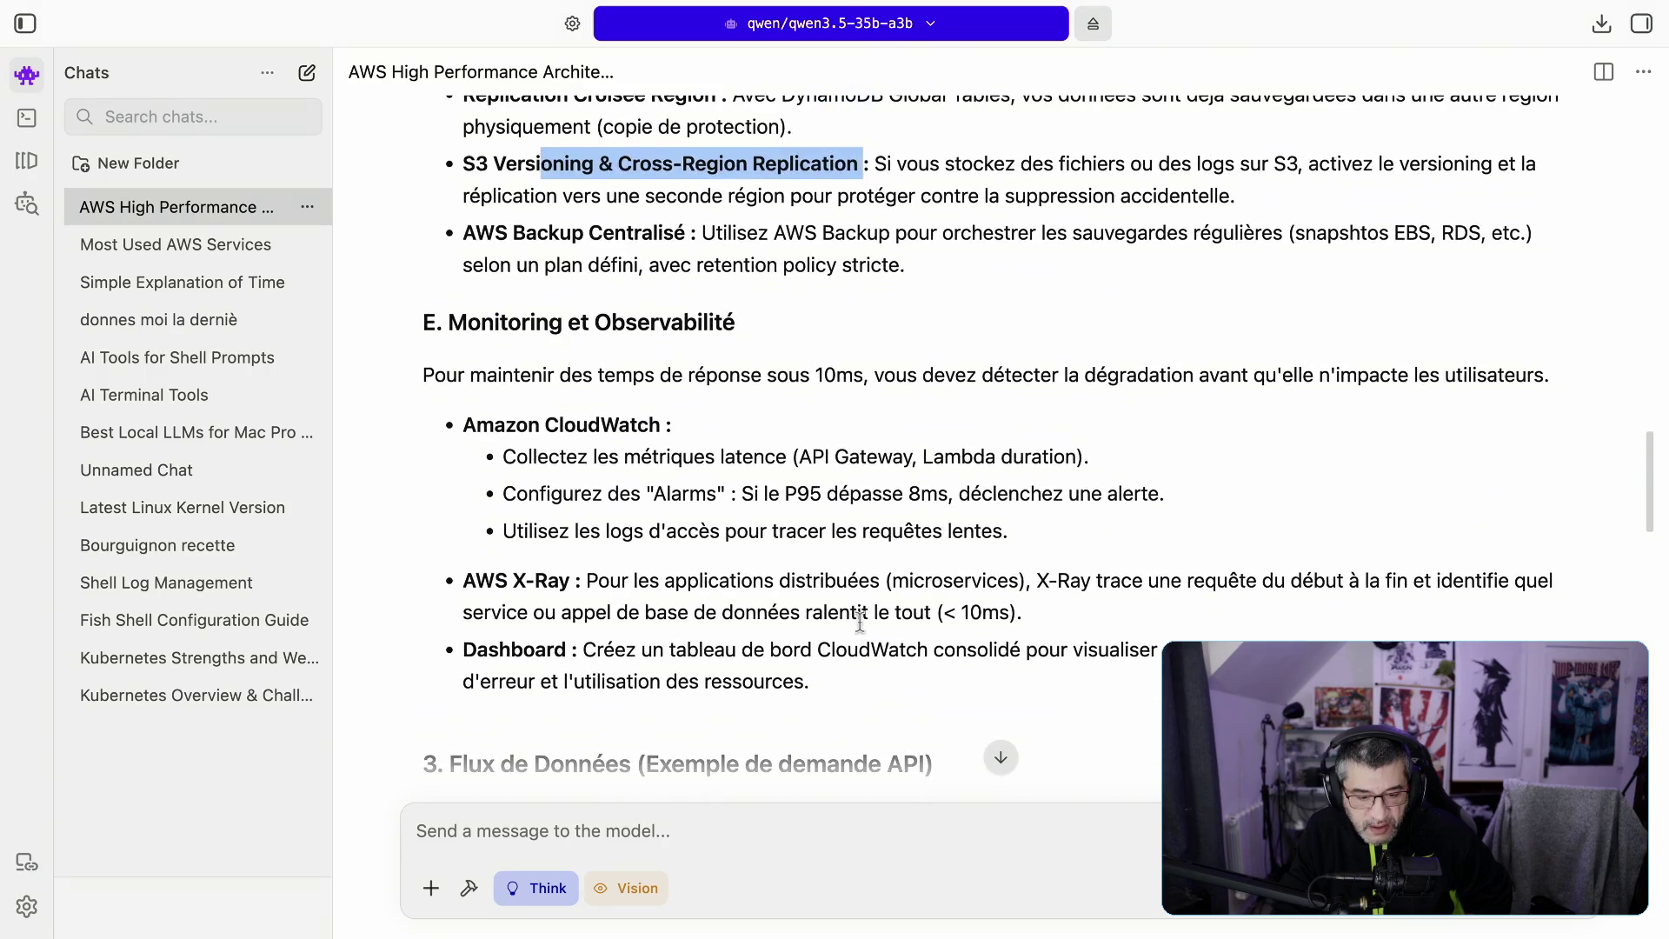
# Step: Highlight Amazon CloudWatch and X-Ray in section E, then scroll to 3. Flux de Données
pyautogui.moveTo(516, 426); pyautogui.dragTo(629, 426)
pyautogui.moveTo(512, 580); pyautogui.dragTo(570, 579)
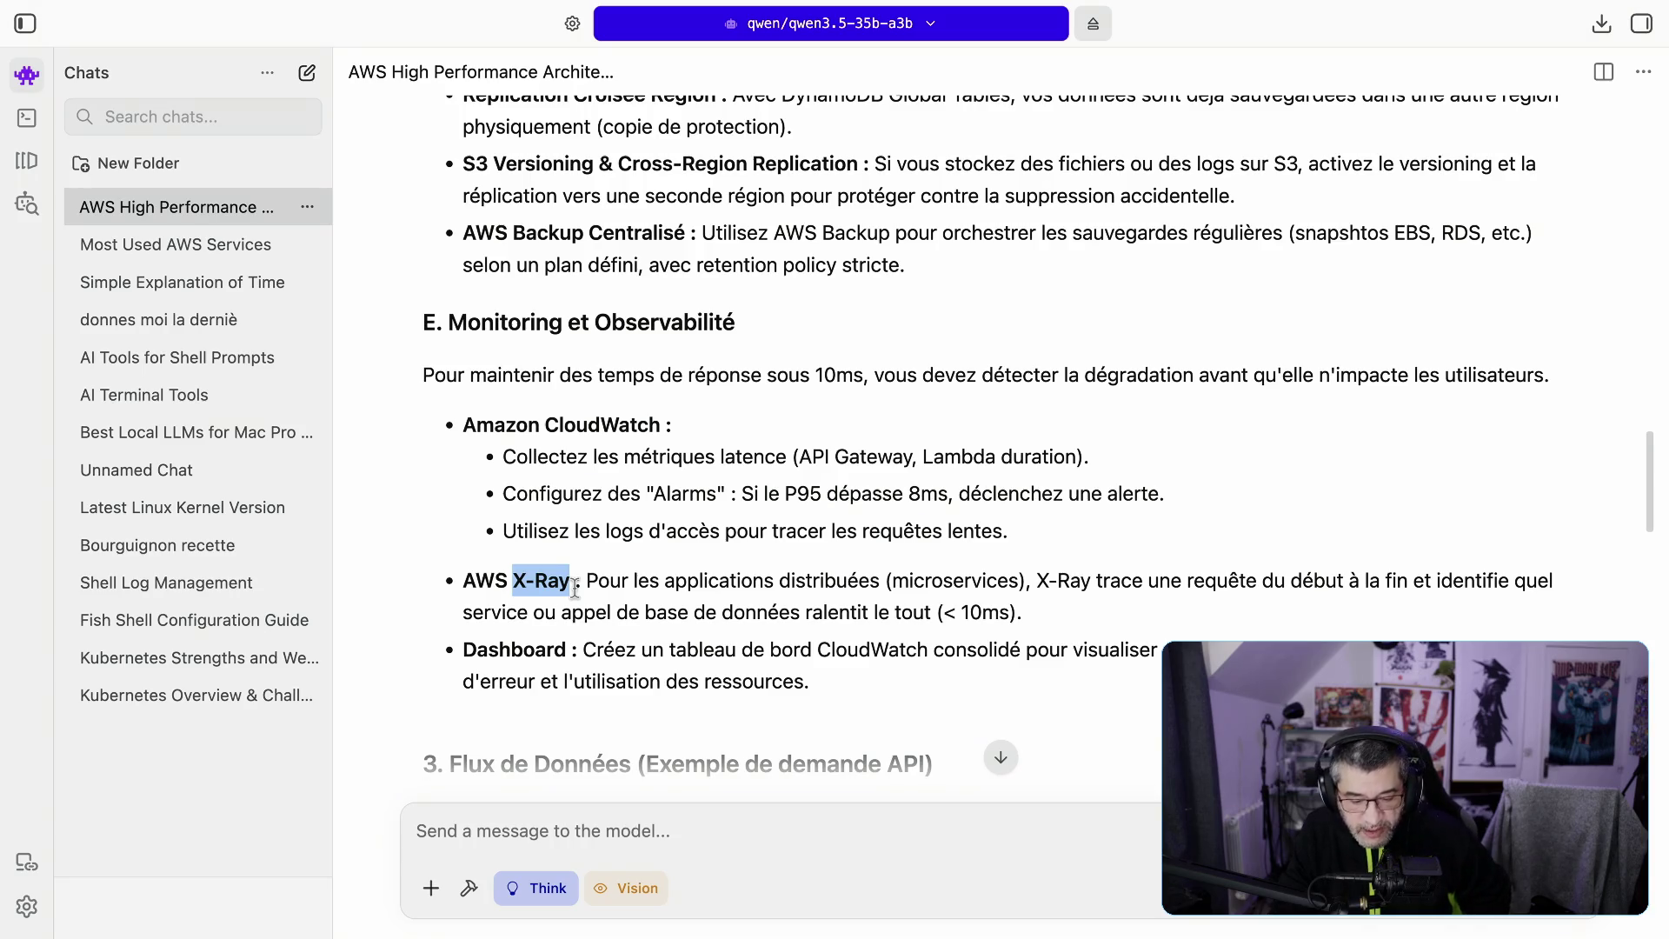
pyautogui.scroll(-1, 842, 555)
pyautogui.scroll(-5, 842, 564)
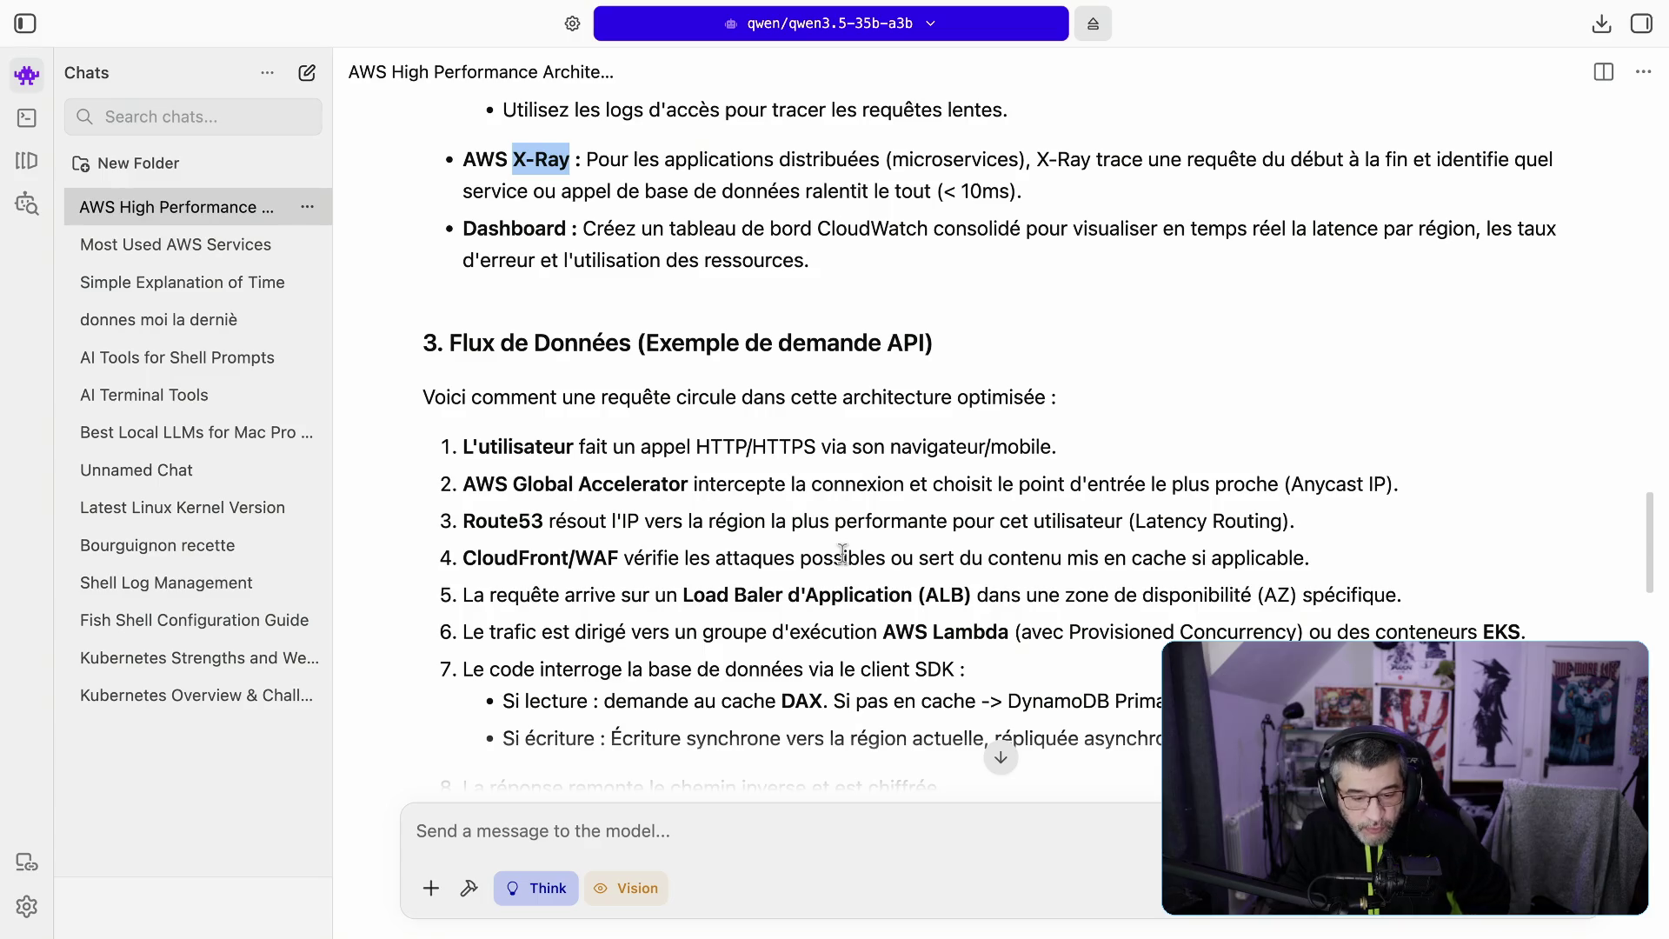
# Step: Highlight the request-flow introduction sentence and step 1 of the flow
pyautogui.scroll(-2, 843, 555)
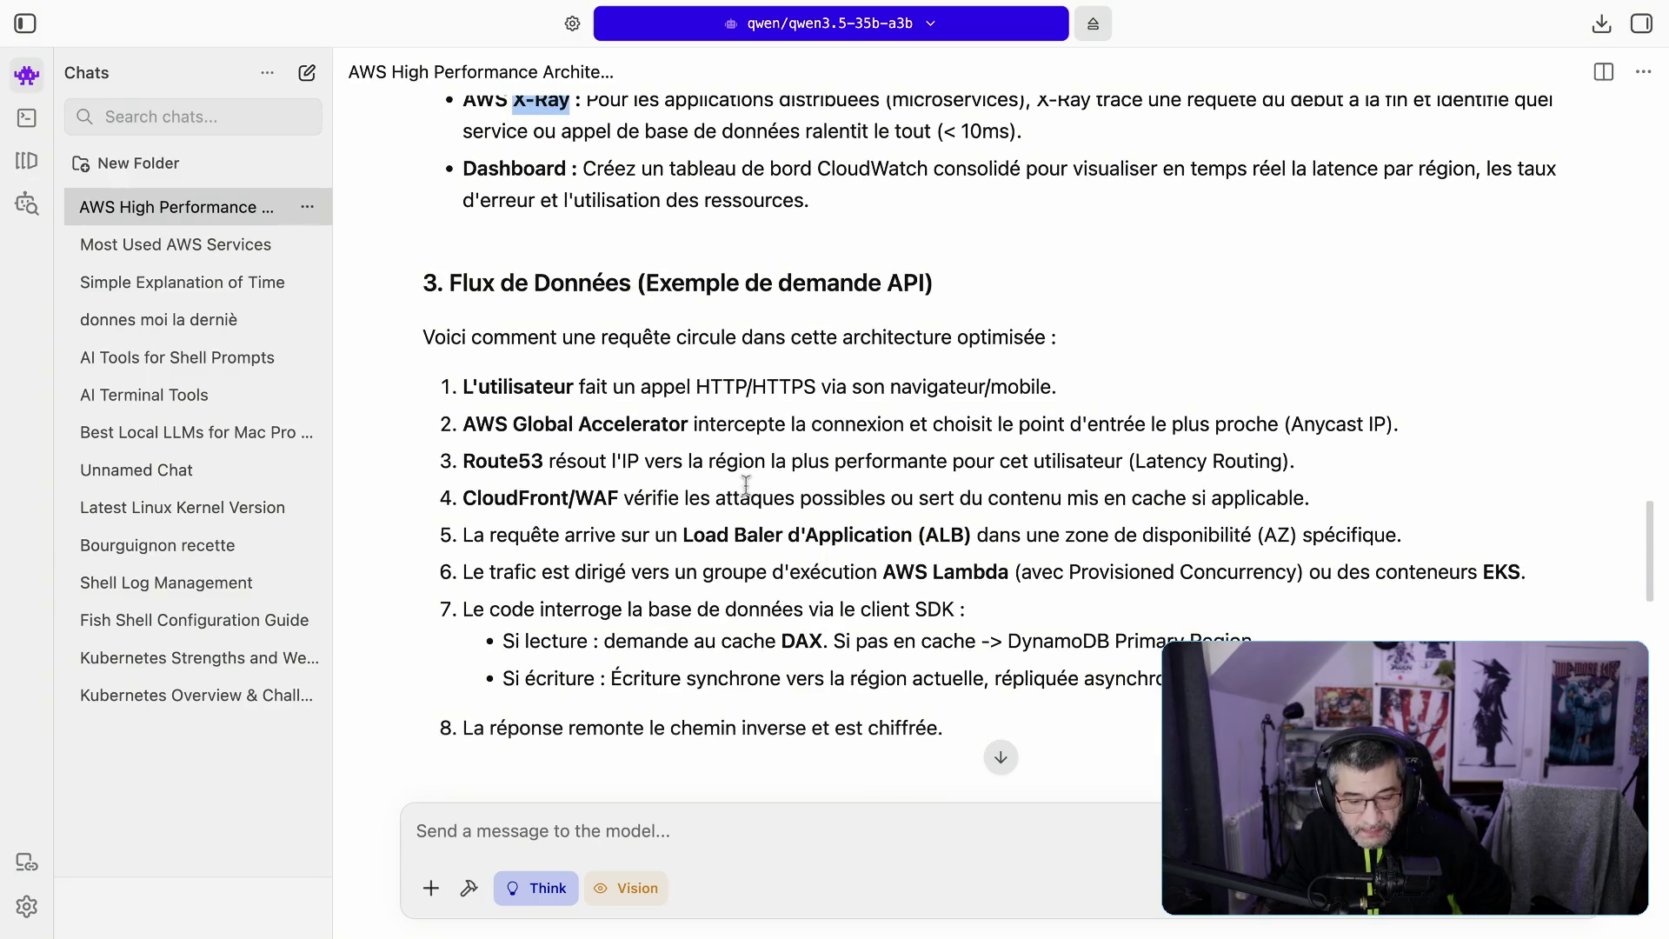
pyautogui.moveTo(514, 425); pyautogui.dragTo(626, 424)
pyautogui.click(666, 340)
pyautogui.moveTo(597, 324); pyautogui.dragTo(1026, 339)
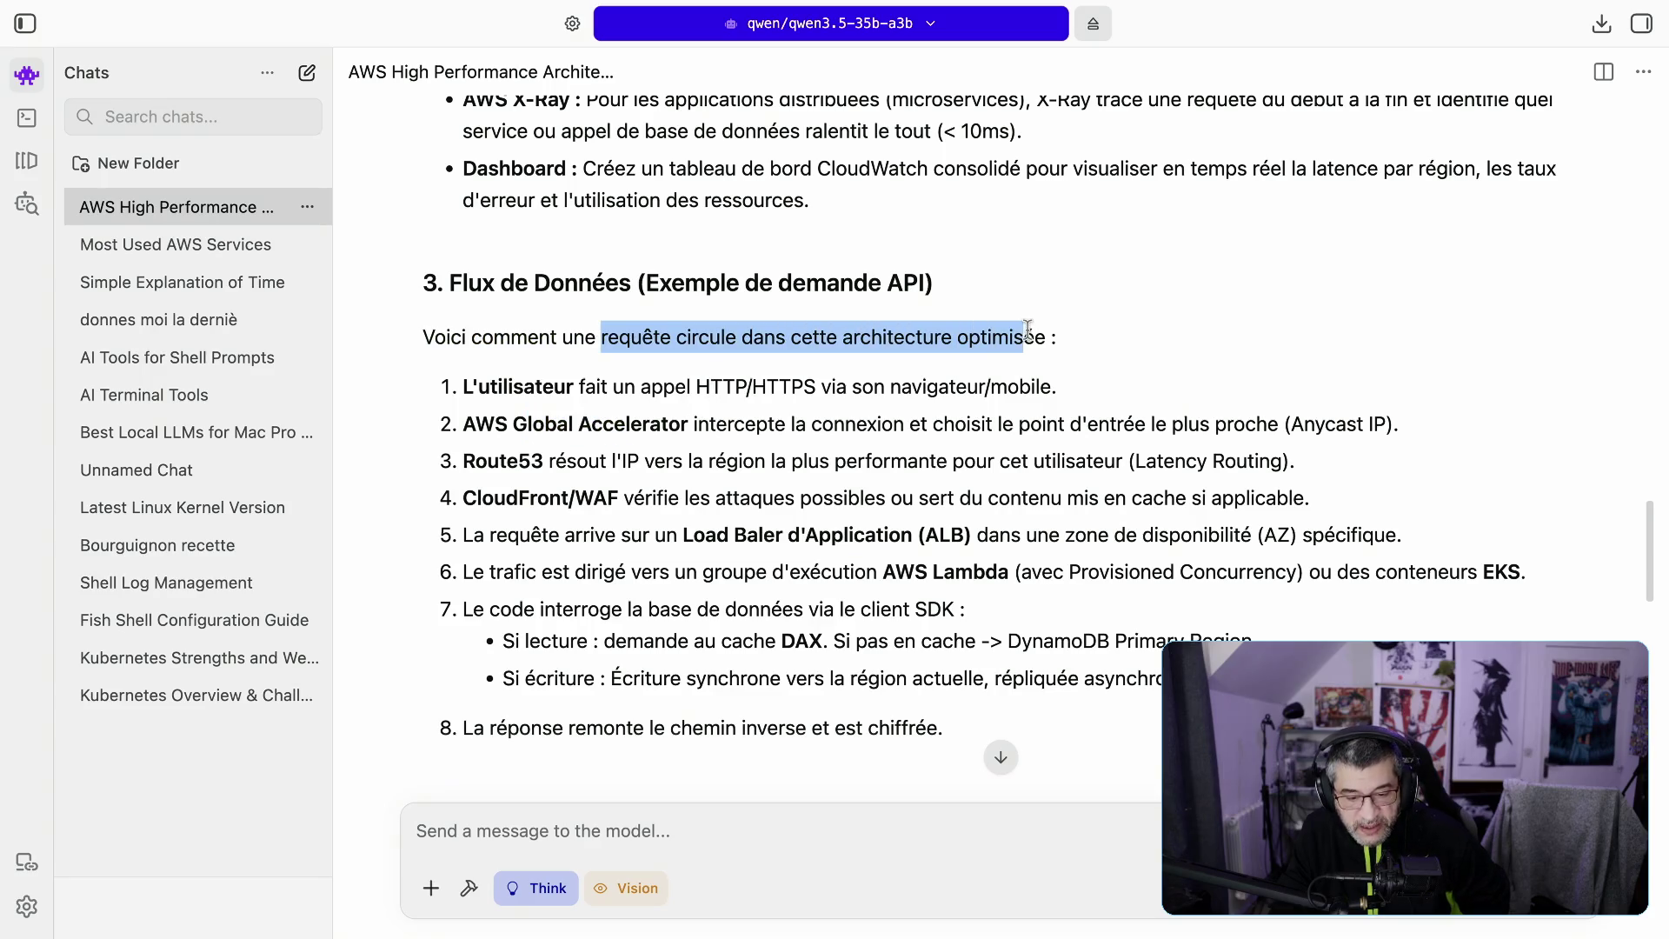
pyautogui.click(599, 382)
pyautogui.moveTo(599, 382); pyautogui.dragTo(1109, 396)
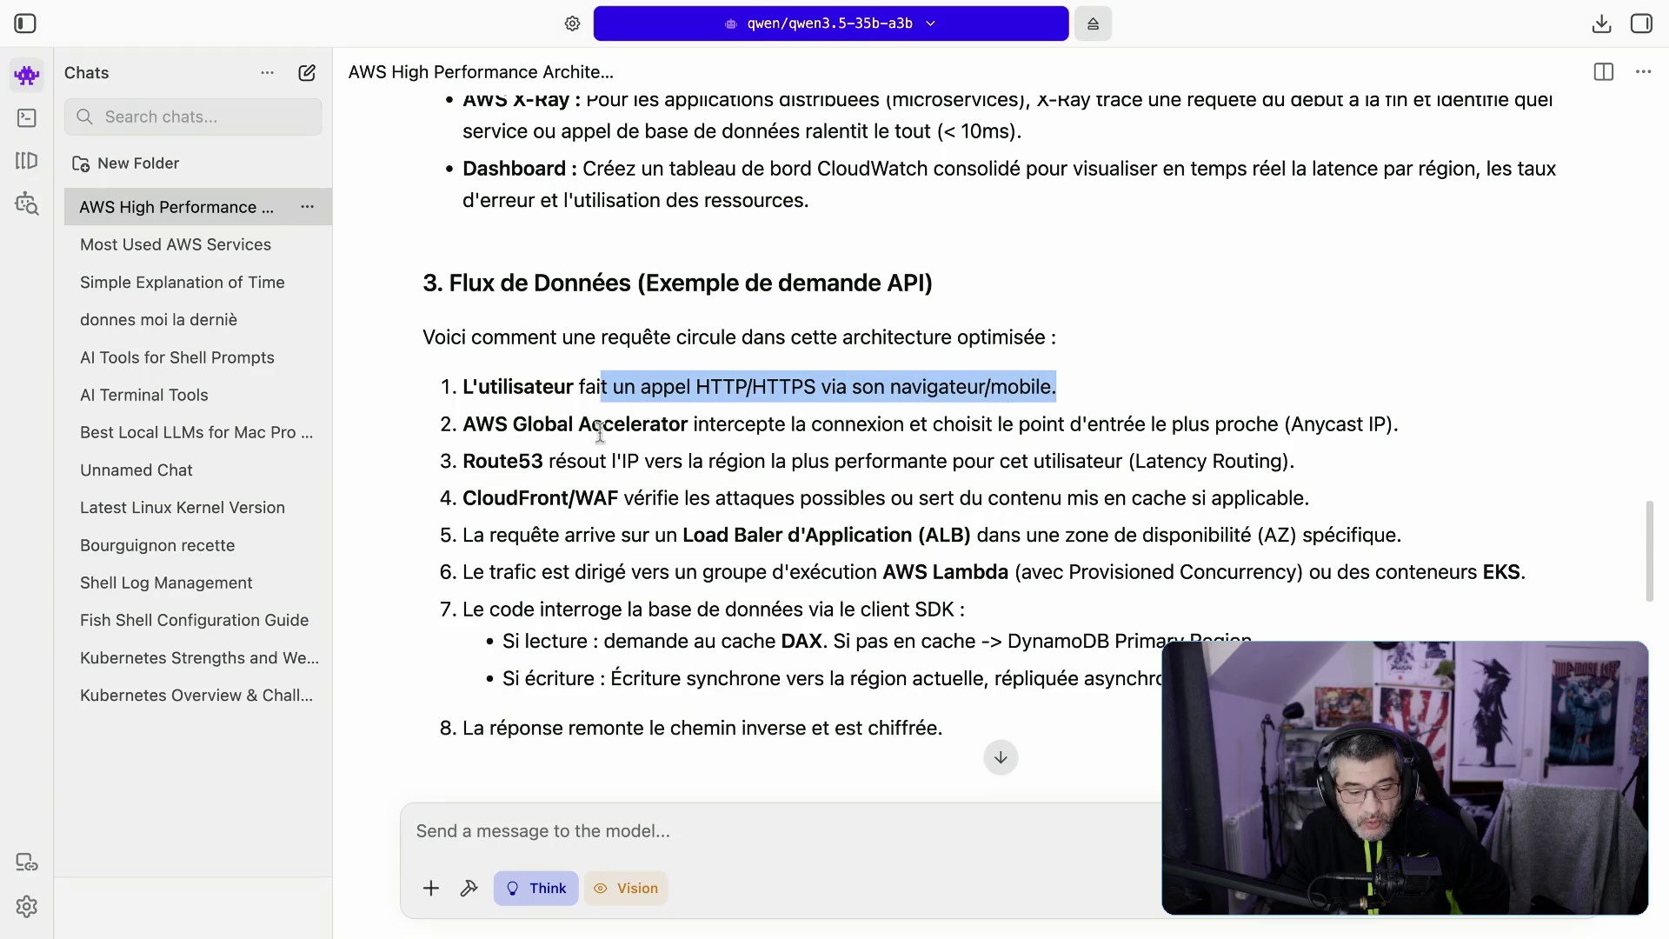
# Step: Highlight flow steps 2-7: Global Accelerator, Route53, CloudFront/WAF, load balancer, Lambda/EKS, database query
pyautogui.moveTo(514, 424); pyautogui.dragTo(1395, 426)
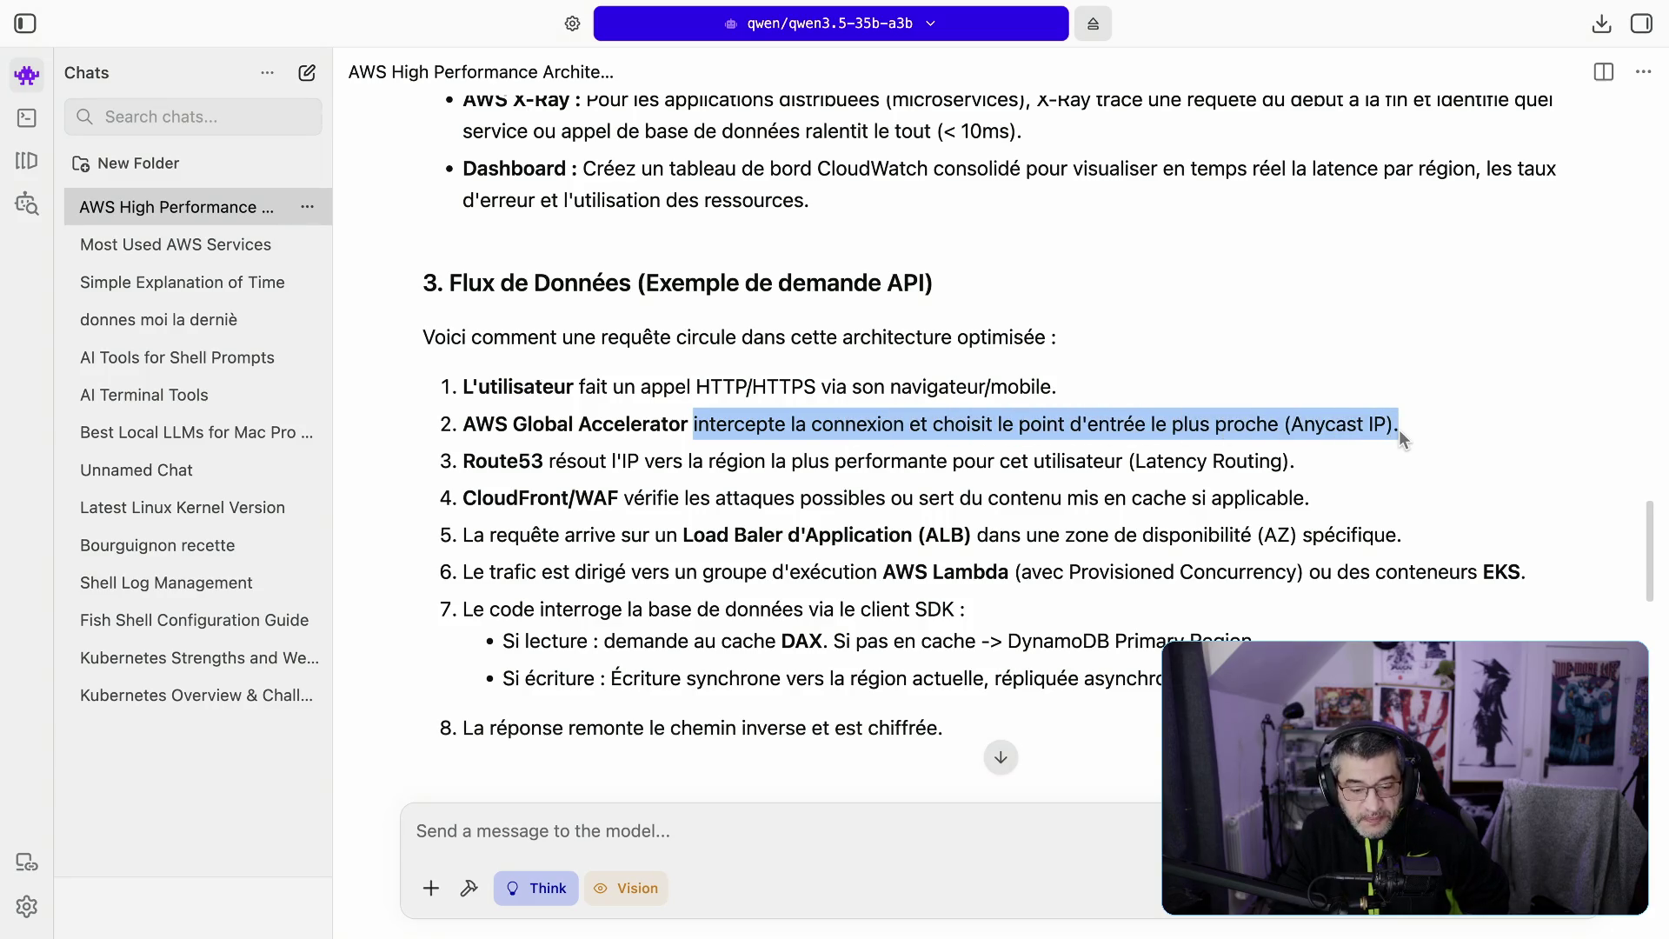
pyautogui.moveTo(600, 462); pyautogui.dragTo(1291, 460)
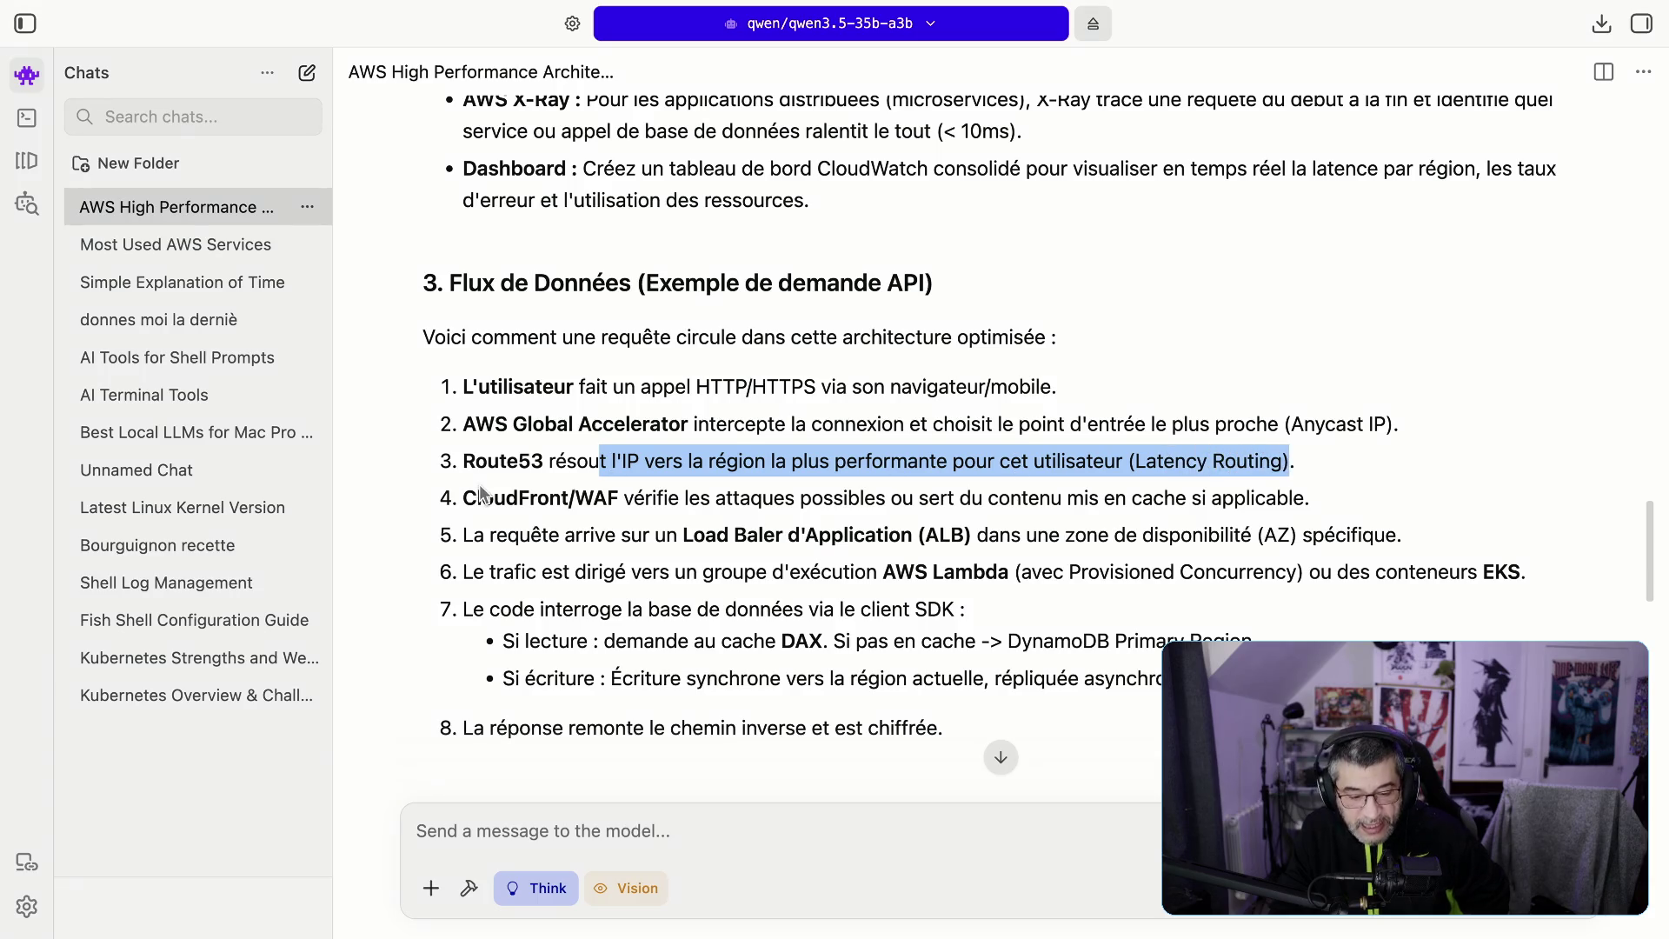
pyautogui.moveTo(623, 500)
pyautogui.mouseDown()
pyautogui.moveTo(1265, 525)
pyautogui.moveTo(1328, 504)
pyautogui.mouseUp()
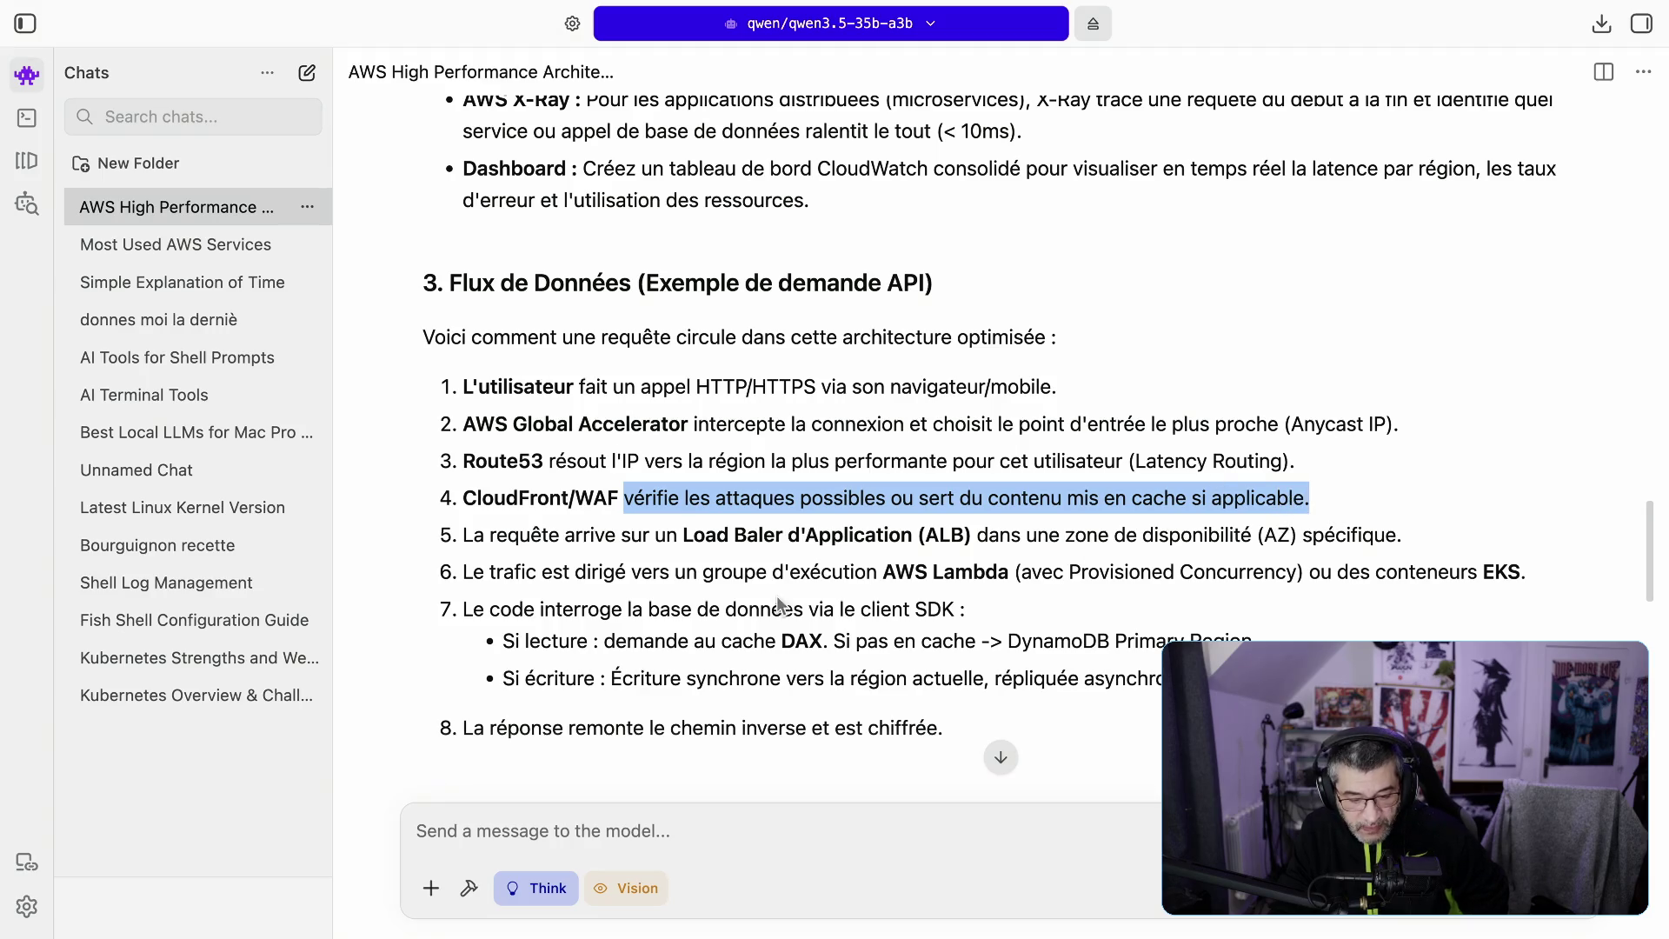
pyautogui.moveTo(620, 539)
pyautogui.mouseDown()
pyautogui.moveTo(1098, 554)
pyautogui.moveTo(1177, 536)
pyautogui.moveTo(1399, 541)
pyautogui.mouseUp()
pyautogui.moveTo(640, 572); pyautogui.dragTo(1522, 576)
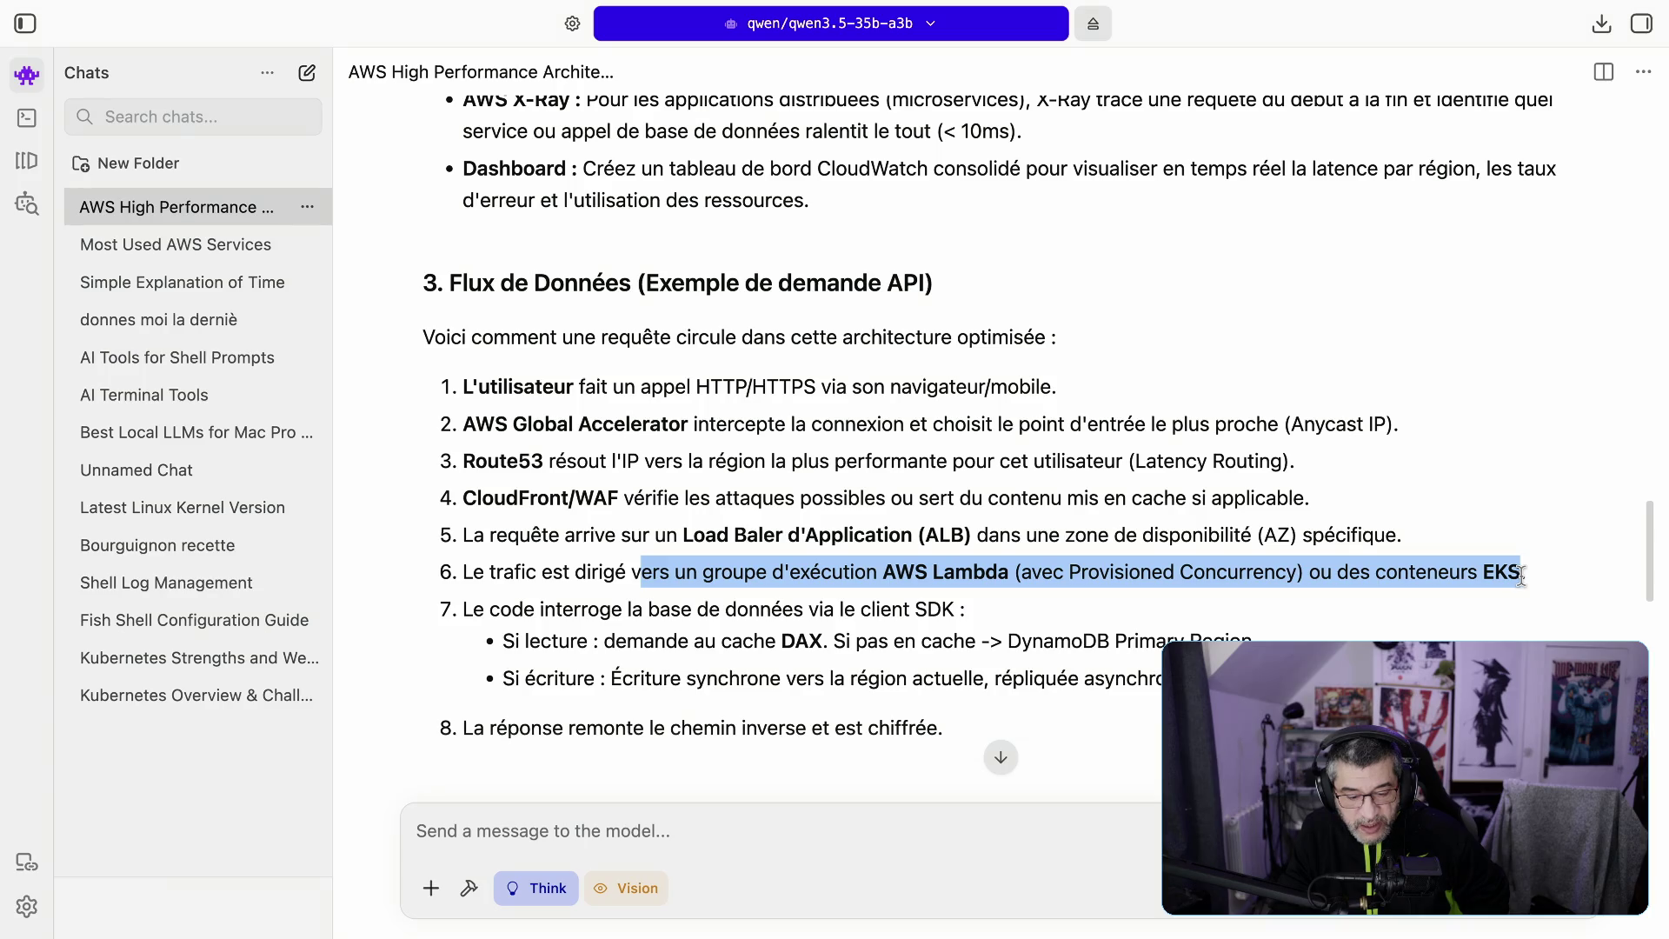
pyautogui.moveTo(607, 609)
pyautogui.mouseDown()
pyautogui.moveTo(973, 619)
pyautogui.moveTo(943, 609)
pyautogui.mouseUp()
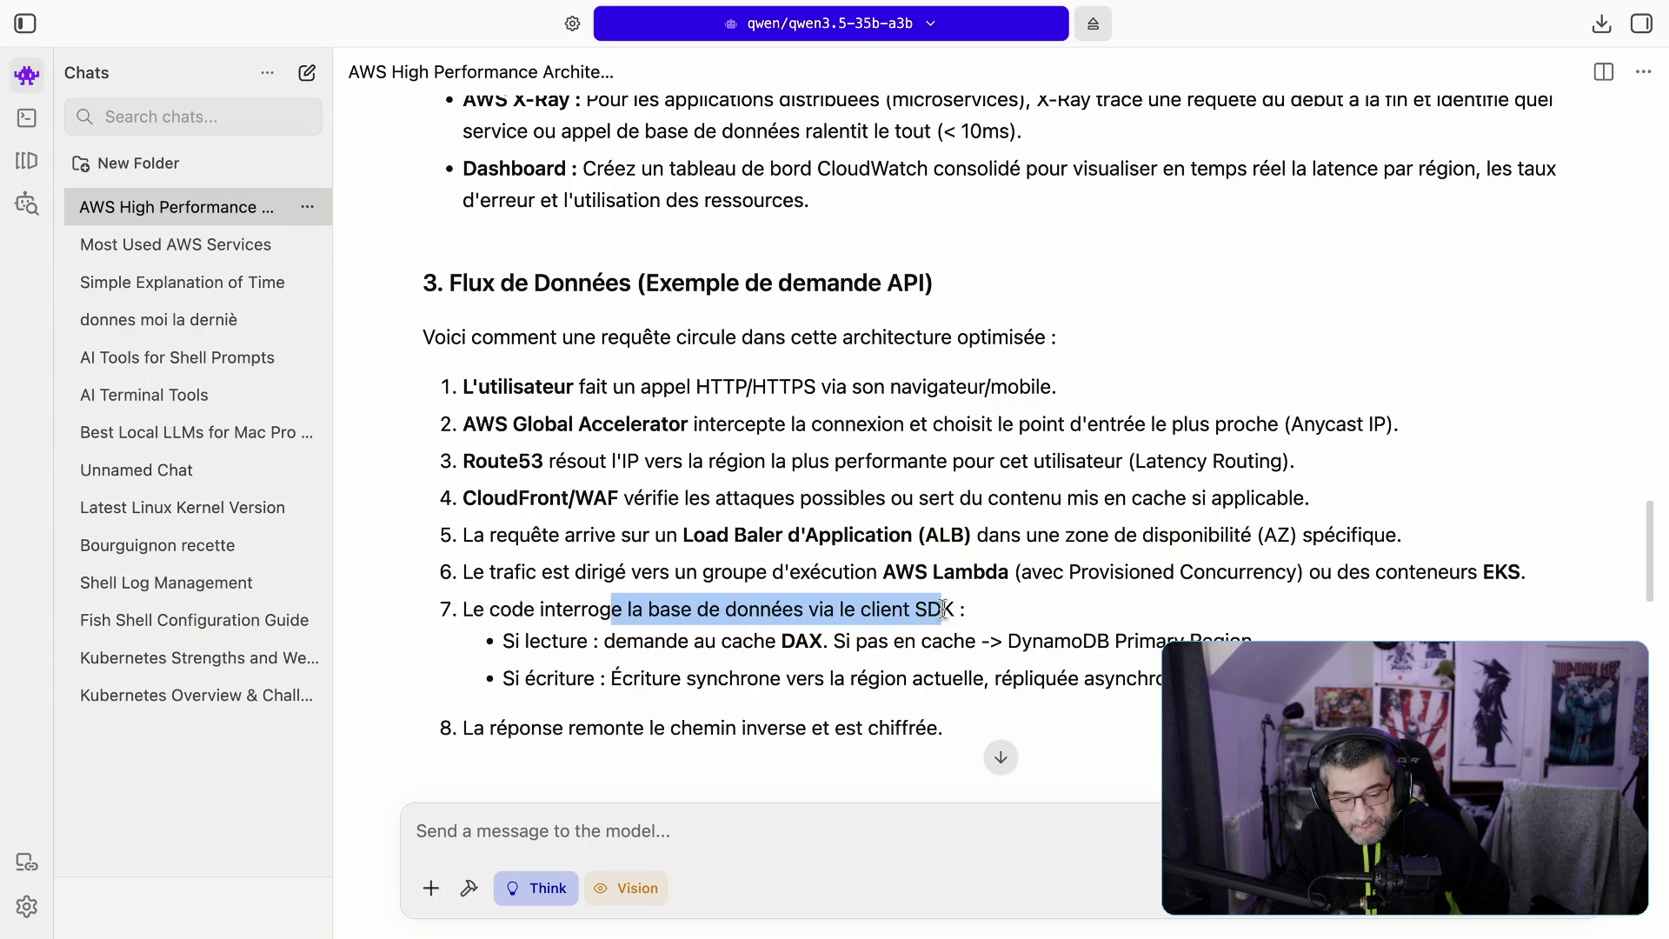
# Step: Highlight the SDK database access, DAX read path, synchronous write and async cross-region replication
pyautogui.click(659, 633)
pyautogui.moveTo(707, 611); pyautogui.dragTo(942, 630)
pyautogui.moveTo(627, 644); pyautogui.dragTo(1246, 640)
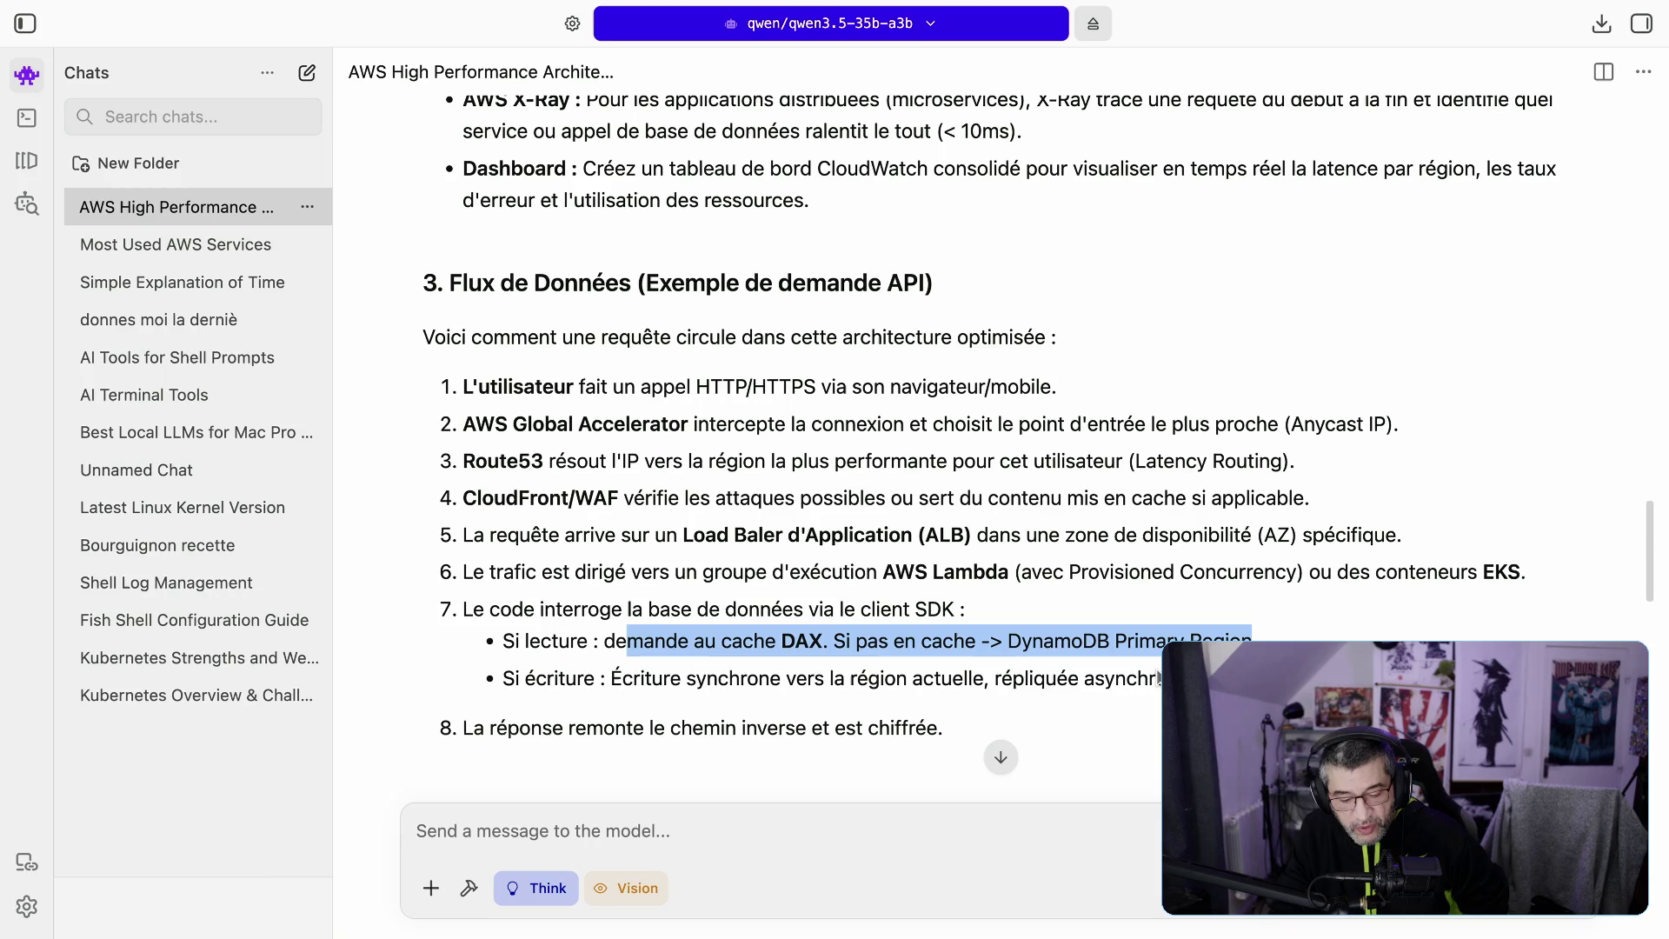
pyautogui.moveTo(600, 678); pyautogui.dragTo(1165, 676)
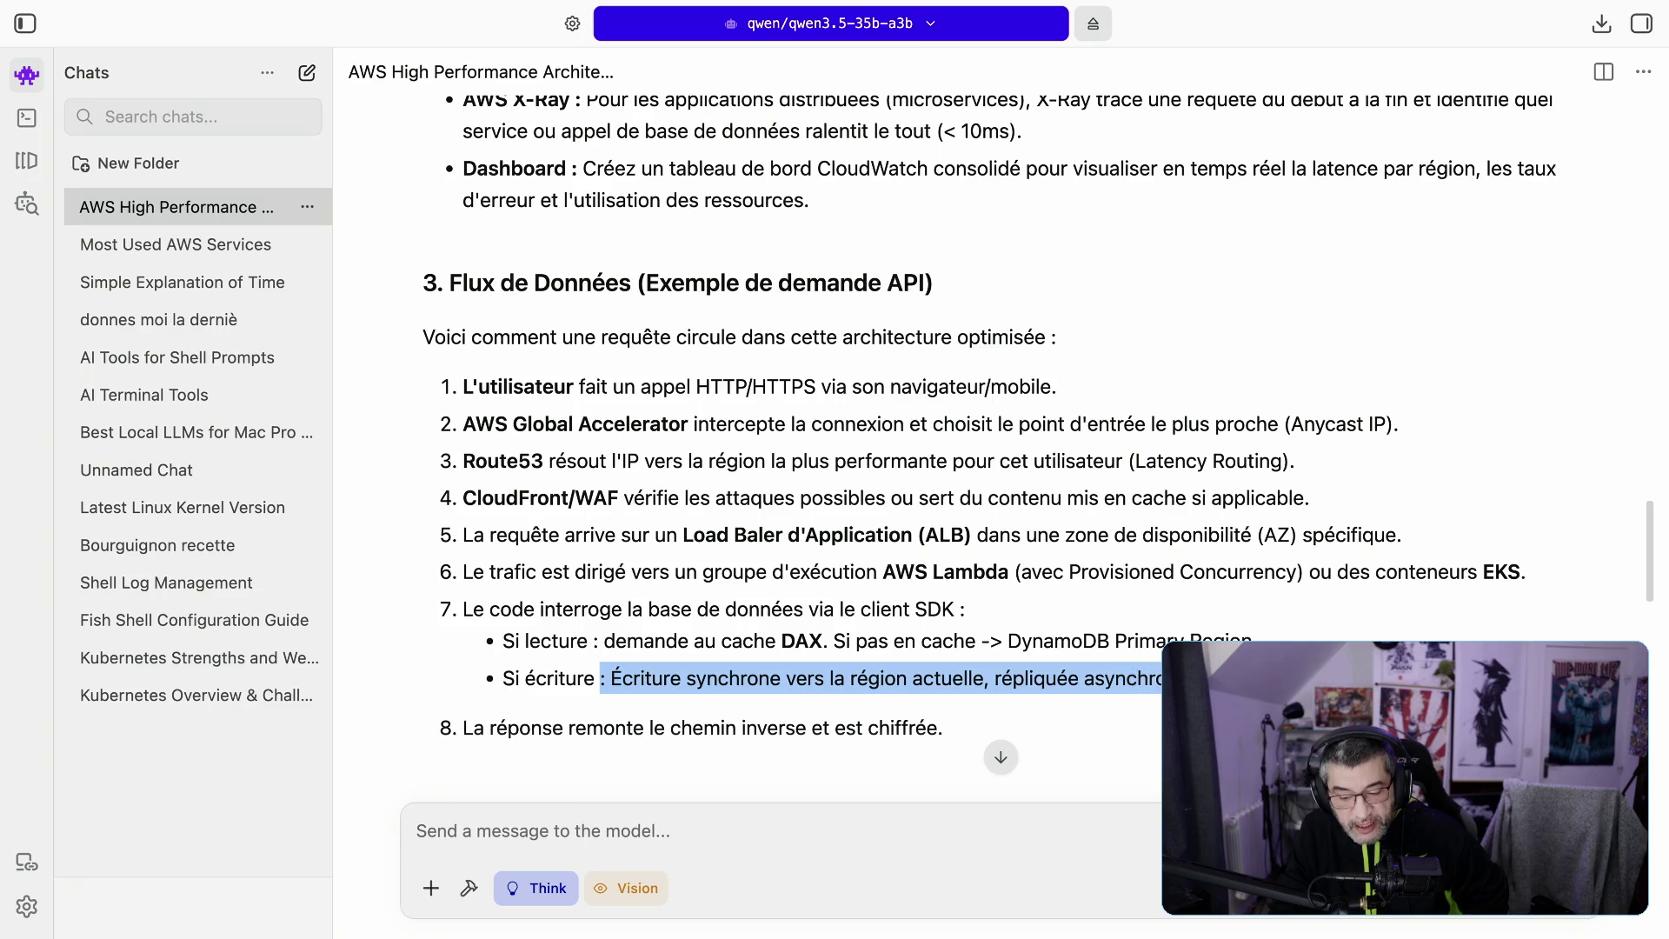
pyautogui.click(1156, 678)
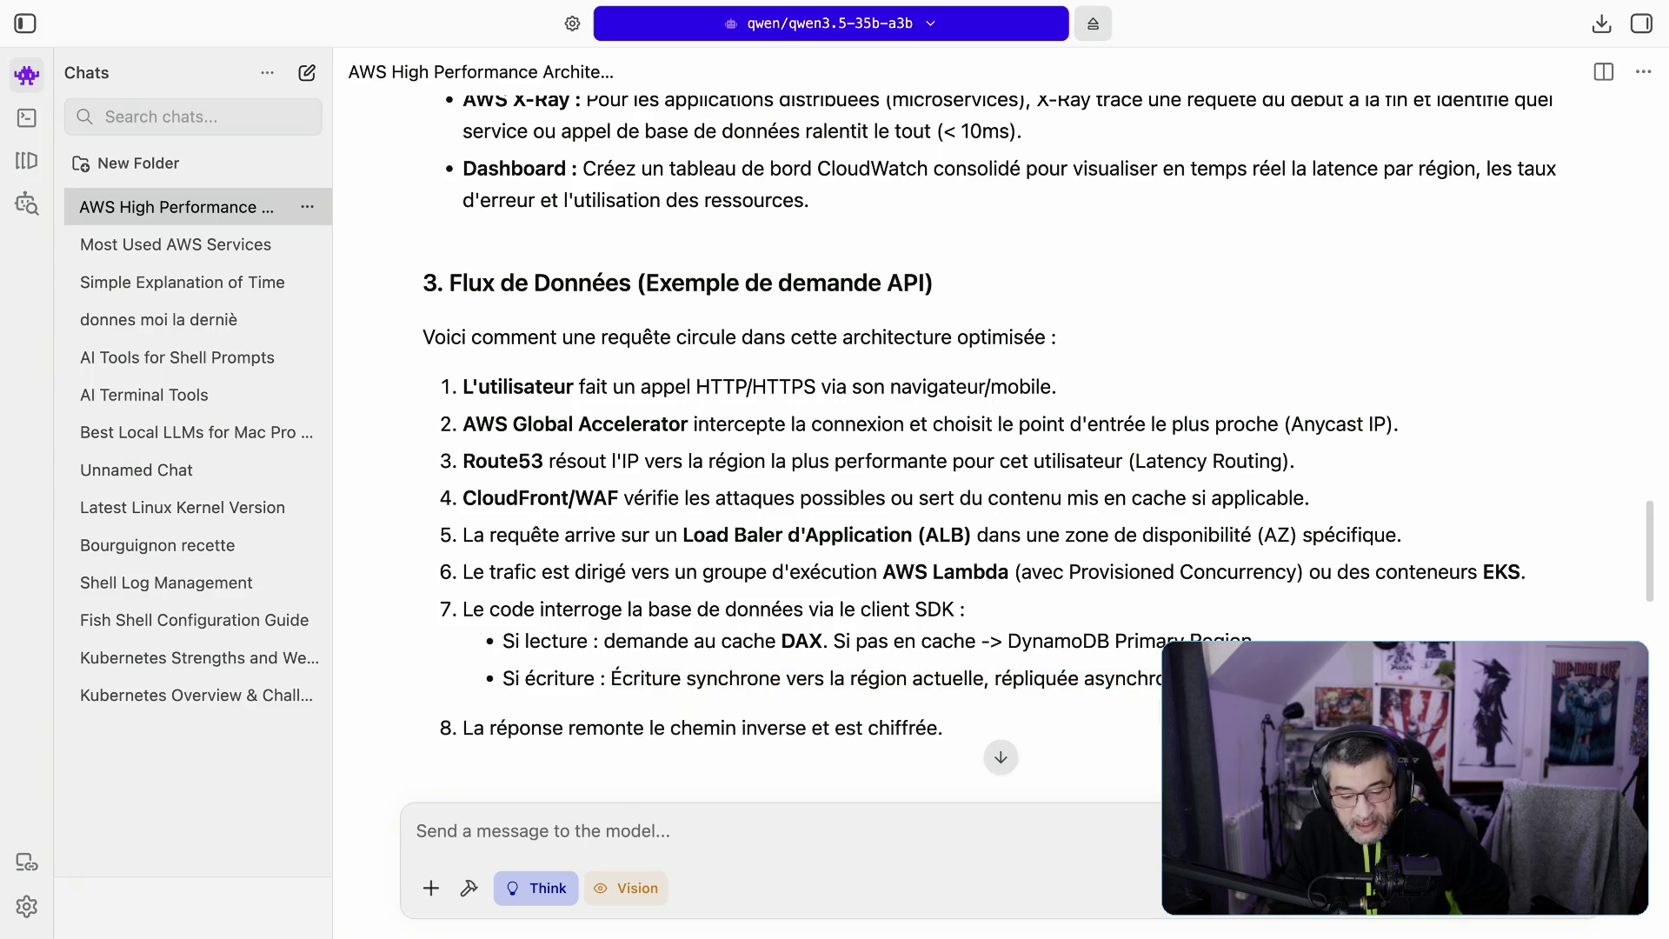
pyautogui.moveTo(995, 680); pyautogui.dragTo(1182, 678)
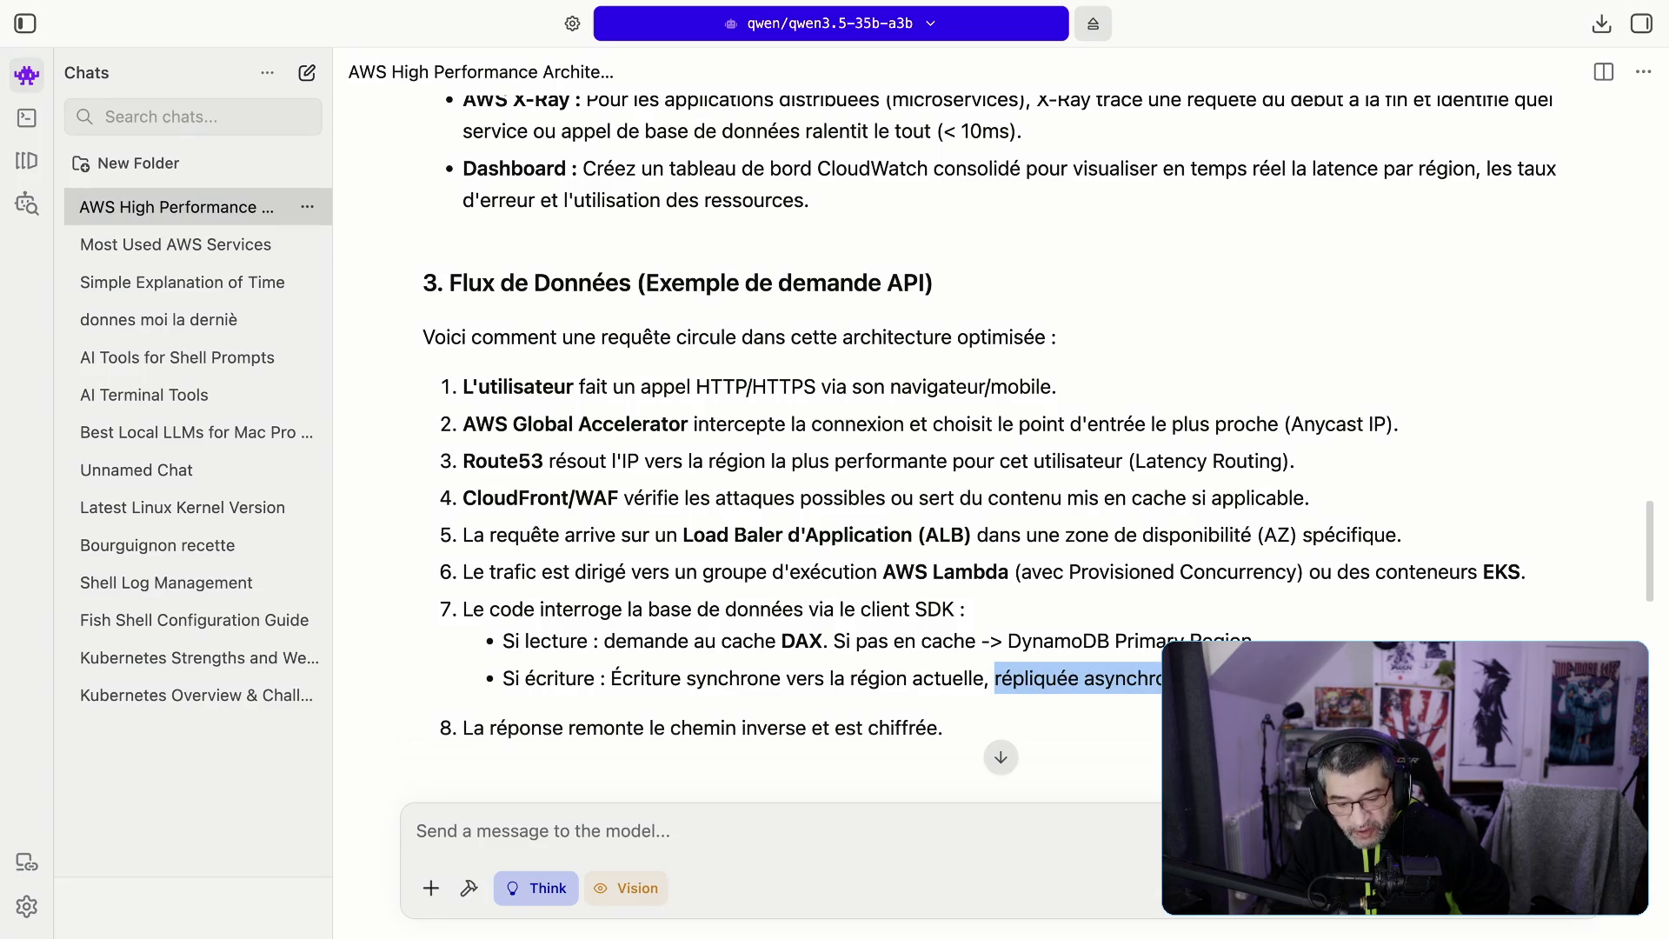
pyautogui.scroll(-4, 989, 440)
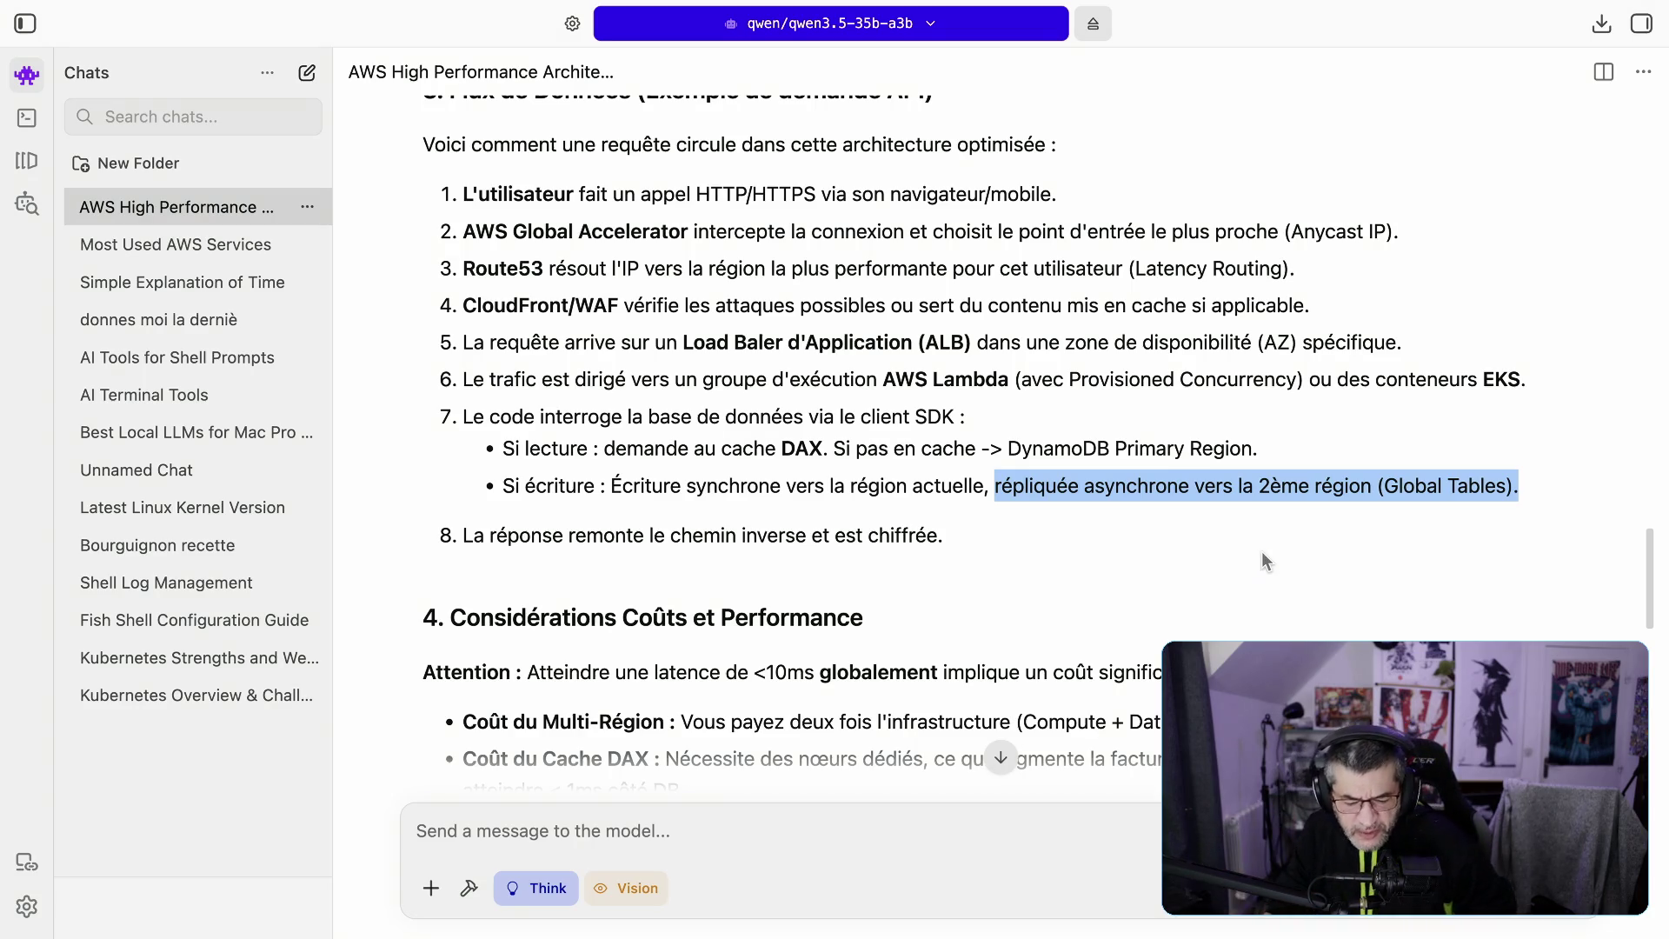
pyautogui.moveTo(1009, 448)
pyautogui.mouseDown()
pyautogui.moveTo(1129, 450)
pyautogui.moveTo(1110, 450)
pyautogui.mouseUp()
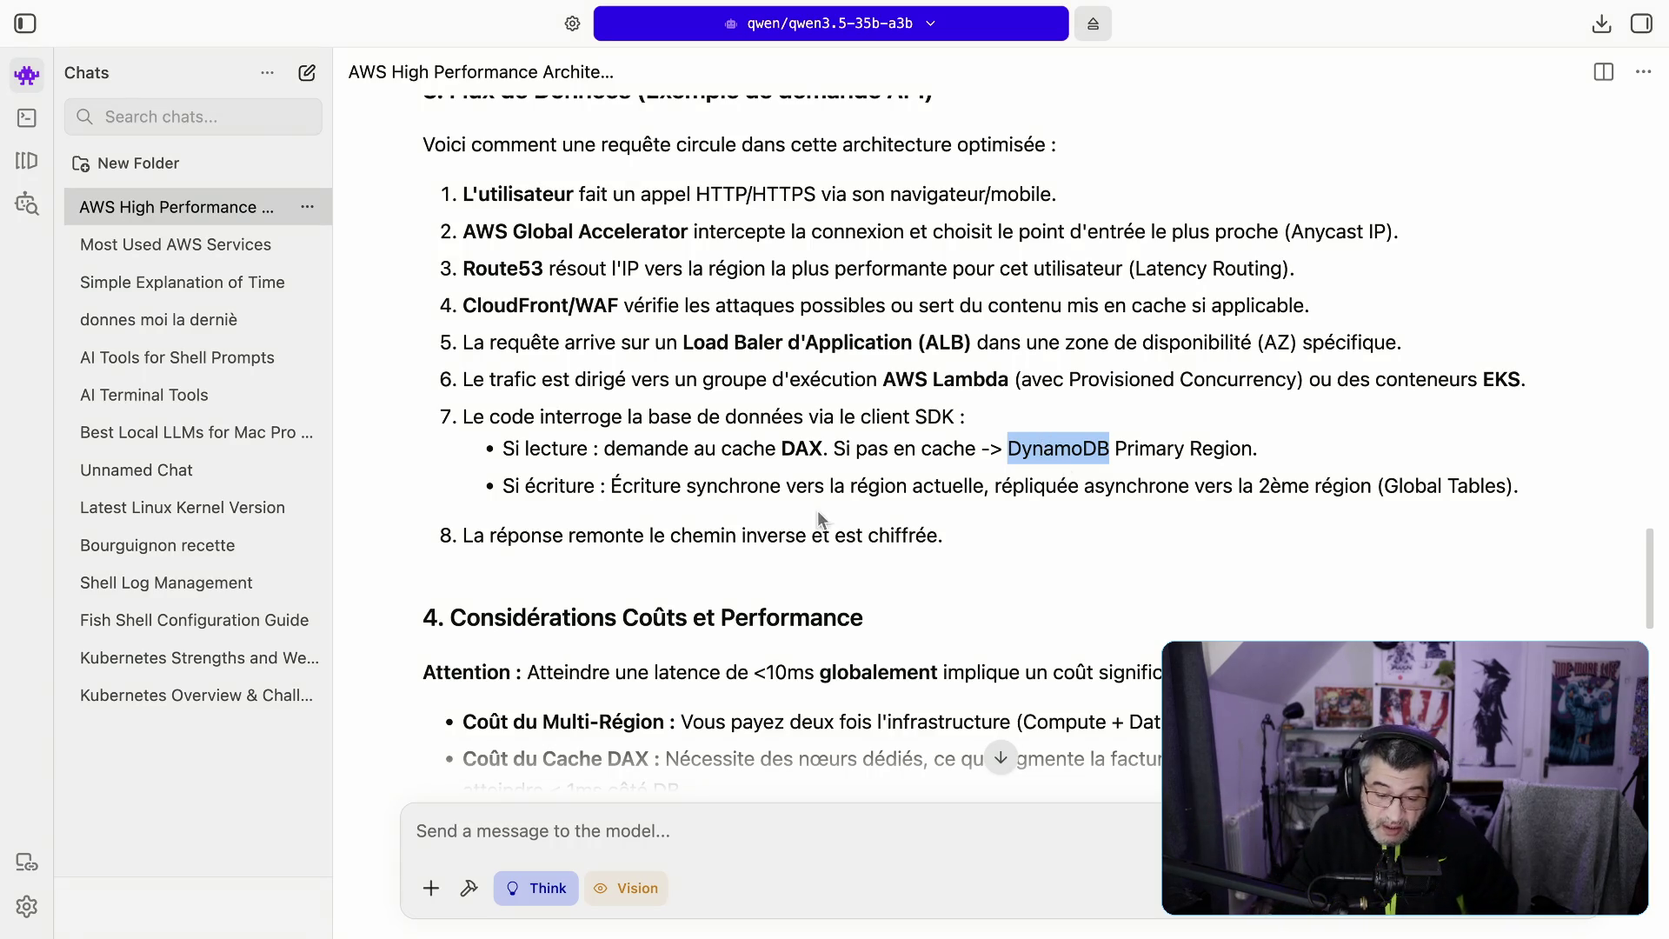
pyautogui.scroll(-1, 646, 533)
# Step: Highlight step 8 about the encrypted return path to the user
pyautogui.click(740, 522)
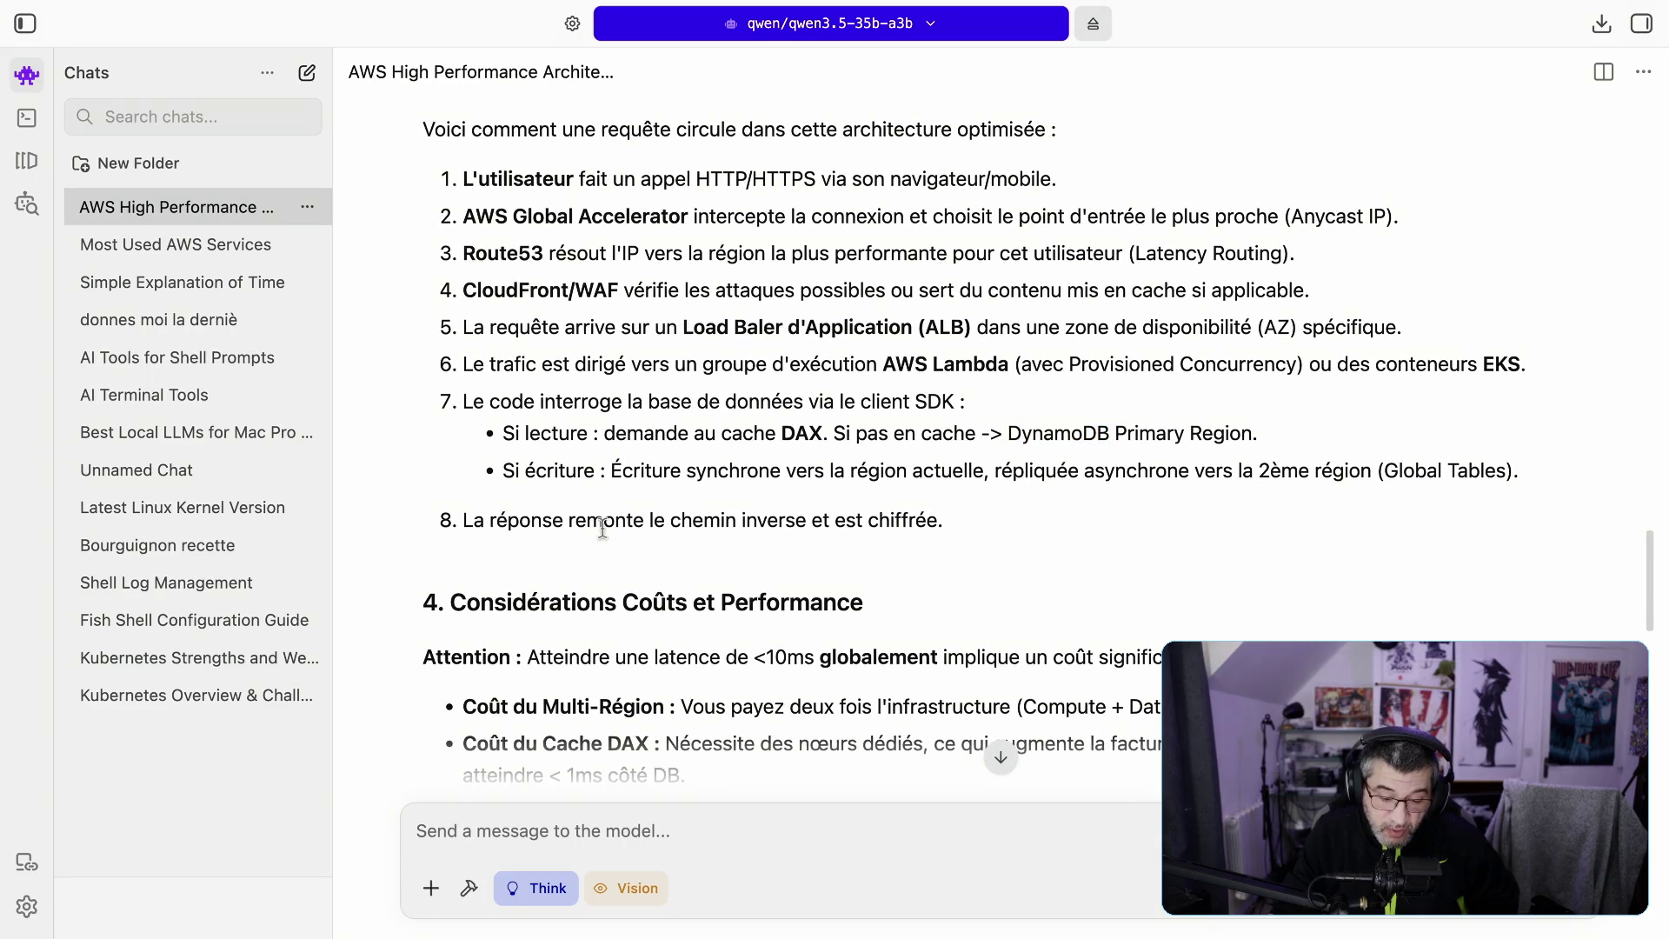
pyautogui.doubleClick(466, 525)
pyautogui.moveTo(524, 522); pyautogui.dragTo(949, 511)
pyautogui.scroll(-3, 949, 511)
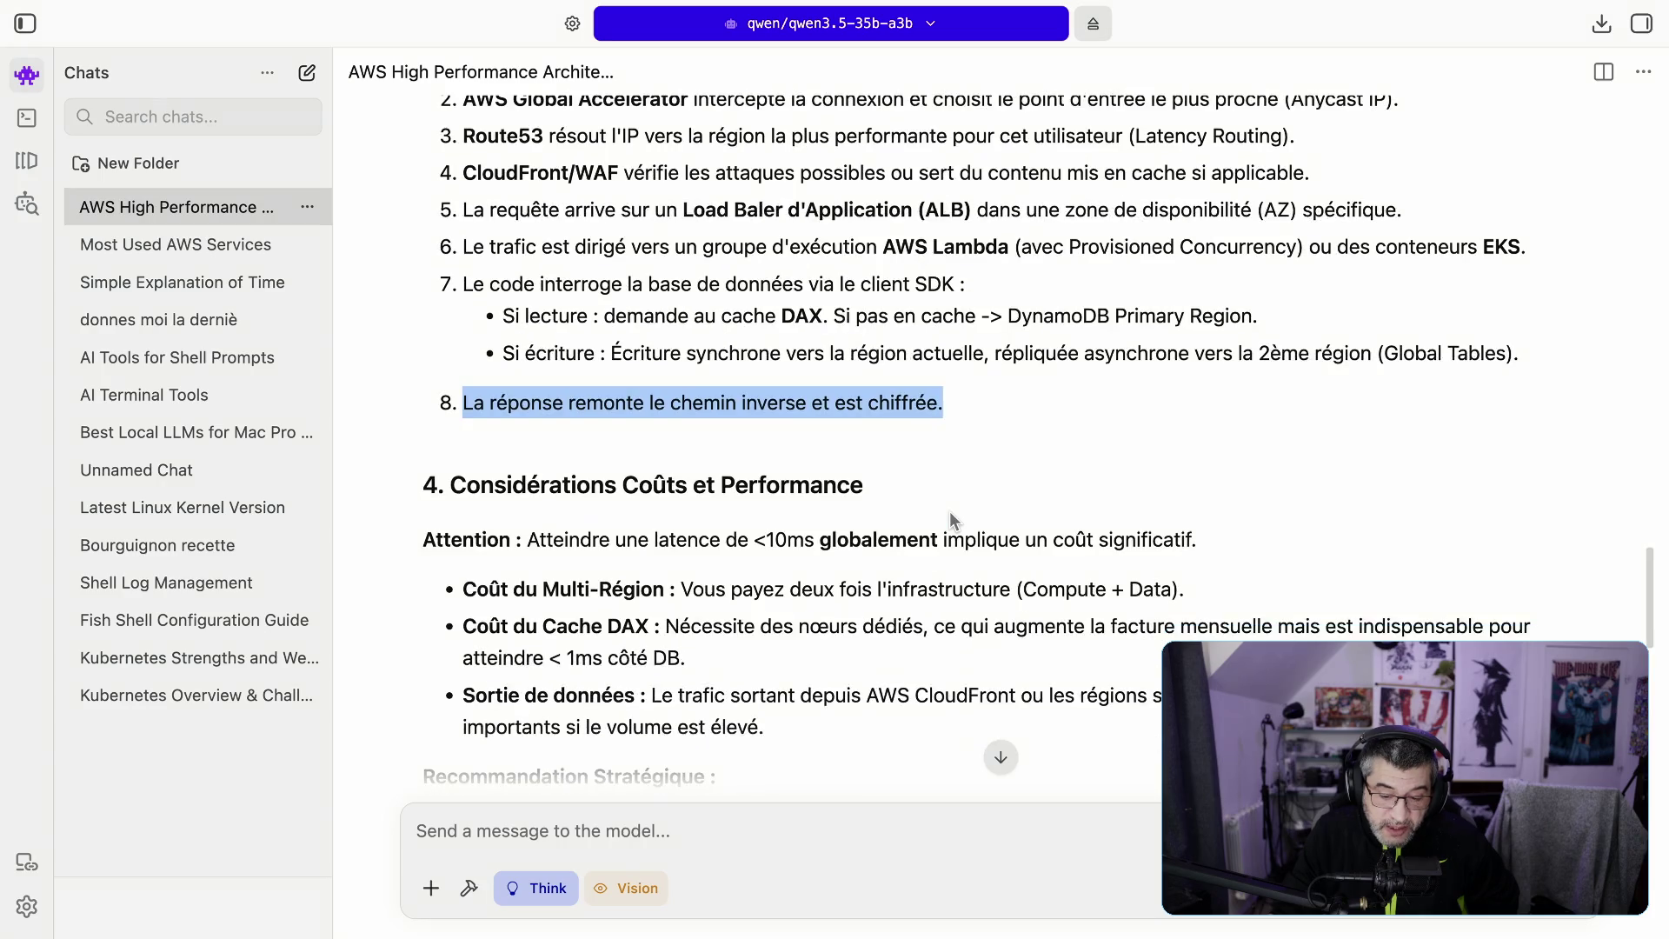
pyautogui.scroll(-1, 950, 513)
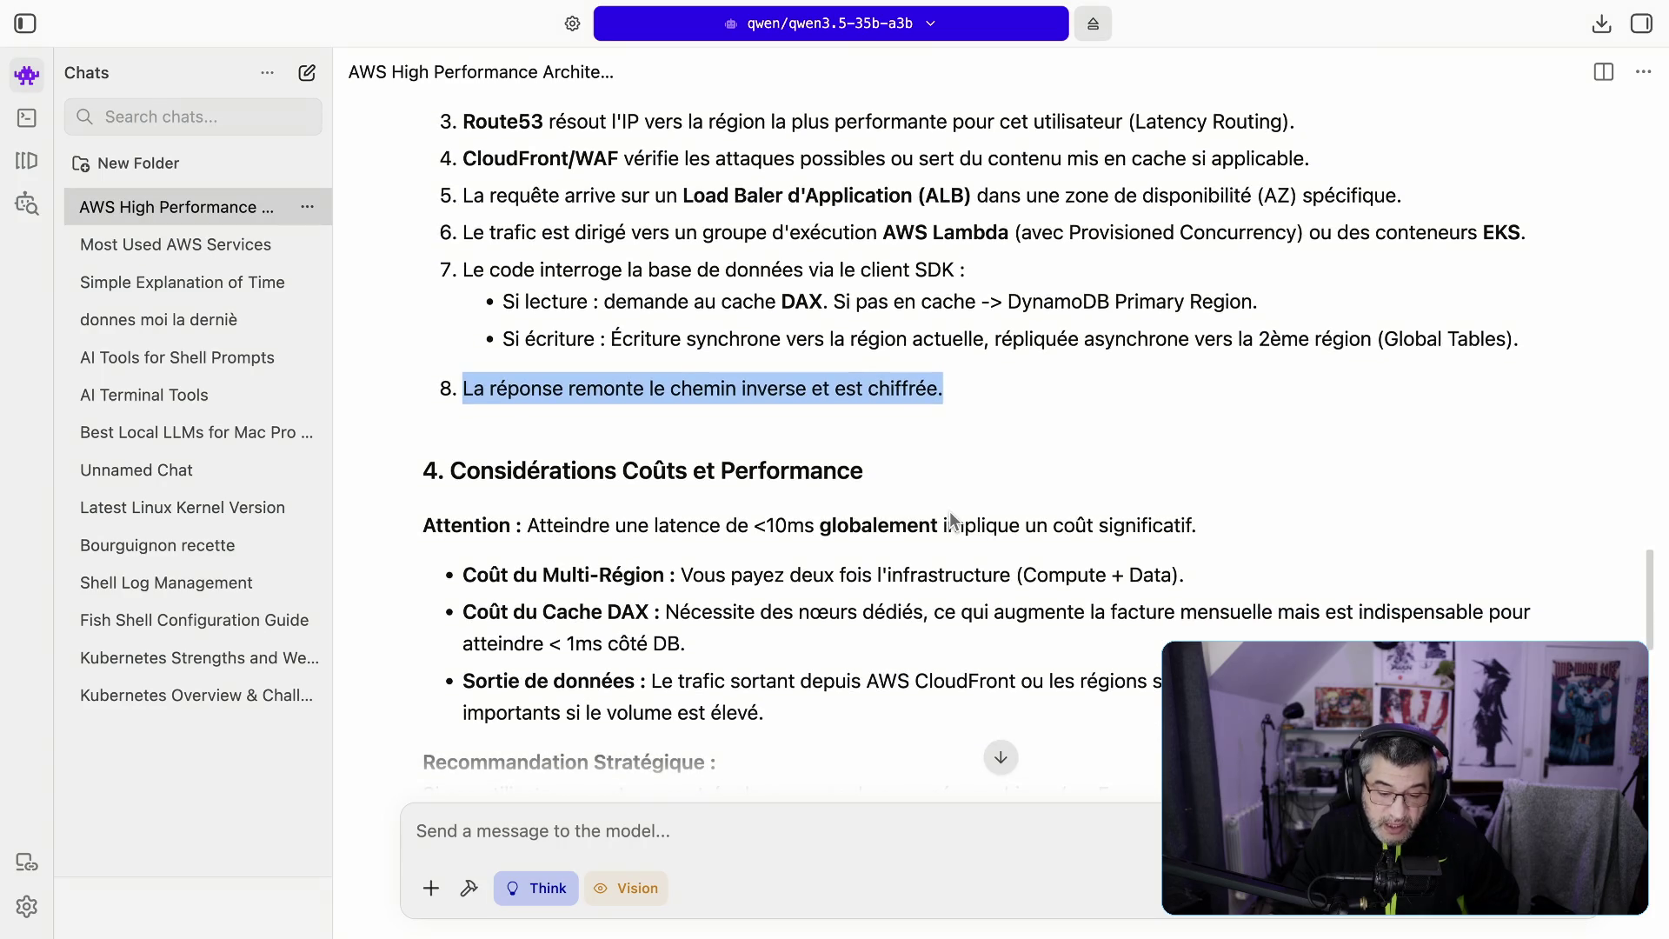
# Step: Highlight the <10ms cost warning, doubled multi-region cost, DAX dedicated nodes and <1ms database target
pyautogui.moveTo(554, 527); pyautogui.dragTo(1202, 521)
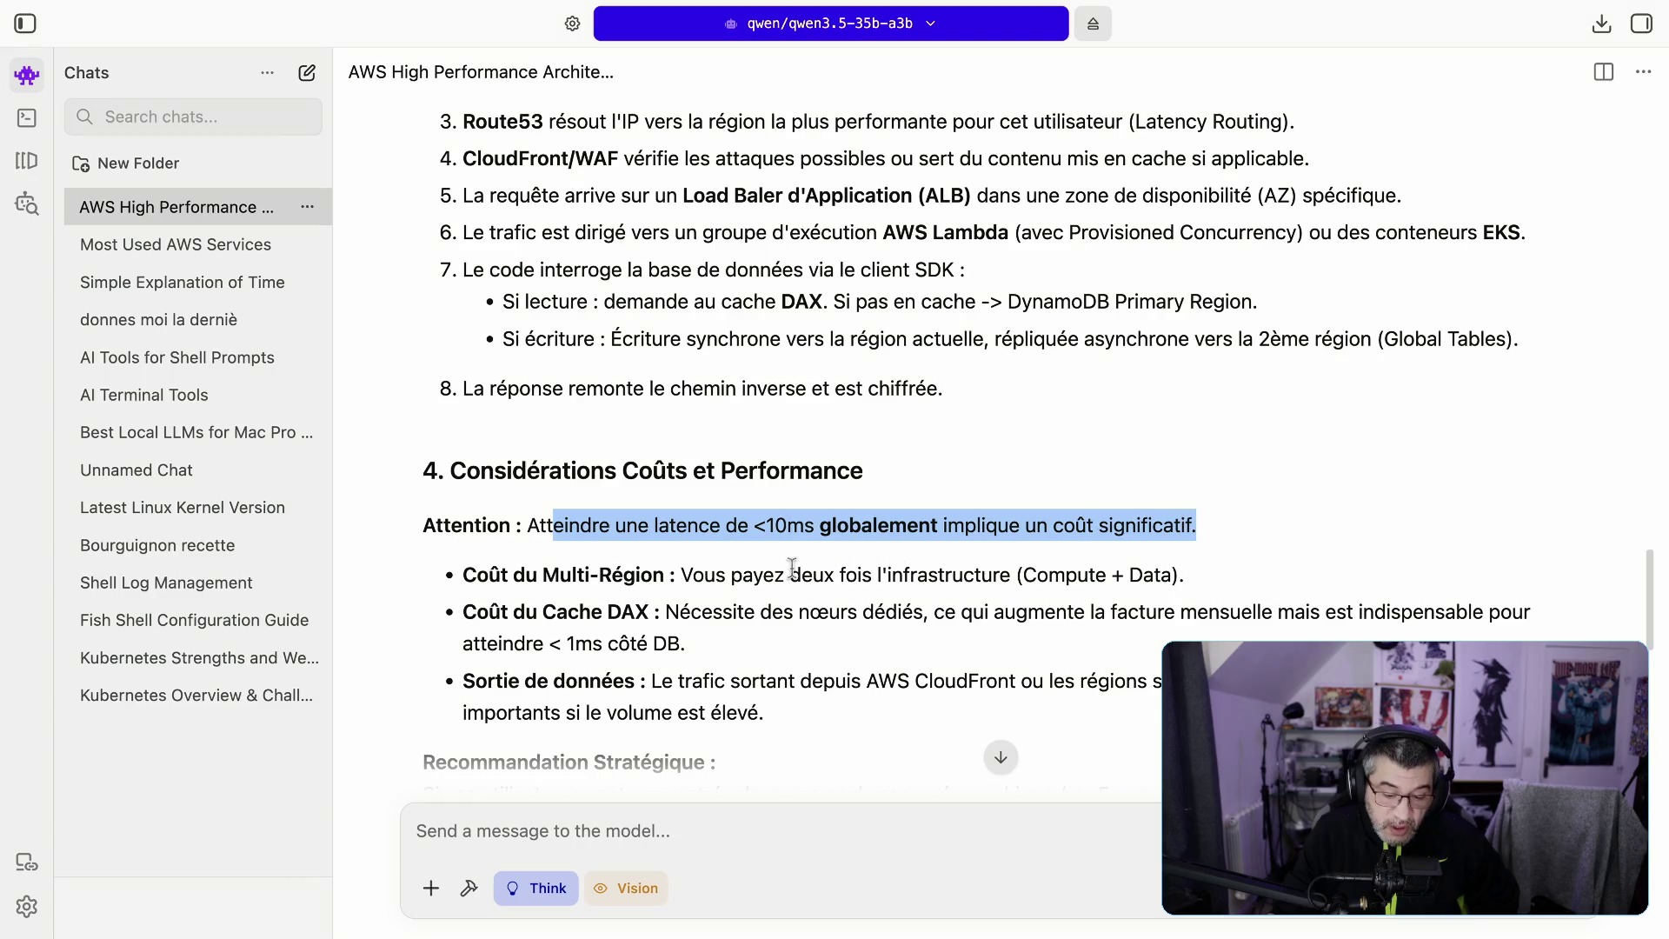
pyautogui.moveTo(677, 580); pyautogui.dragTo(1241, 580)
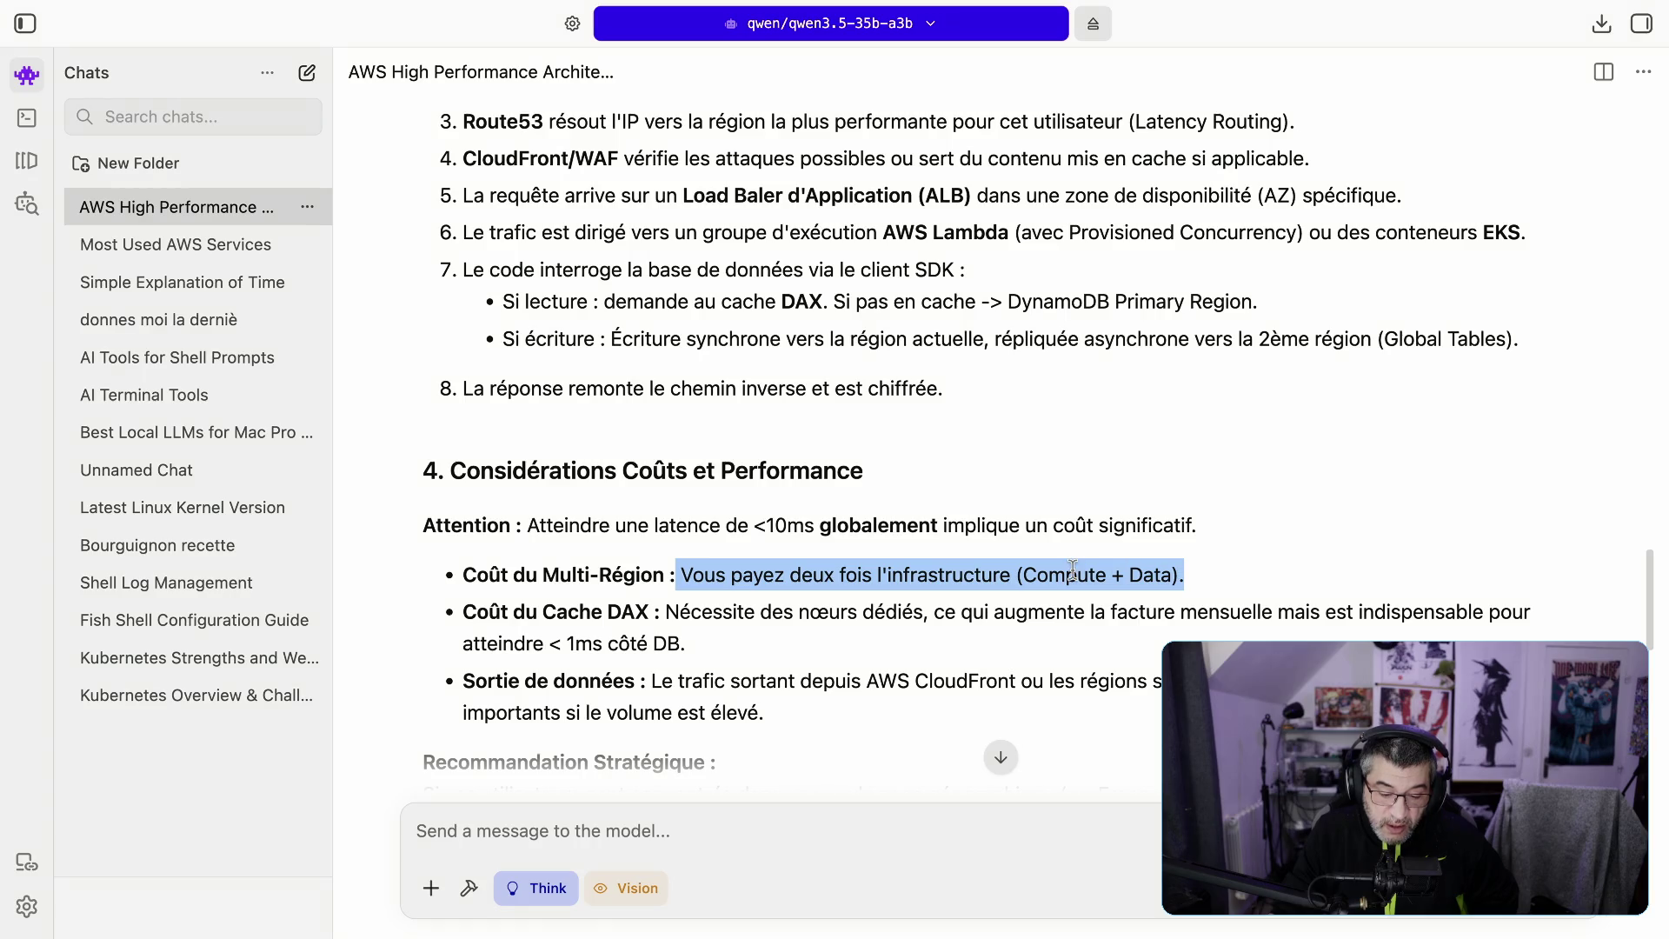
pyautogui.moveTo(691, 616); pyautogui.dragTo(836, 619)
pyautogui.doubleClick(837, 619)
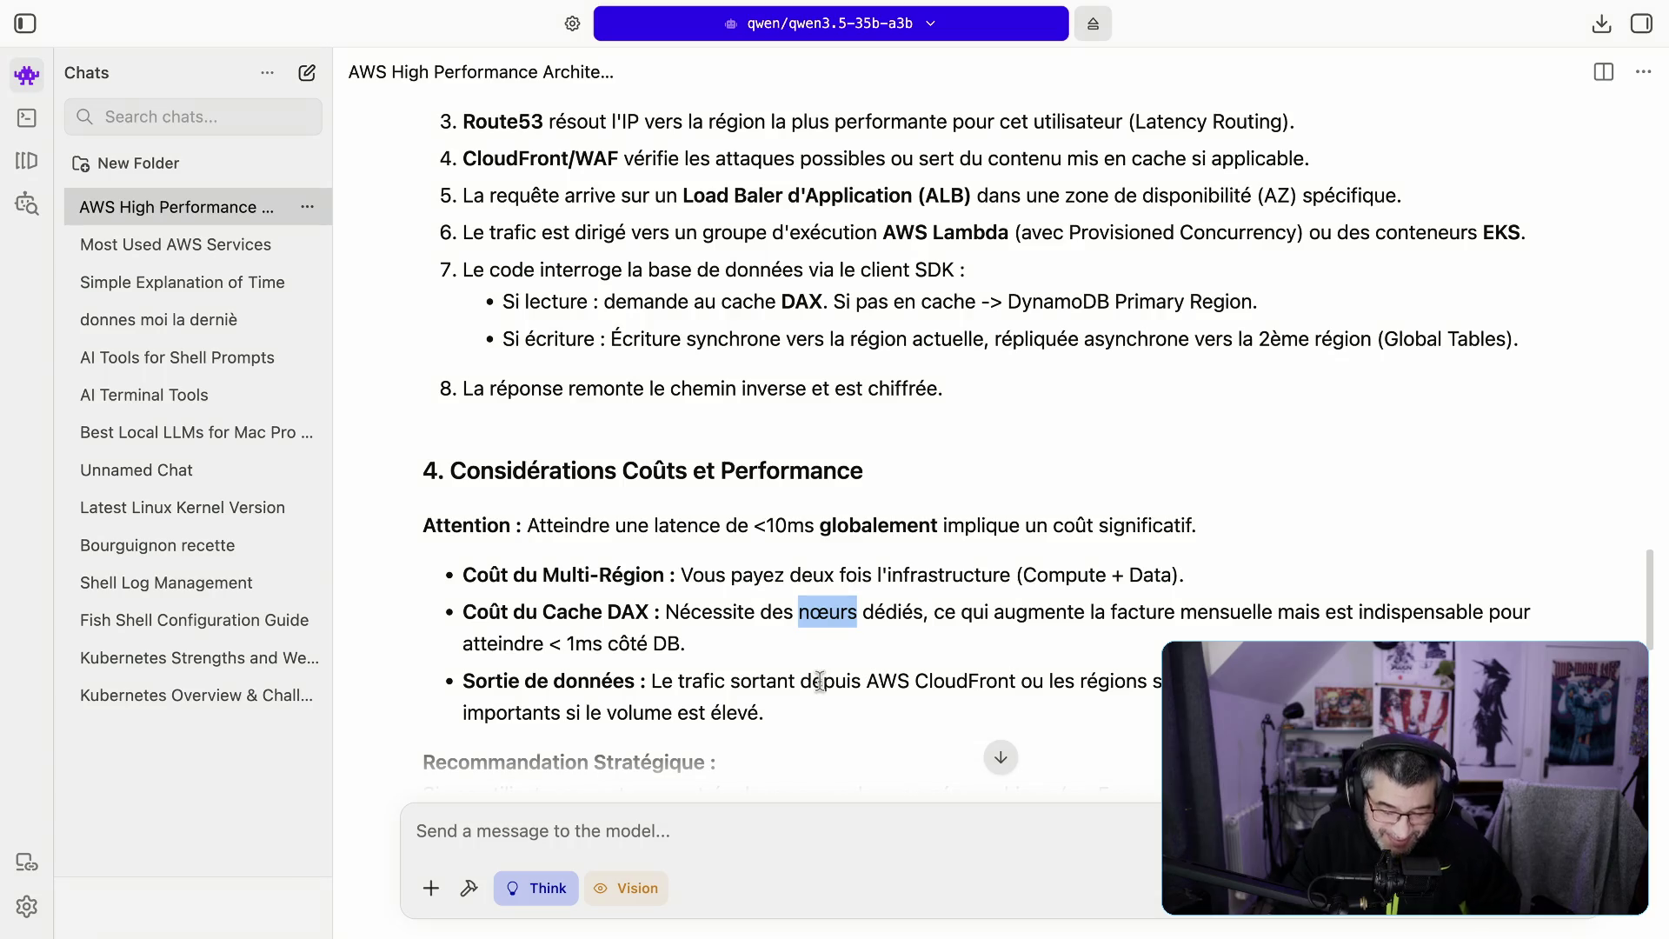
pyautogui.doubleClick(823, 606)
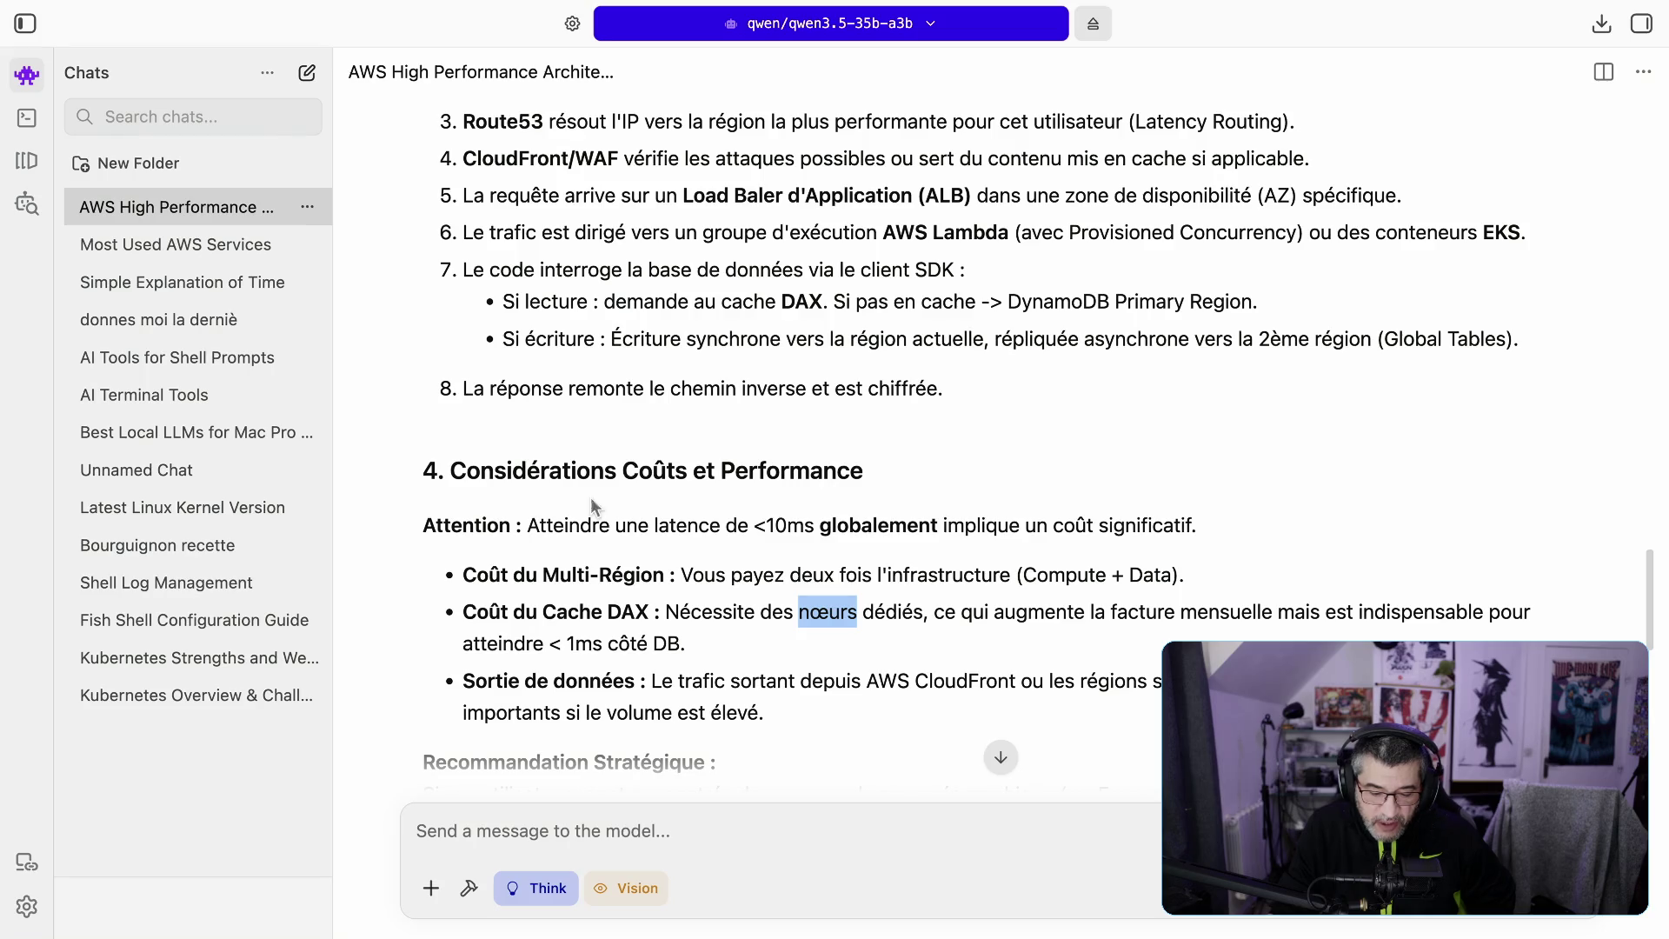
pyautogui.moveTo(549, 643); pyautogui.dragTo(629, 647)
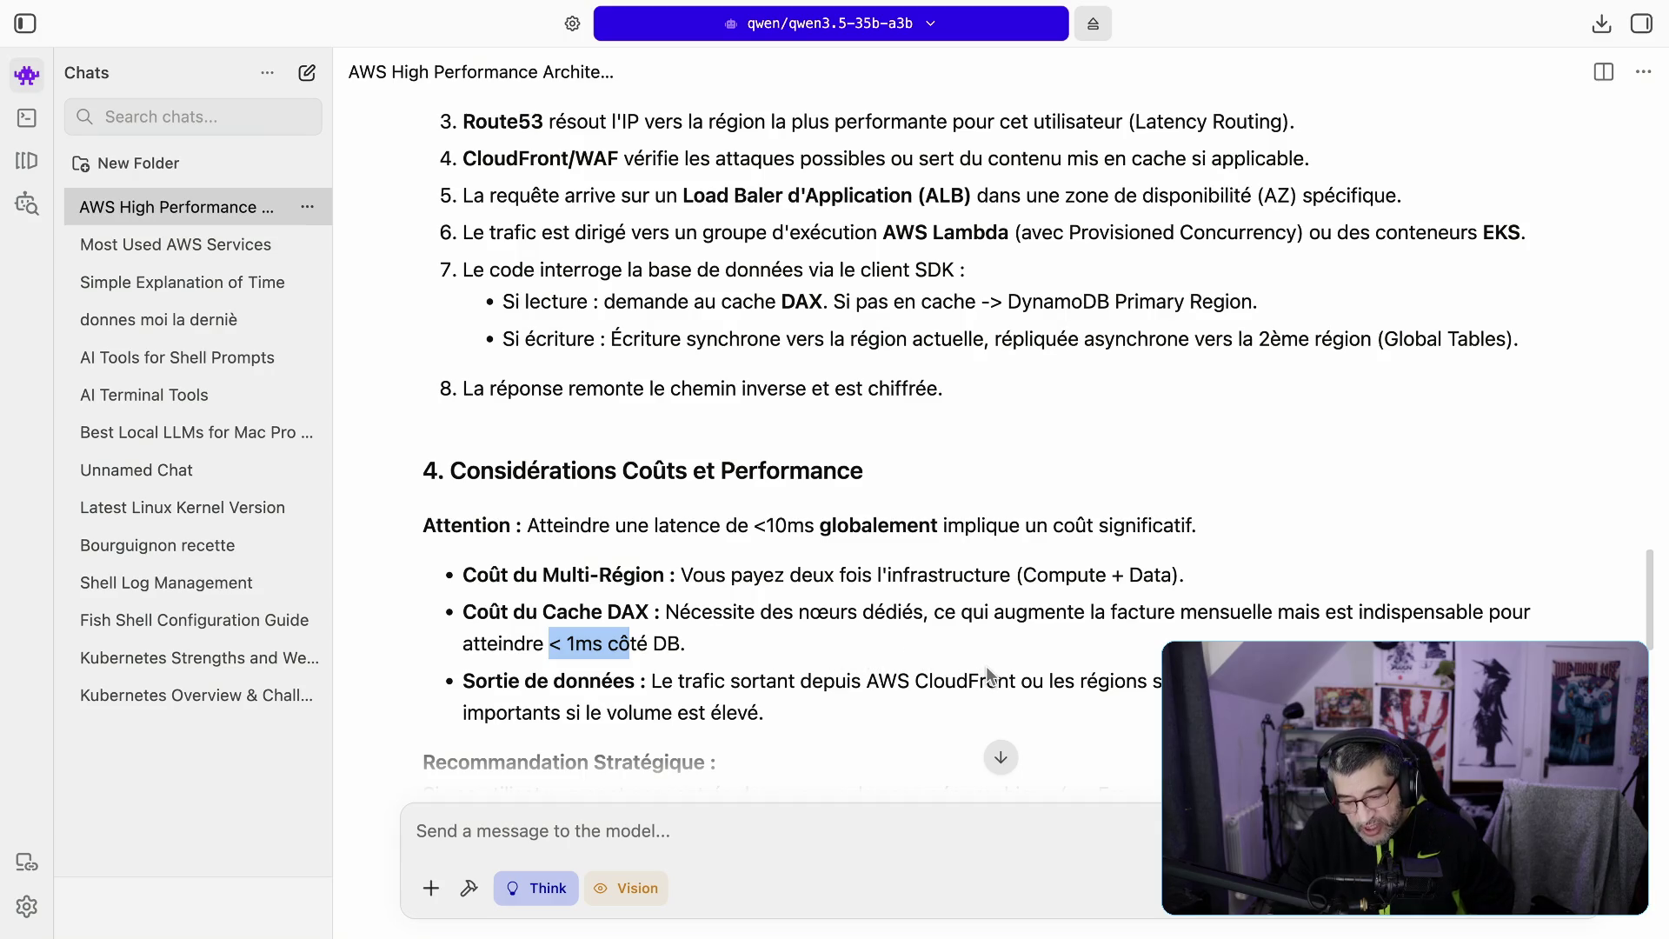
pyautogui.scroll(-2, 851, 675)
# Step: Highlight the single-region recommendation for French users, then scroll down to the summary table
pyautogui.scroll(-6, 850, 669)
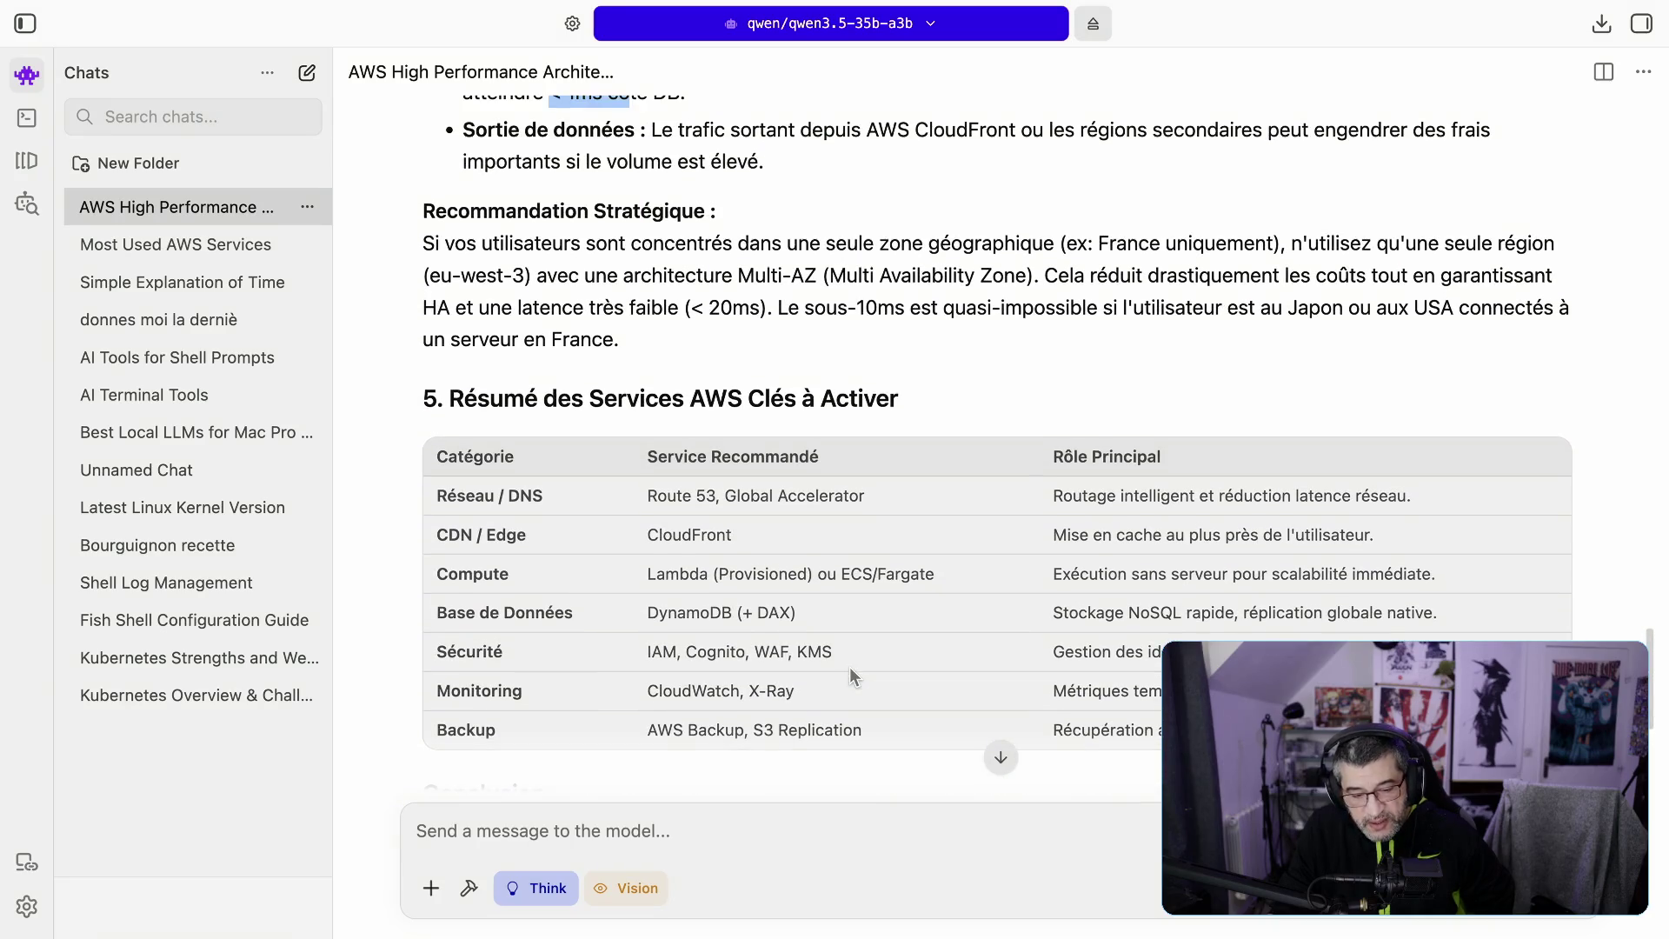
pyautogui.scroll(1, 848, 666)
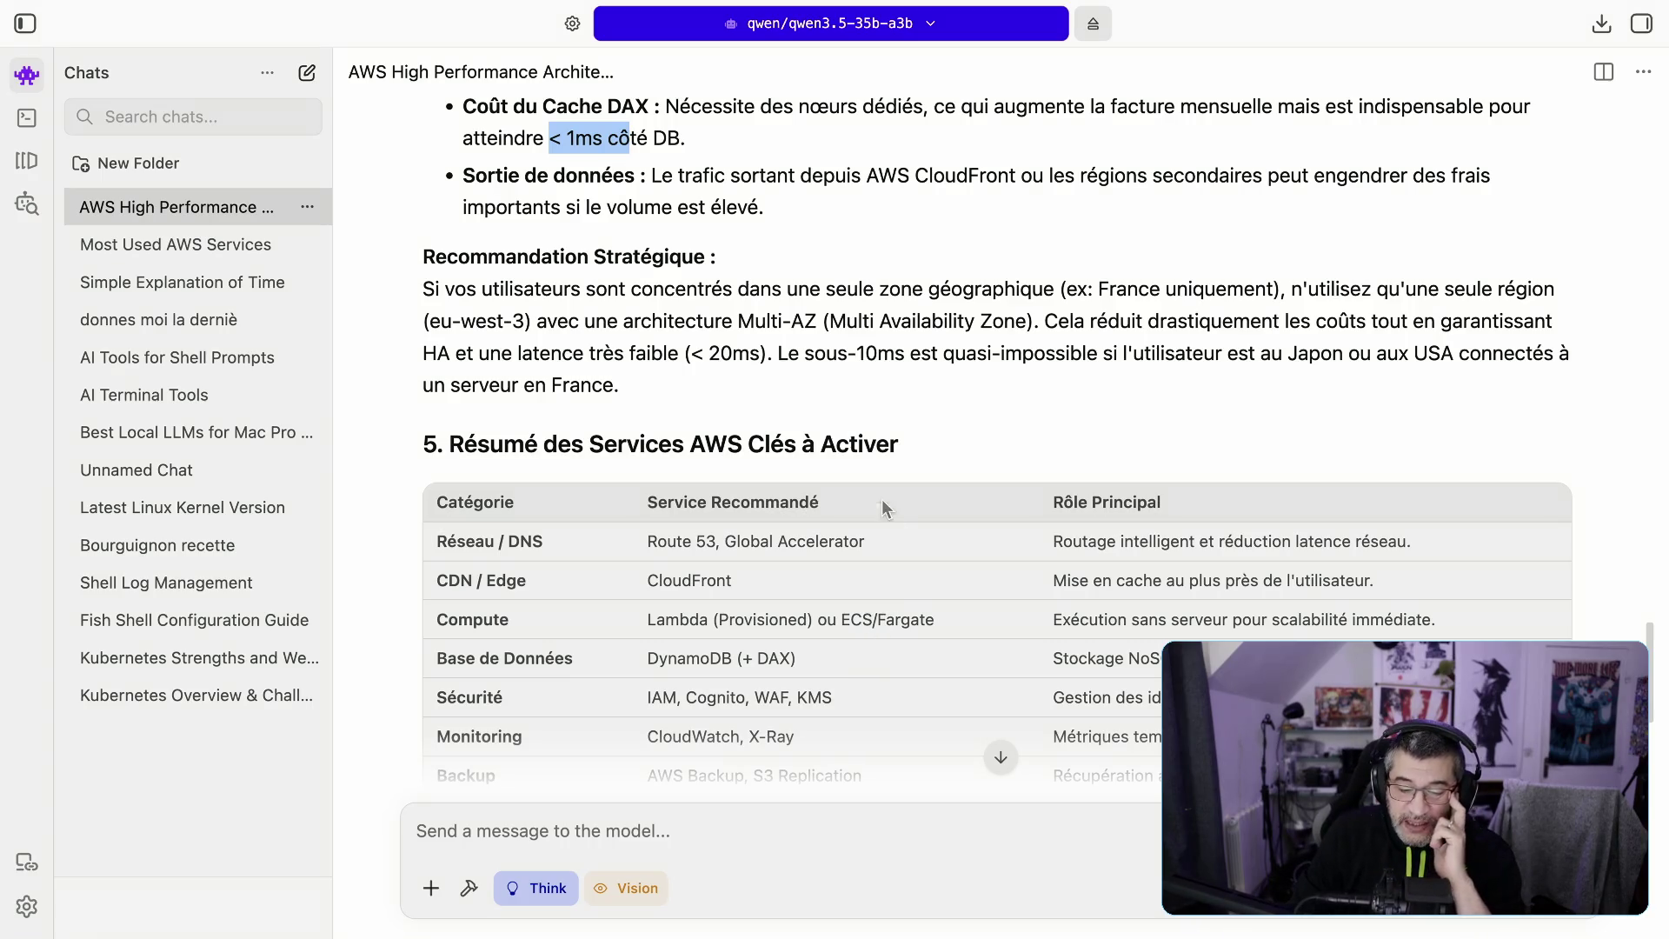
pyautogui.moveTo(734, 289)
pyautogui.mouseDown()
pyautogui.moveTo(1430, 294)
pyautogui.moveTo(1369, 322)
pyautogui.moveTo(685, 344)
pyautogui.moveTo(704, 324)
pyautogui.moveTo(1296, 341)
pyautogui.moveTo(1305, 318)
pyautogui.moveTo(1103, 378)
pyautogui.moveTo(597, 370)
pyautogui.mouseUp()
pyautogui.moveTo(477, 353)
pyautogui.mouseDown()
pyautogui.moveTo(458, 352)
pyautogui.moveTo(999, 352)
pyautogui.moveTo(1281, 388)
pyautogui.mouseUp()
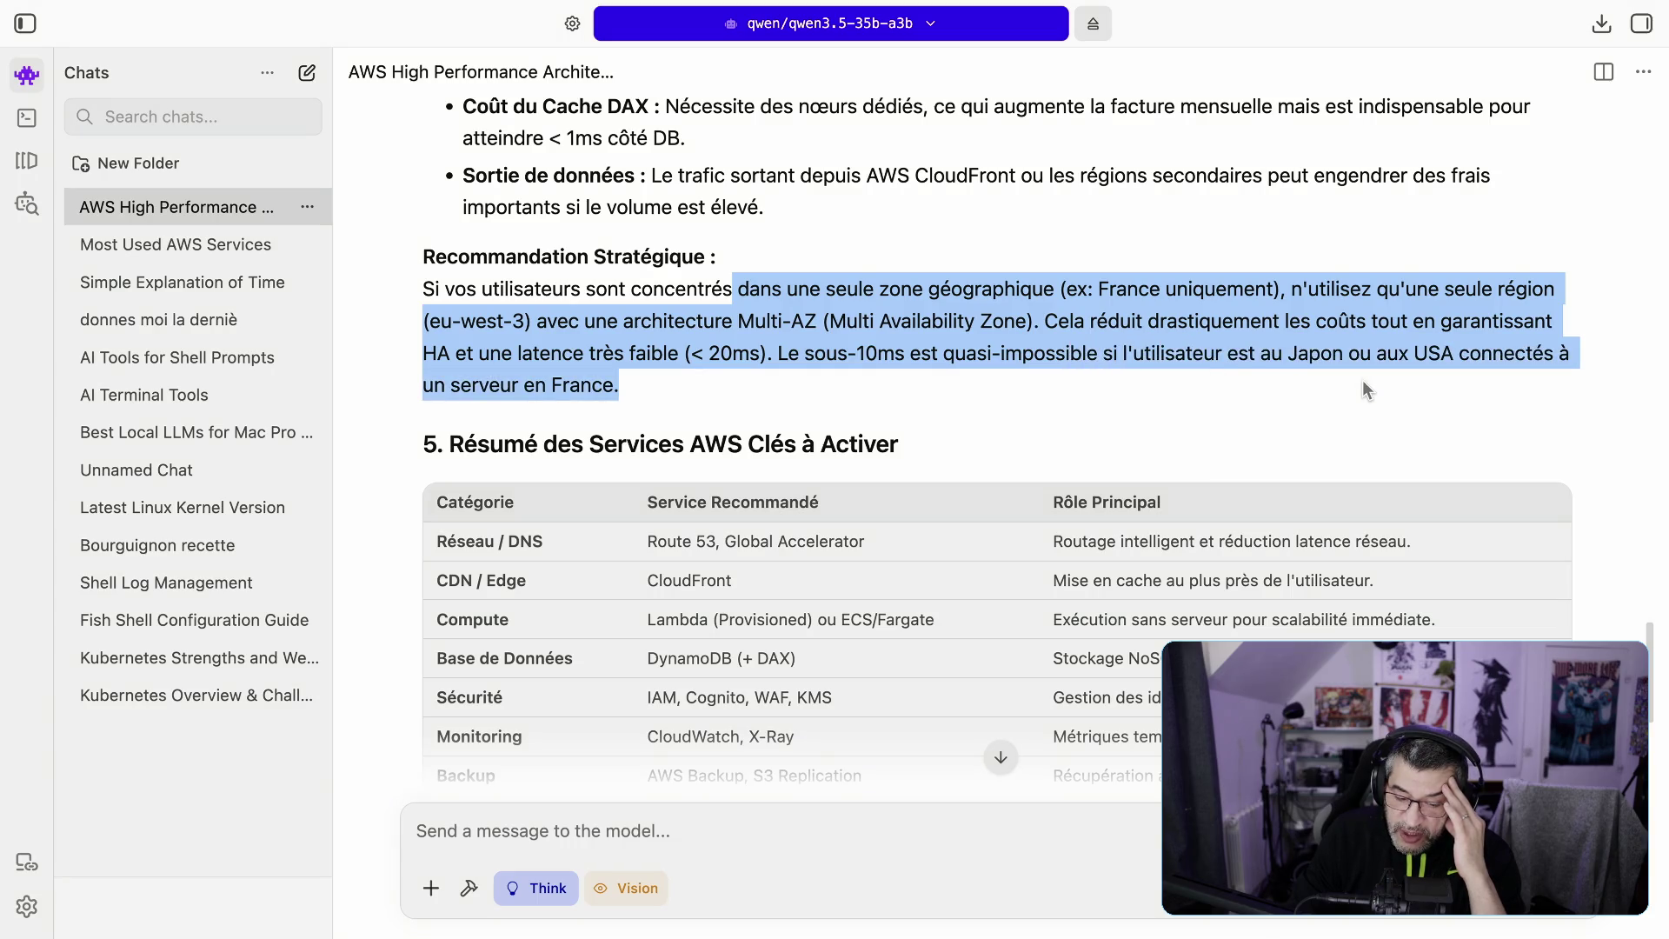
pyautogui.scroll(-2, 1354, 436)
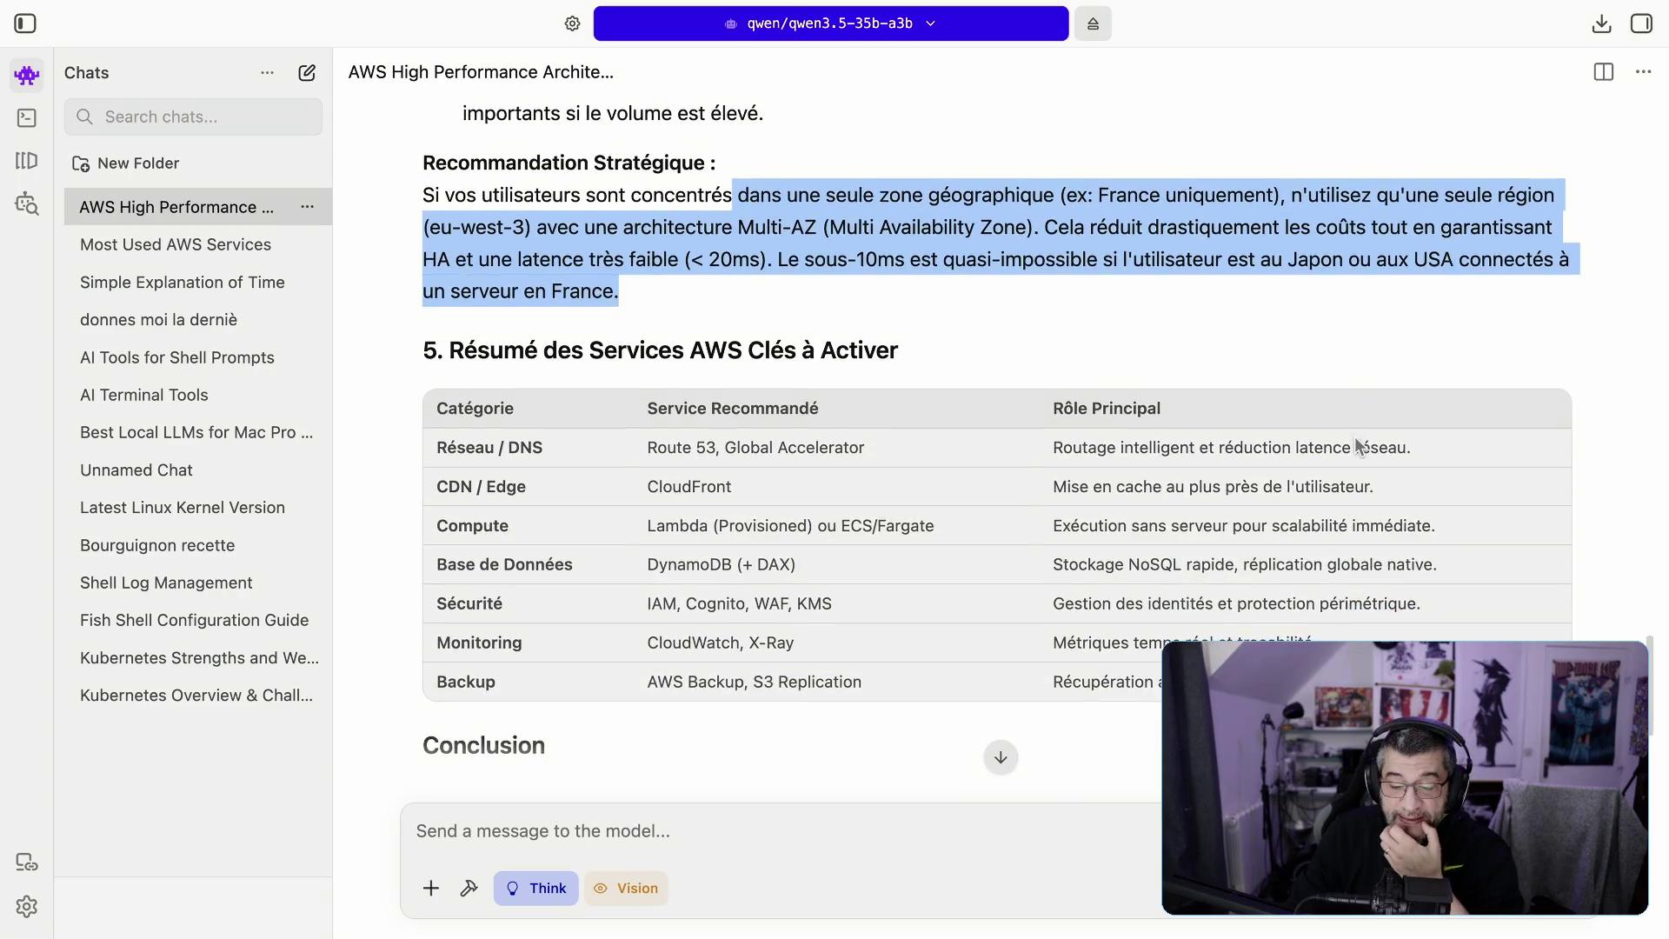
pyautogui.scroll(-2, 1357, 444)
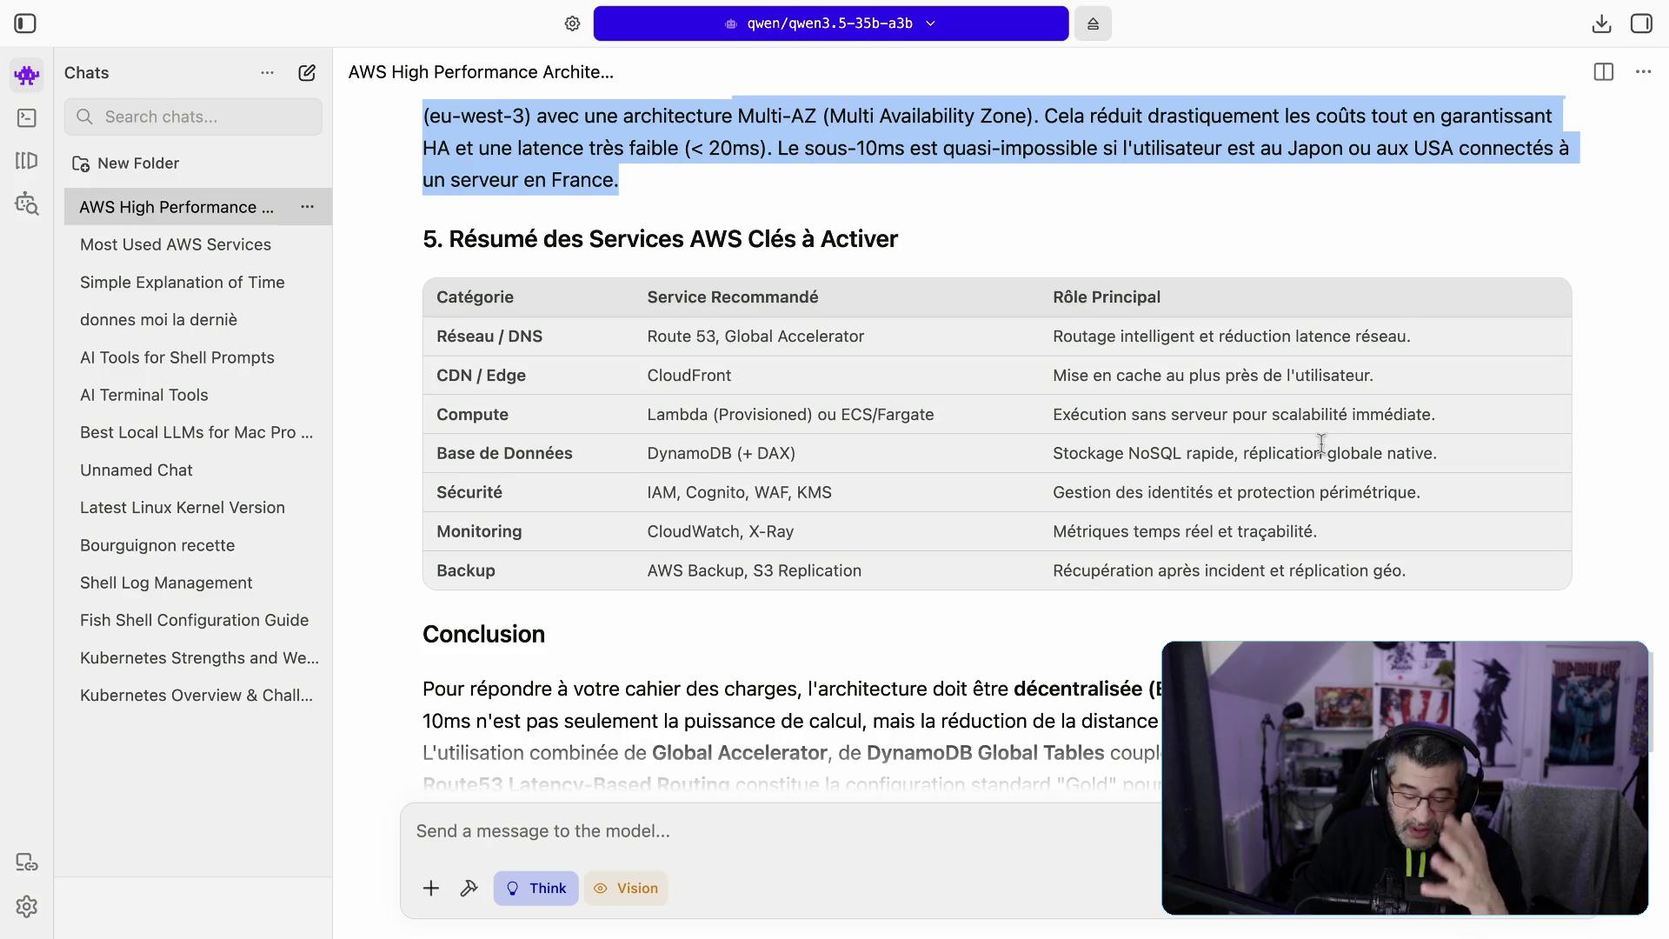
# Step: Scroll up and down through the answer to skim its sections
pyautogui.scroll(-2, 1173, 522)
pyautogui.scroll(-3, 1166, 532)
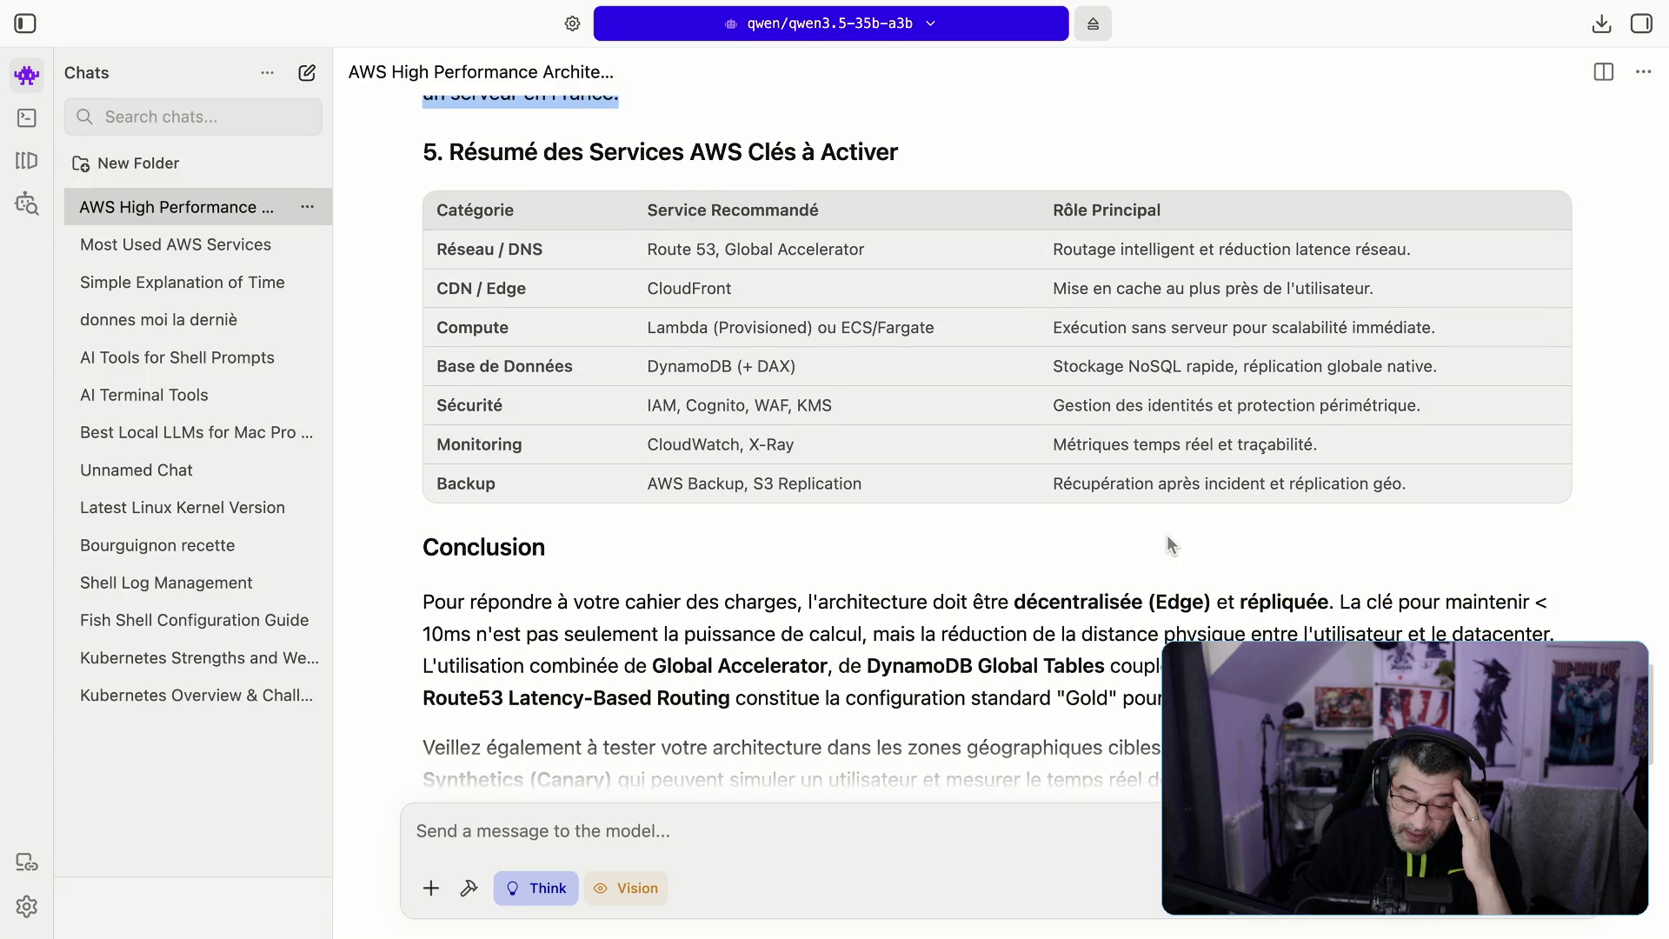
pyautogui.scroll(20, 1168, 537)
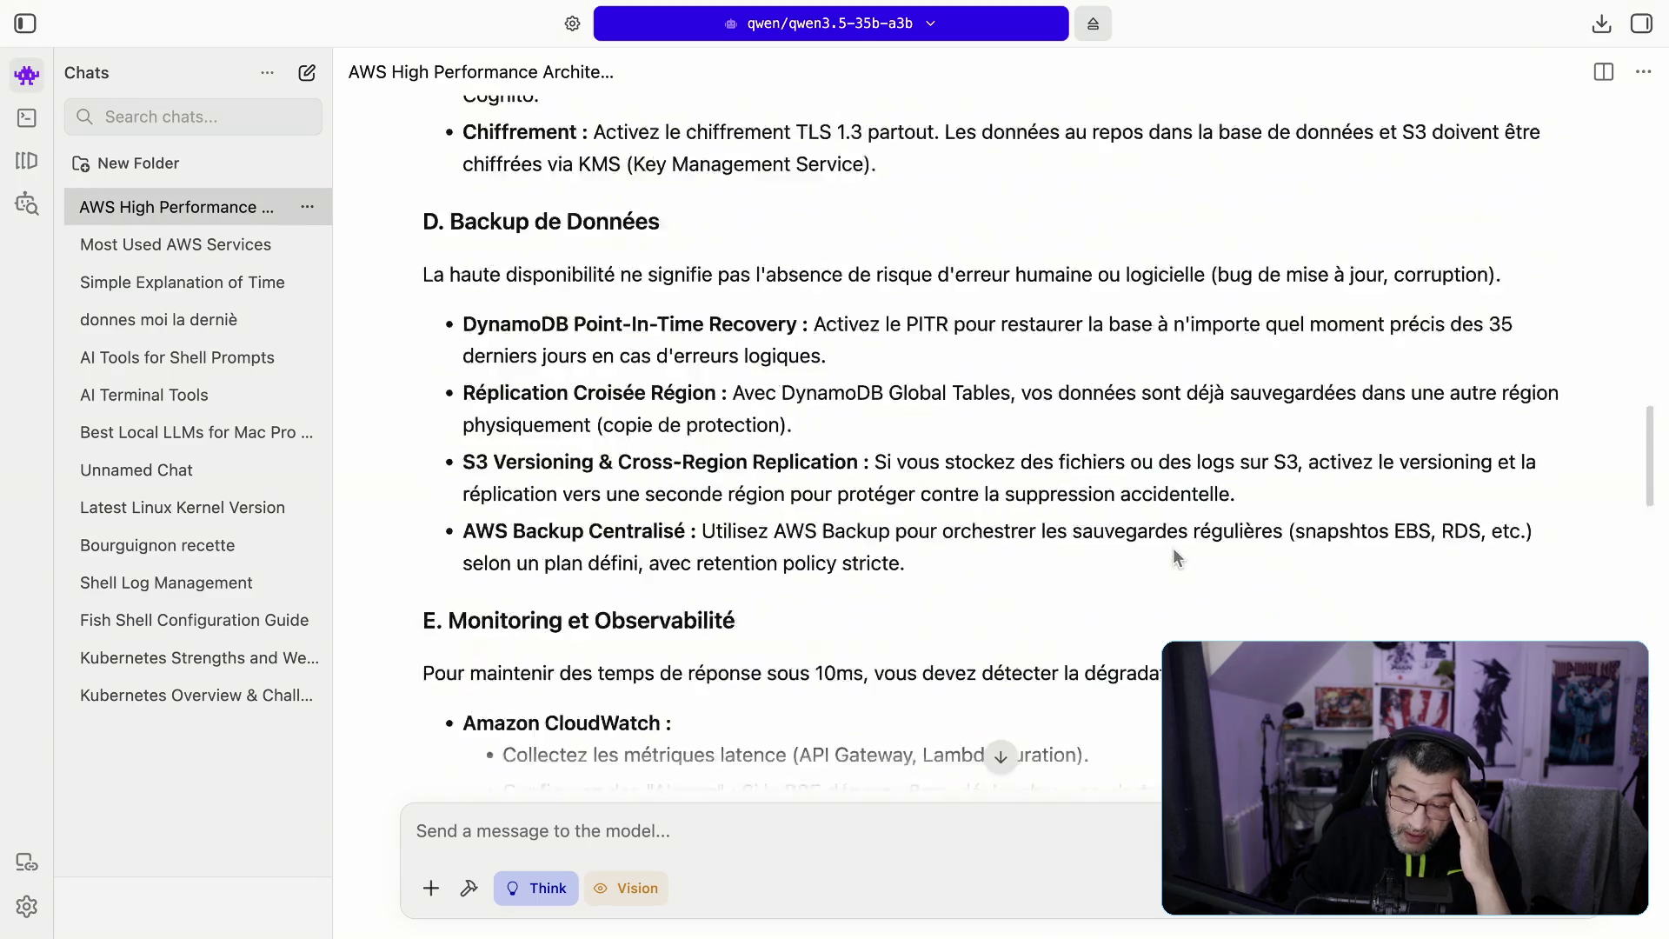
pyautogui.scroll(5, 1173, 556)
pyautogui.scroll(-15, 1174, 556)
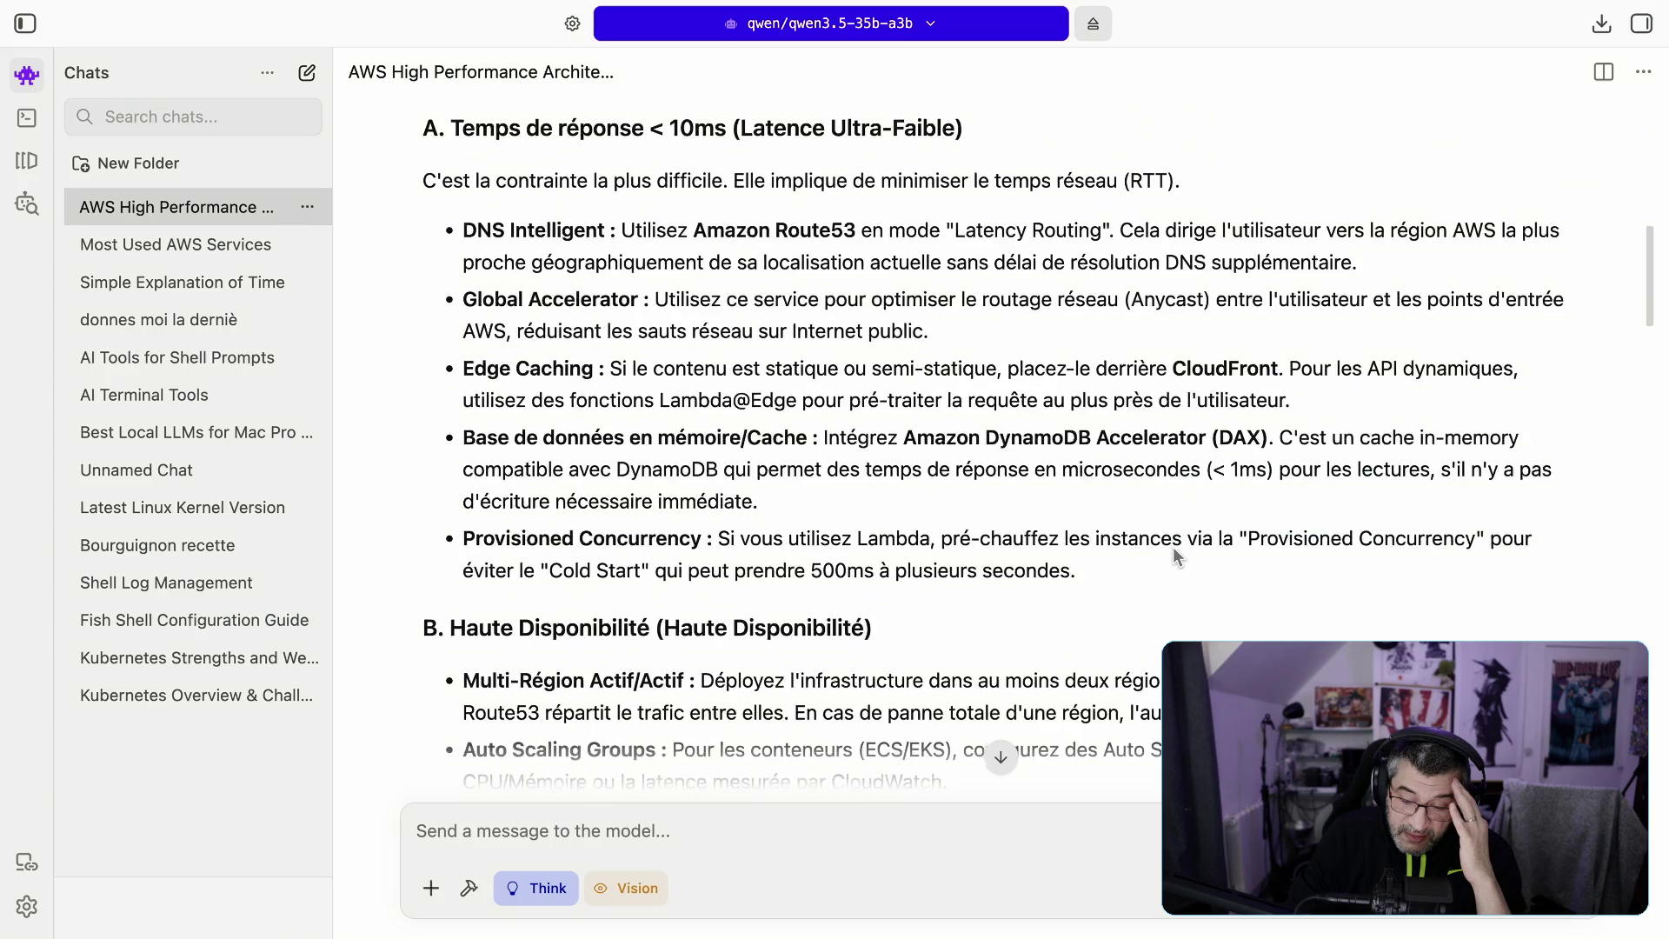
pyautogui.scroll(-15, 1173, 556)
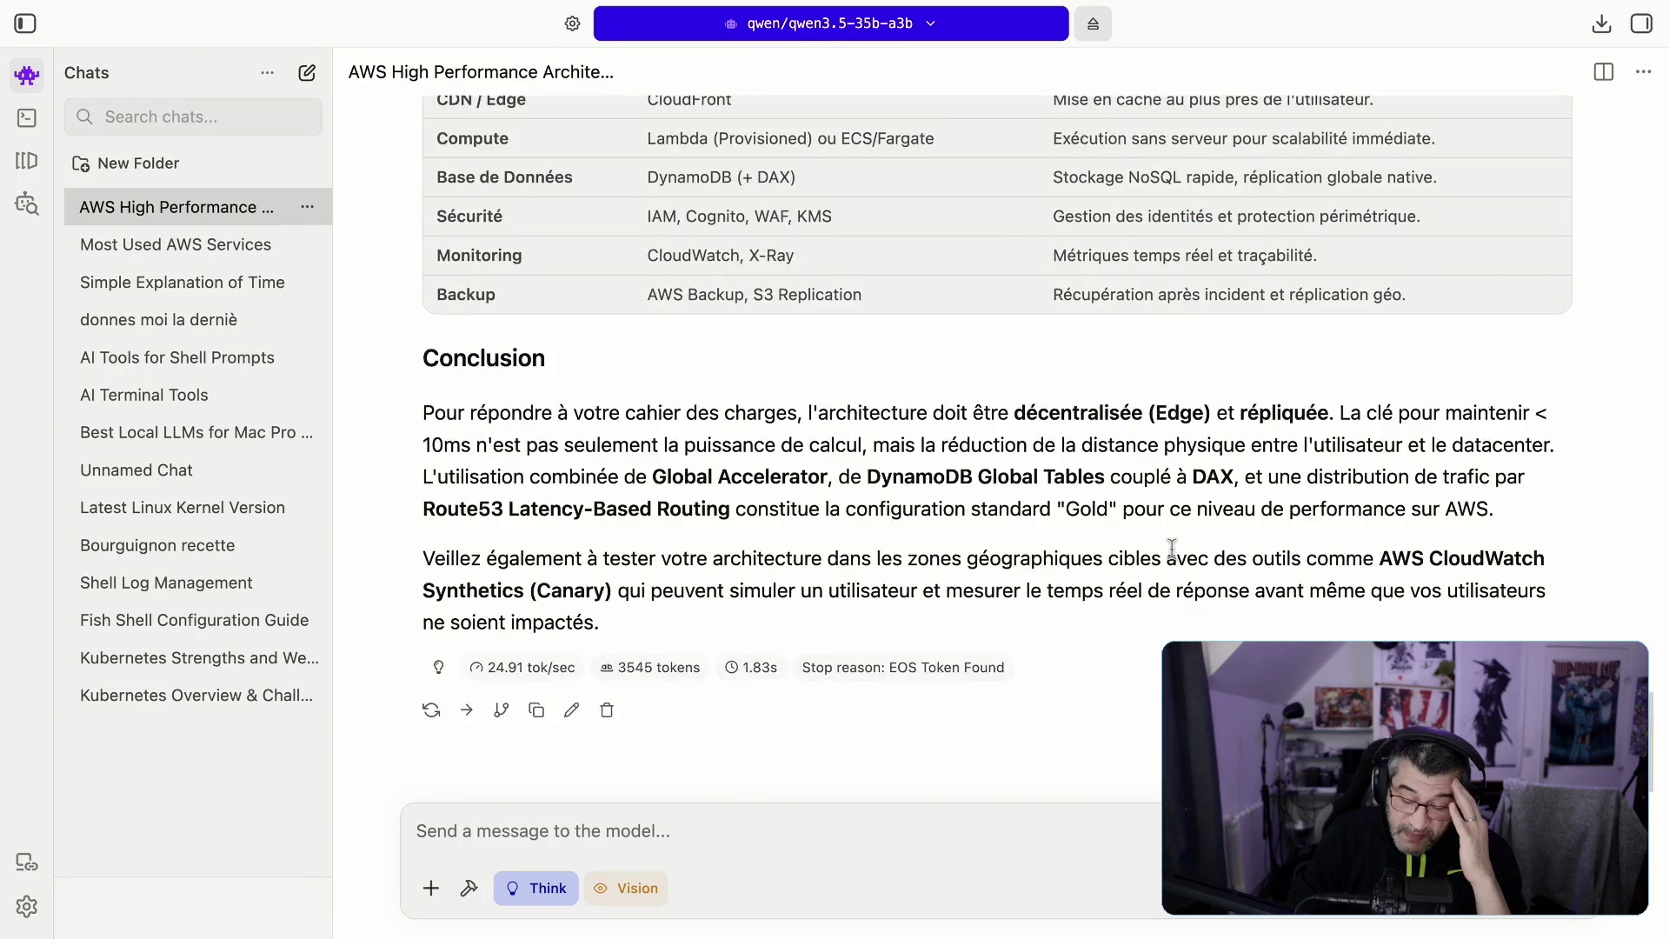
pyautogui.scroll(5, 1173, 556)
pyautogui.scroll(-4, 1174, 557)
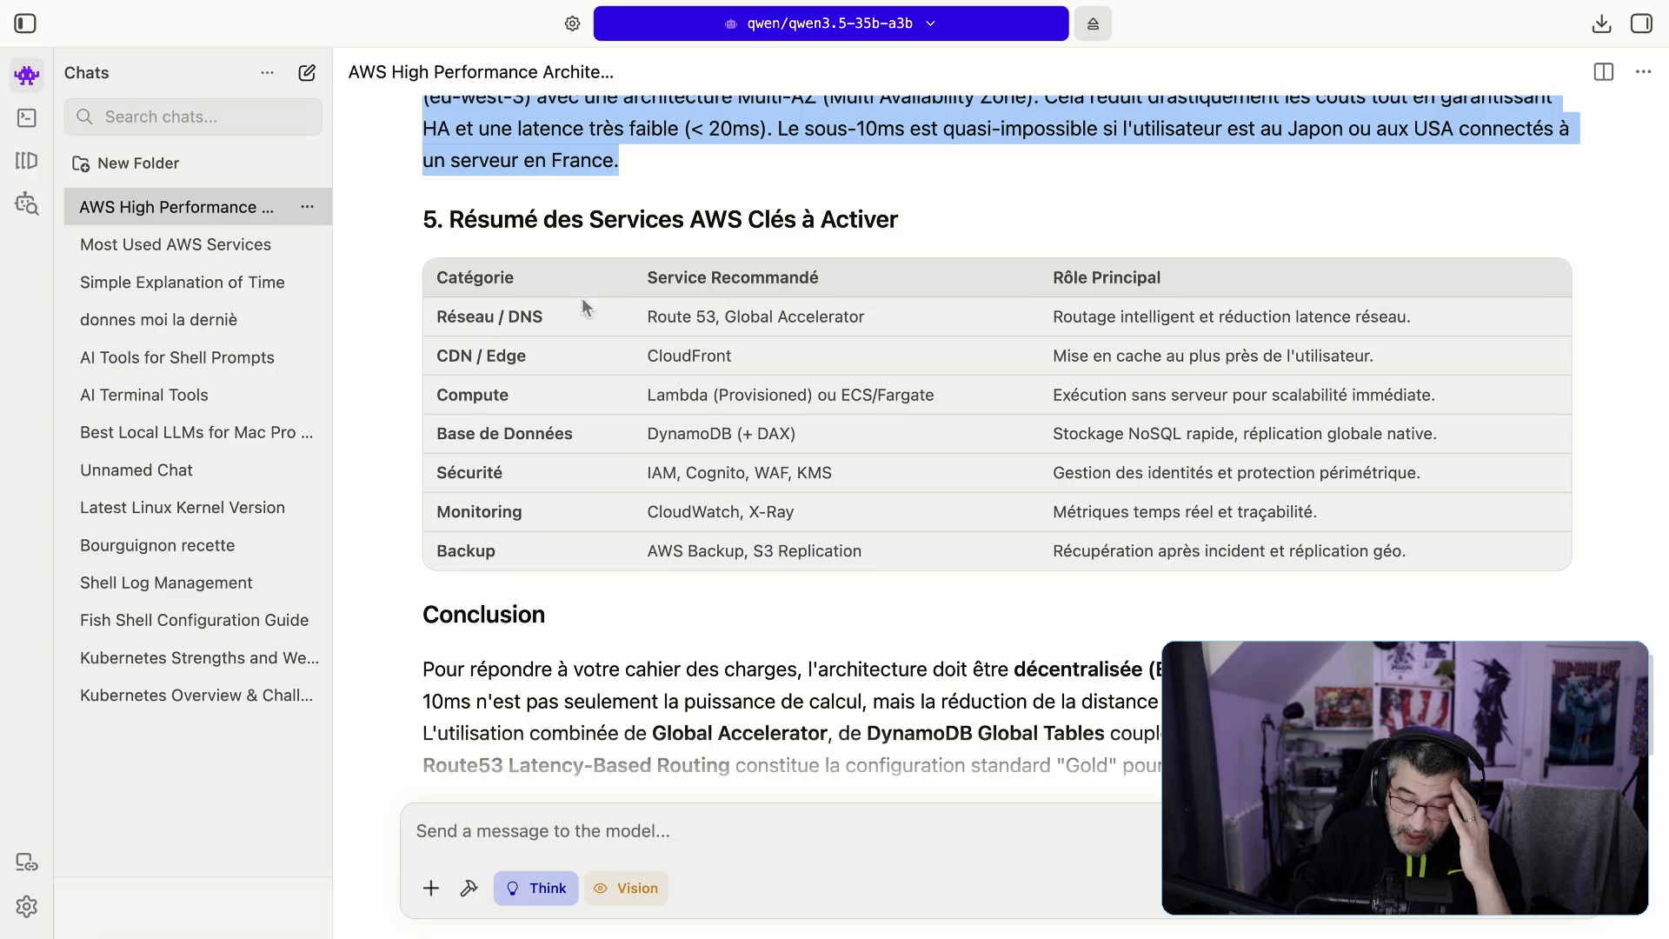
# Step: Highlight rows and a cell of the services summary table, then scroll to the Conclusion
pyautogui.moveTo(503, 277)
pyautogui.mouseDown()
pyautogui.moveTo(994, 508)
pyautogui.moveTo(1178, 518)
pyautogui.mouseUp()
pyautogui.click(1133, 439)
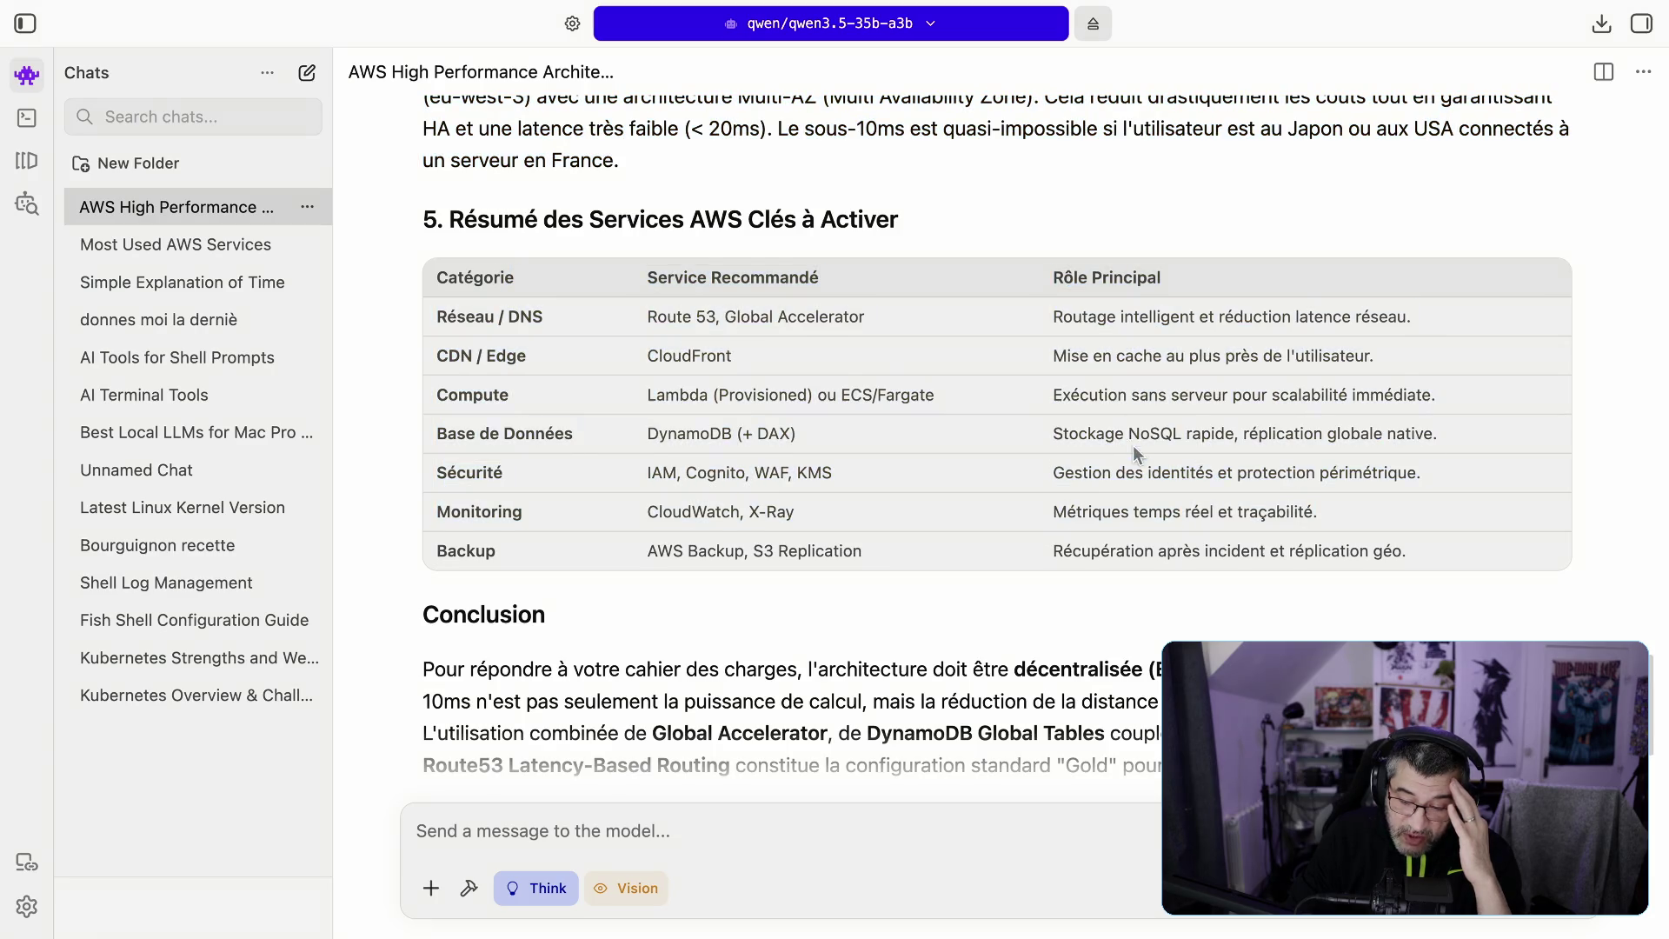
pyautogui.moveTo(1129, 433); pyautogui.dragTo(1436, 433)
pyautogui.scroll(-3, 1043, 539)
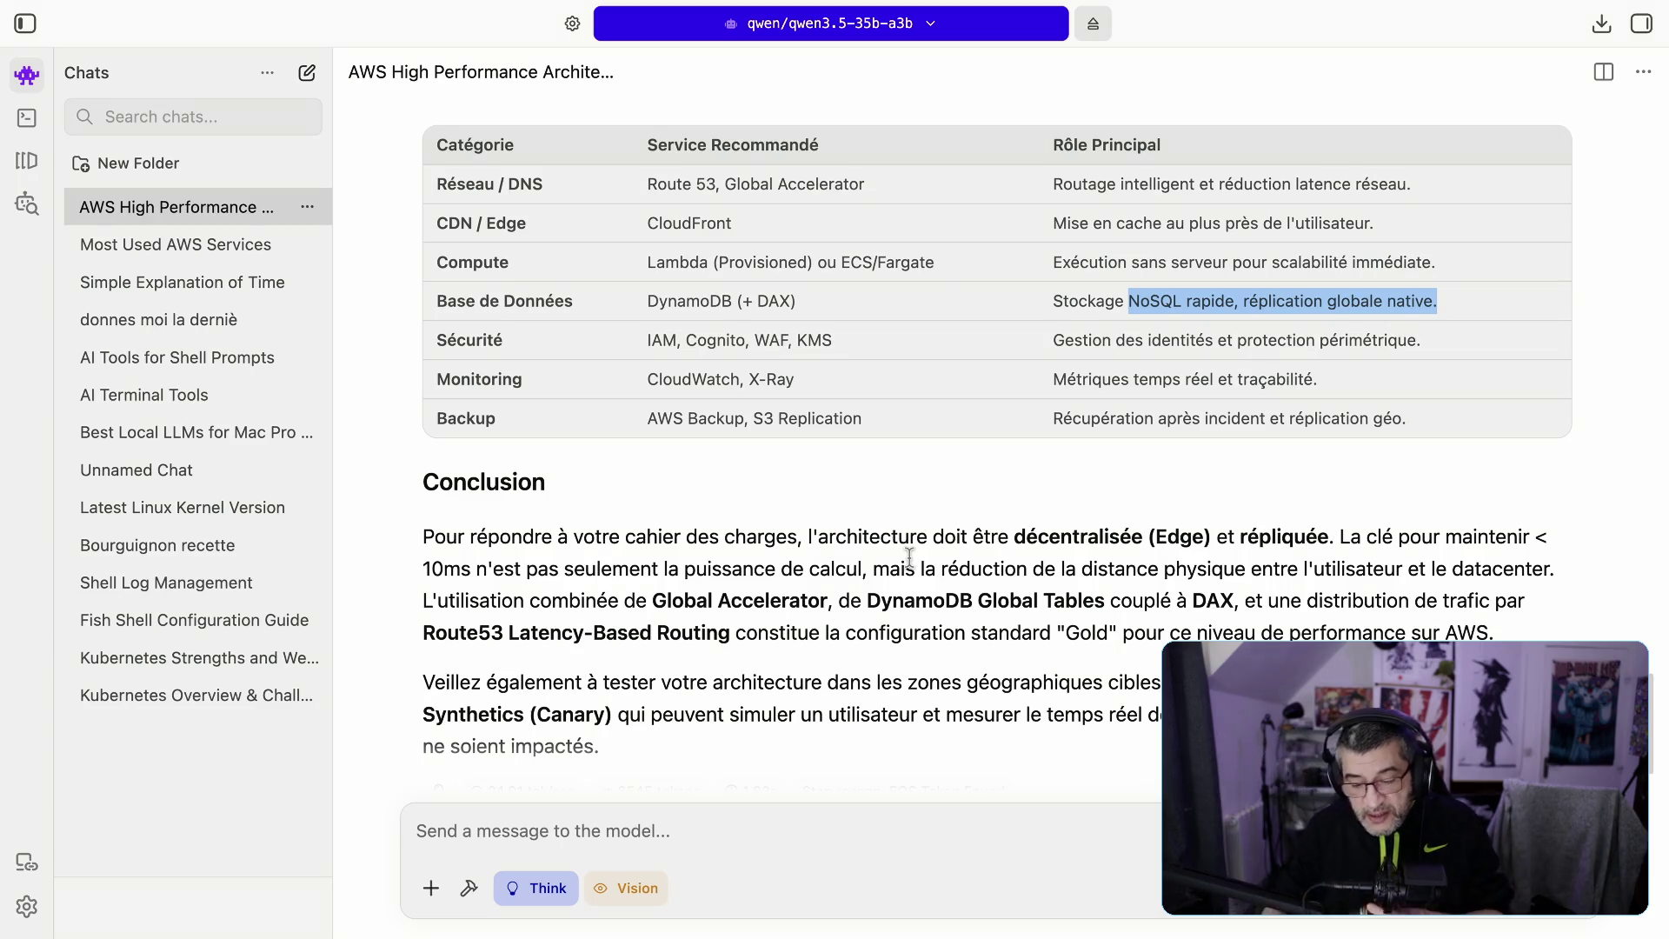
# Step: Begin typing the French follow-up 'afin d'afini' in the message box
pyautogui.click(909, 821)
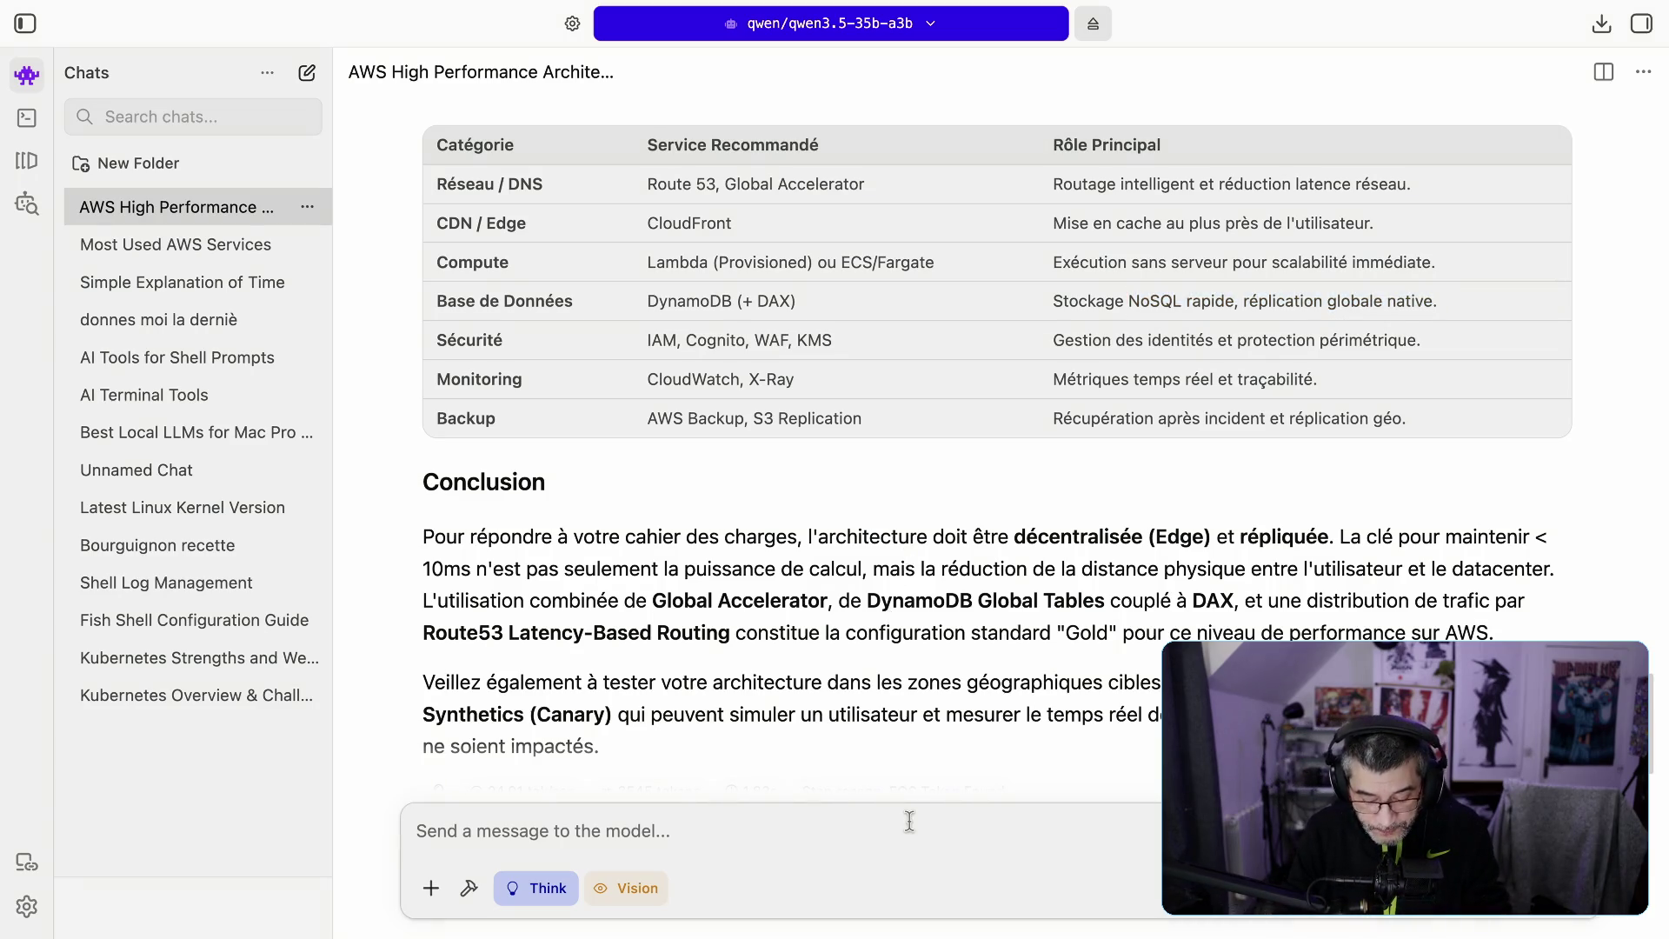
pyautogui.write('afin d')
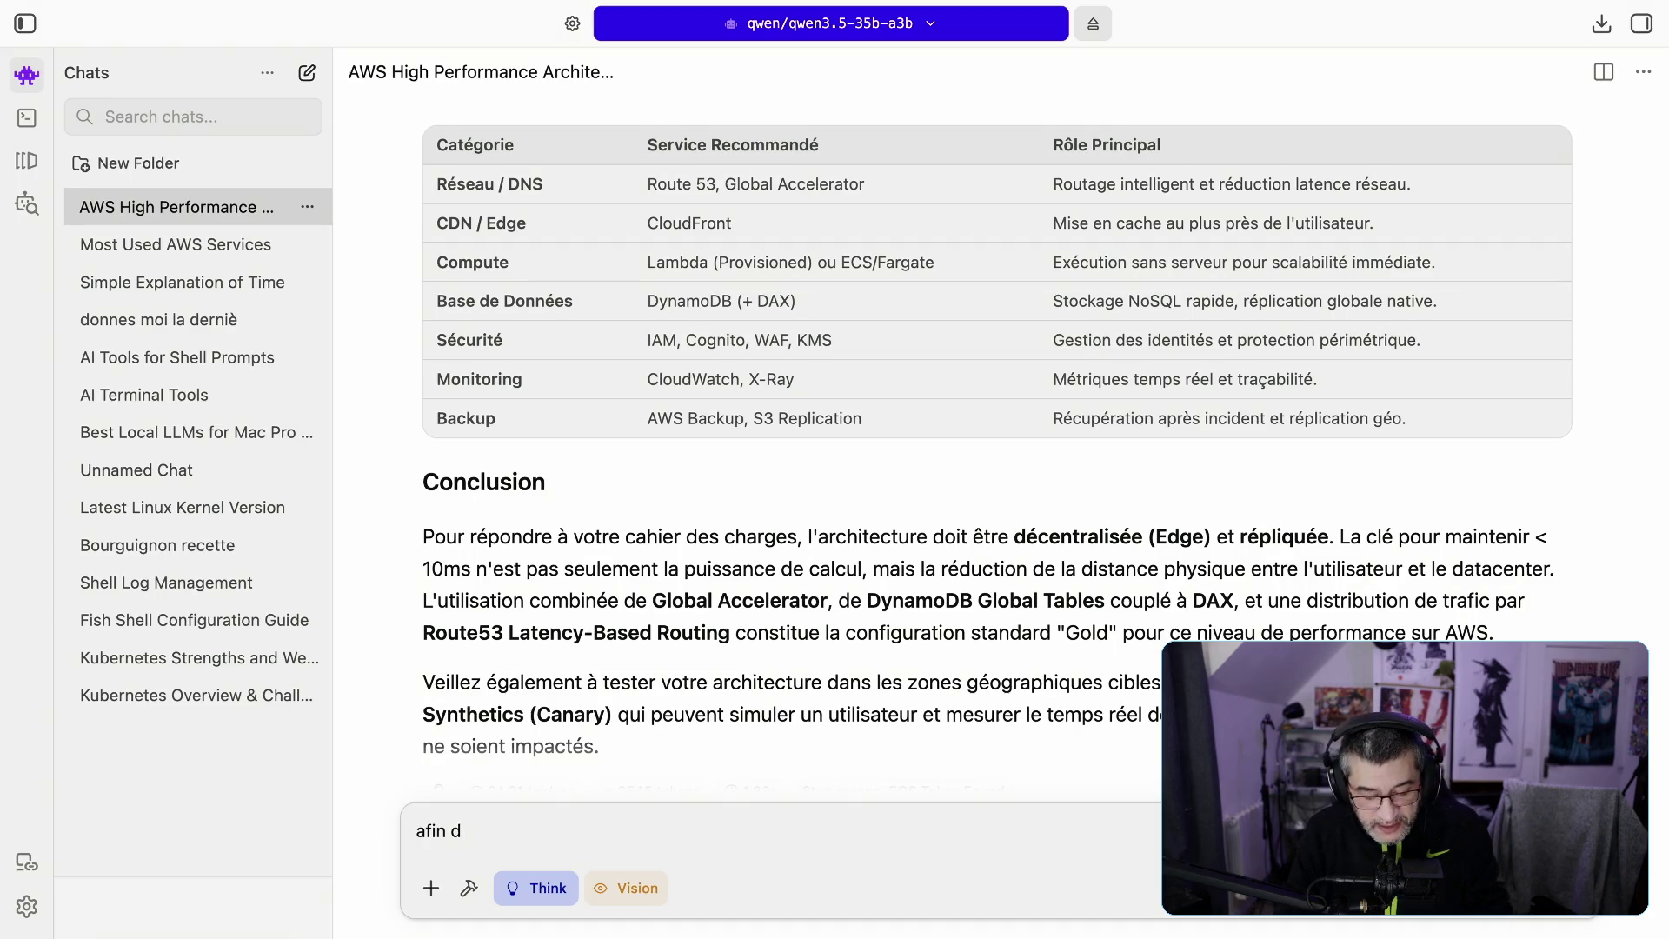
pyautogui.write("''a")
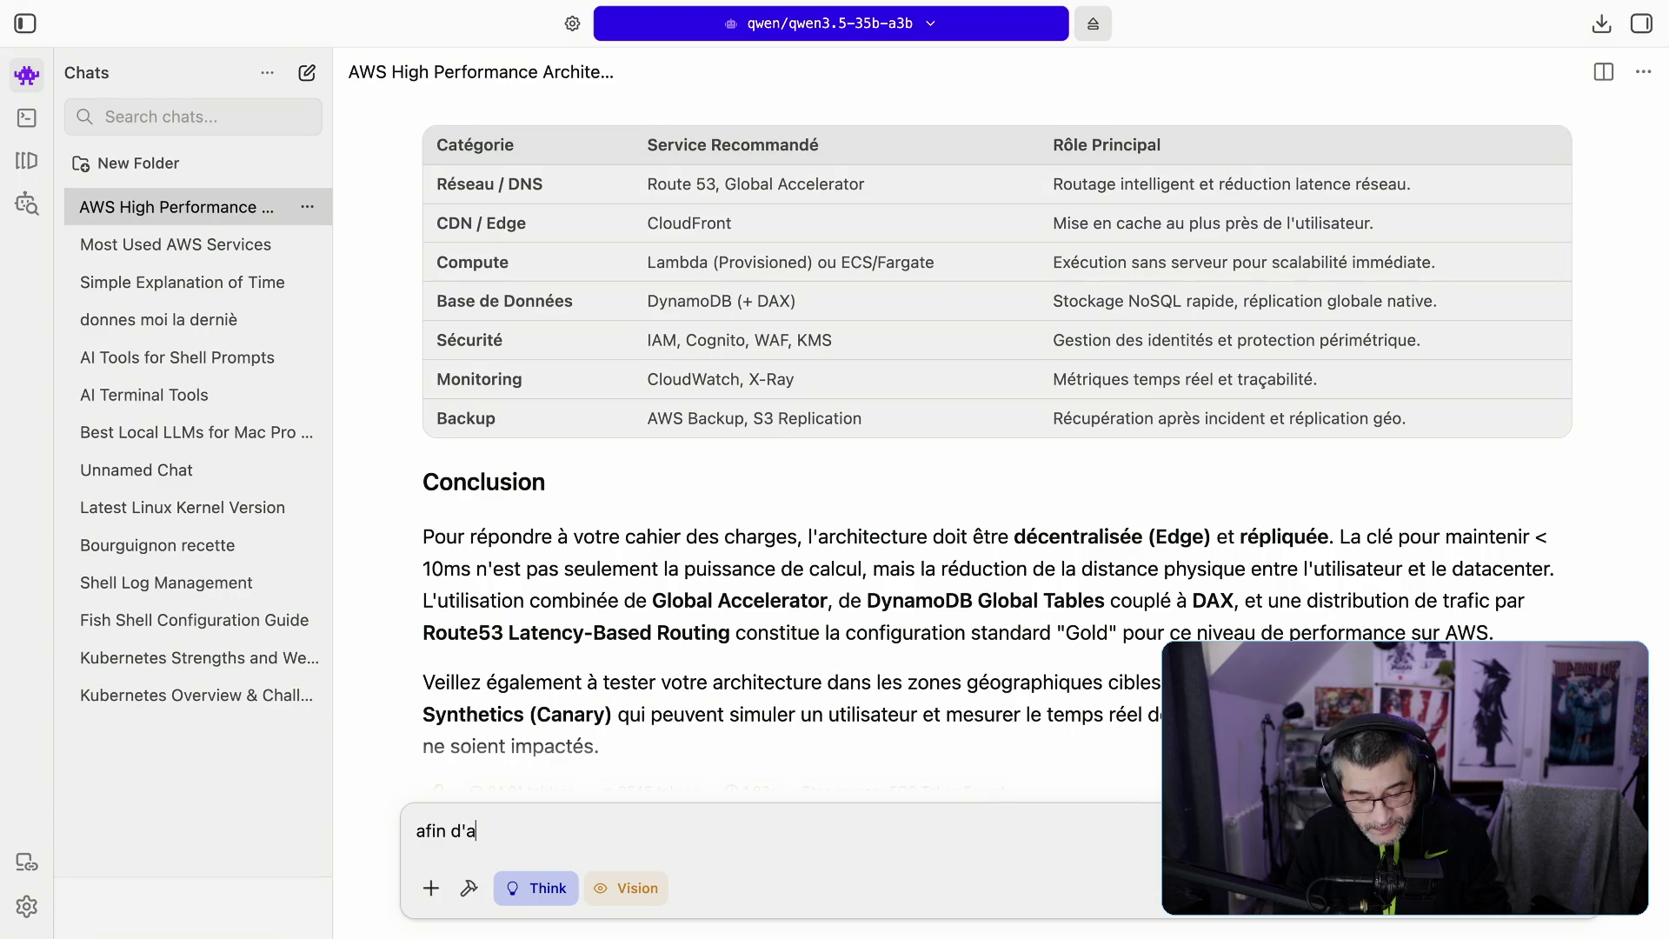
pyautogui.write('fini')
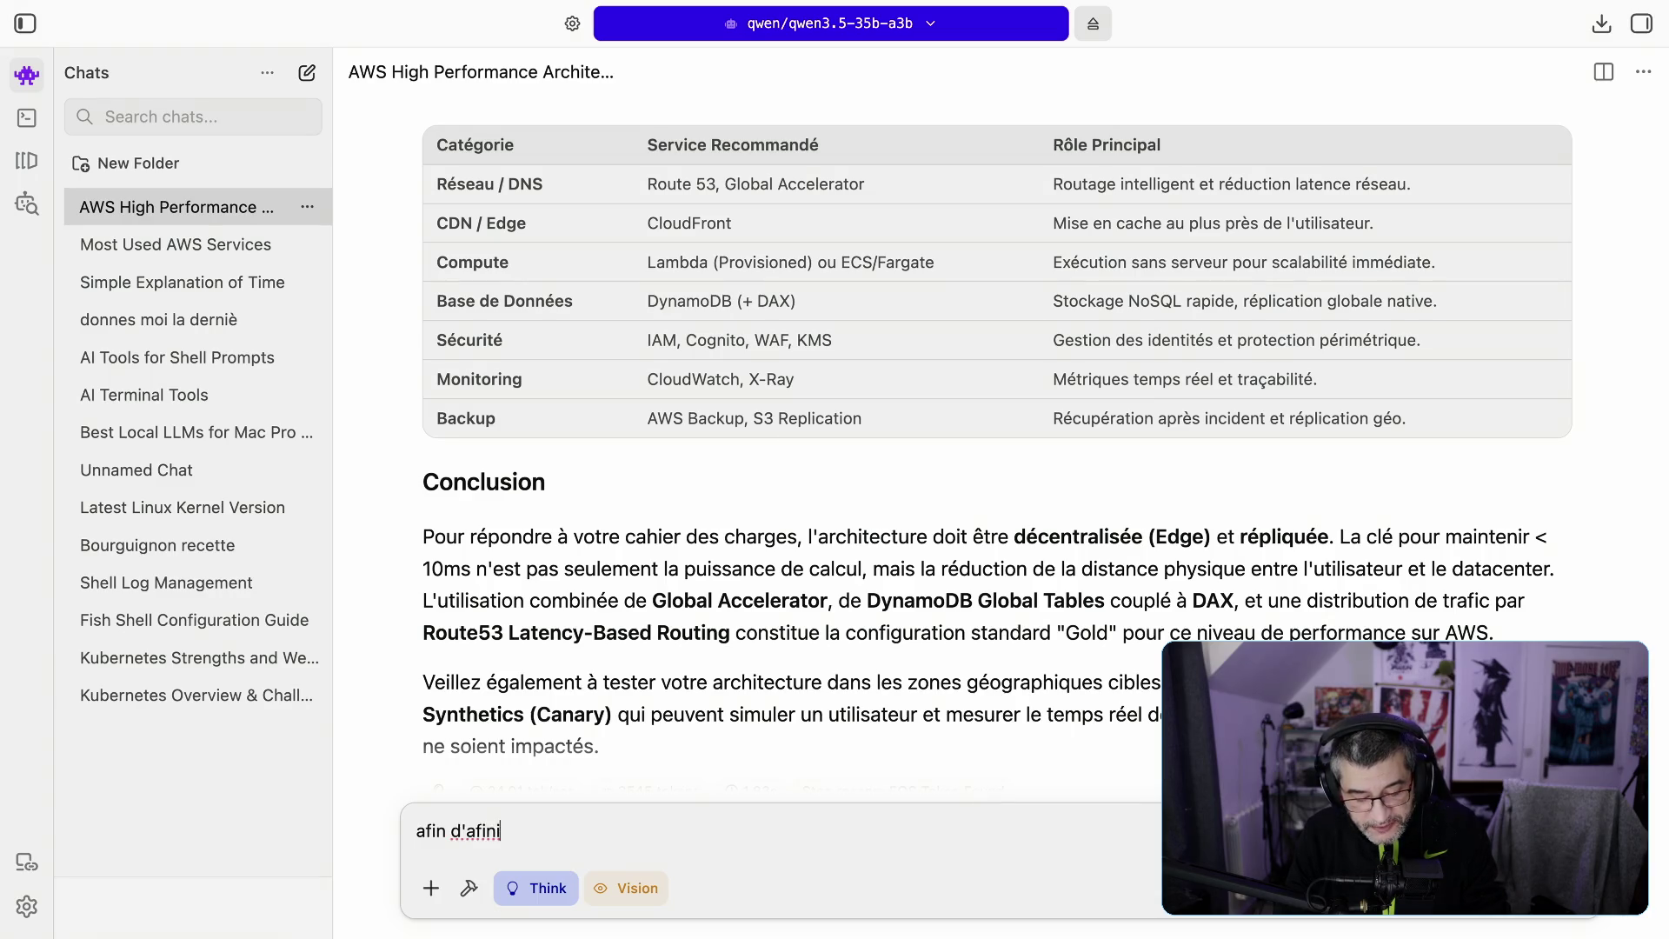